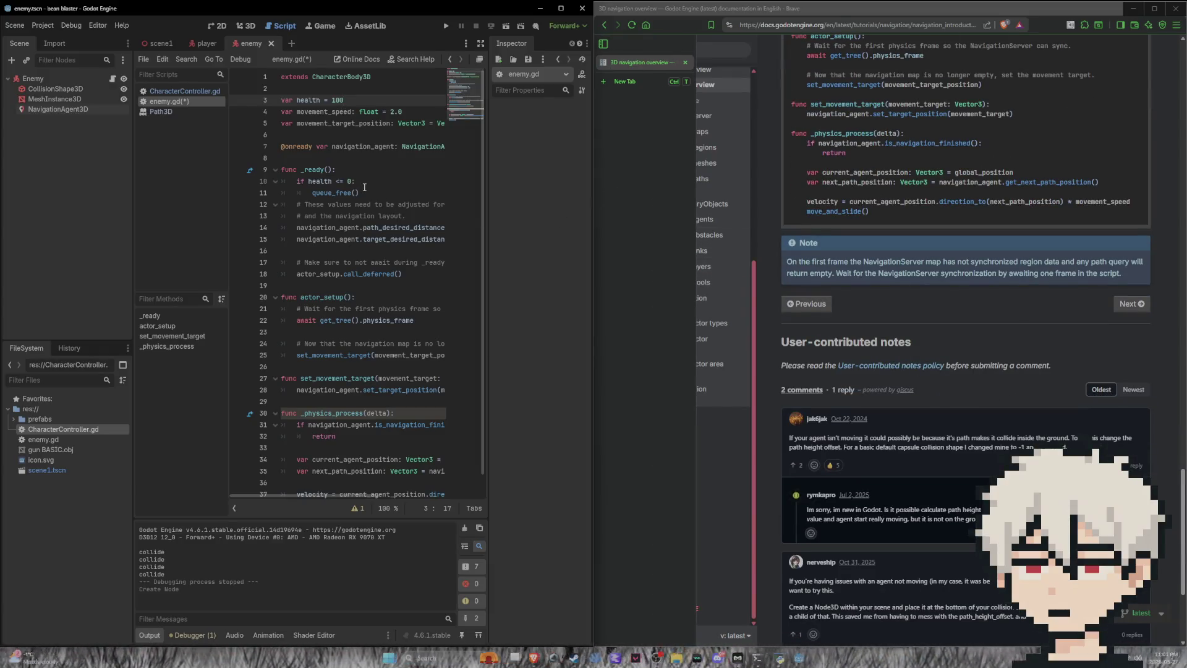
# Step: Save enemy.gd, test-run the bean blaster game, stop it, and maximize the editor window
pyautogui.hotkey('ctrl', 's')
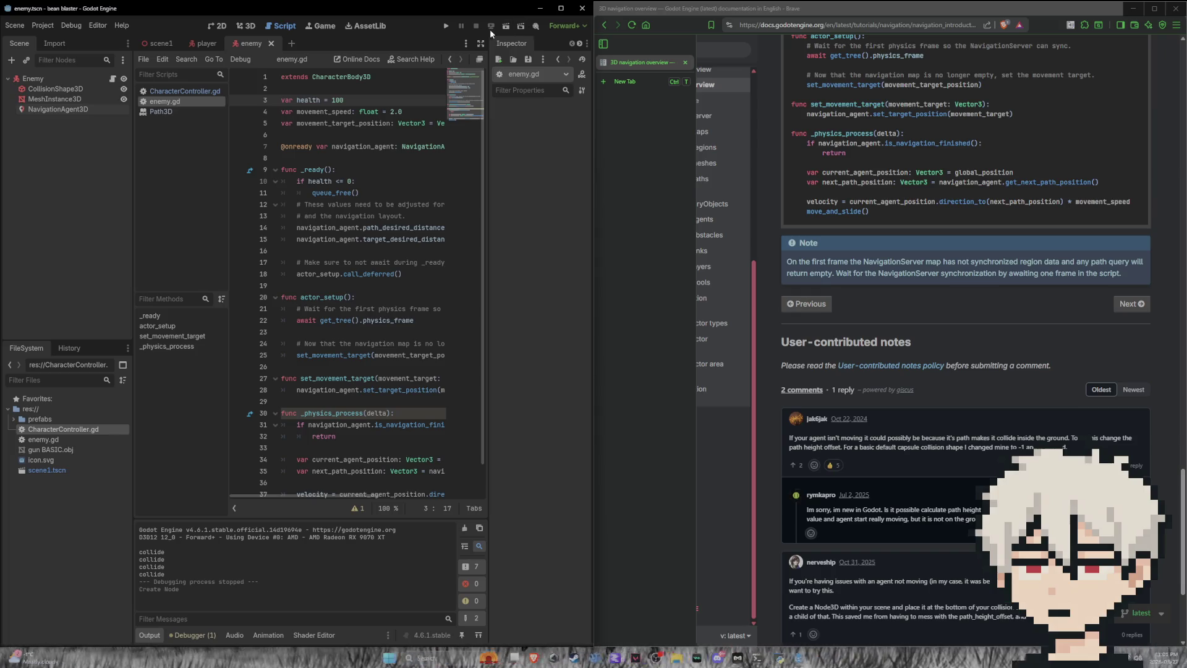
pyautogui.click(446, 26)
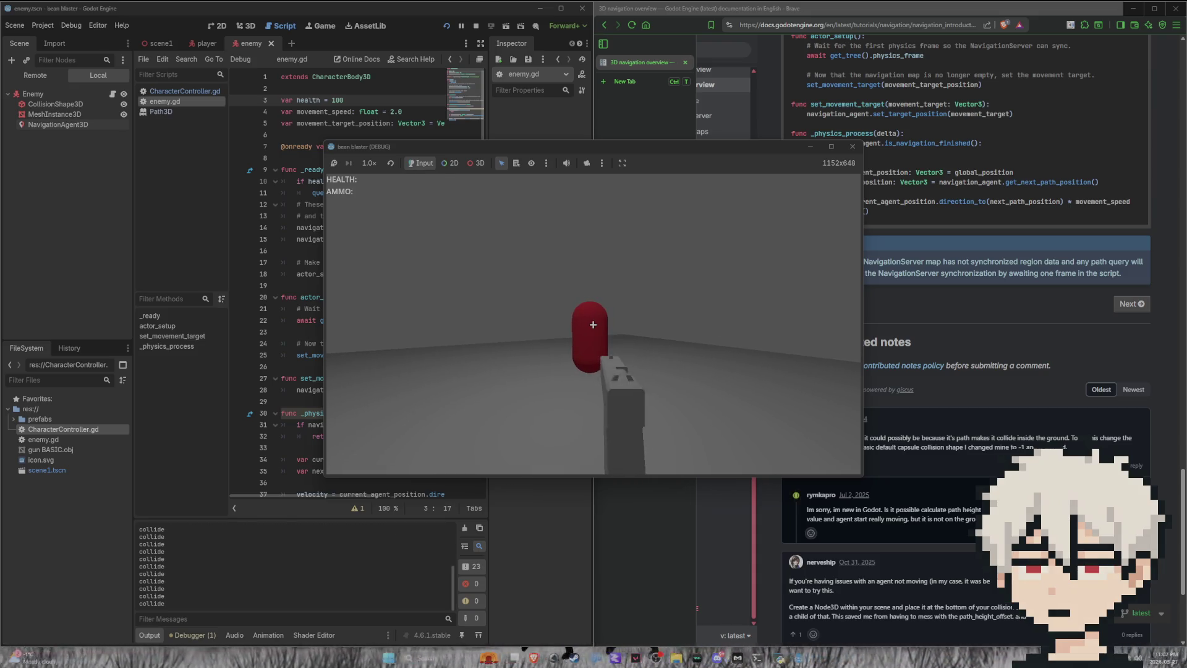
pyautogui.press('Escape')
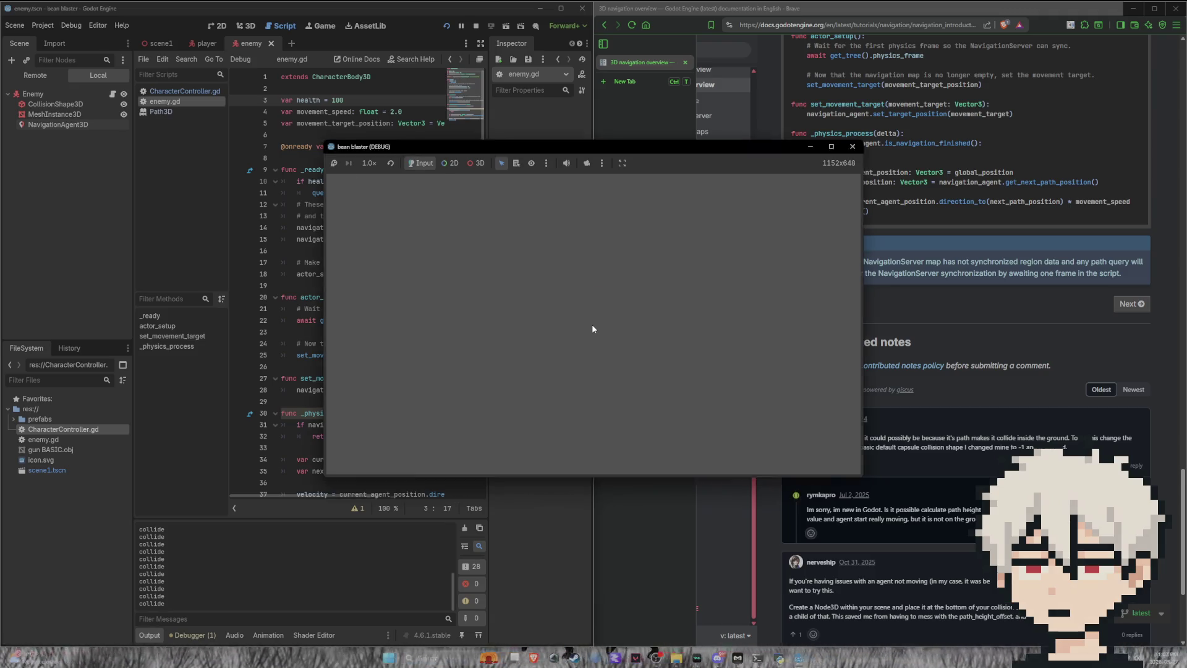
pyautogui.click(560, 9)
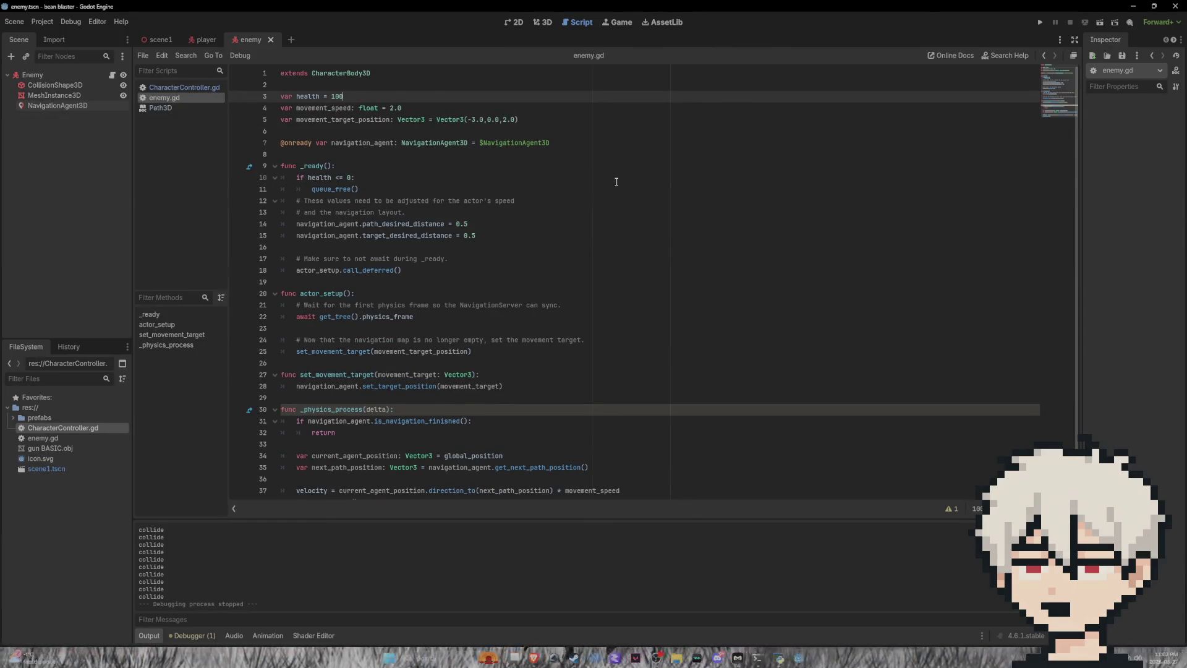
# Step: Cut the 'var health = 100' declaration from line 3 of enemy.gd
pyautogui.scroll(-1, 616, 181)
pyautogui.click(600, 224)
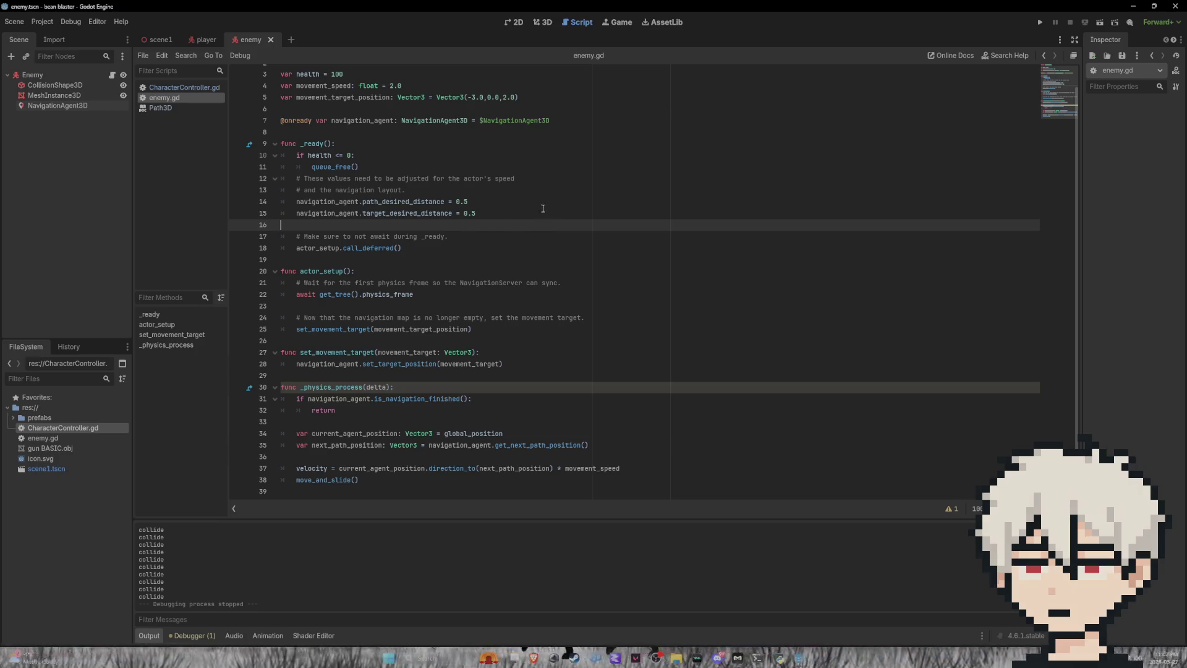
pyautogui.scroll(1, 380, 178)
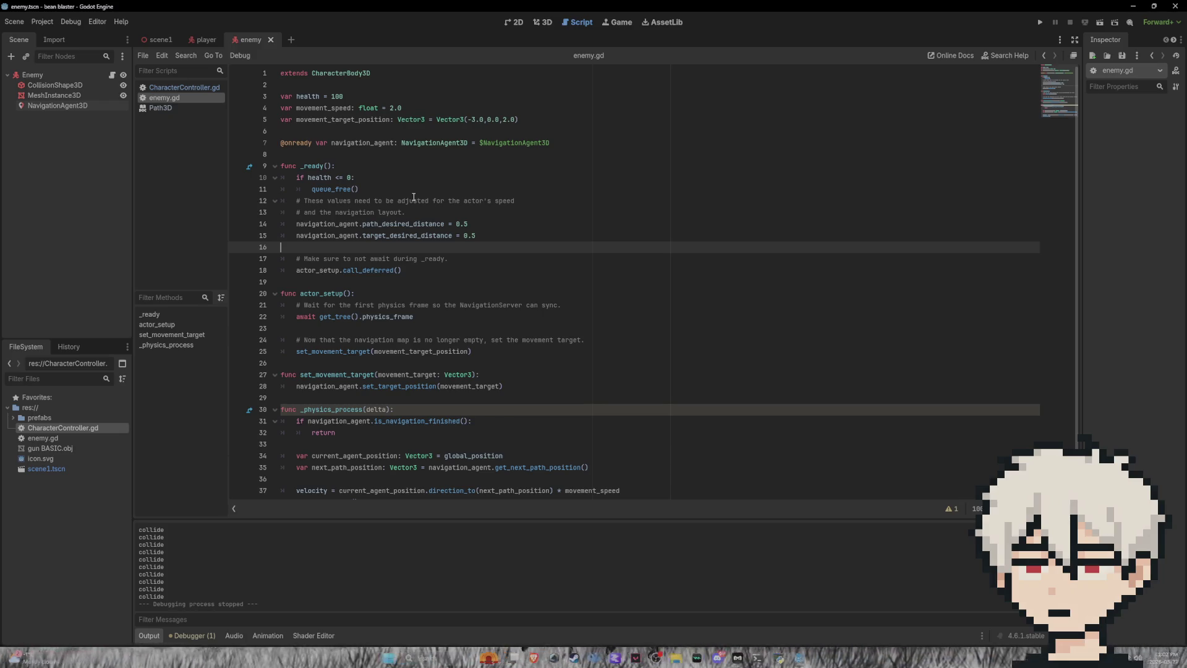
pyautogui.moveTo(346, 96); pyautogui.dragTo(255, 103)
pyautogui.moveTo(352, 96); pyautogui.dragTo(274, 97)
pyautogui.hotkey('ctrl', 'c')
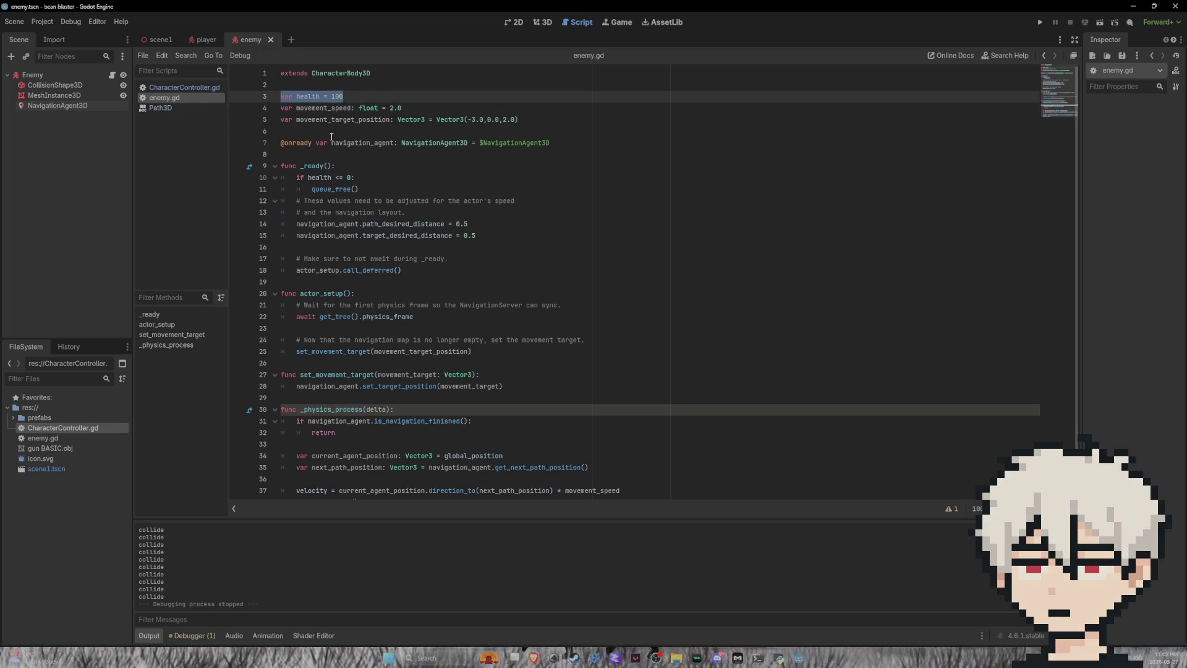
pyautogui.press('BackSpace')
# Step: Paste var health = 100 on a new line below the navigation agent
pyautogui.click(293, 155)
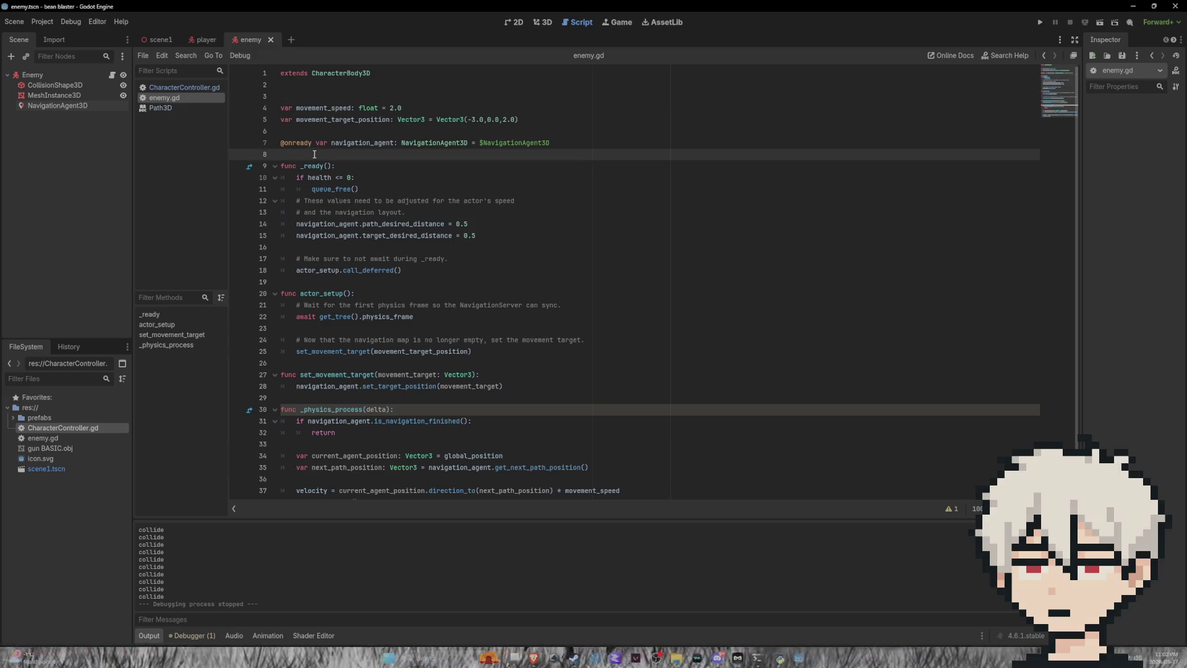
pyautogui.press('Return')
pyautogui.hotkey('ctrl', 'v')
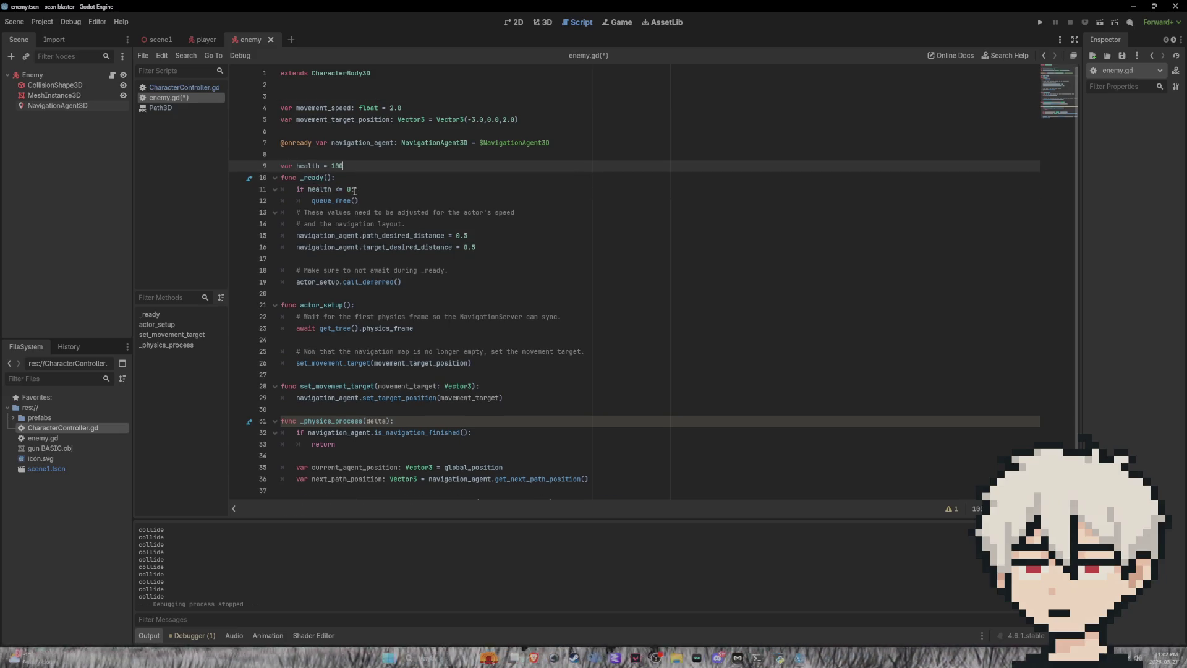
# Step: Move the health <= 0 queue_free check from _ready into _physics_process, dedented one level
pyautogui.moveTo(360, 201); pyautogui.dragTo(284, 188)
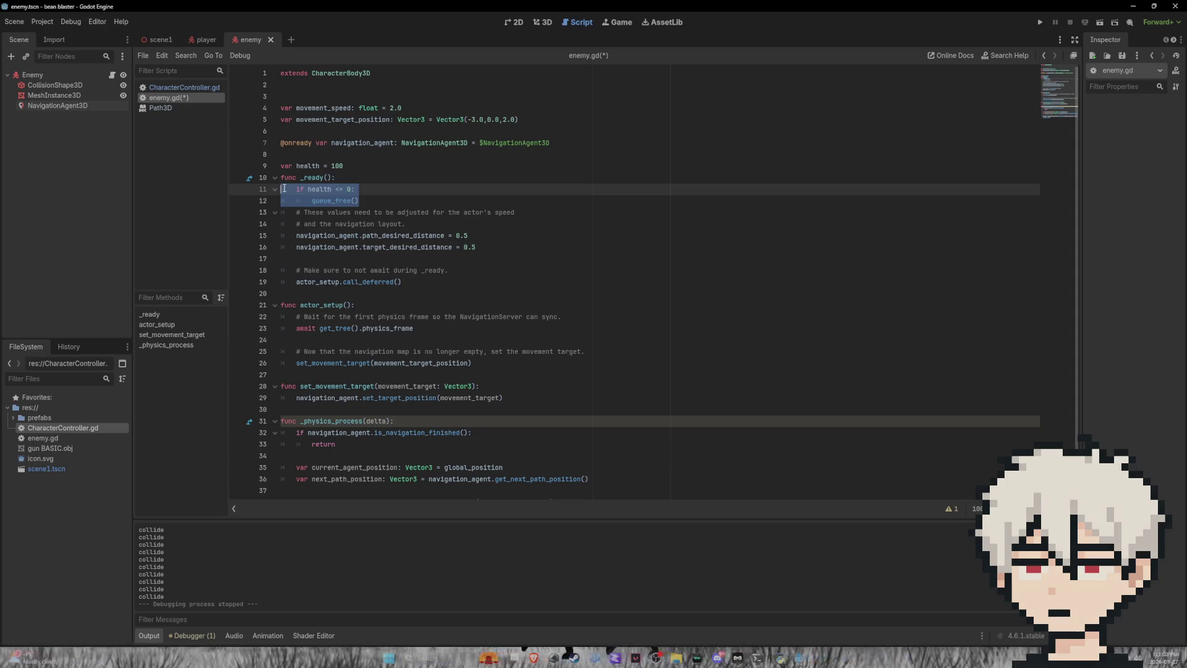
pyautogui.hotkey('ctrl', 'x')
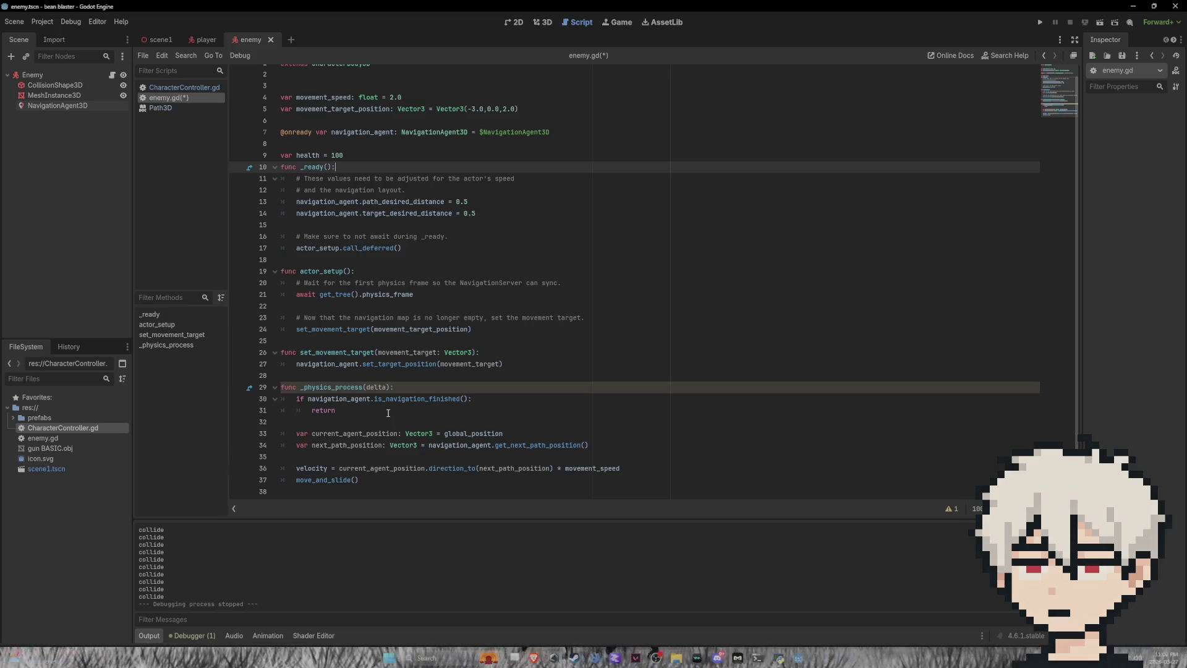
pyautogui.click(411, 386)
pyautogui.press('Return')
pyautogui.hotkey('ctrl', 'v')
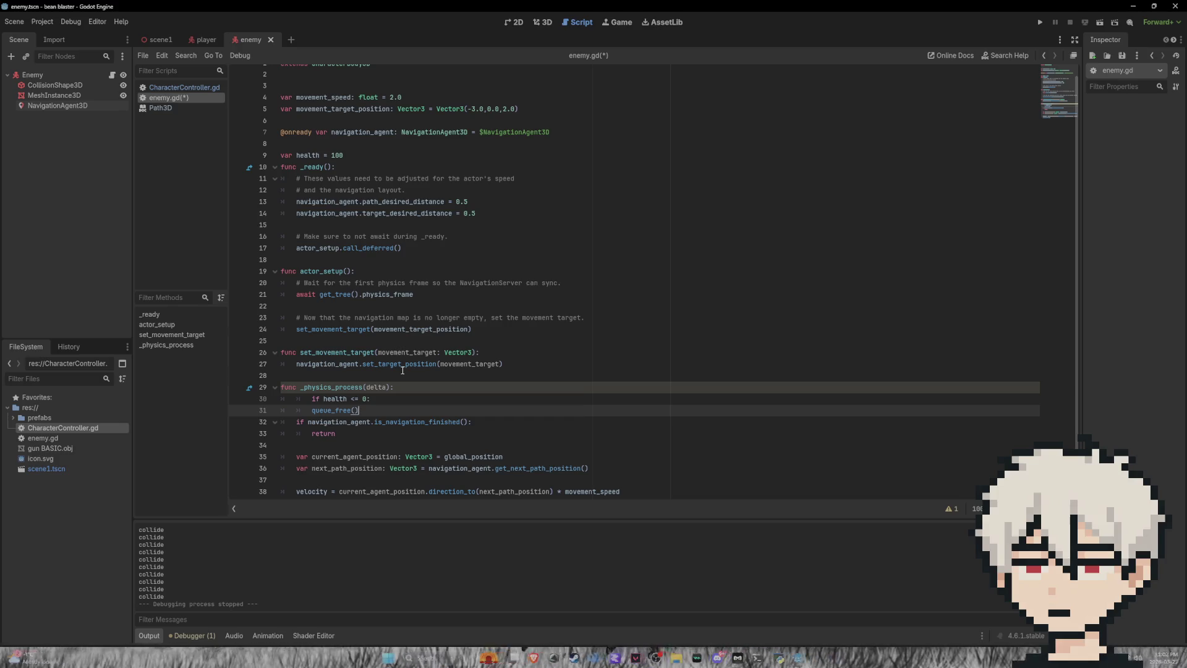
pyautogui.click(312, 399)
pyautogui.press('BackSpace')
# Step: Add a blank line after queue_free, save enemy.gd, and view the enemy in 3D
pyautogui.click(372, 409)
pyautogui.press('Return')
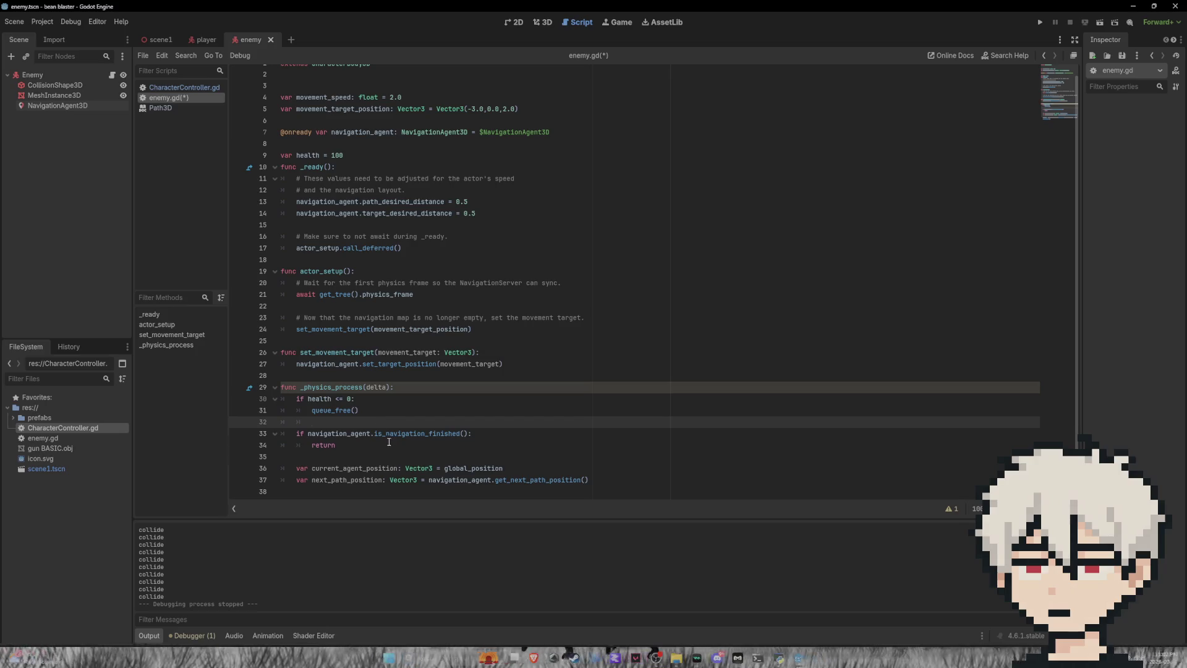
pyautogui.hotkey('ctrl', 's')
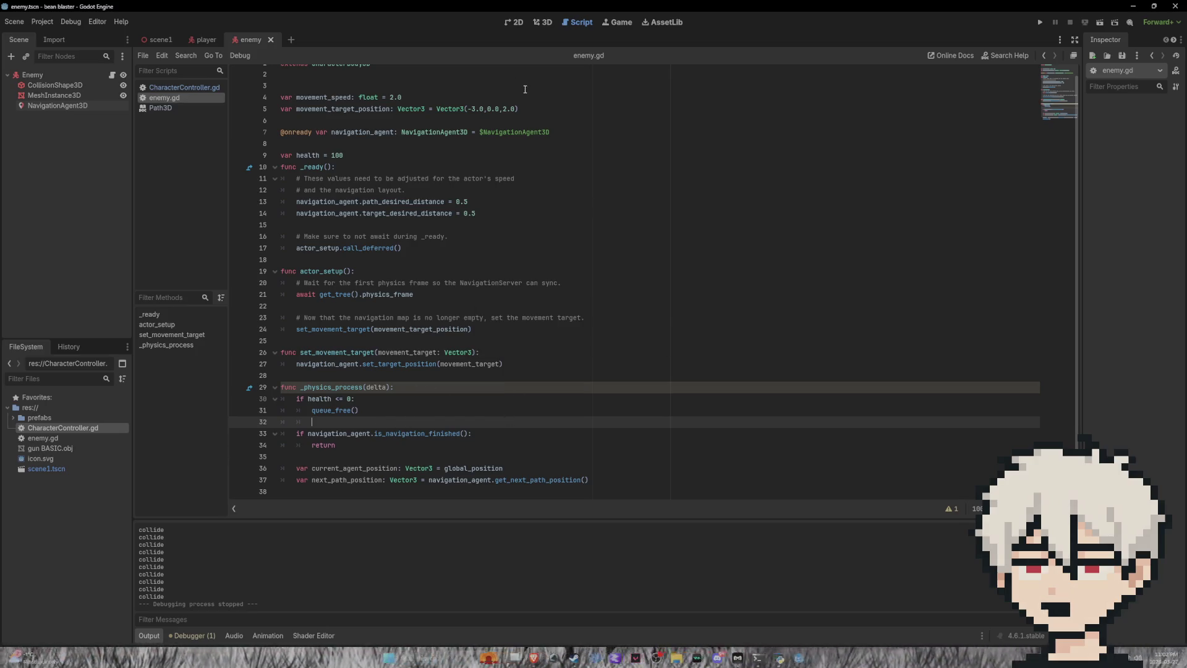
pyautogui.click(544, 22)
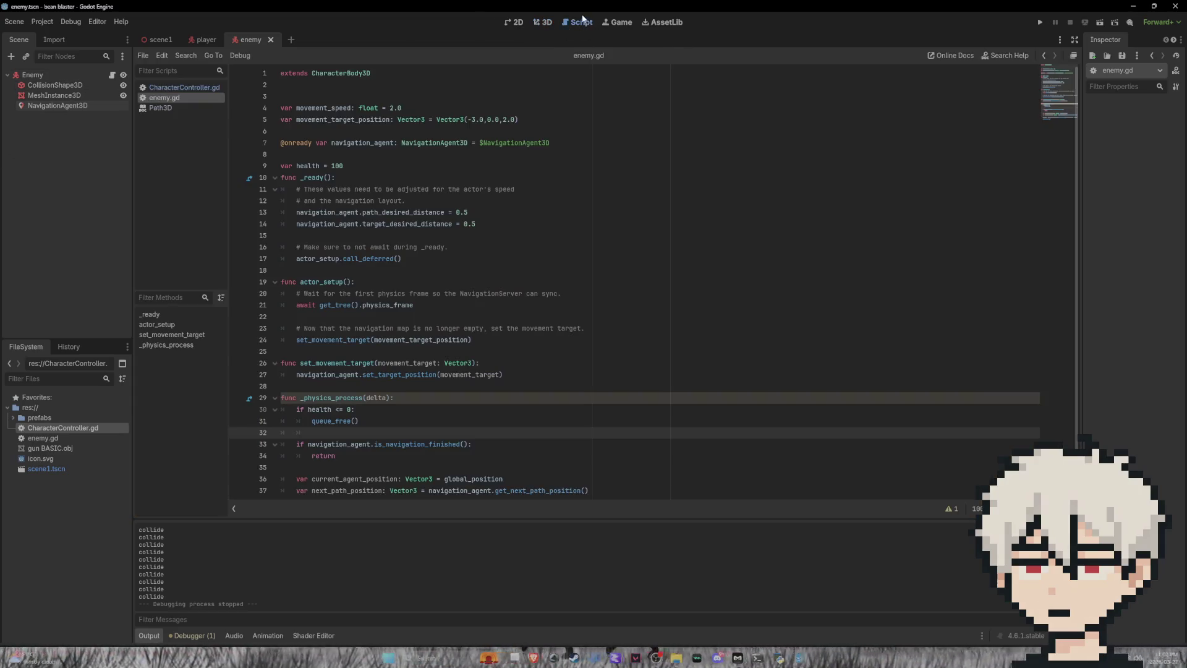
pyautogui.click(579, 22)
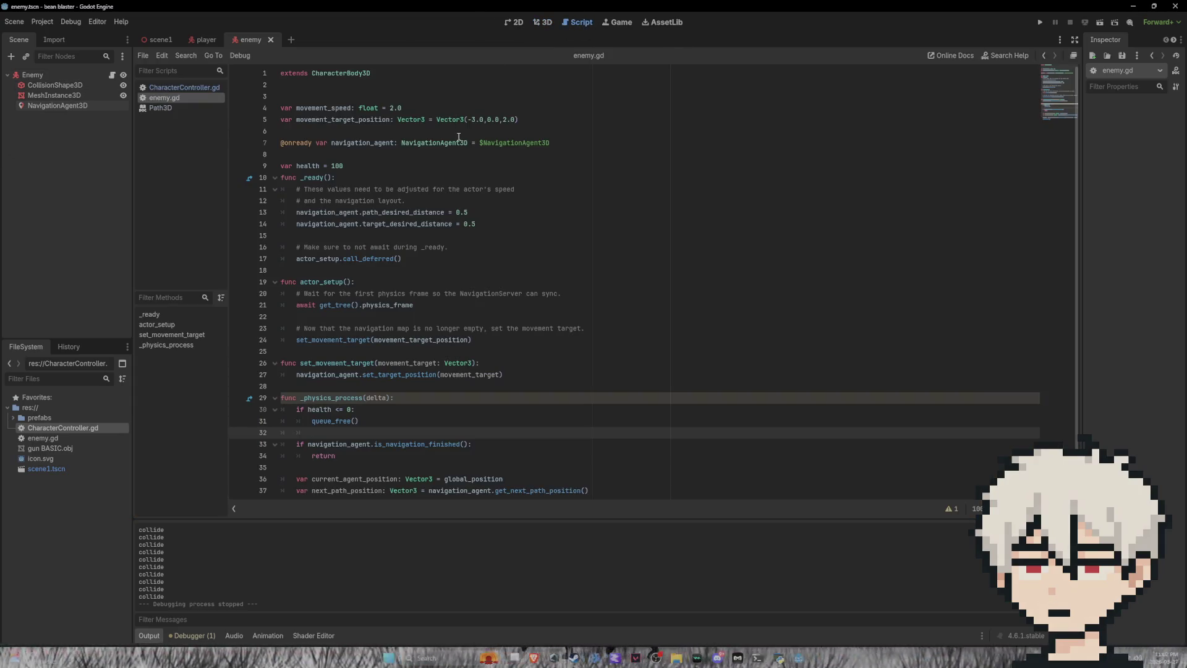
pyautogui.click(1039, 22)
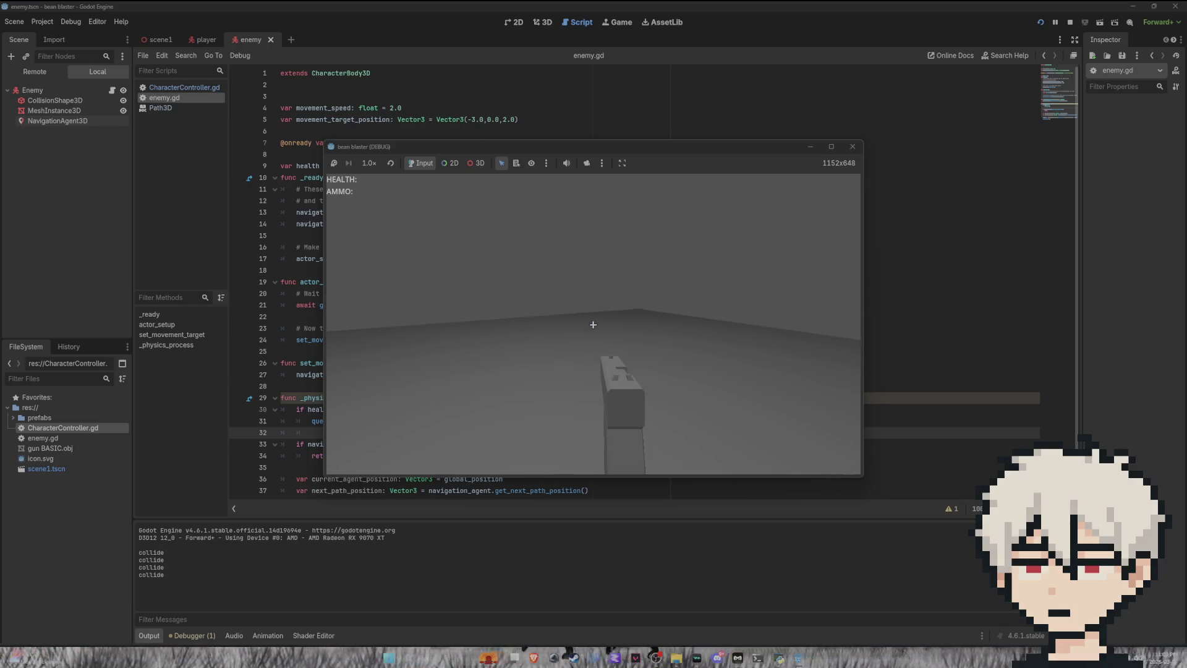
pyautogui.press('Escape')
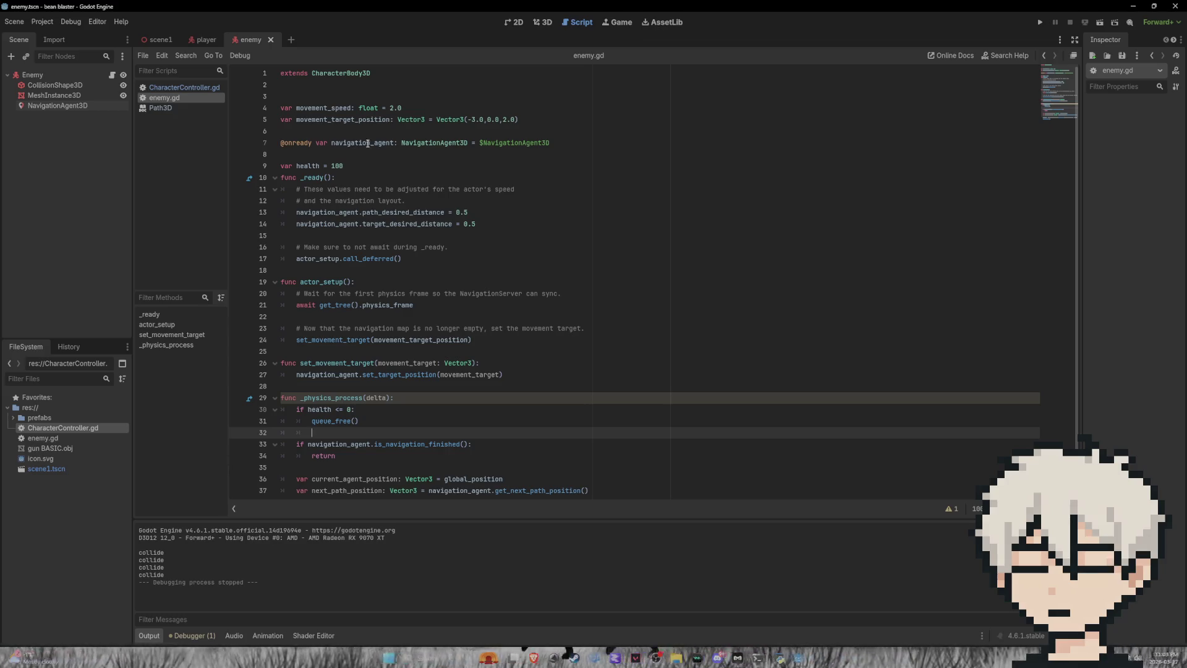
pyautogui.moveTo(411, 142)
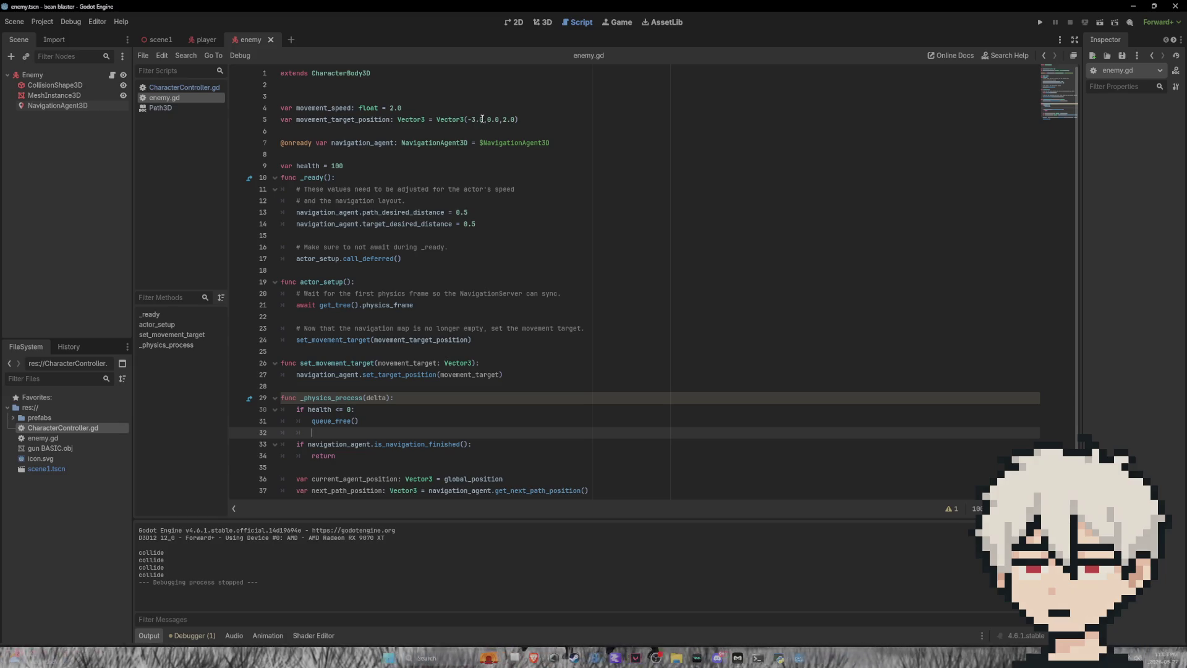
# Step: Replace Vector3(-3.0,0.0,2.0) on line 5 with get_node("../Player")
pyautogui.moveTo(464, 138)
pyautogui.moveTo(519, 119)
pyautogui.mouseDown()
pyautogui.moveTo(424, 121)
pyautogui.moveTo(437, 124)
pyautogui.mouseUp()
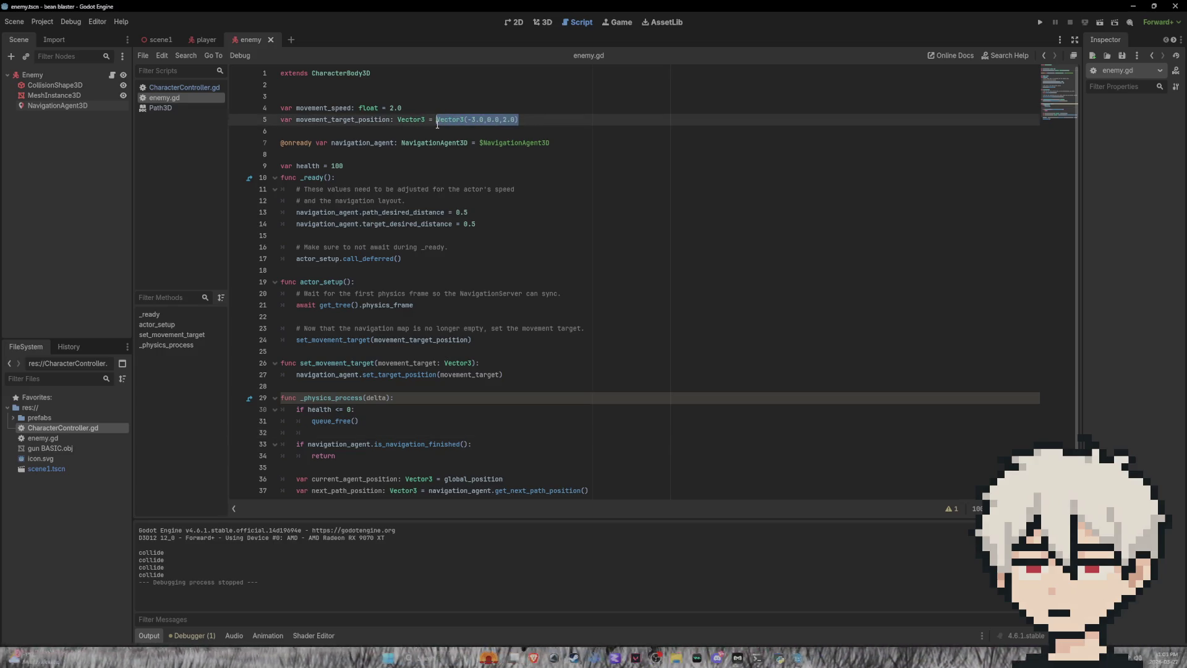
pyautogui.write('get')
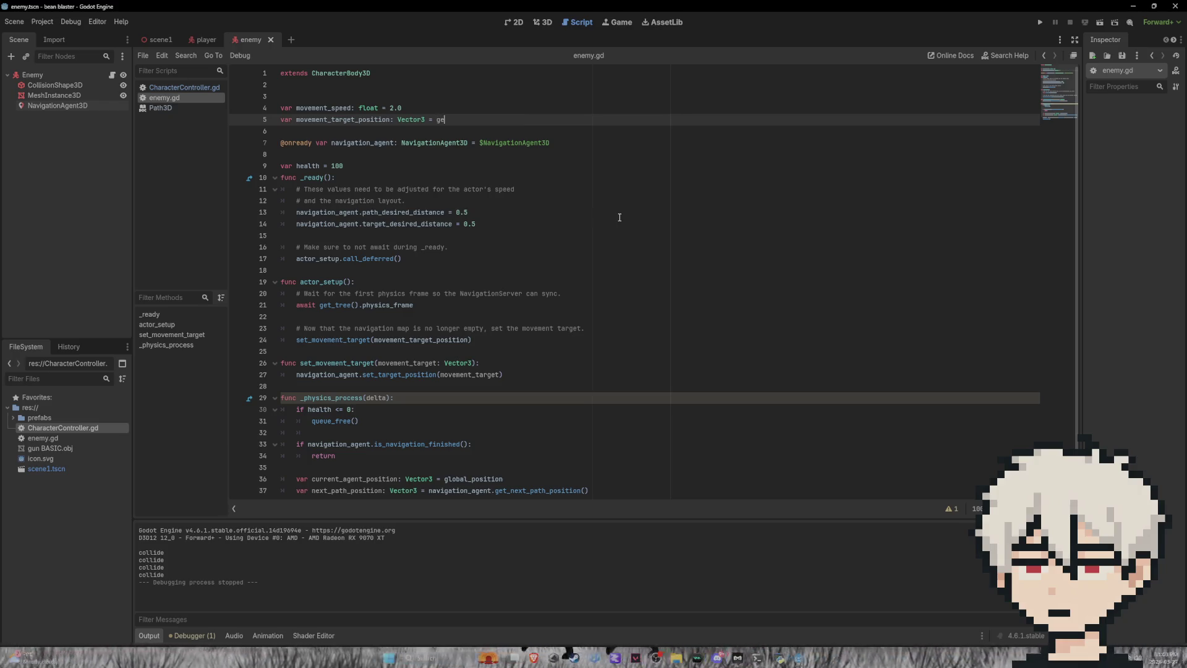
pyautogui.write('_')
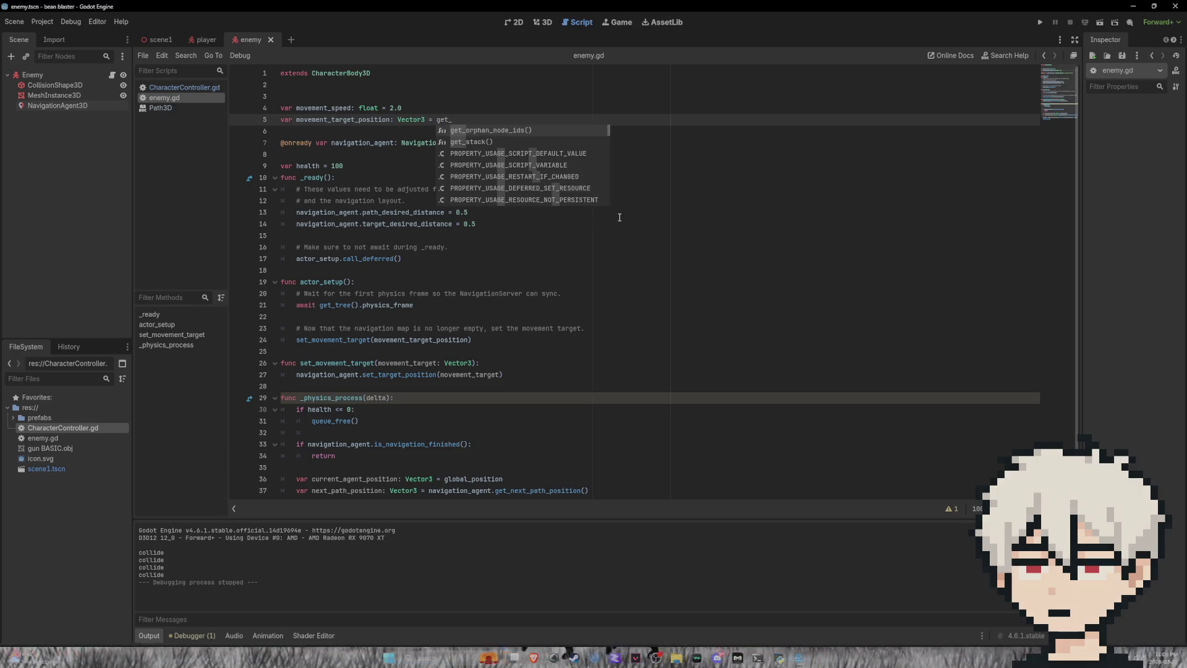
pyautogui.write('node')
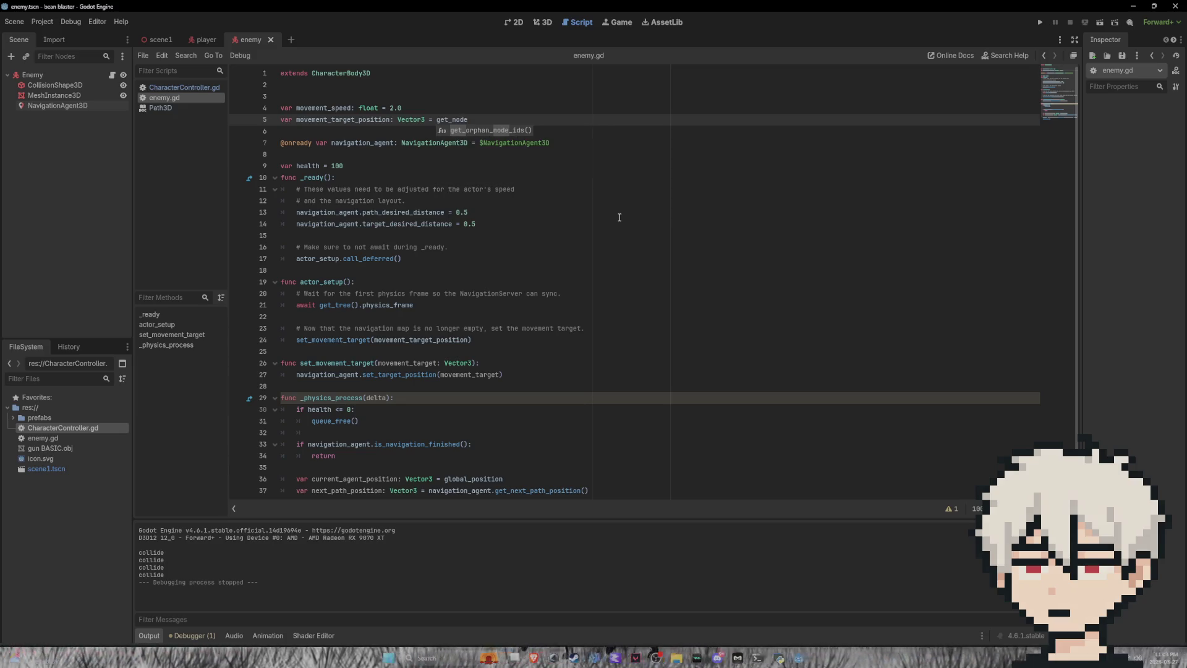
pyautogui.write('(')
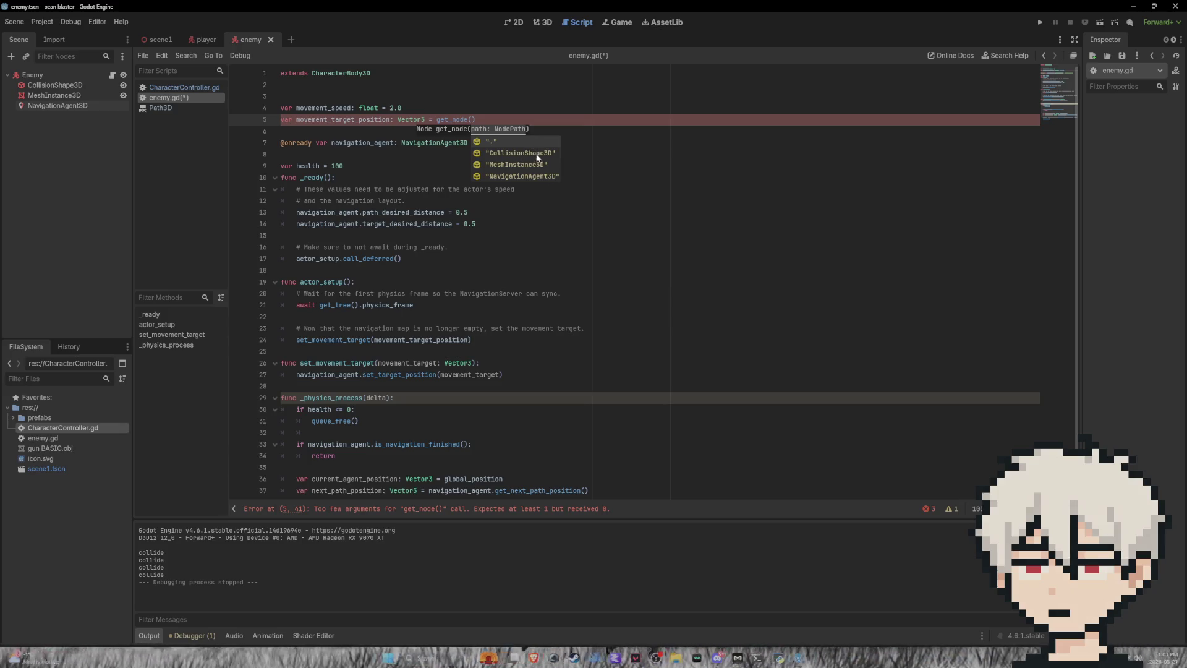
pyautogui.write('N')
pyautogui.press('BackSpace')
pyautogui.write('"Pl')
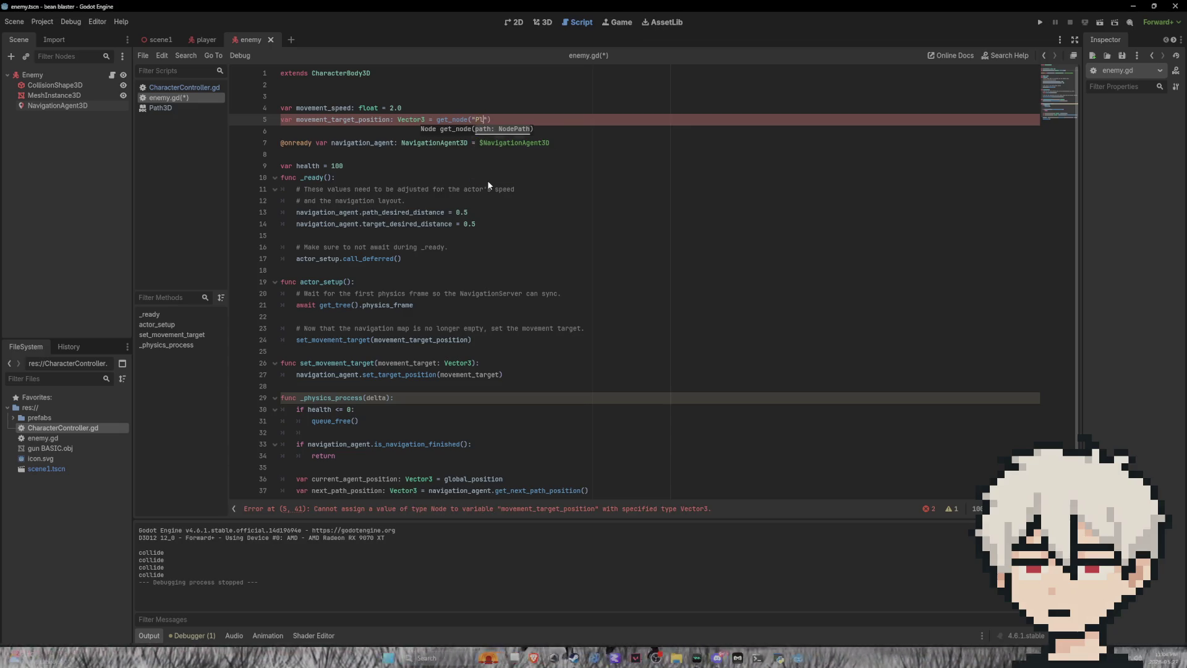
pyautogui.write('ayer')
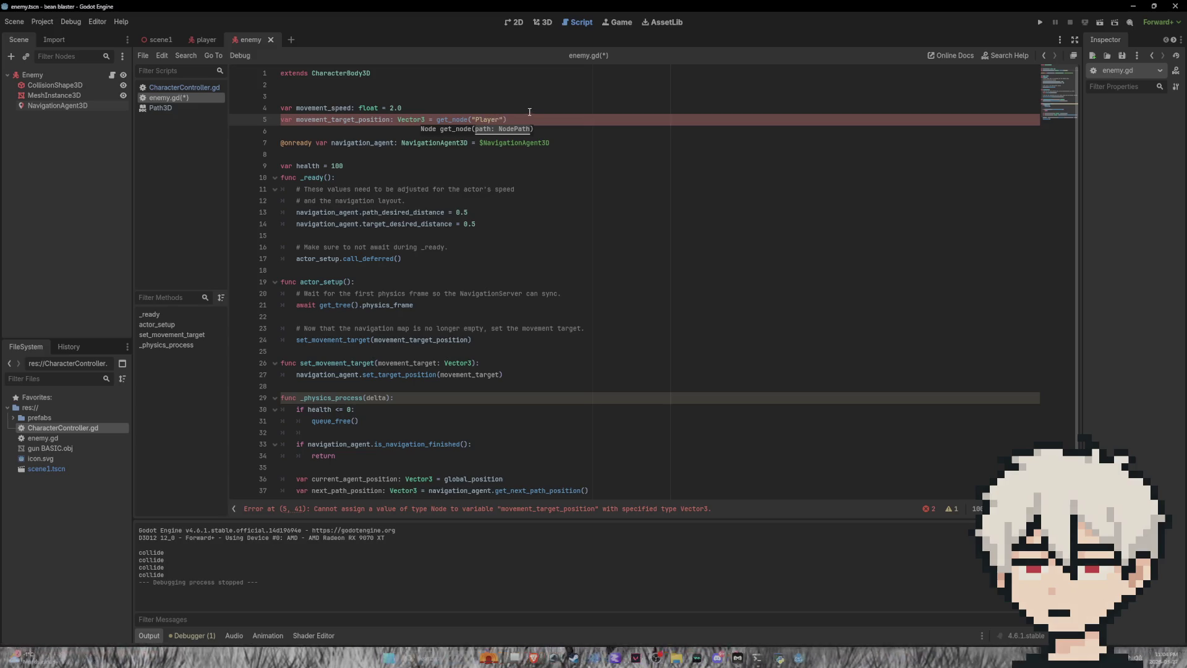
pyautogui.click(477, 118)
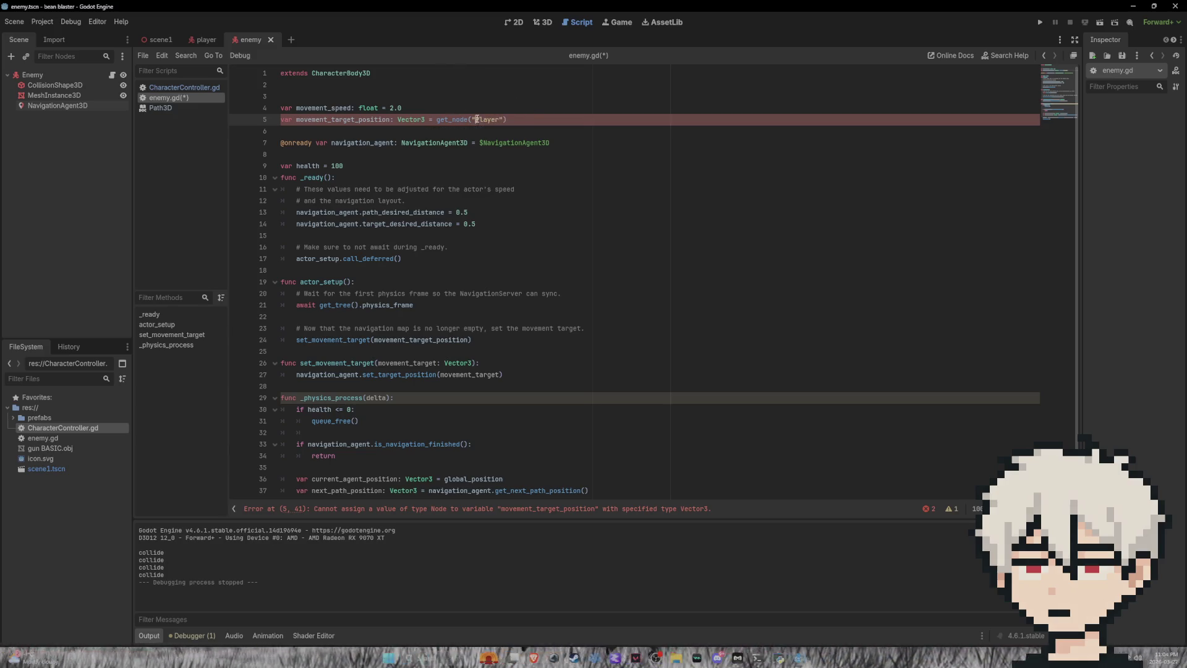
pyautogui.write('/roo')
pyautogui.press('BackSpace')
pyautogui.press('BackSpace')
pyautogui.press('BackSpace')
pyautogui.press('BackSpace')
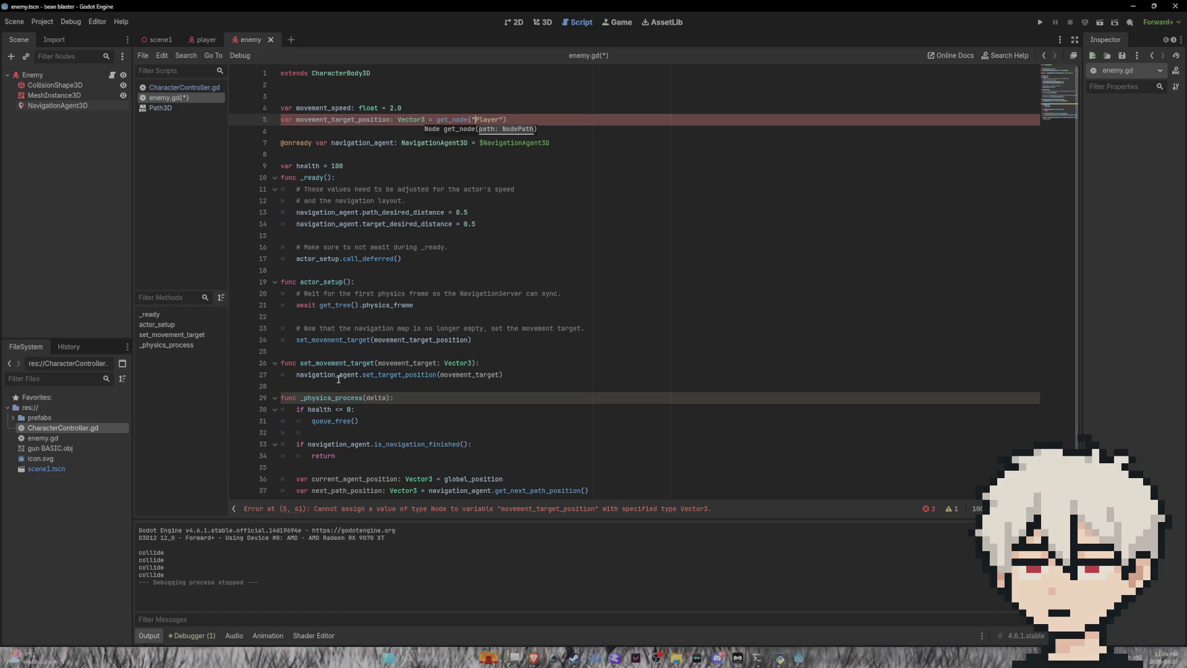
pyautogui.write('../')
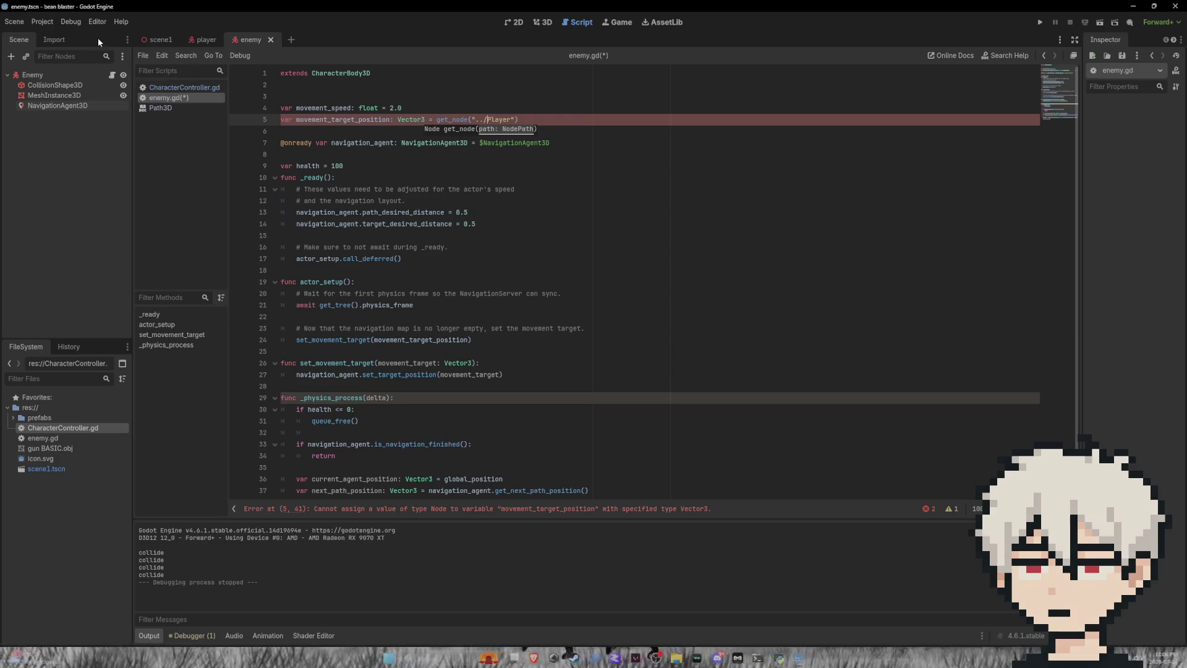
# Step: Append .vector3 to get_node("../Player") on line 5, save the script, and run the game
pyautogui.click(157, 41)
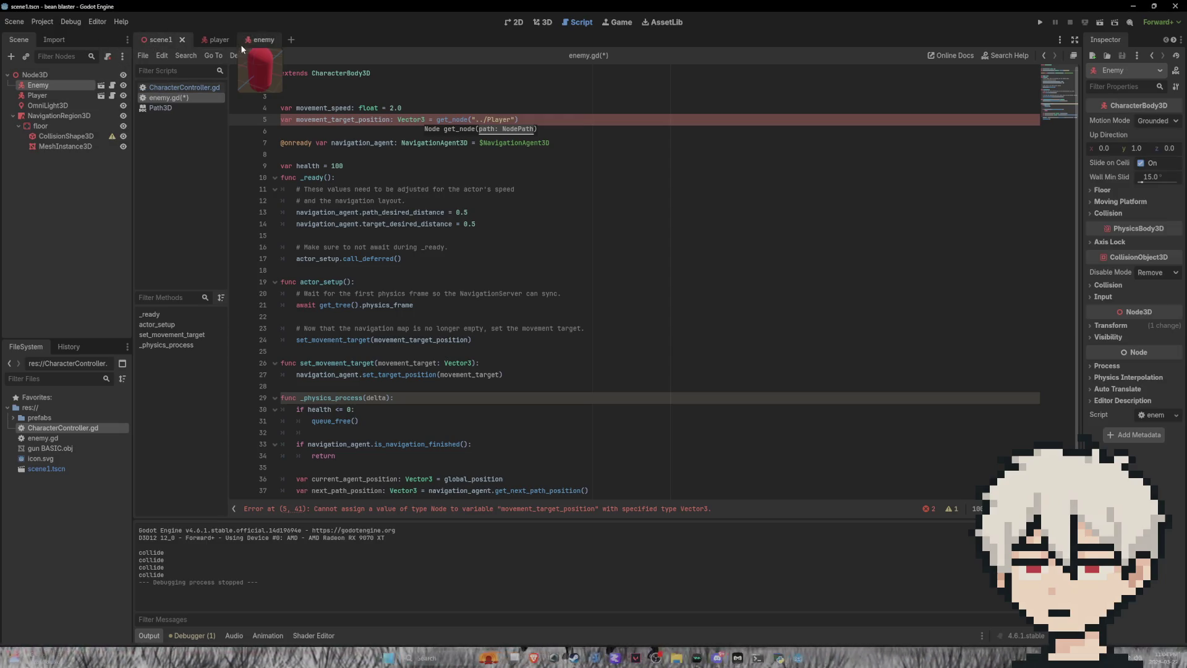
pyautogui.click(737, 192)
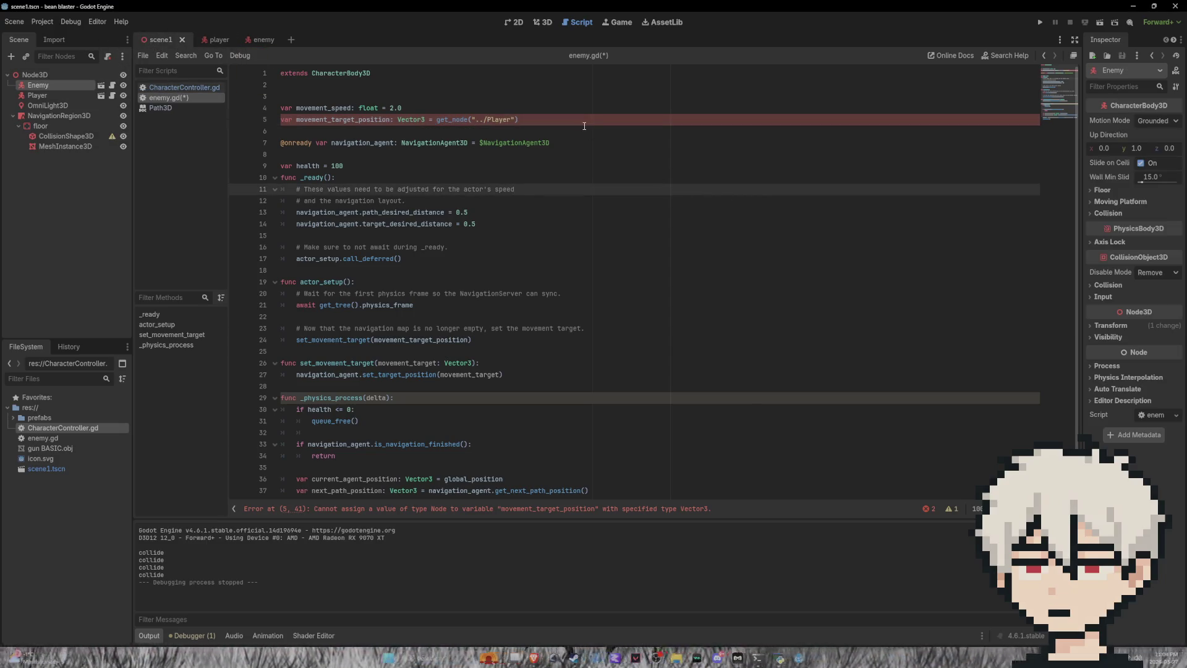
pyautogui.click(536, 124)
pyautogui.write('ve')
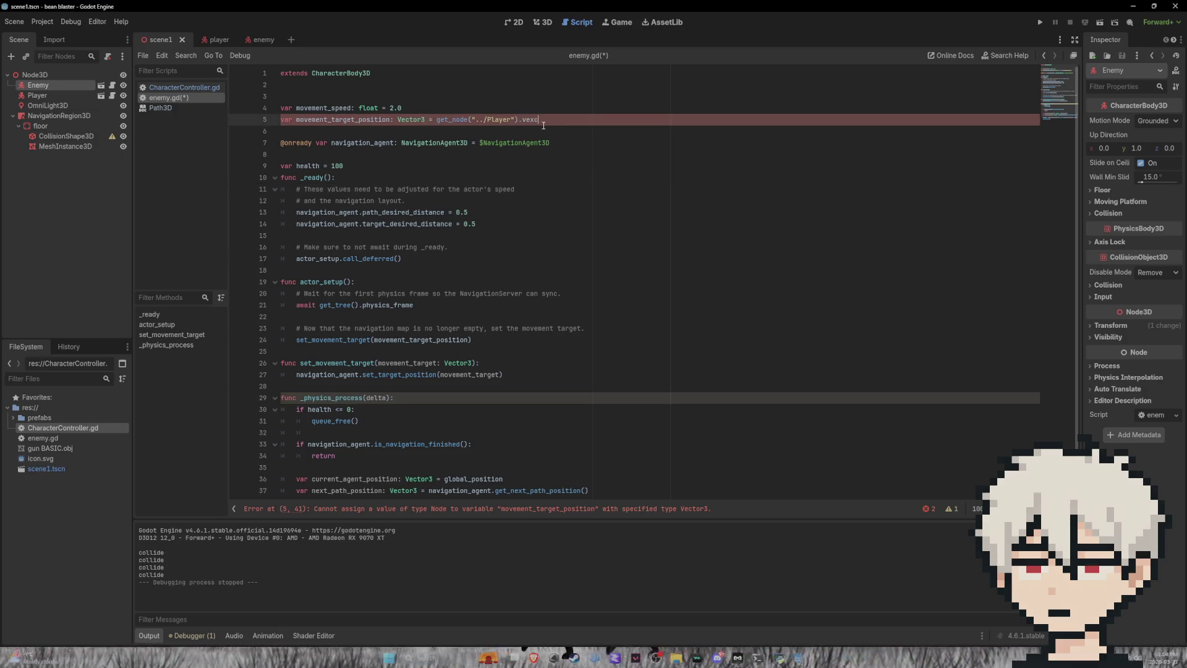
pyautogui.write('ctor3')
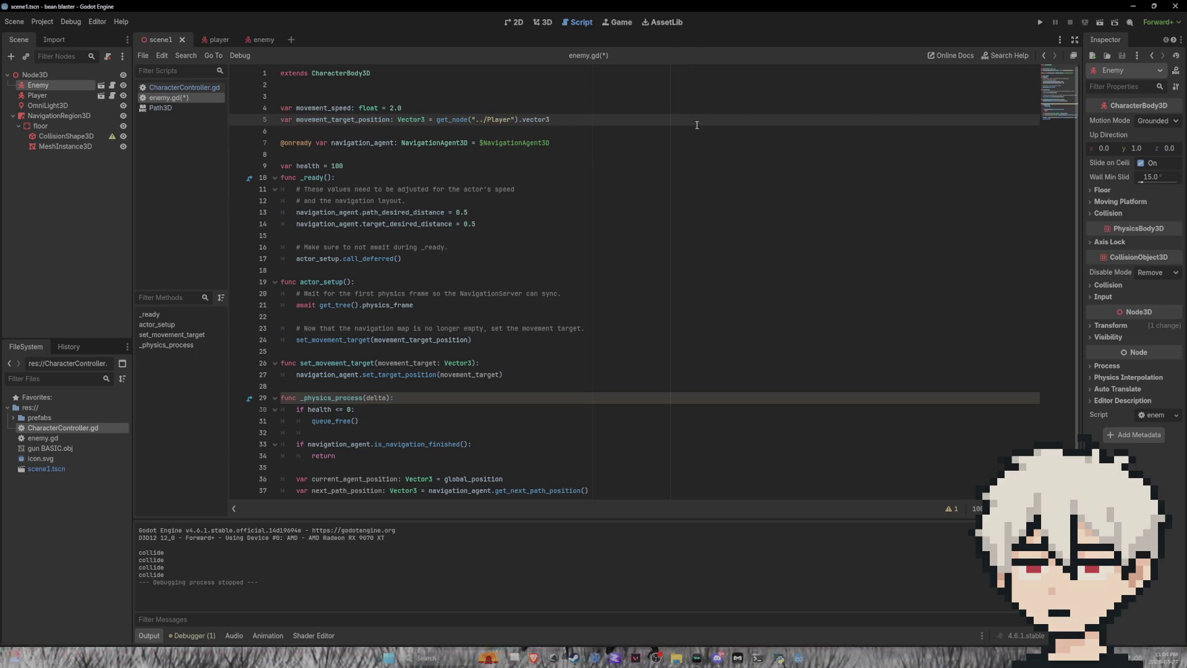
pyautogui.hotkey('ctrl', 's')
pyautogui.press('F5')
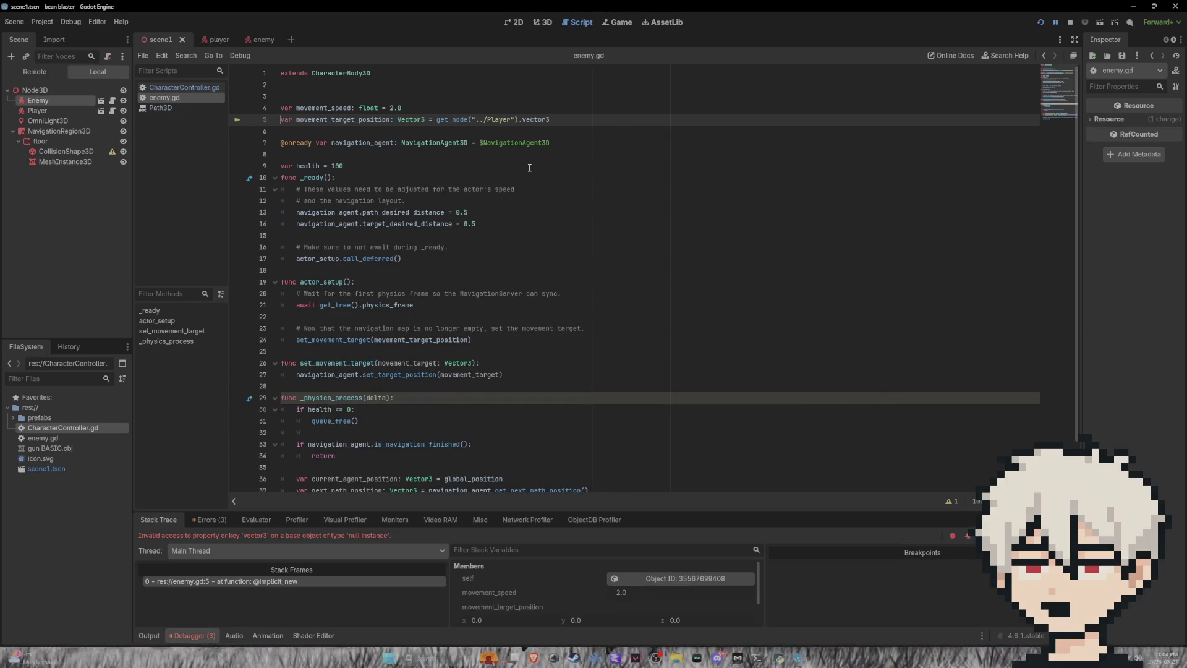
# Step: Restart the game and replace vector3() on line 5 with position.x
pyautogui.write('(')
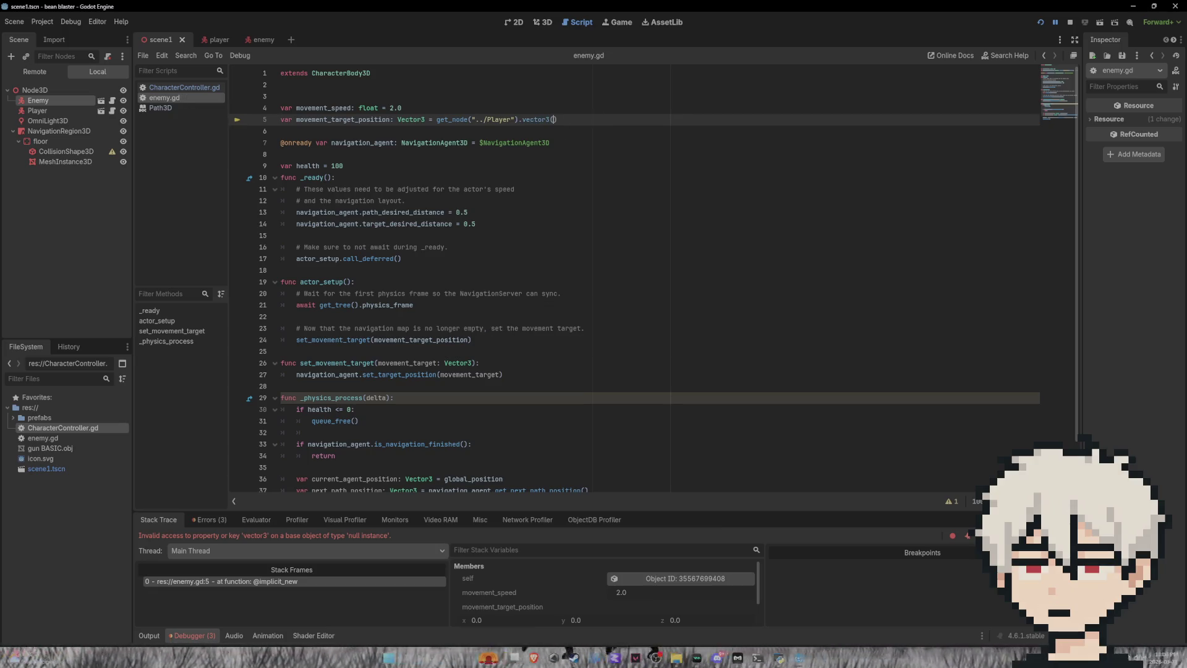
pyautogui.click(1070, 23)
pyautogui.click(1041, 22)
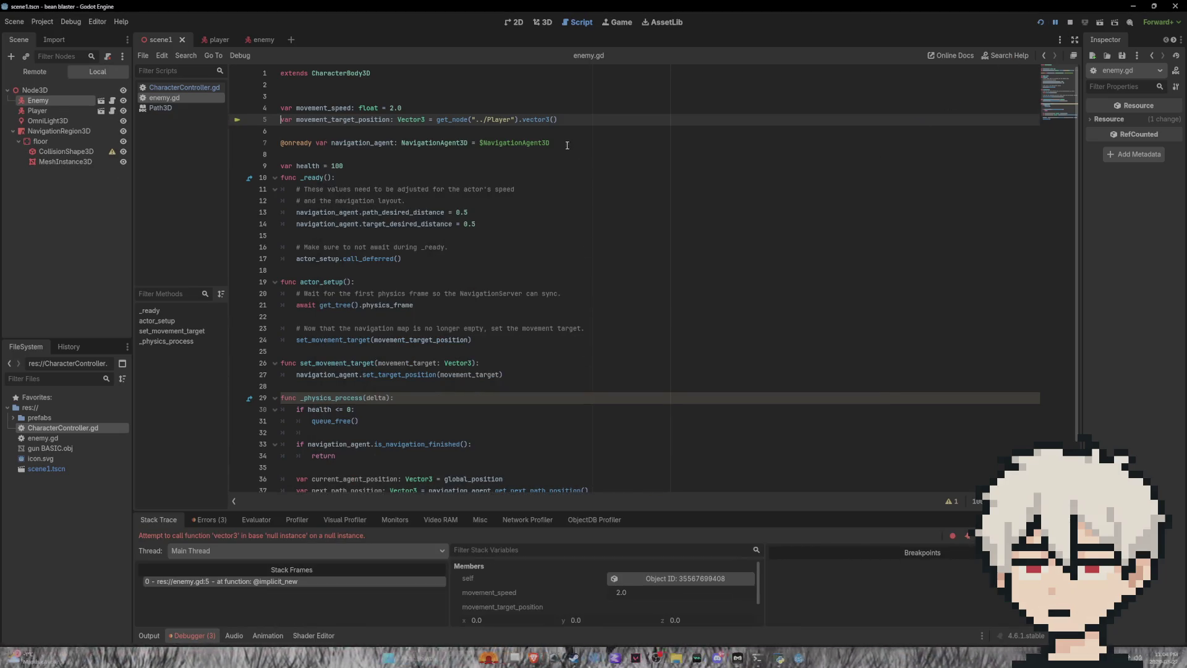
pyautogui.moveTo(571, 120); pyautogui.dragTo(521, 119)
pyautogui.write('position.x')
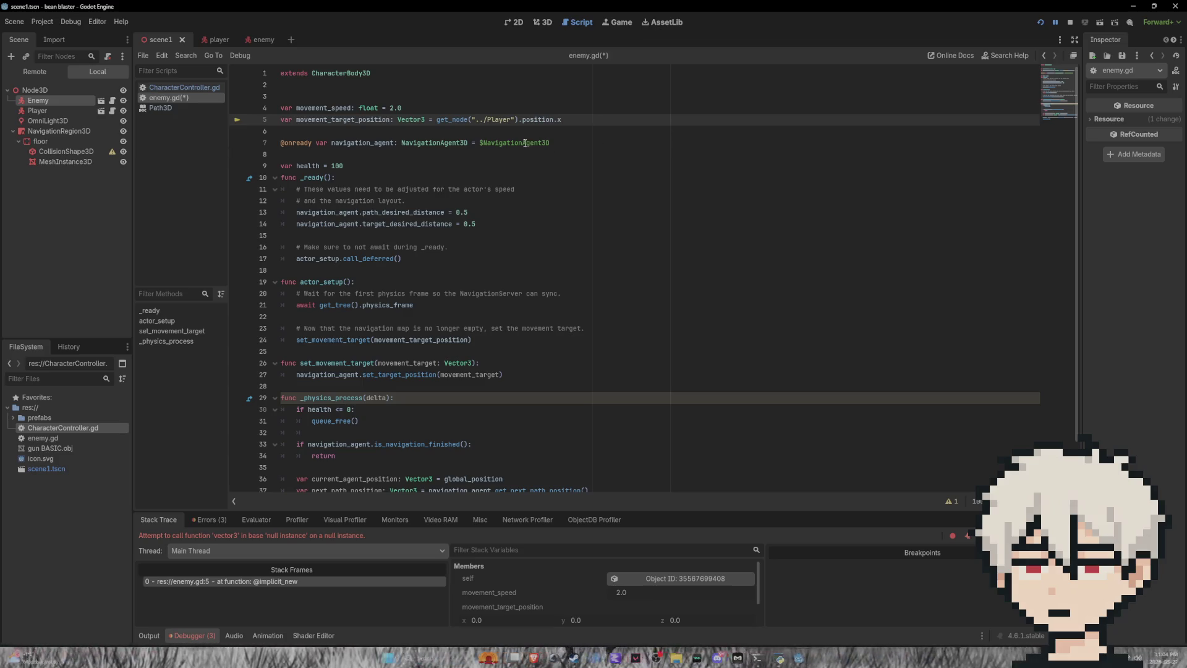
pyautogui.moveTo(585, 121); pyautogui.dragTo(434, 120)
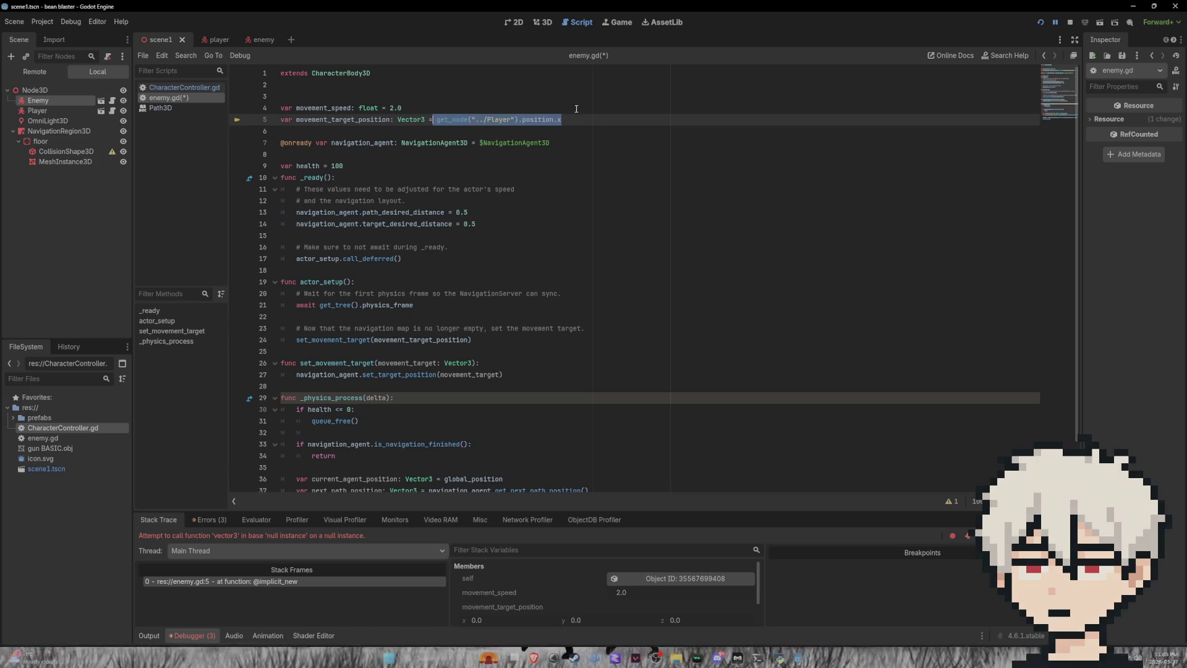
pyautogui.moveTo(572, 119); pyautogui.dragTo(522, 119)
pyautogui.click(500, 119)
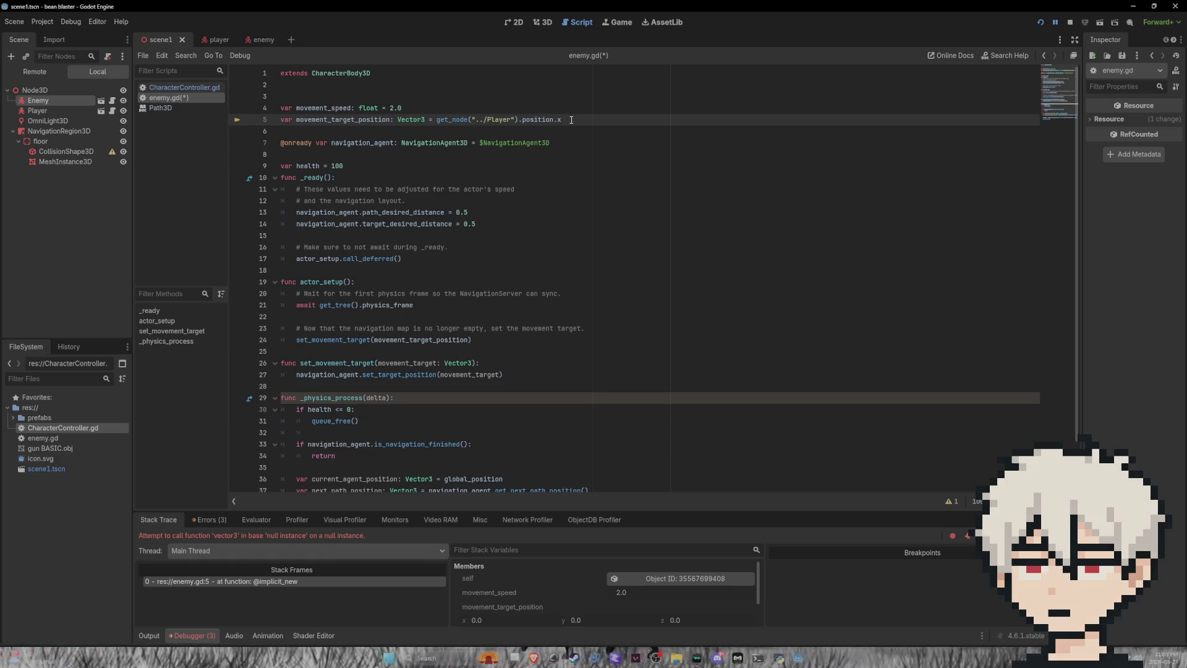
pyautogui.write('x')
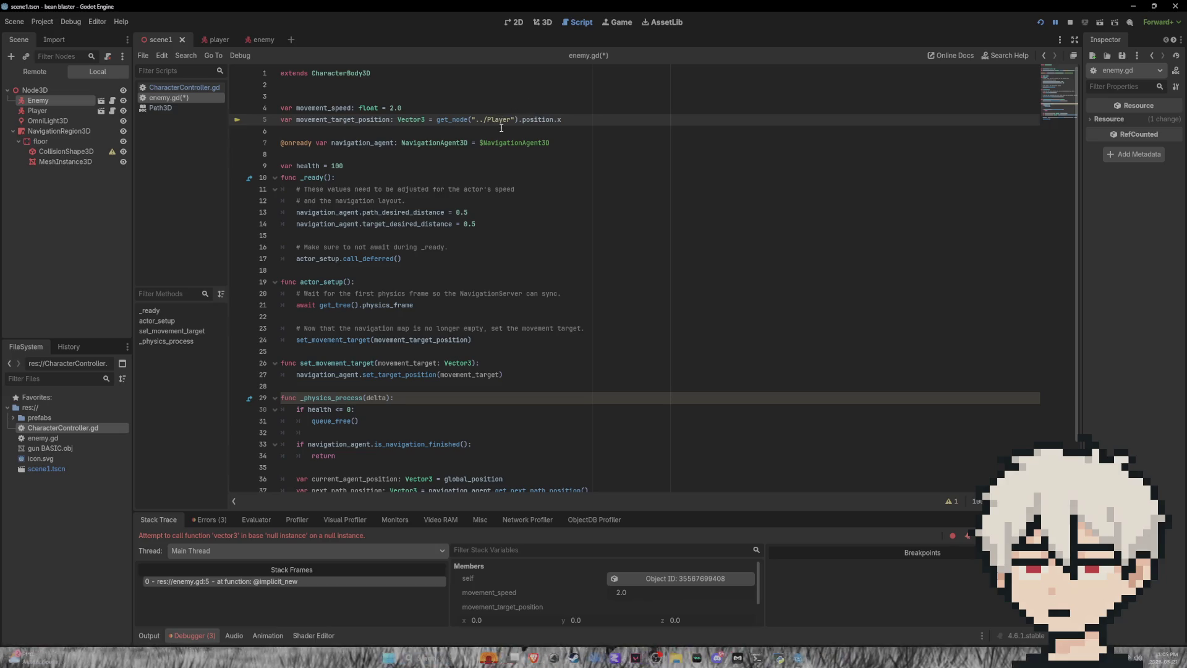
# Step: Change line 5's node path from ../Player to an absolute /root/ path
pyautogui.moveTo(512, 119); pyautogui.dragTo(469, 120)
pyautogui.moveTo(568, 120)
pyautogui.mouseDown()
pyautogui.moveTo(488, 119)
pyautogui.moveTo(558, 118)
pyautogui.mouseUp()
pyautogui.click(481, 119)
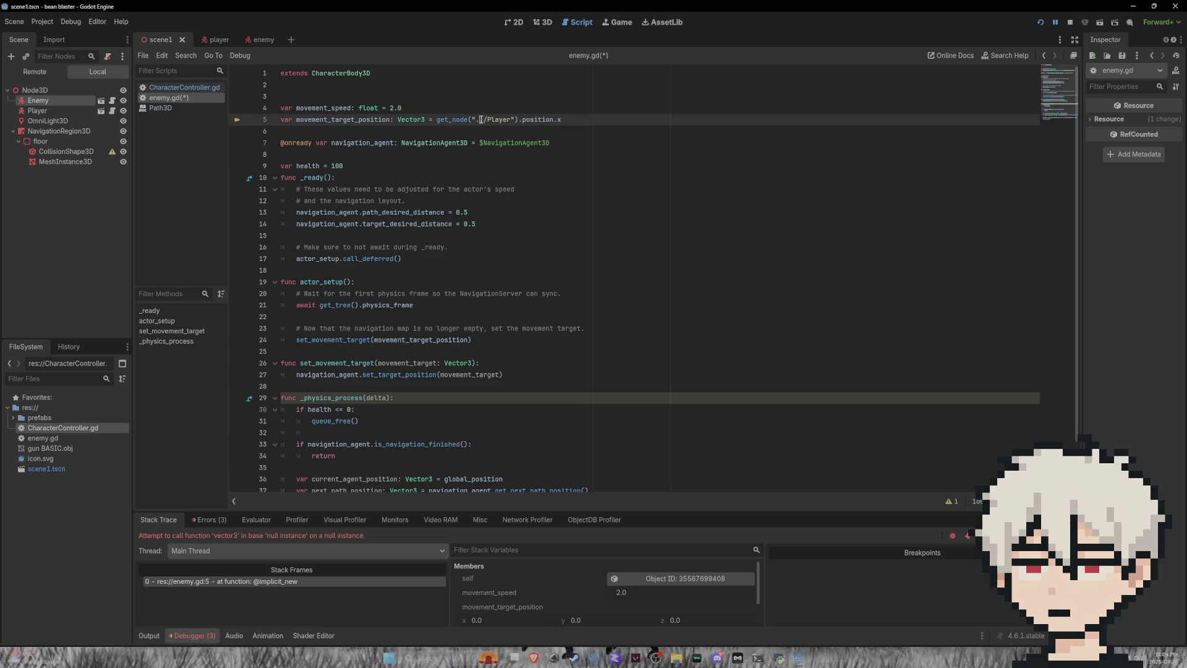
pyautogui.press('BackSpace')
pyautogui.press('BackSpace')
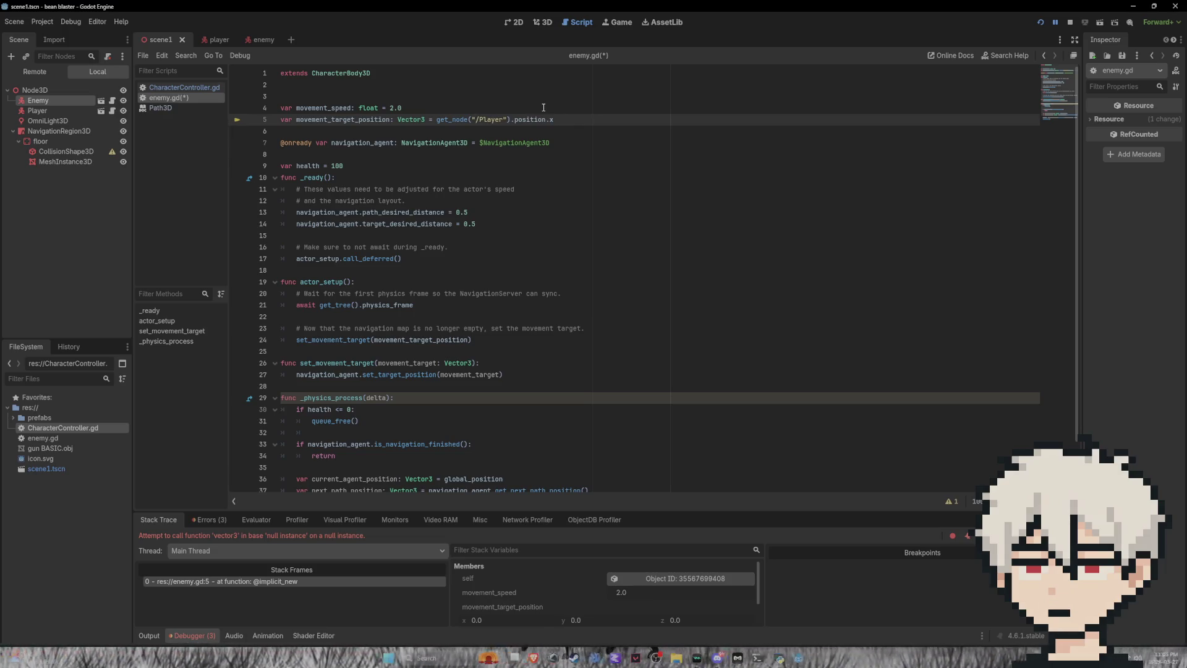
pyautogui.write('/root/')
pyautogui.press('BackSpace')
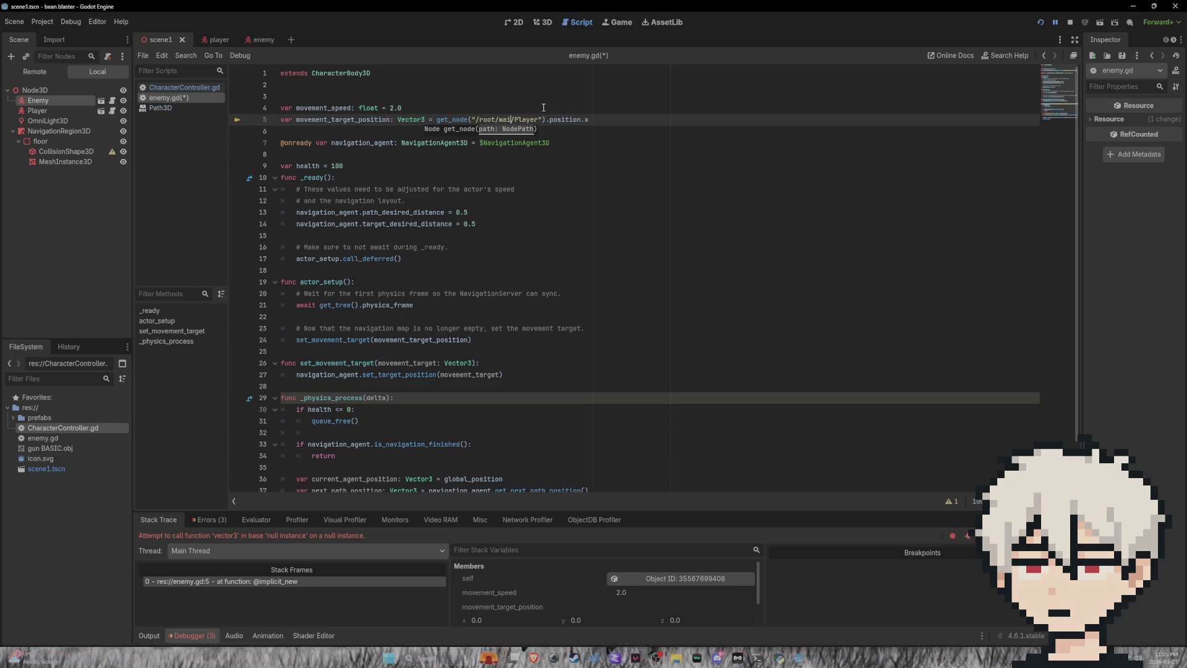
# Step: Complete the path as /root/Main/Player, save, then rename the root node to Main and save the scene
pyautogui.write('Main')
pyautogui.hotkey('ctrl', 's')
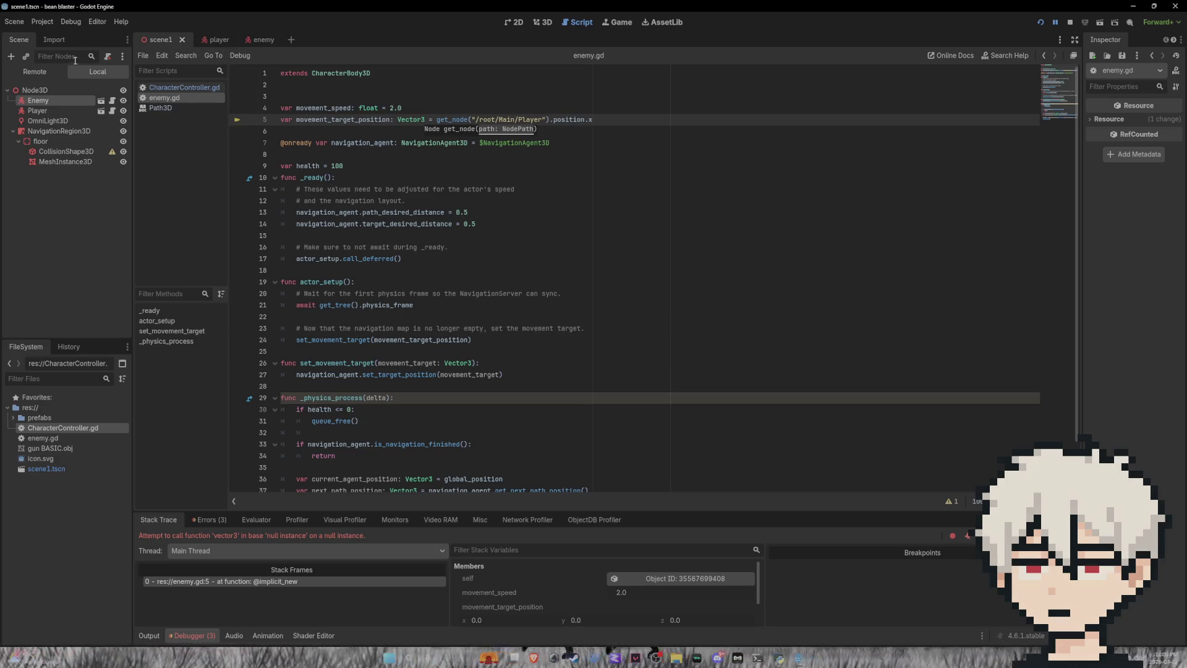
pyautogui.doubleClick(39, 90)
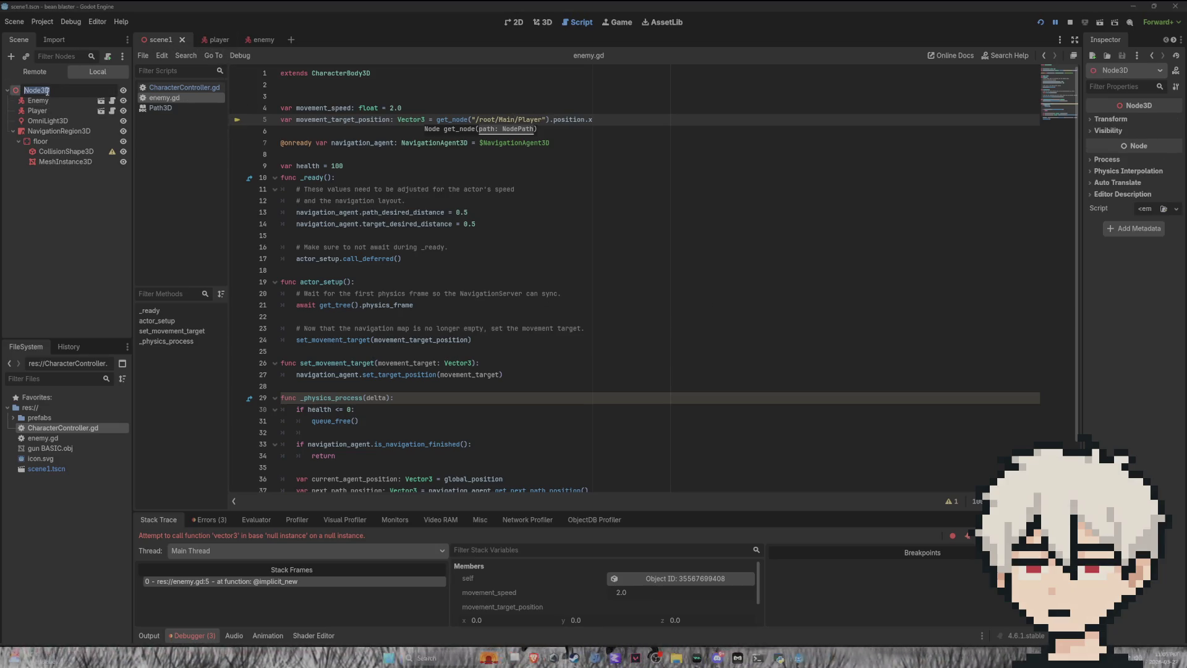
pyautogui.write('Main')
pyautogui.press('Return')
pyautogui.hotkey('ctrl', 's')
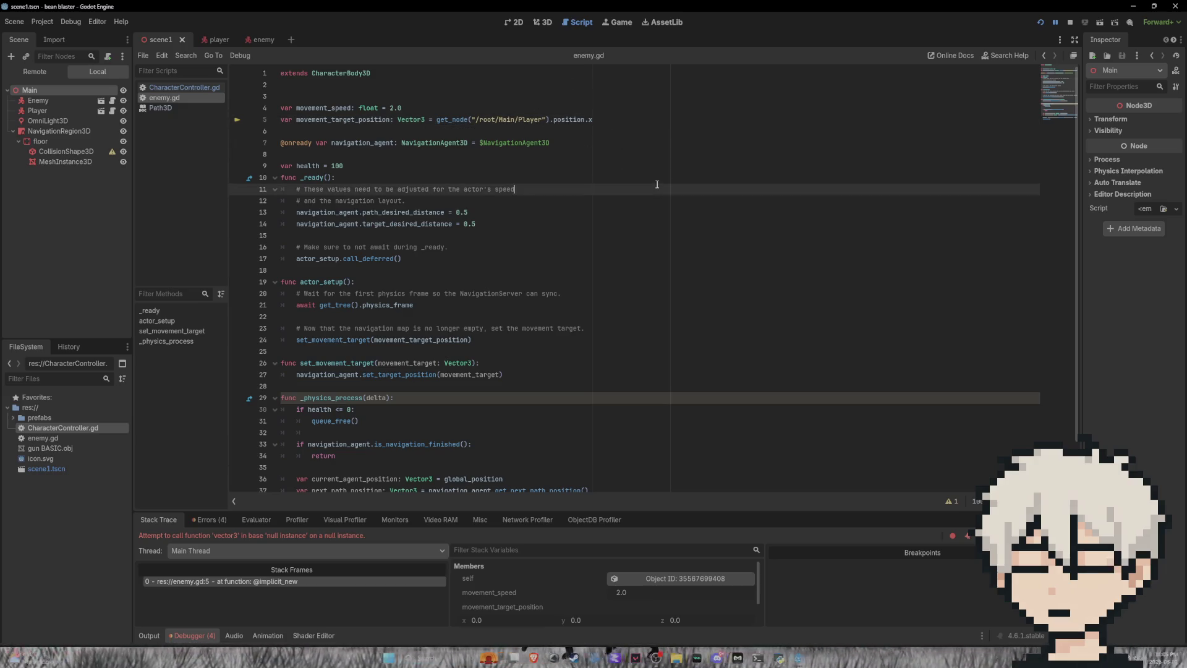
# Step: Stop the game and change line 5's position.x back to vector3
pyautogui.click(1070, 27)
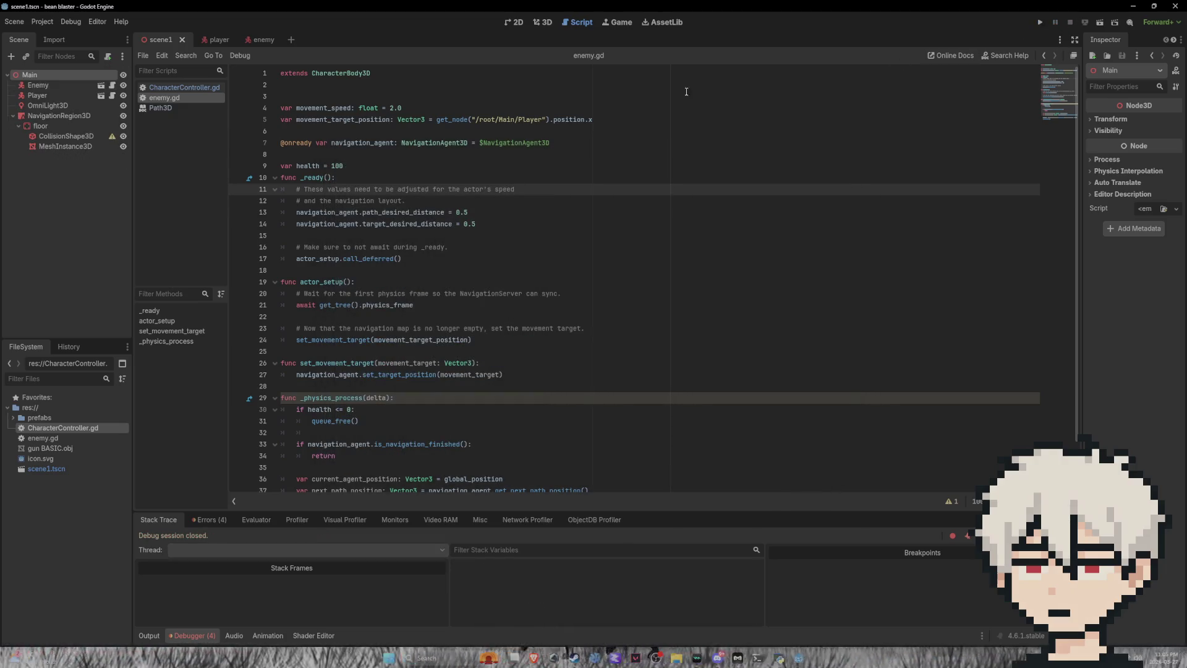
pyautogui.moveTo(602, 120); pyautogui.dragTo(556, 119)
pyautogui.write('vector3')
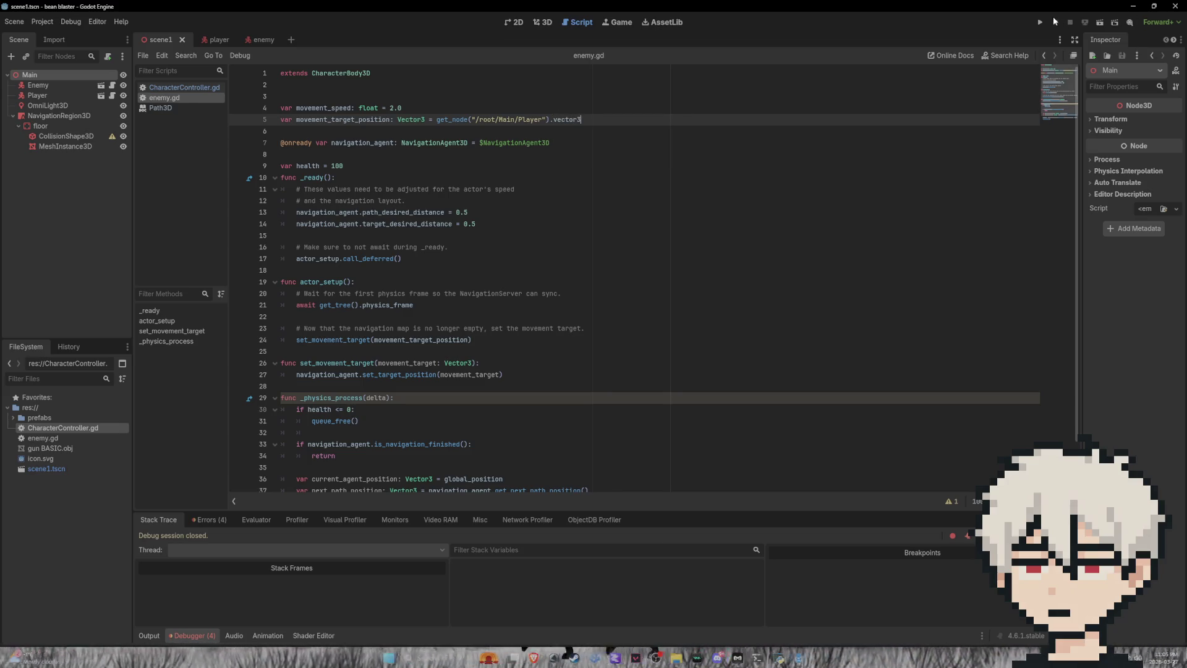
# Step: Rerun the game and remove the get_node expression from line 5's target value
pyautogui.click(1040, 21)
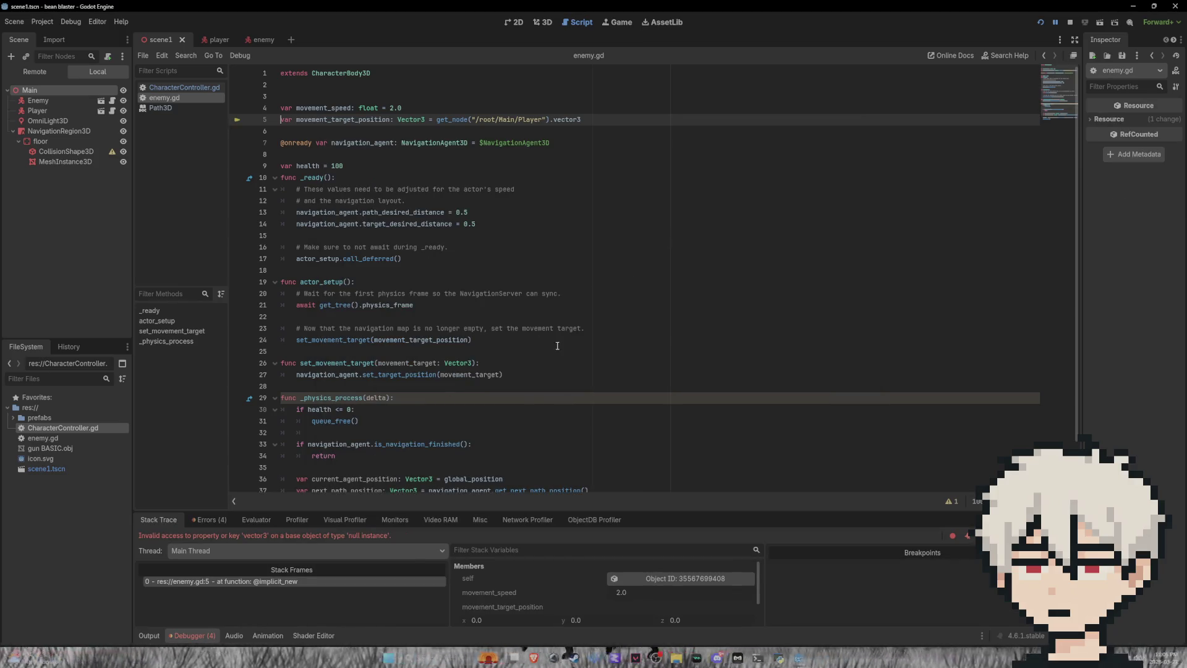
pyautogui.moveTo(582, 120)
pyautogui.mouseDown()
pyautogui.moveTo(380, 122)
pyautogui.moveTo(398, 121)
pyautogui.mouseUp()
pyautogui.hotkey('ctrl', 'c')
pyautogui.press('BackSpace')
pyautogui.press('BackSpace')
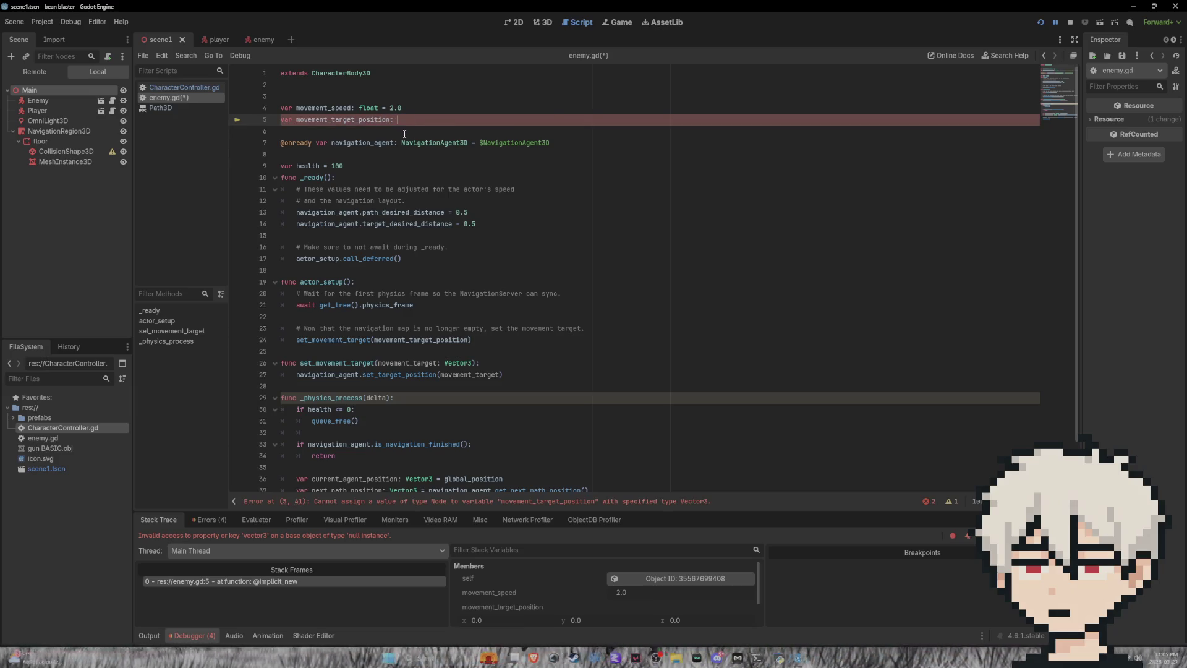
# Step: Declare const player = get_node("/root/Main/Player") on line 3, removing the stray = Vector3
pyautogui.click(396, 97)
pyautogui.write('const')
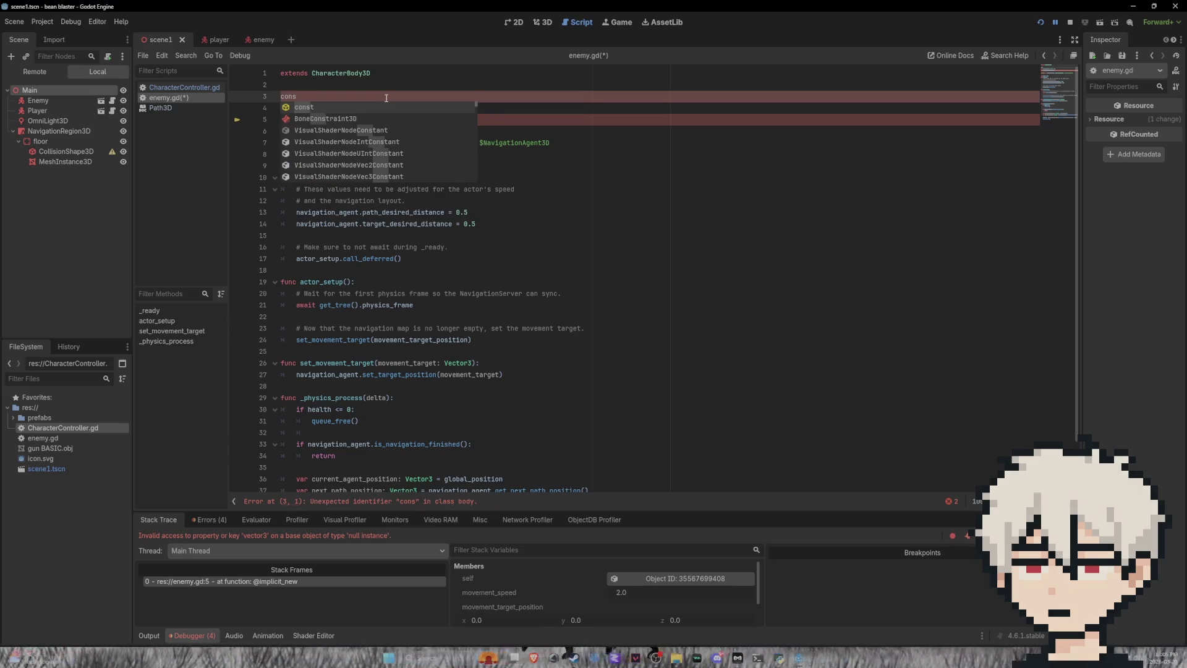
pyautogui.press('Escape')
pyautogui.write('player =')
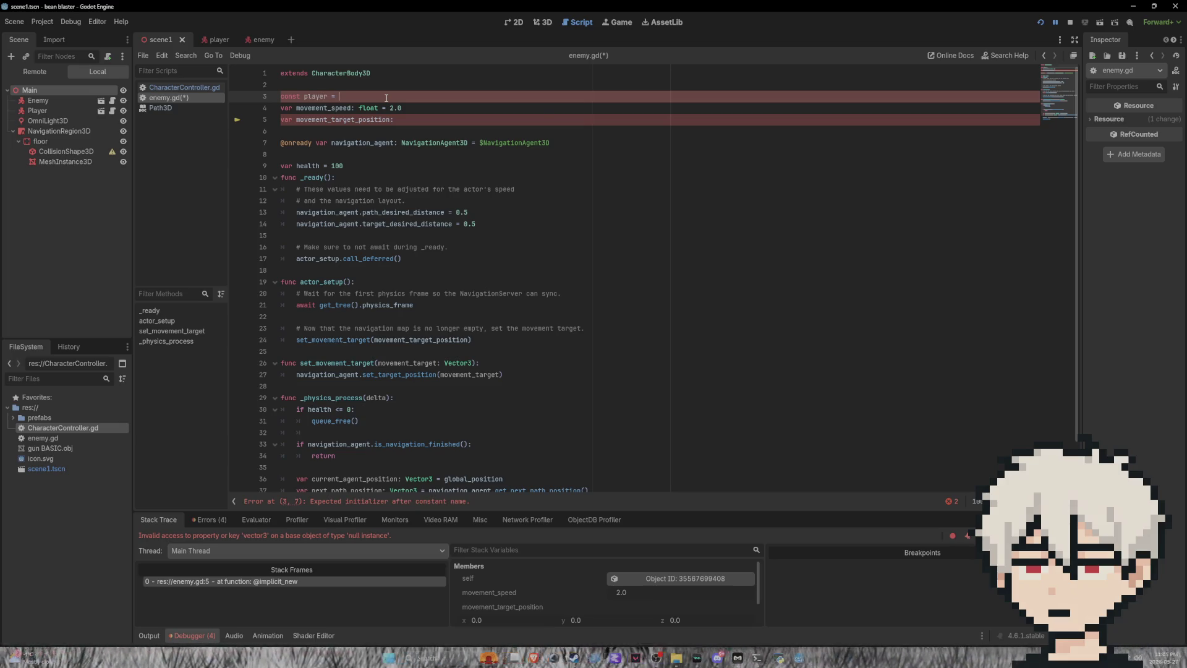
pyautogui.hotkey('ctrl', 'v')
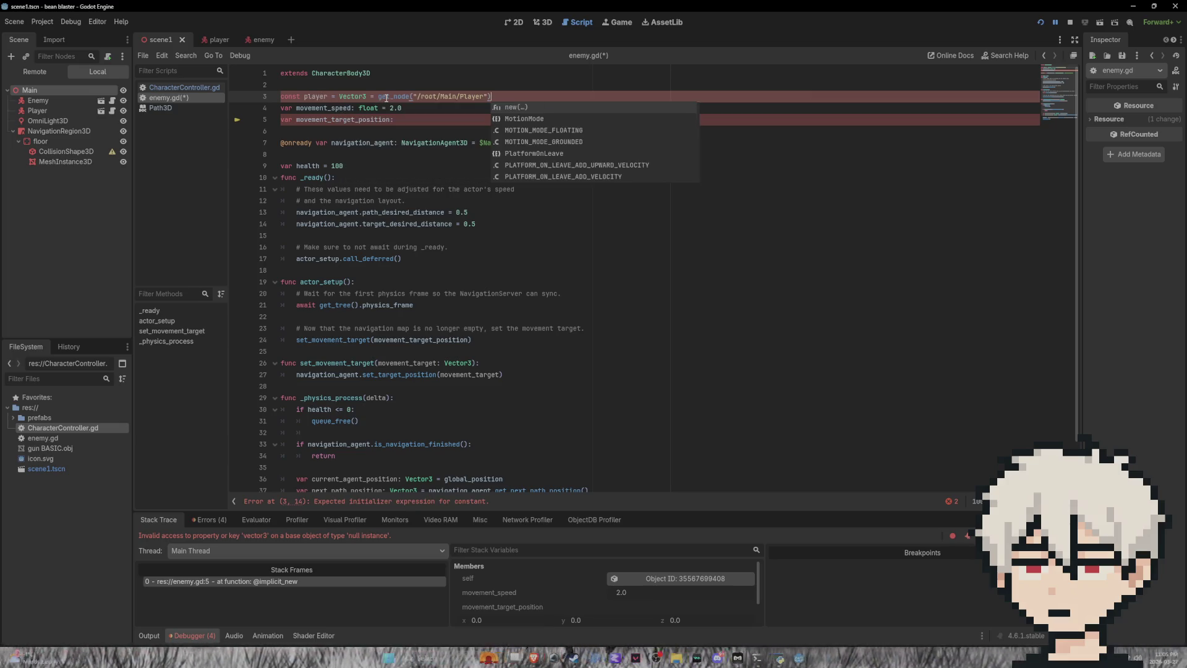
pyautogui.moveTo(366, 97); pyautogui.dragTo(333, 97)
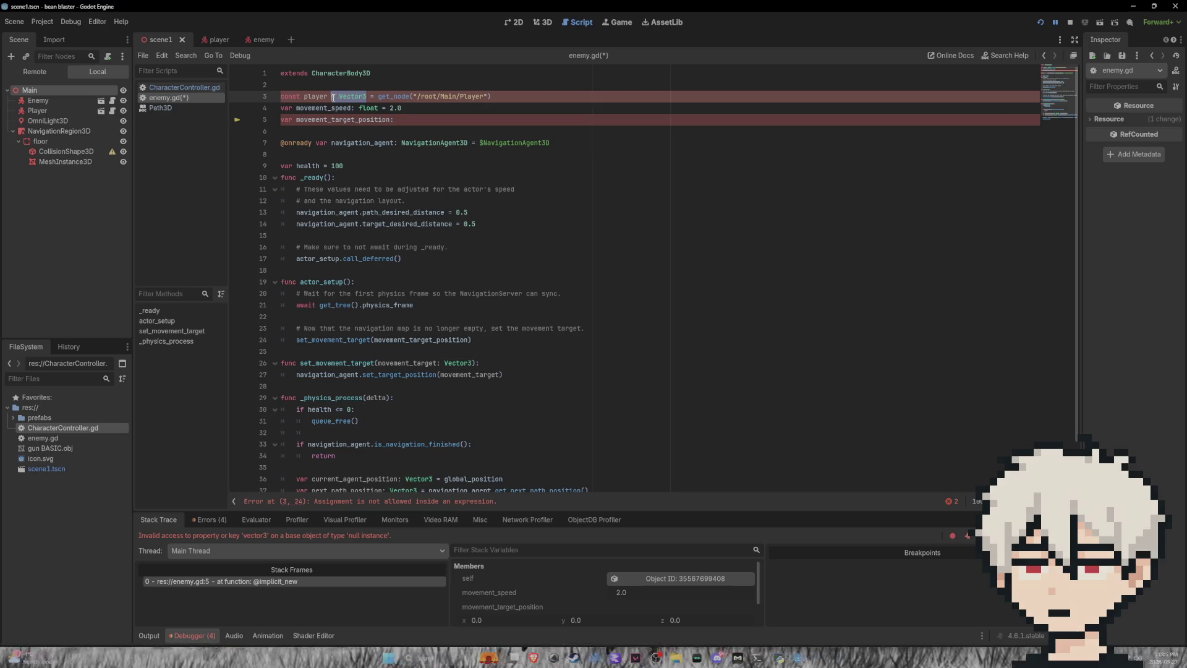
pyautogui.press('BackSpace')
pyautogui.press('BackSpace')
pyautogui.click(452, 116)
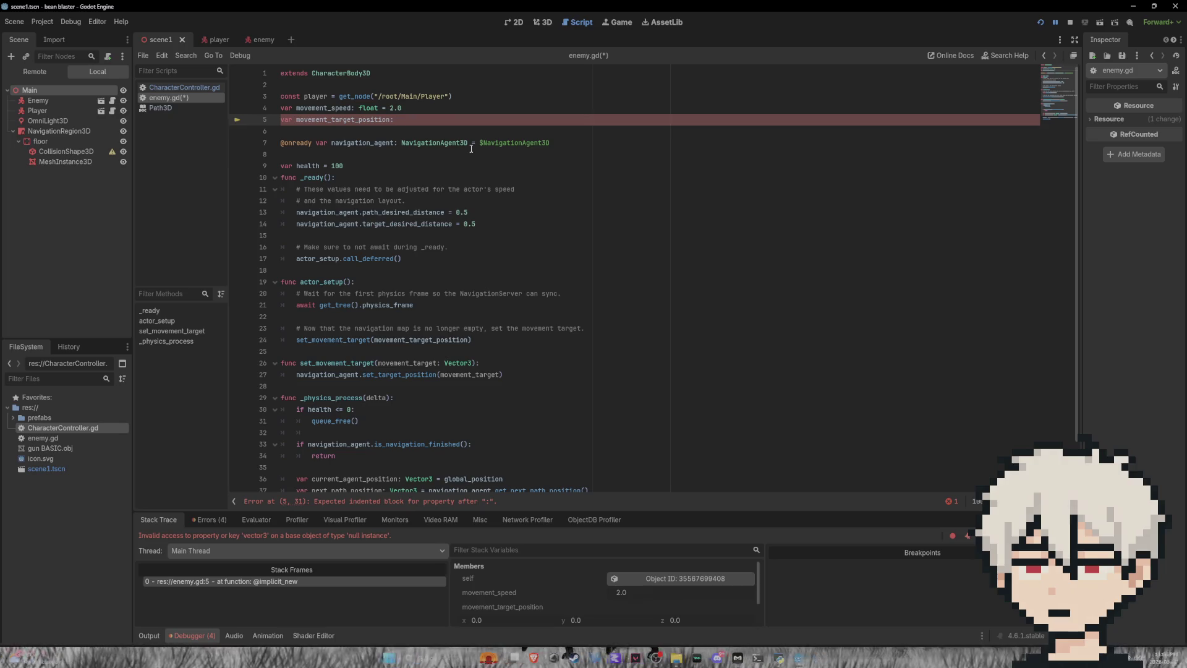
pyautogui.hotkey('ctrl', 'z')
pyautogui.hotkey('ctrl', 'z')
pyautogui.press('BackSpace')
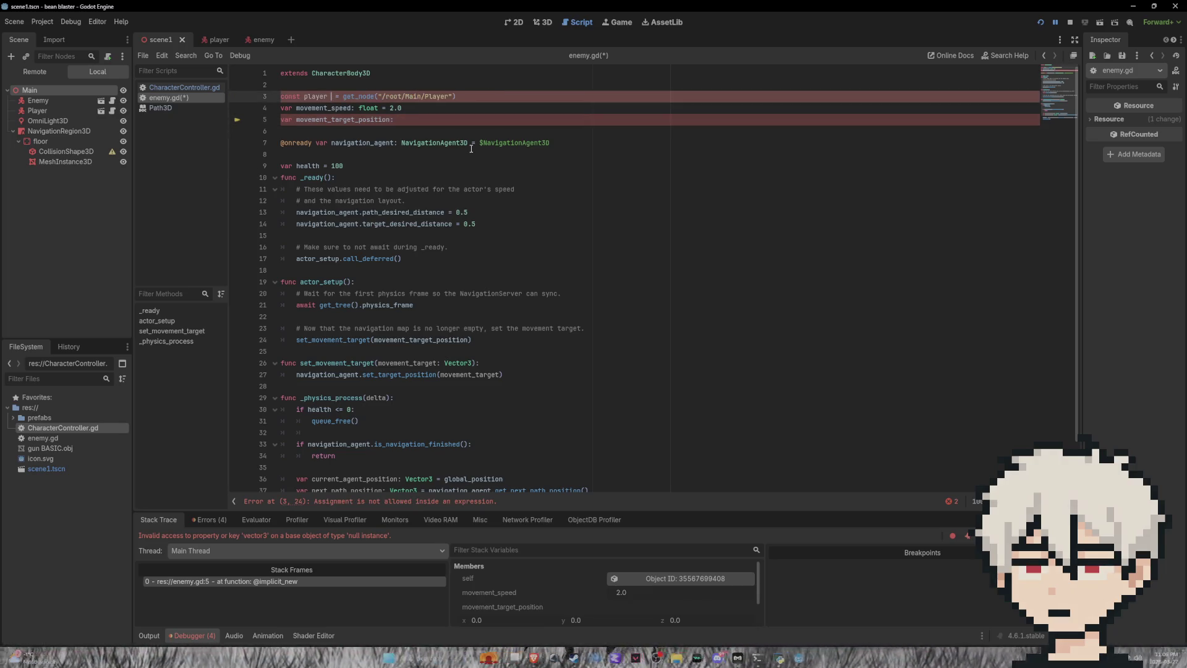
pyautogui.click(430, 119)
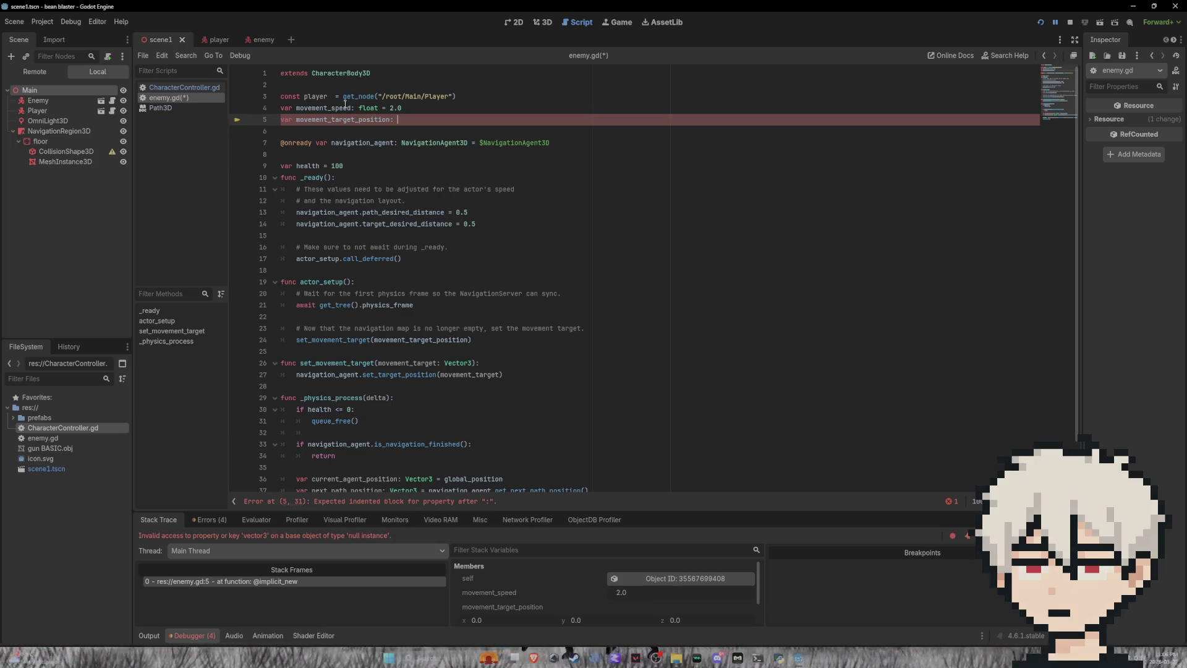
# Step: Make line 3 var player and set line 5's target to vector3(player.global_position.x, 0 ,0)
pyautogui.write('vector3')
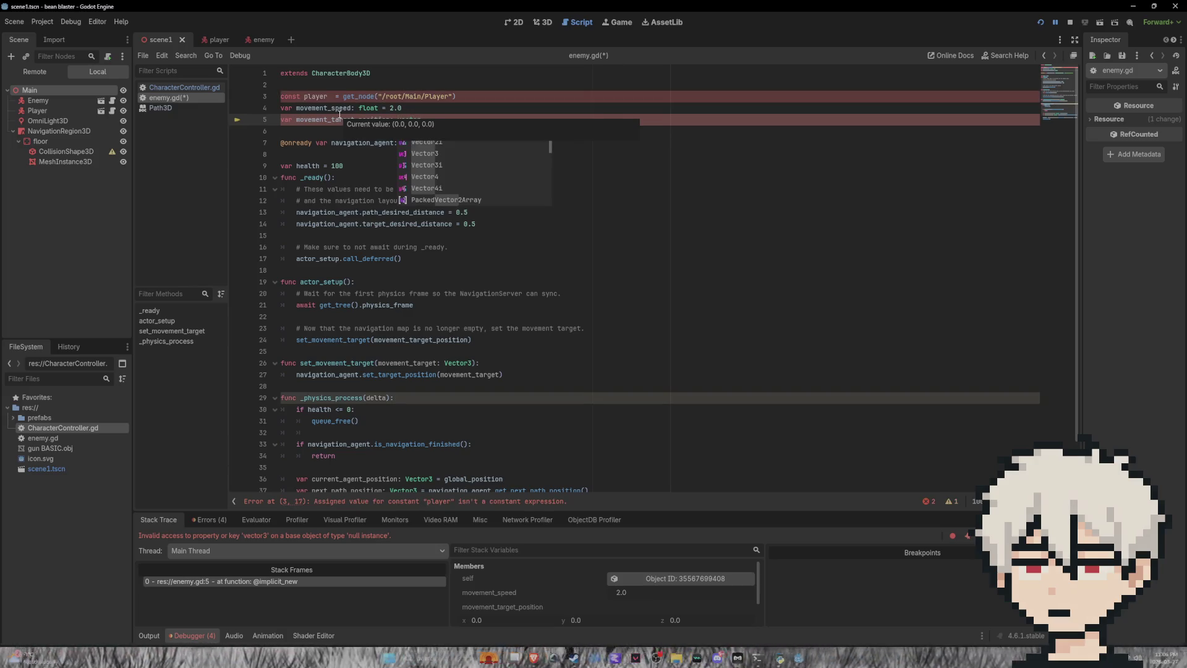
pyautogui.write(' = ')
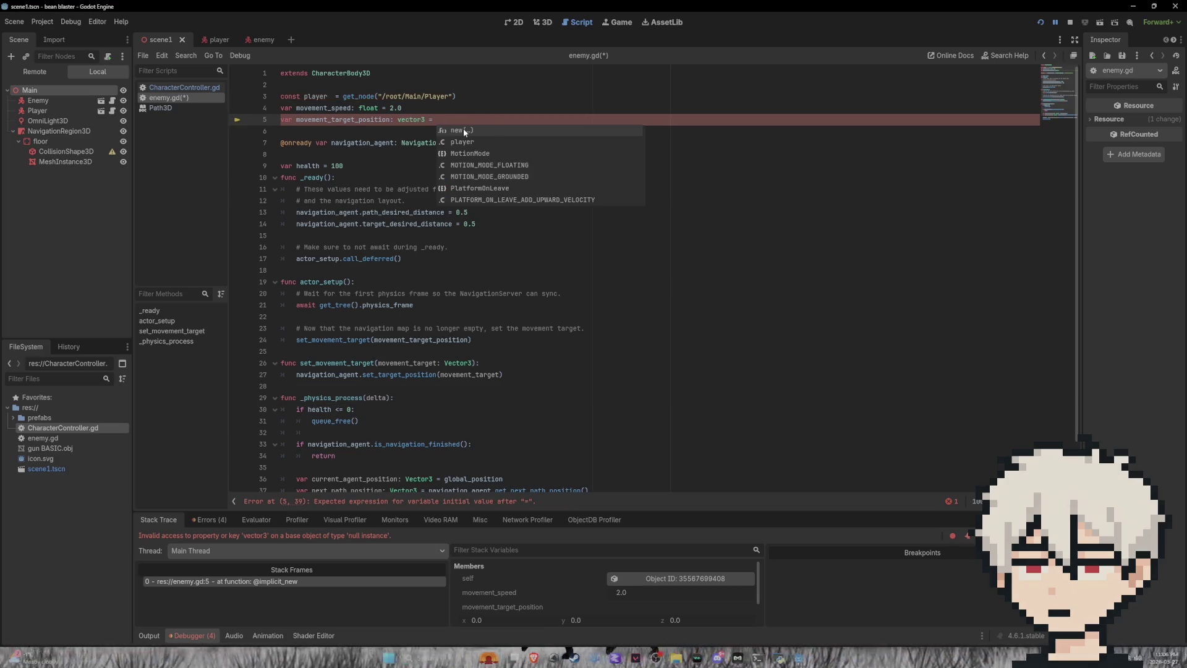
pyautogui.write('vector')
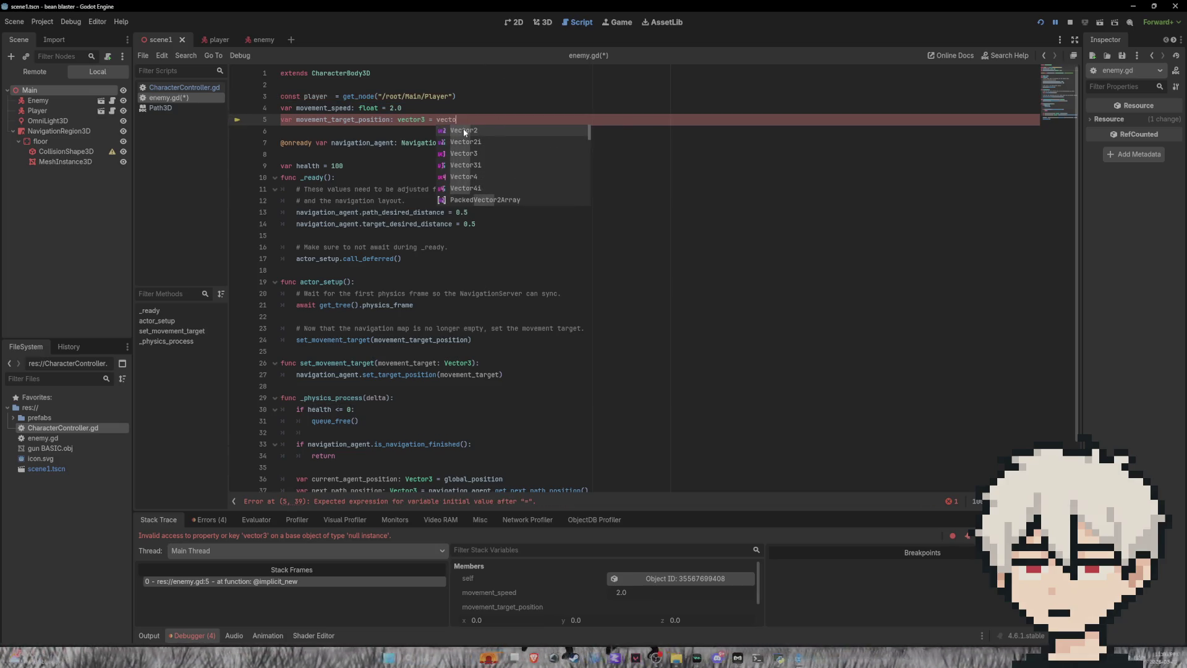
pyautogui.write('3(')
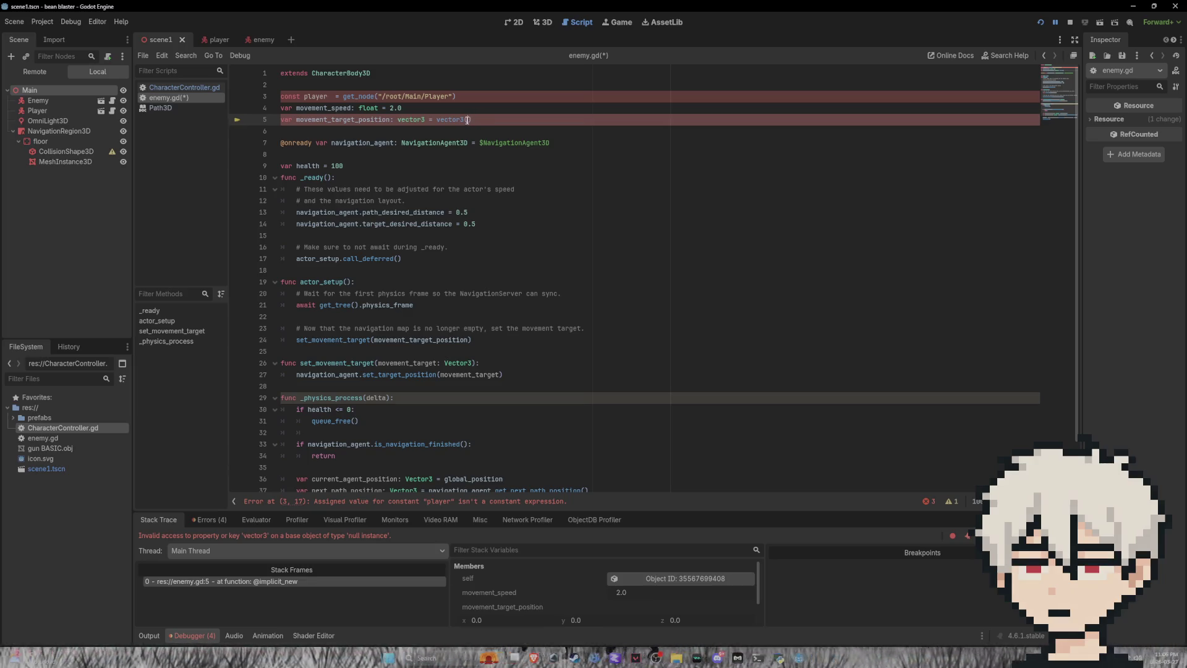
pyautogui.write('p;a')
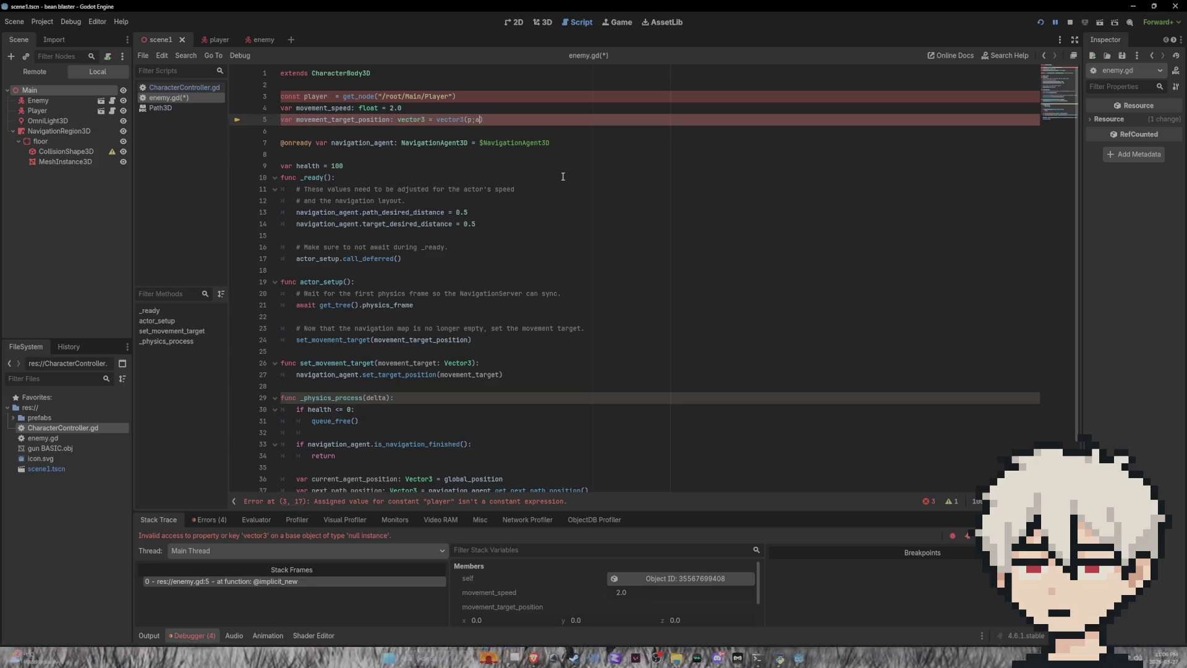
pyautogui.press('Escape')
pyautogui.write('layer')
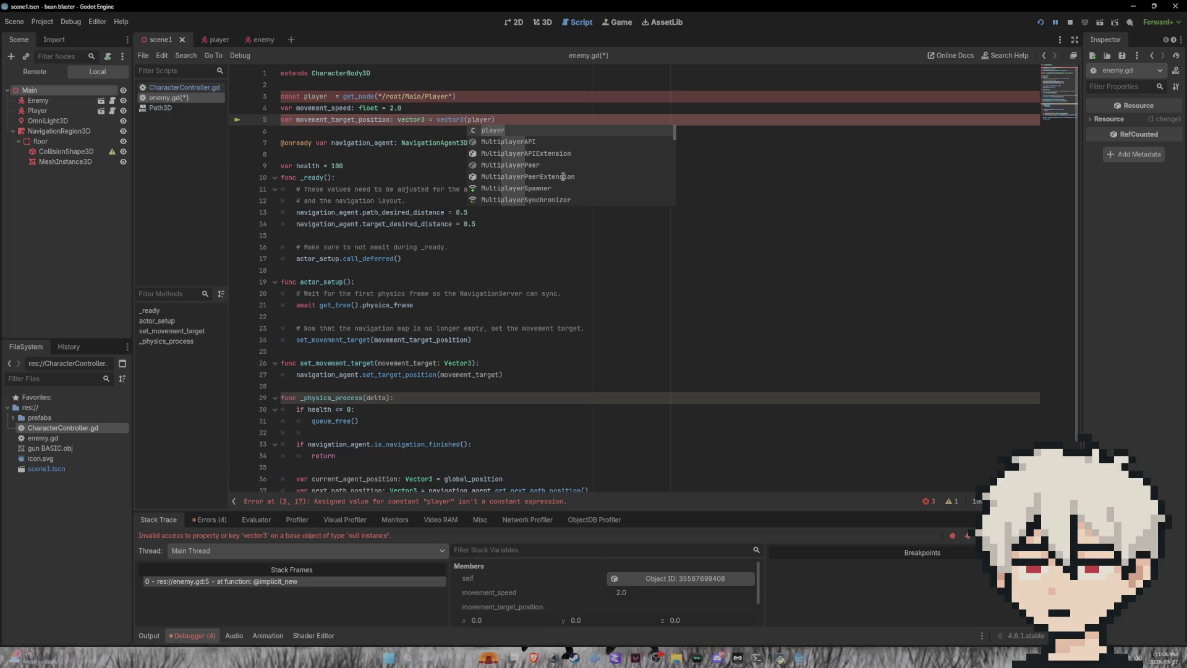
pyautogui.write('.')
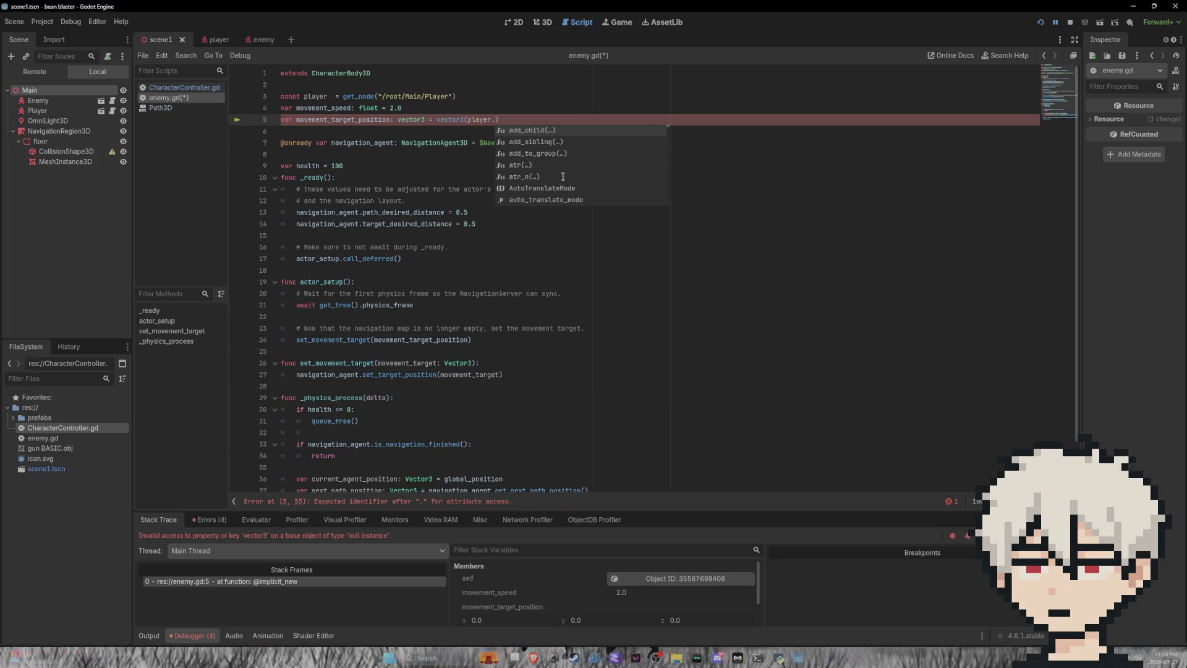
pyautogui.write('global')
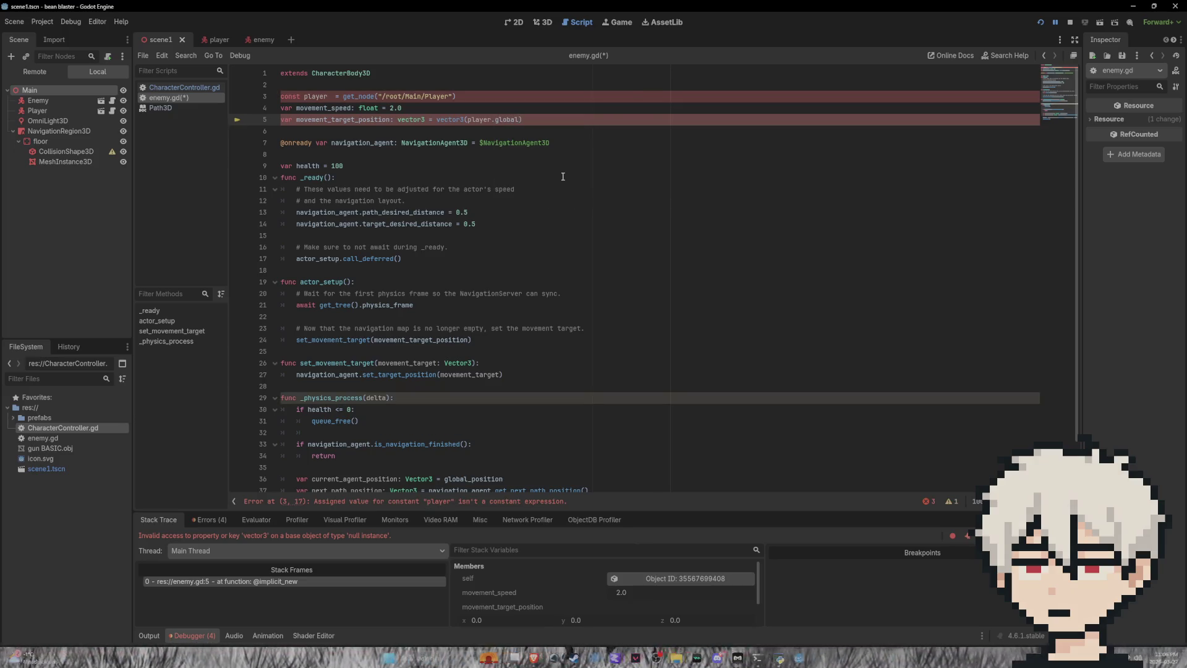
pyautogui.write('_position')
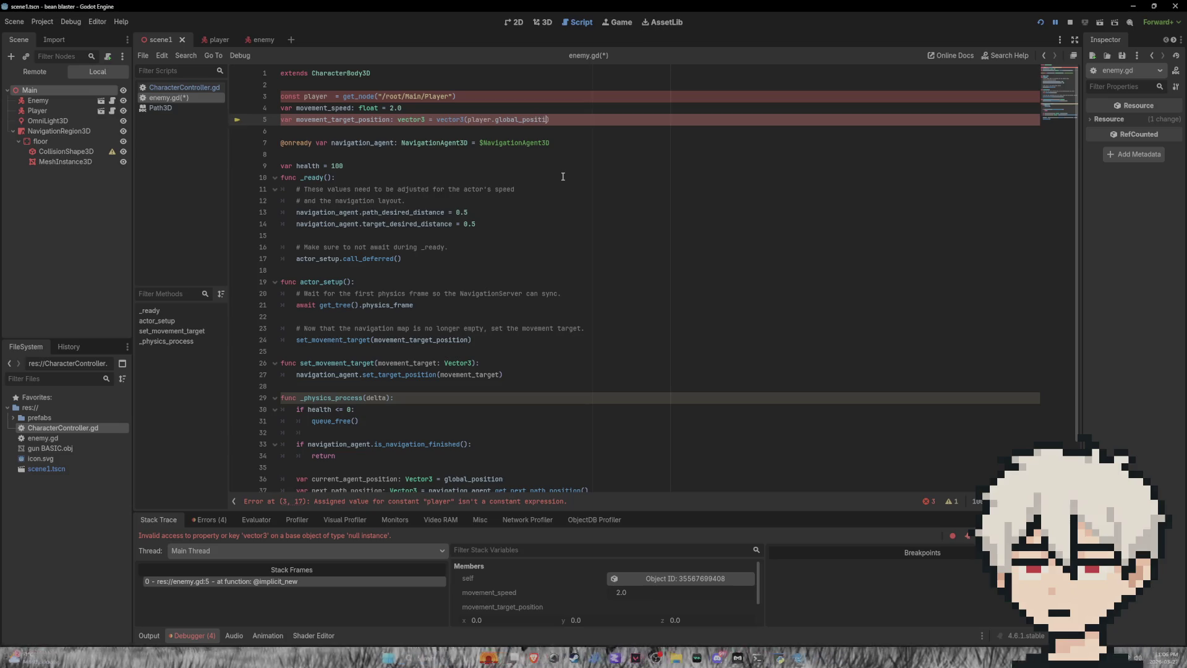
pyautogui.write('.x')
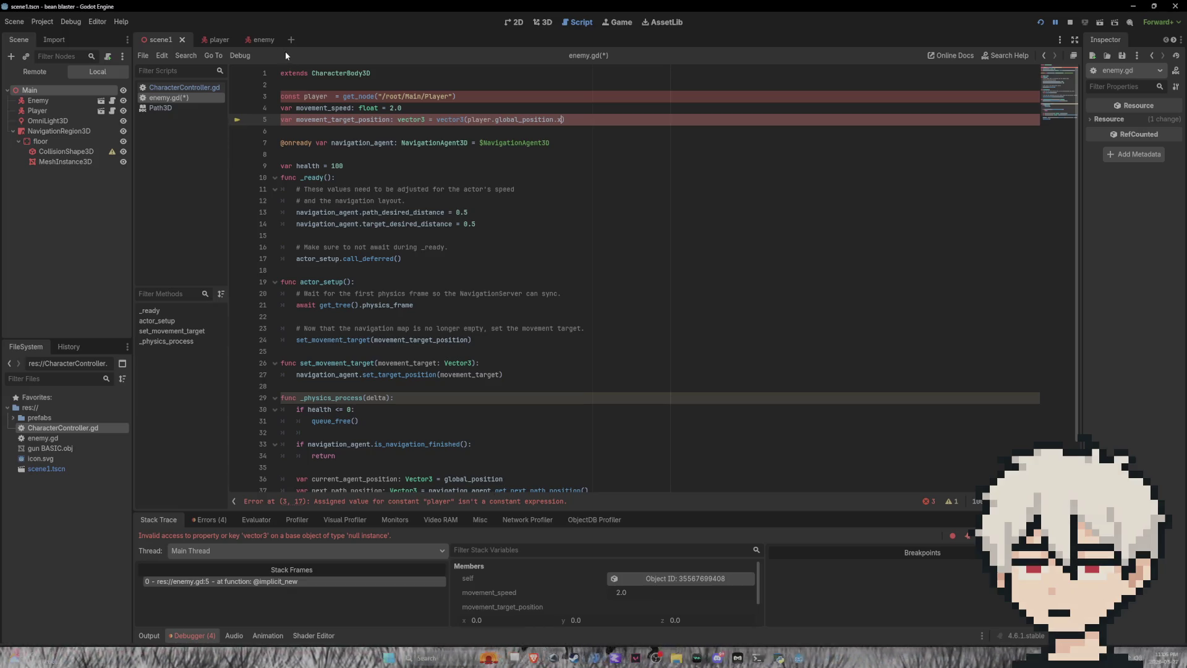
pyautogui.doubleClick(290, 97)
pyautogui.write('var')
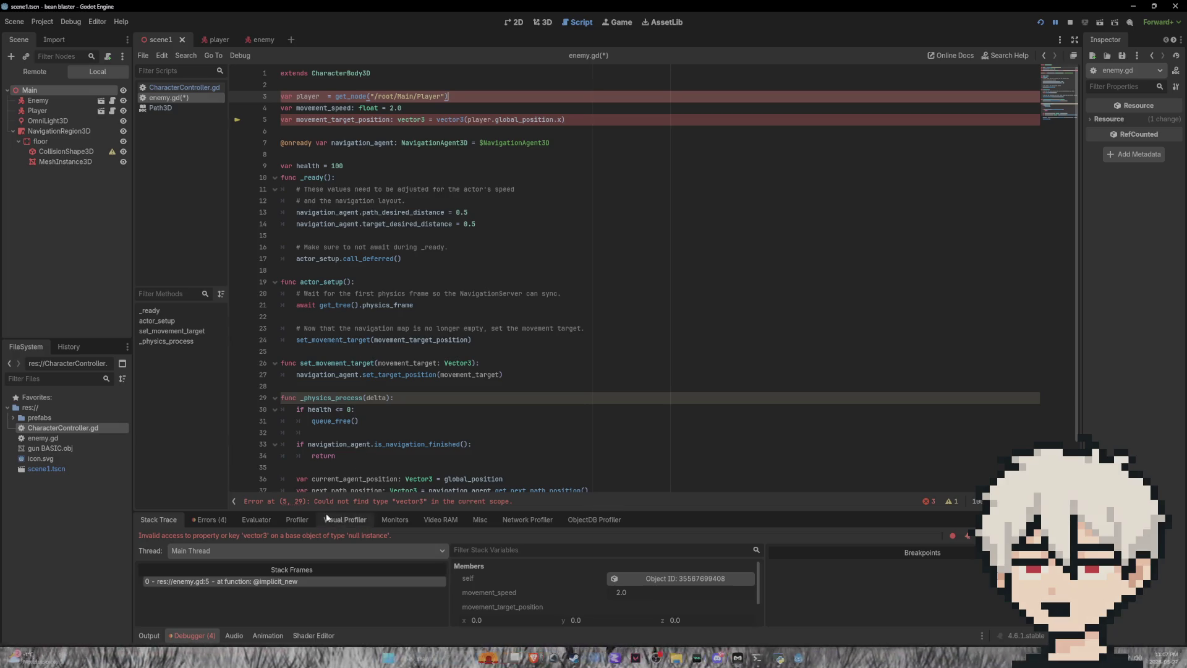
pyautogui.click(561, 120)
pyautogui.write(', 0 ,0')
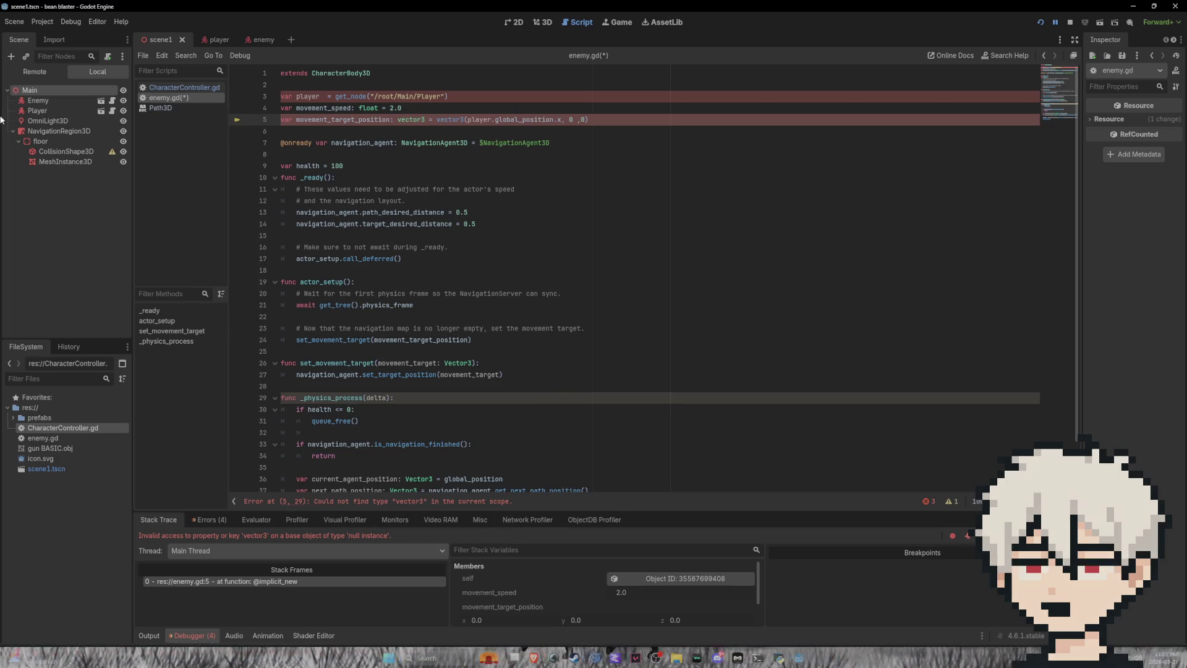
# Step: Stop the game, show the Errors list, and strip the get_node assignment from line 3
pyautogui.click(1072, 23)
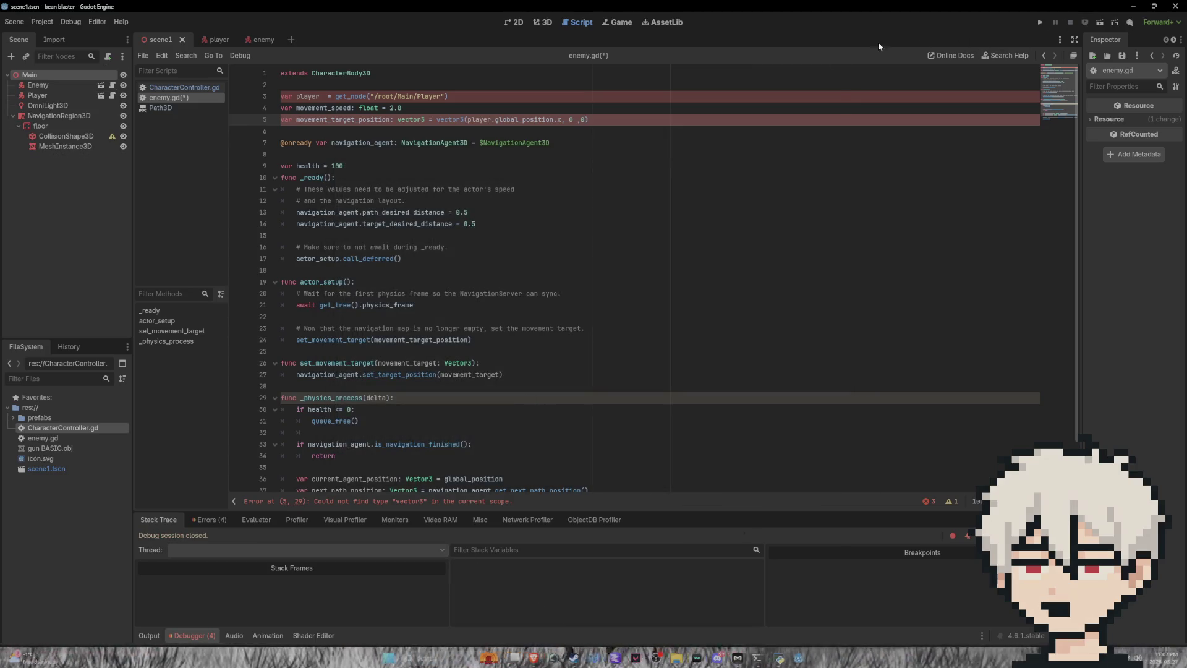
pyautogui.click(216, 521)
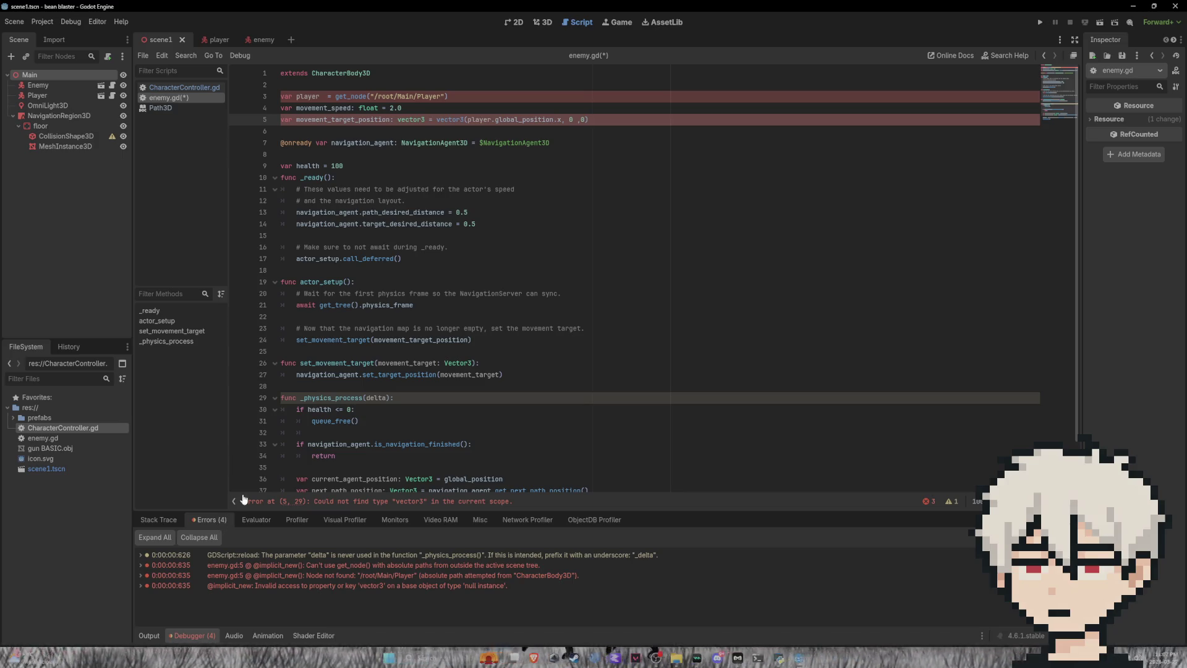
pyautogui.moveTo(449, 96); pyautogui.dragTo(332, 97)
pyautogui.press('BackSpace')
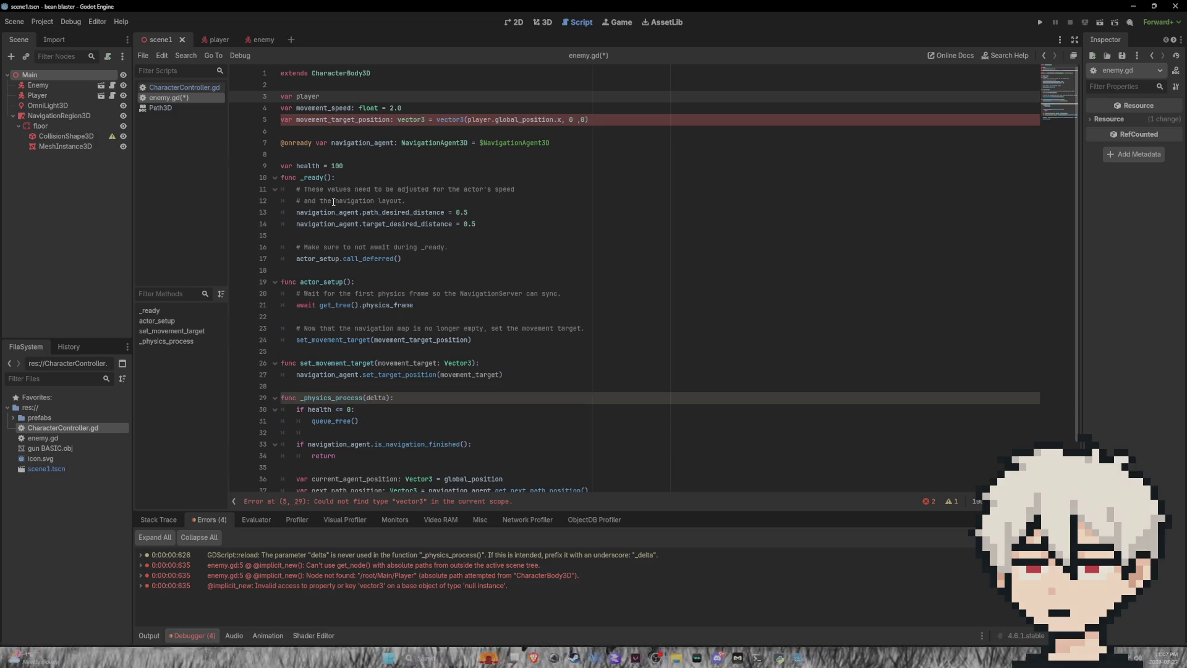
# Step: Add player = get_node("/root/Main/Player") on a new line inside _ready
pyautogui.click(423, 201)
pyautogui.press('Return')
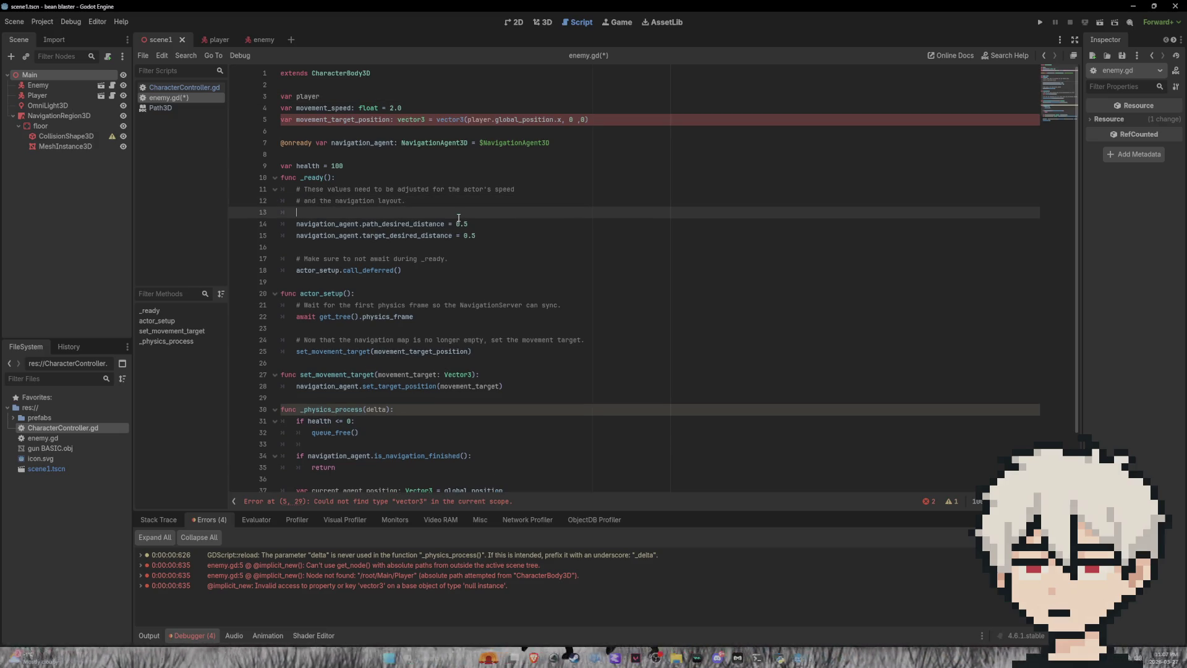
pyautogui.write('layer ')
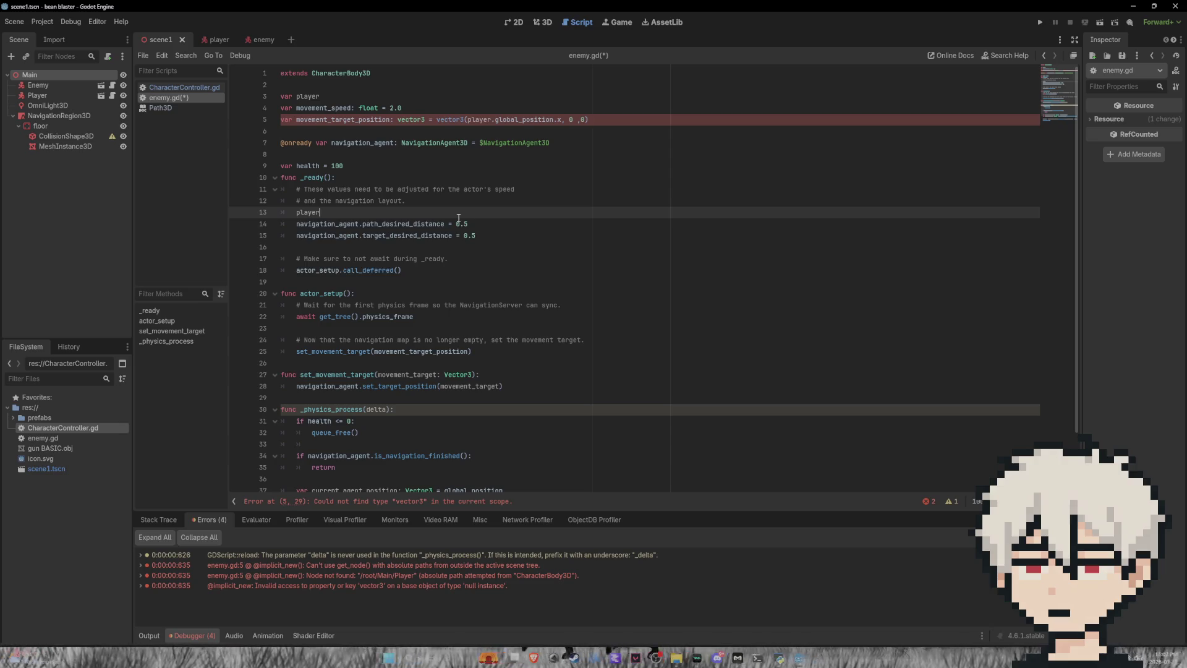
pyautogui.write('=')
pyautogui.write('get_node("/root/Main/Player")')
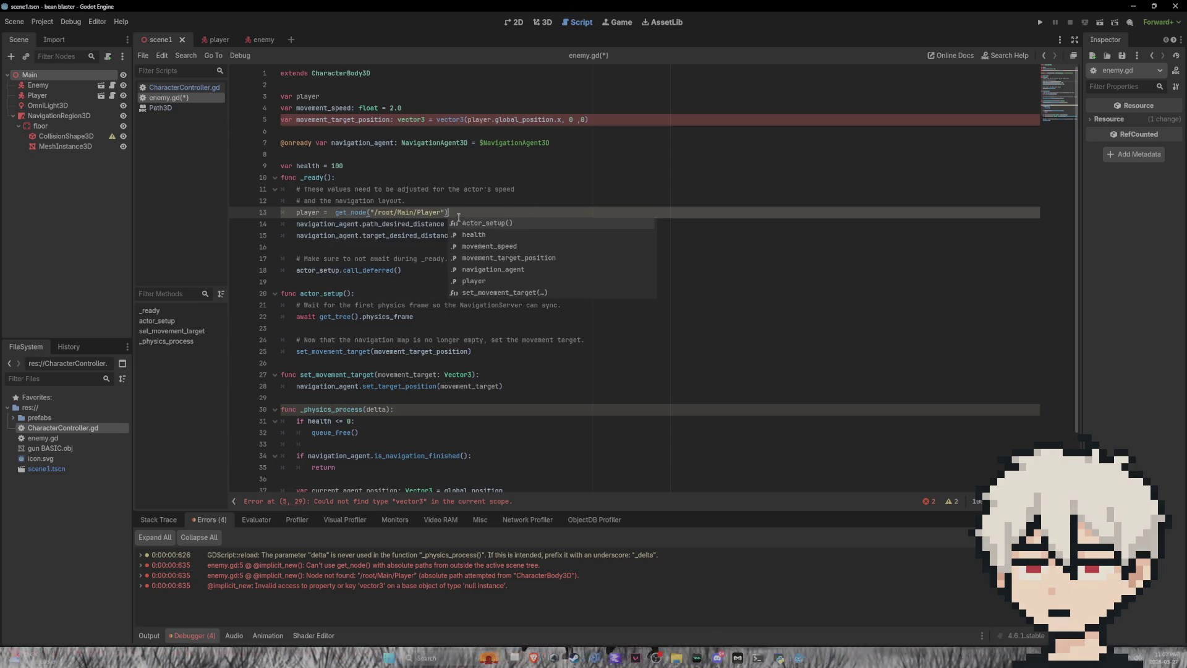
pyautogui.click(573, 120)
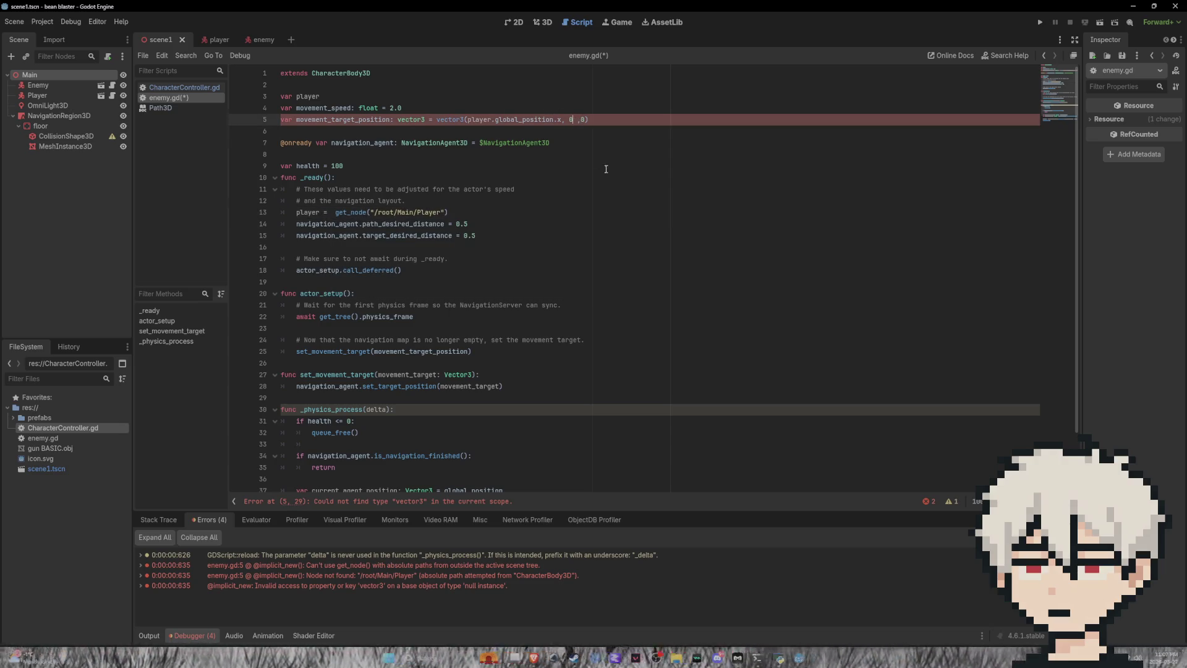
pyautogui.moveTo(588, 120); pyautogui.dragTo(437, 119)
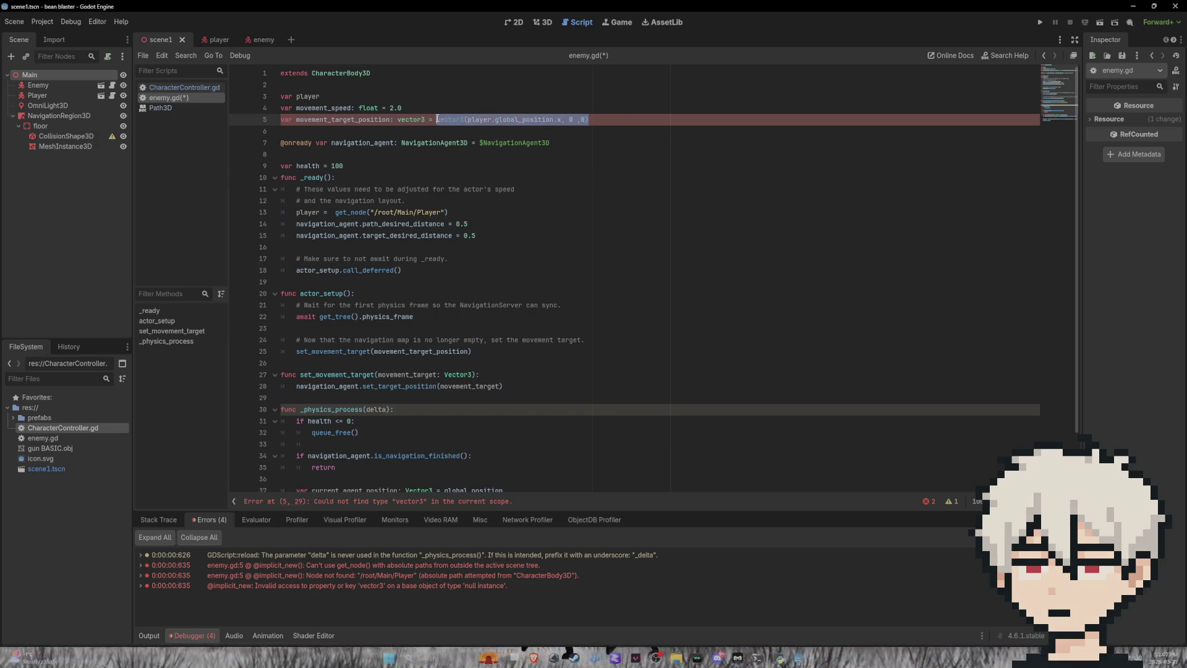
# Step: Undo the line 5 edits until movement_target_position is Vector3(-3.0,0.0,2.0) and the player variable is gone
pyautogui.press('BackSpace')
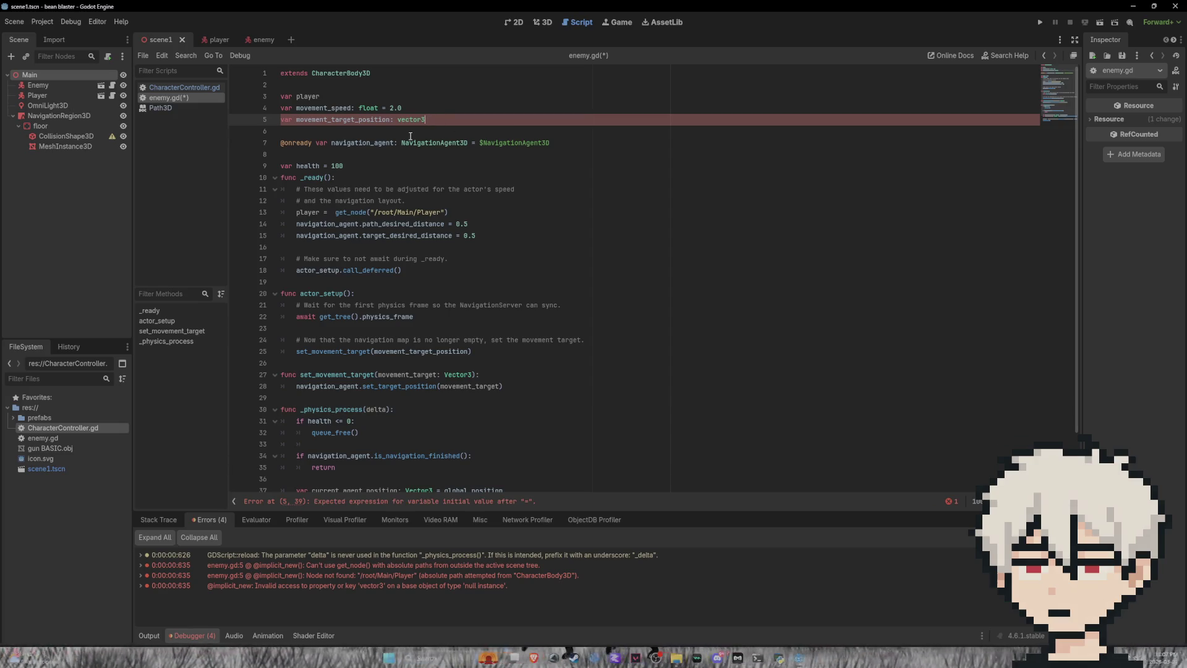
pyautogui.hotkey('ctrl', 'z')
pyautogui.hotkey('ctrl', 'z')
pyautogui.hotkey('ctrl', 'z')
pyautogui.hotkey('ctrl', 'z')
pyautogui.hotkey('ctrl', 'z')
pyautogui.hotkey('ctrl', 'z')
pyautogui.hotkey('ctrl', 'z')
pyautogui.hotkey('ctrl', 'z')
pyautogui.hotkey('ctrl', 'z')
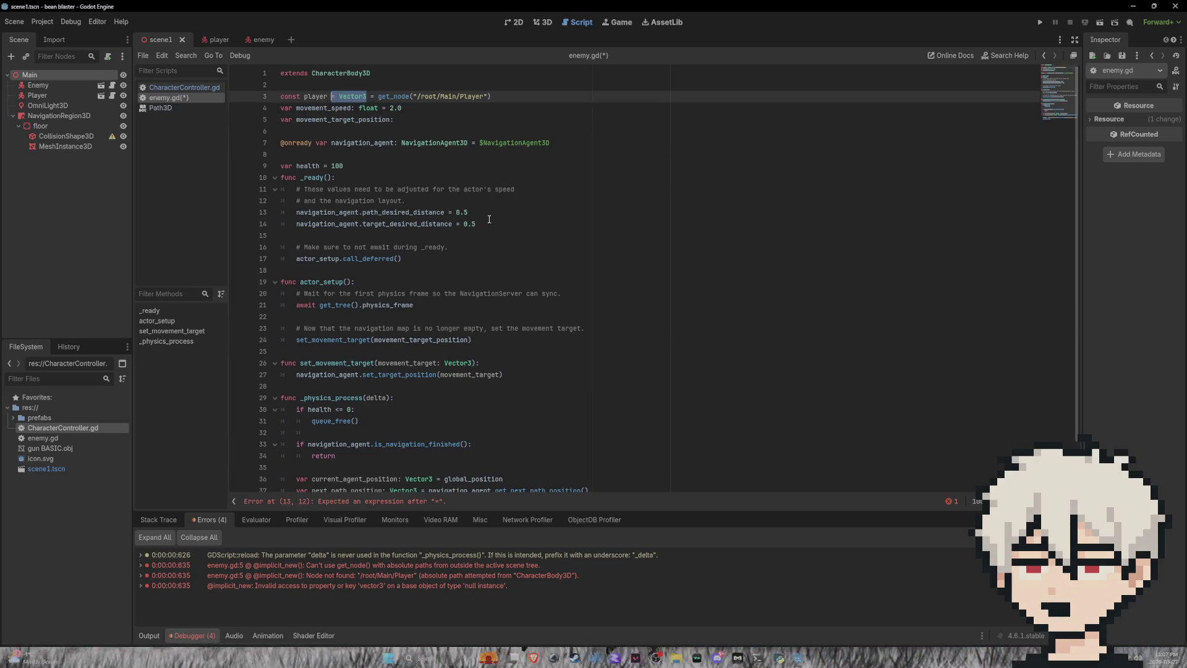
pyautogui.hotkey('ctrl', 'z')
pyautogui.hotkey('ctrl', 'z')
pyautogui.hotkey('ctrl', 'z')
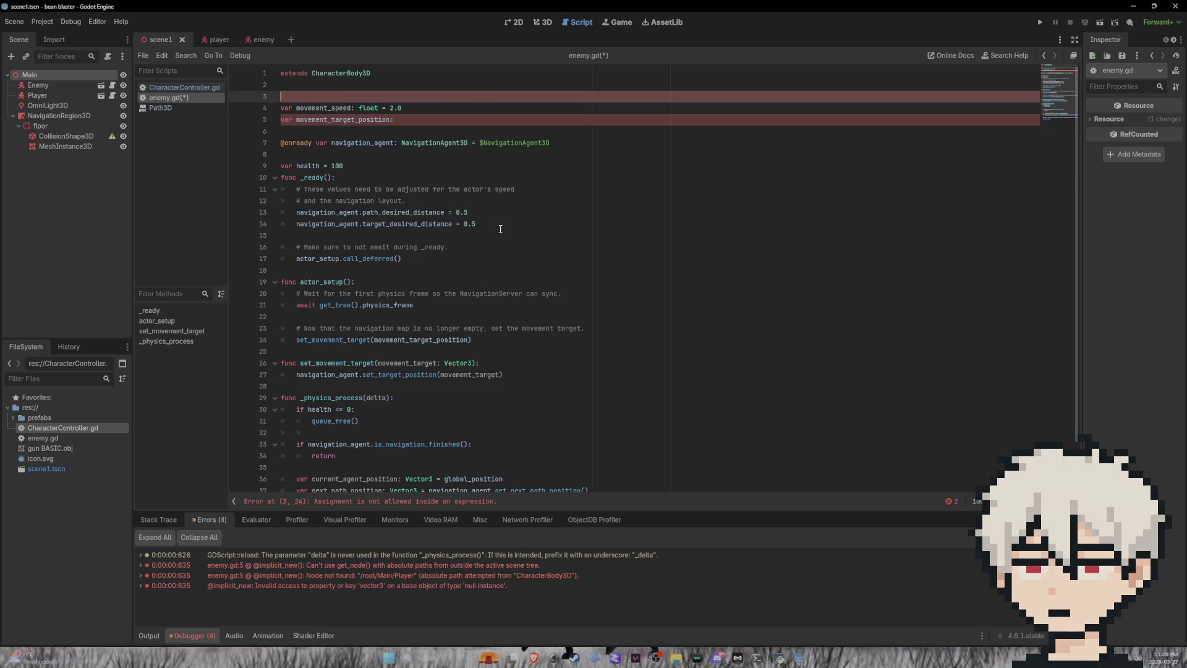
pyautogui.hotkey('ctrl', 'z')
pyautogui.hotkey('ctrl', 'z')
pyautogui.hotkey('ctrl', 'z')
pyautogui.hotkey('ctrl', 'z')
pyautogui.hotkey('ctrl', 'z')
pyautogui.hotkey('ctrl', 'z')
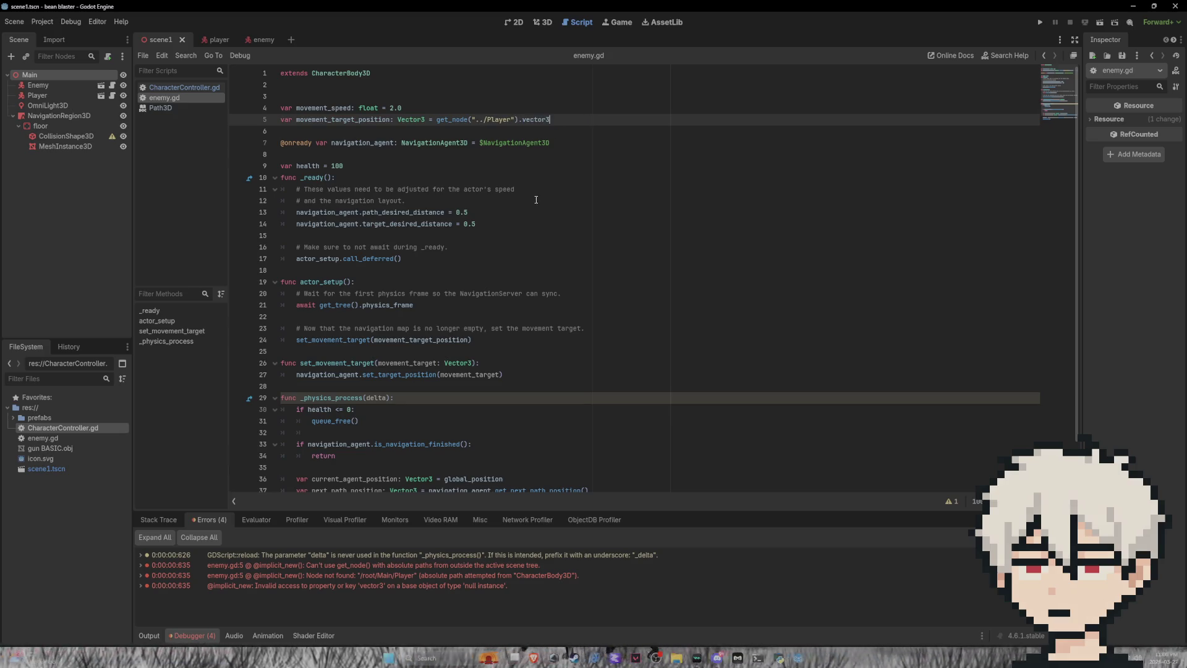
pyautogui.hotkey('ctrl', 'z')
pyautogui.hotkey('ctrl', 'z')
pyautogui.hotkey('ctrl', 'z')
pyautogui.hotkey('ctrl', 'z')
pyautogui.hotkey('ctrl', 'z')
pyautogui.hotkey('ctrl', 'z')
pyautogui.hotkey('ctrl', 'z')
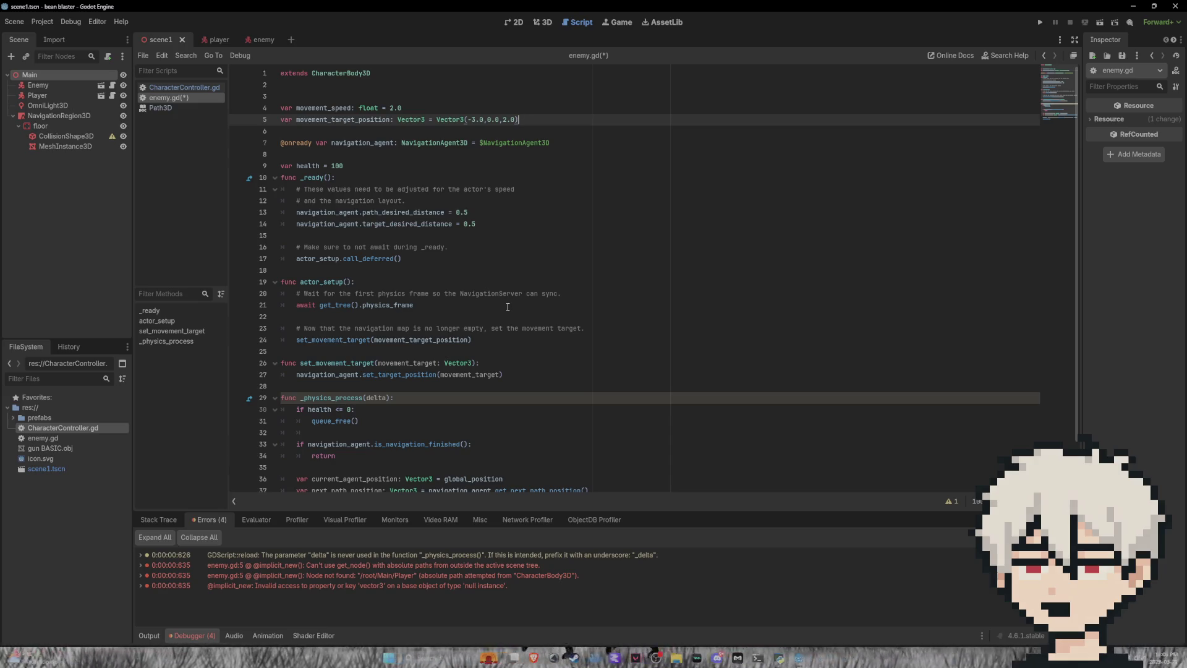
# Step: Declare var player = get_node("/root/Main/Player") on line 8, then select its assignment part
pyautogui.click(321, 154)
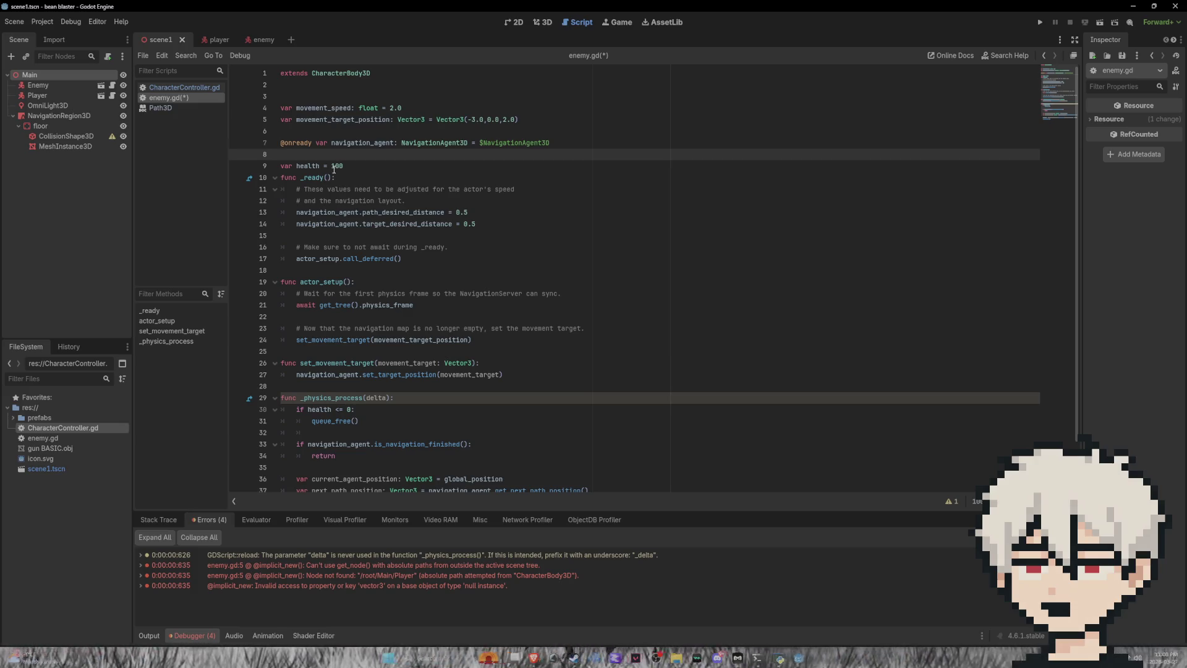
pyautogui.press('Return')
pyautogui.press('Up')
pyautogui.write('var player = ')
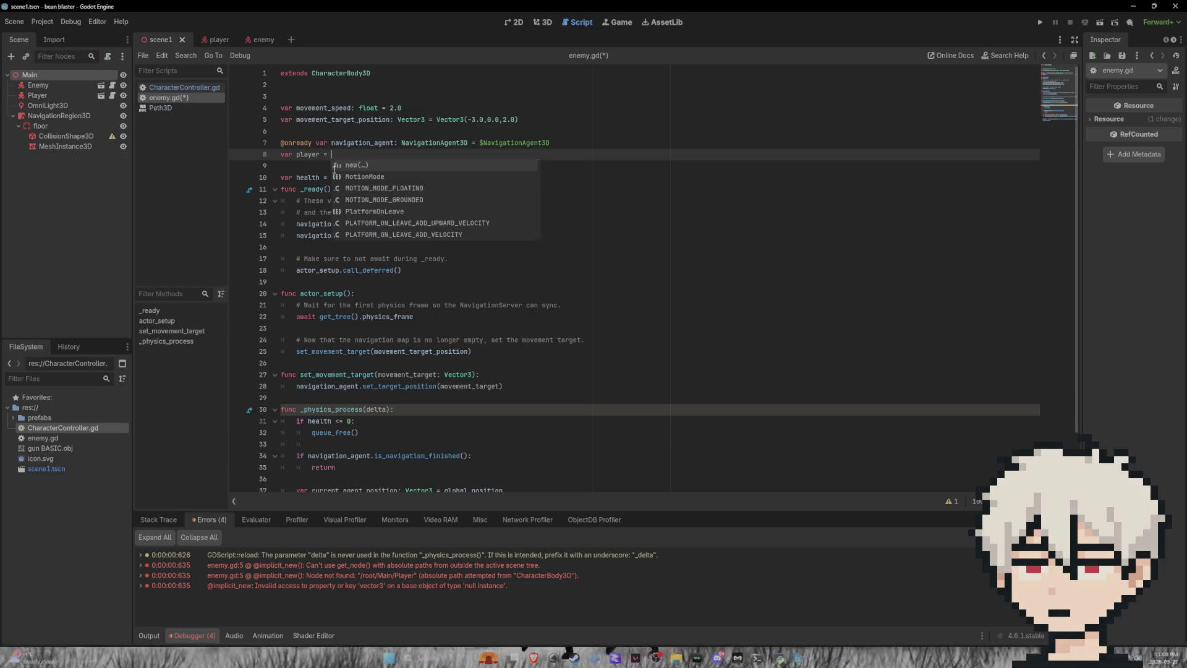
pyautogui.write('get')
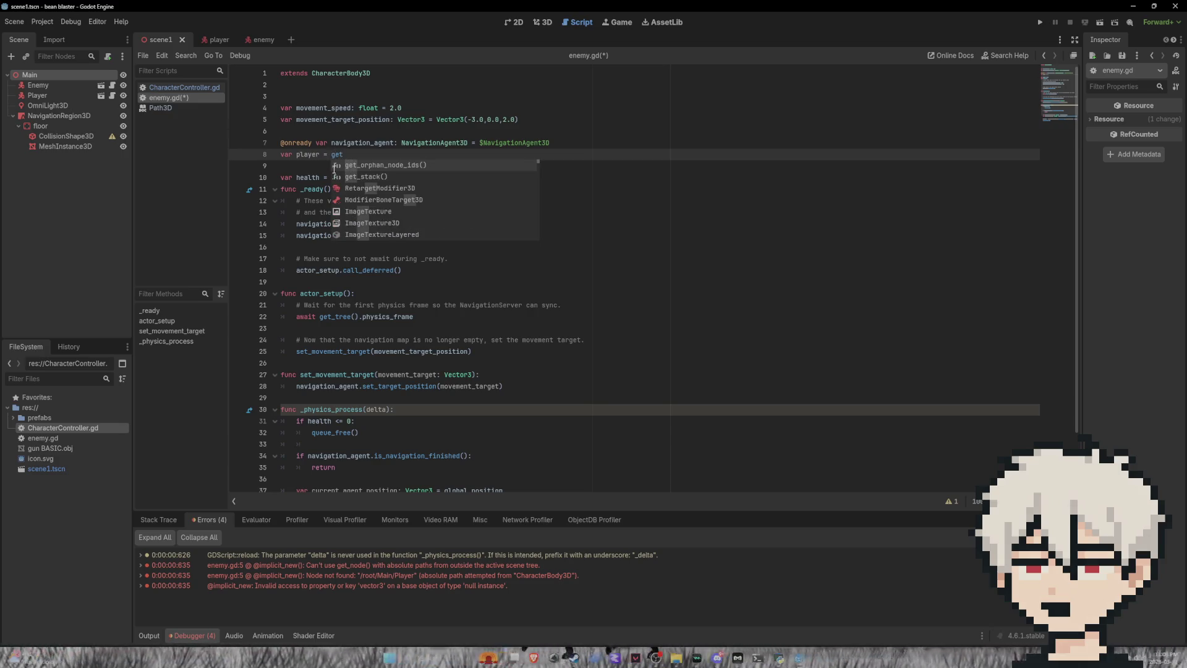
pyautogui.write('_nod')
pyautogui.write('e(')
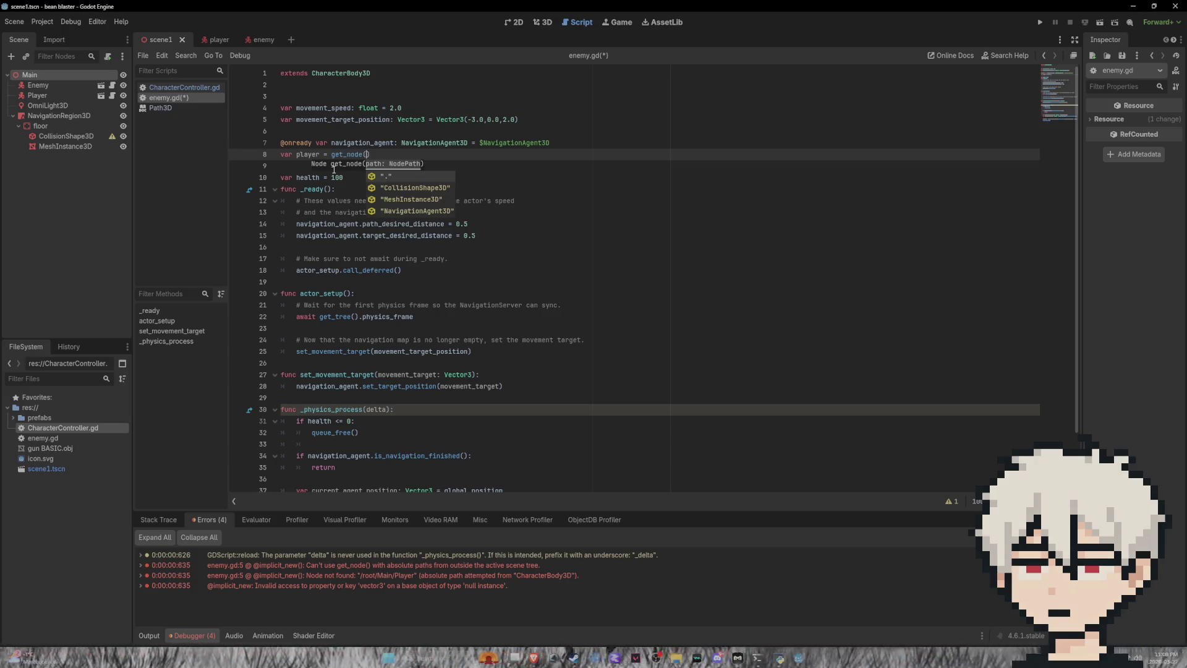
pyautogui.write('"')
pyautogui.write('/root')
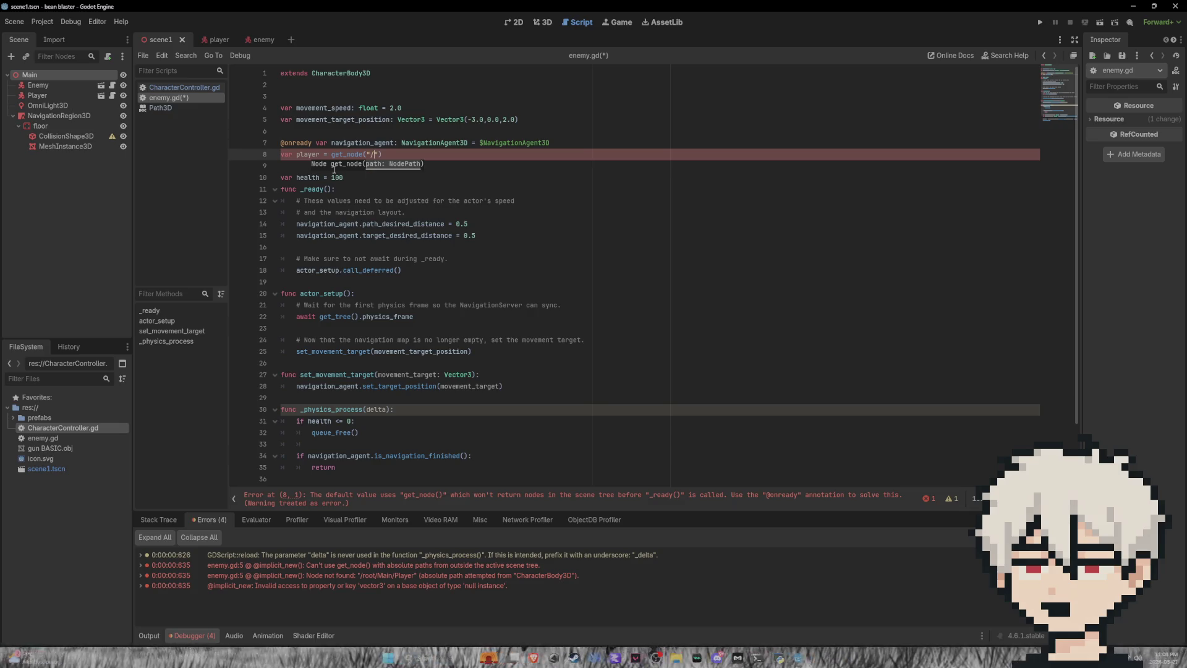
pyautogui.write('/Main')
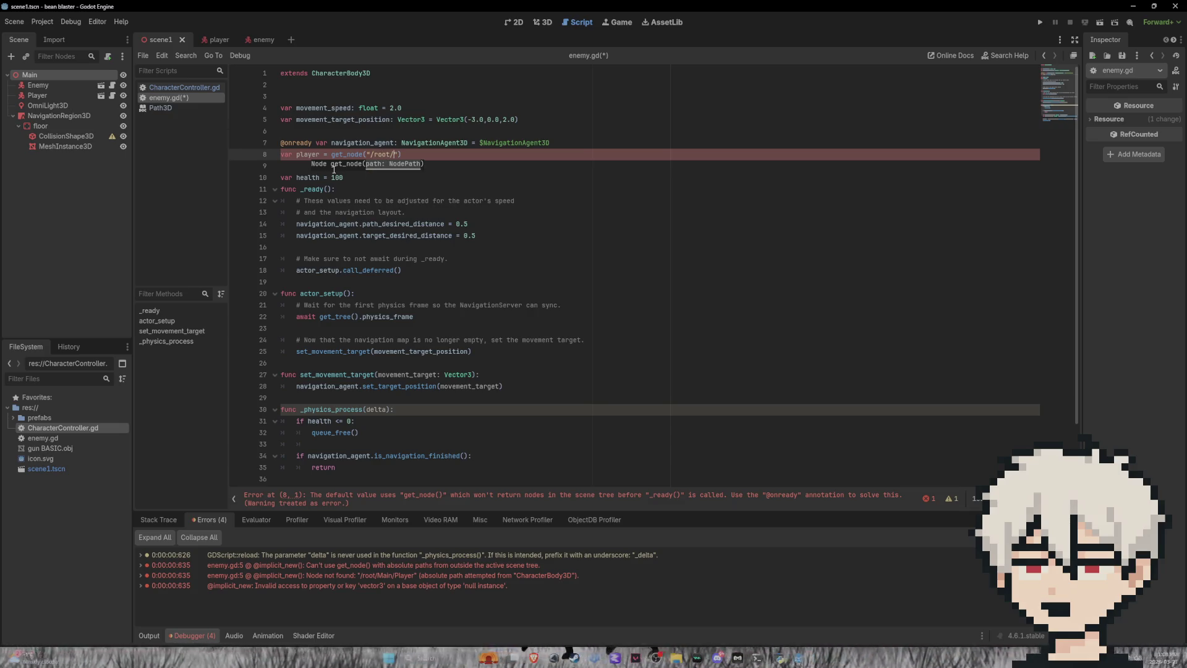
pyautogui.write('/')
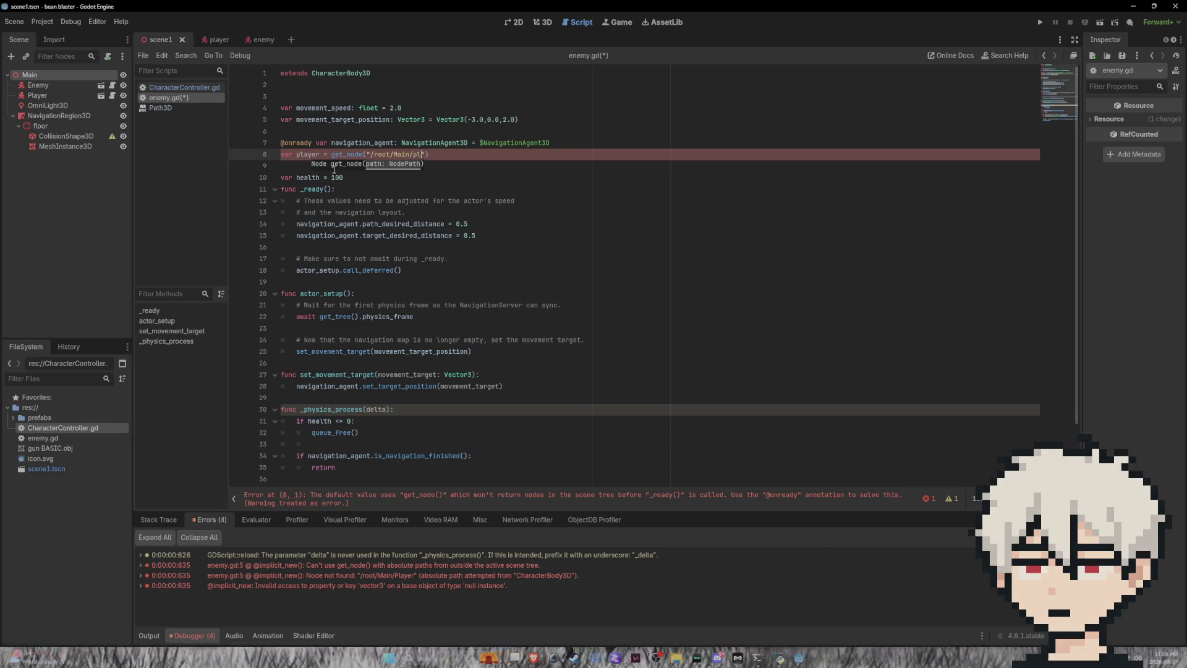
pyautogui.write('Player')
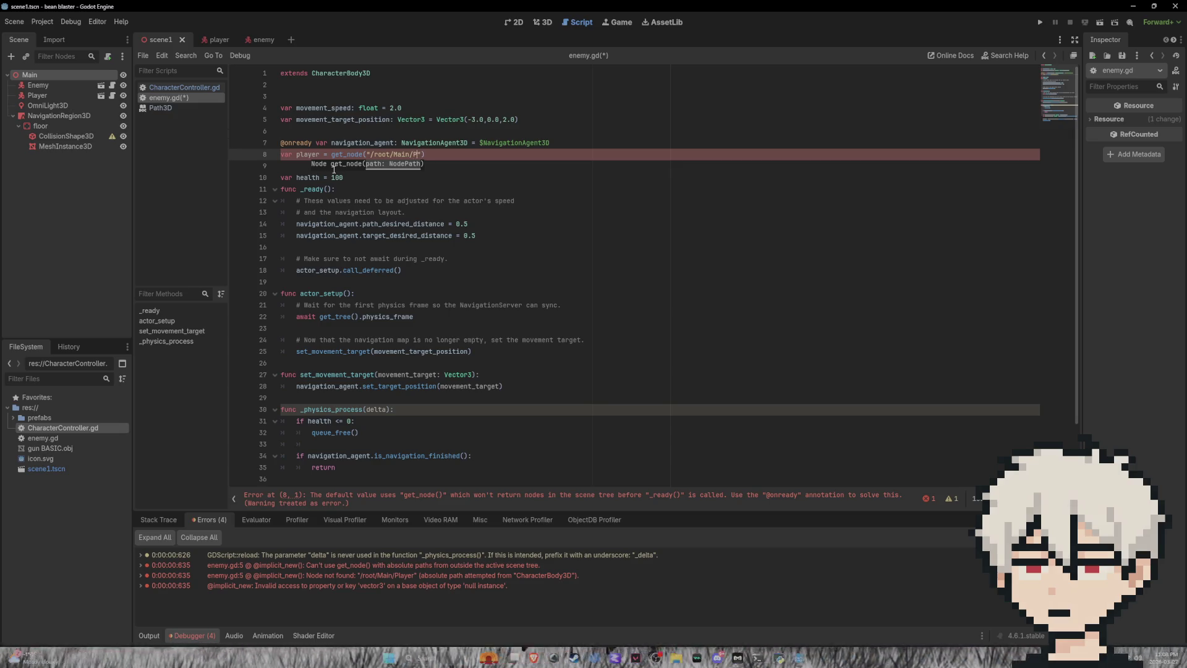
pyautogui.click(500, 152)
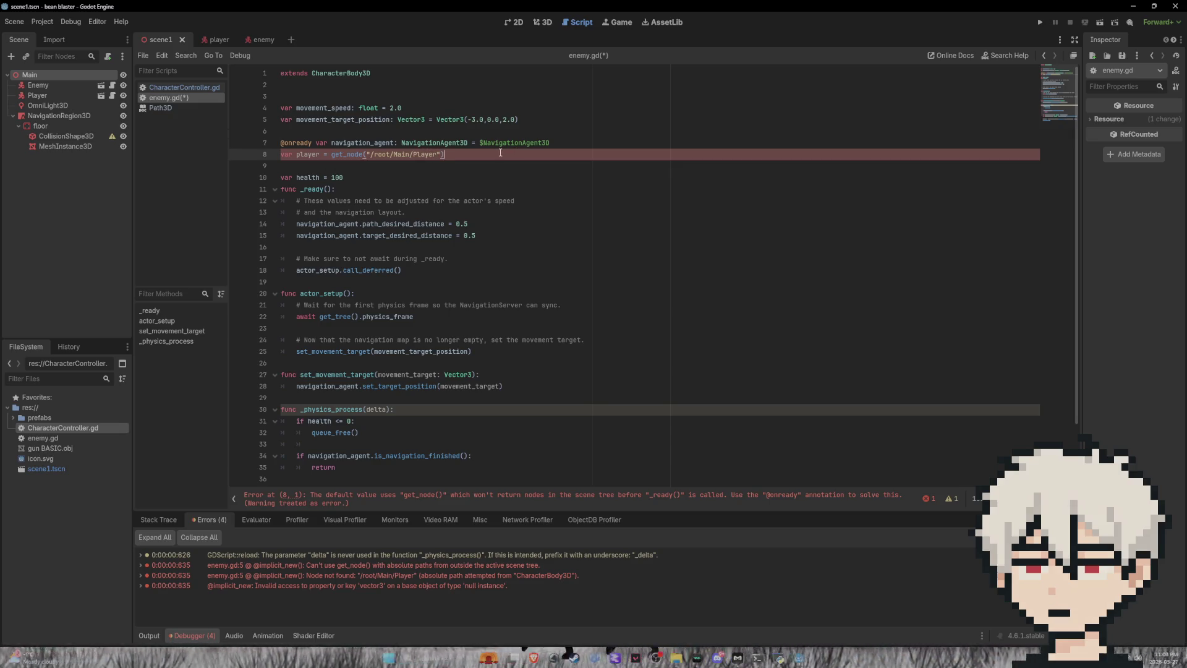
pyautogui.moveTo(451, 154); pyautogui.dragTo(324, 152)
pyautogui.hotkey('ctrl', 'c')
# Step: Leave line 8 as a bare var player, add player = get_node("/root/Main/Player") to _ready on line 16, and save enemy.gd
pyautogui.press('BackSpace')
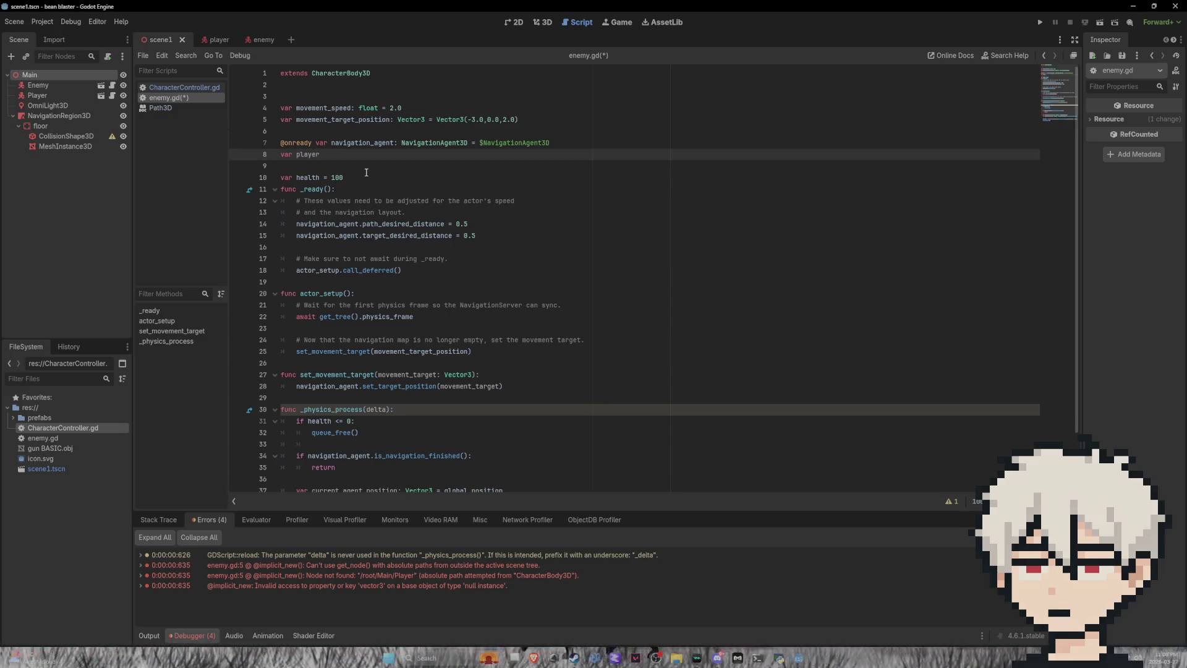
pyautogui.click(392, 247)
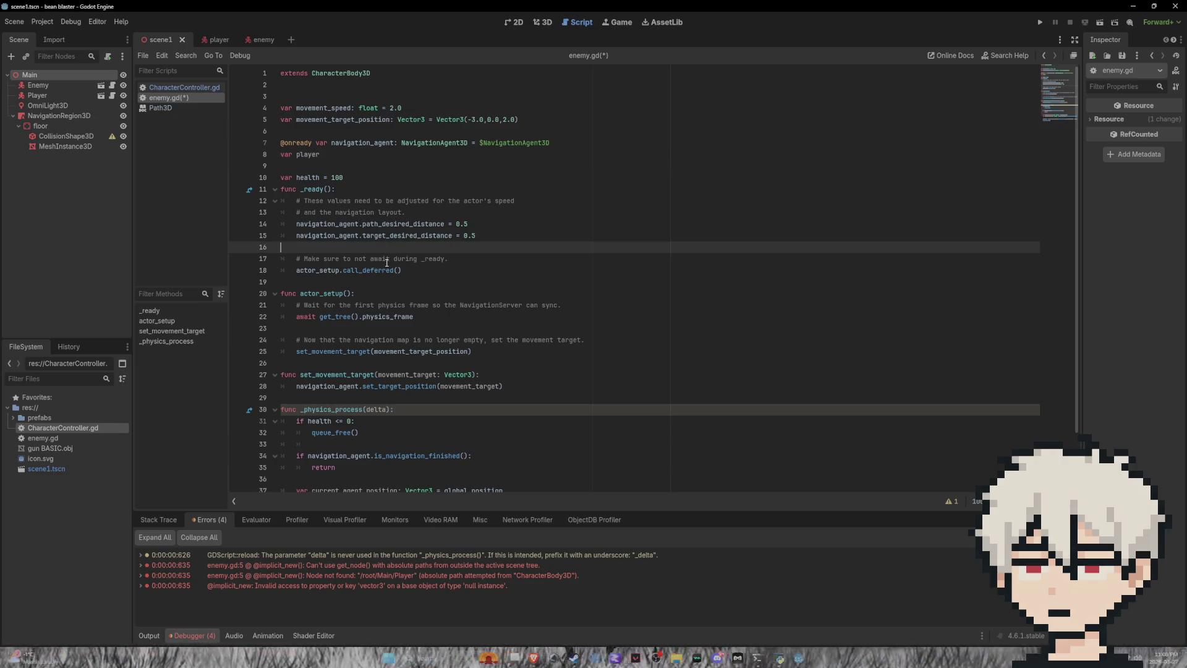
pyautogui.write('layer')
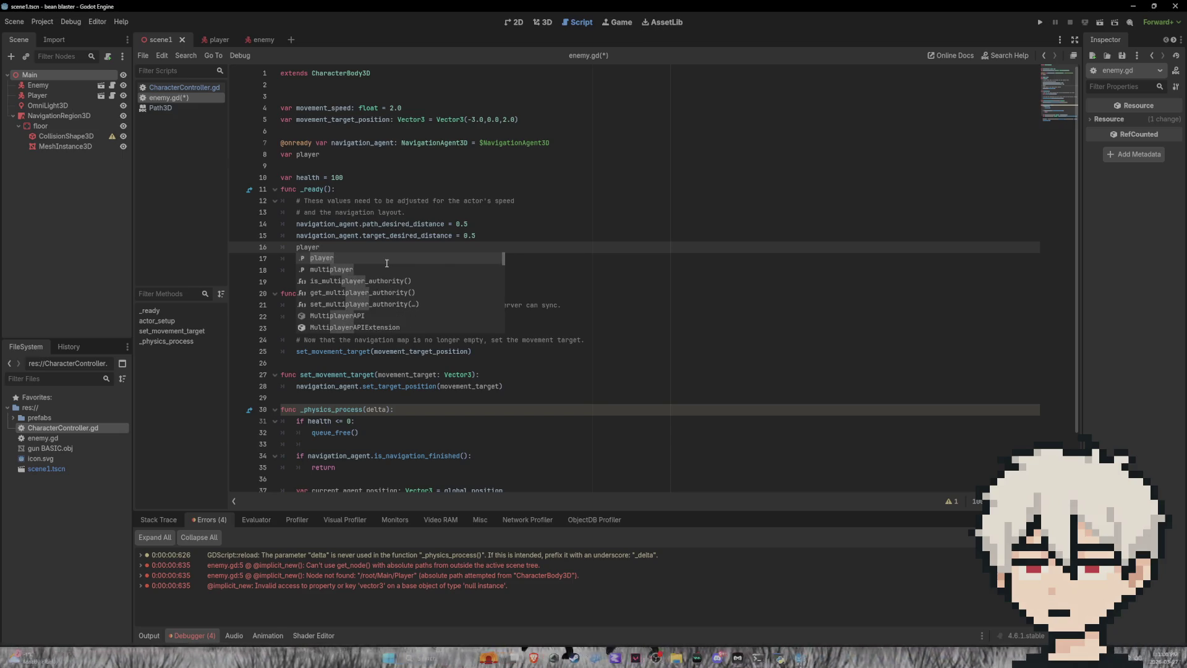
pyautogui.hotkey('ctrl', 'v')
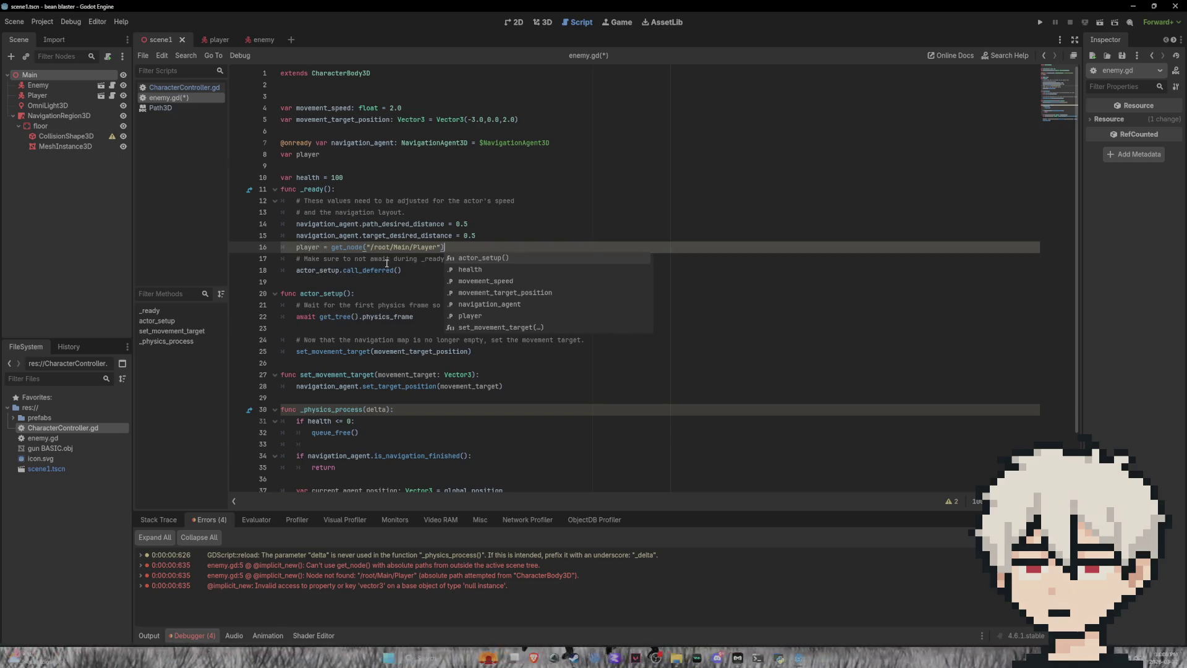
pyautogui.hotkey('ctrl', 's')
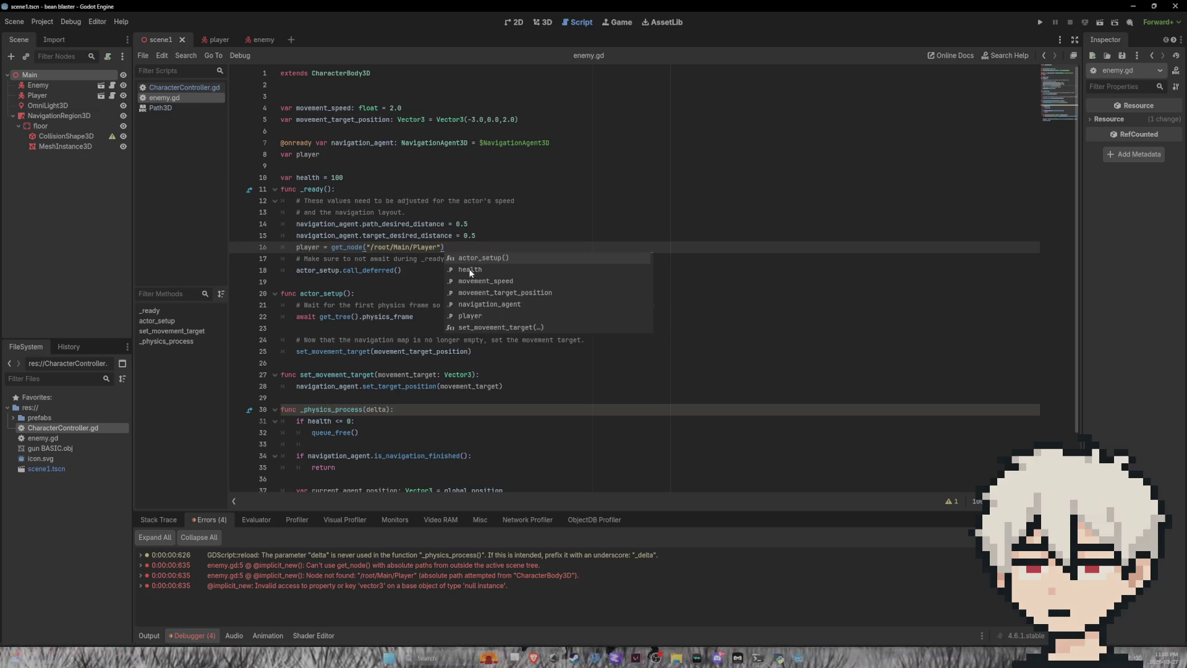
pyautogui.press('Escape')
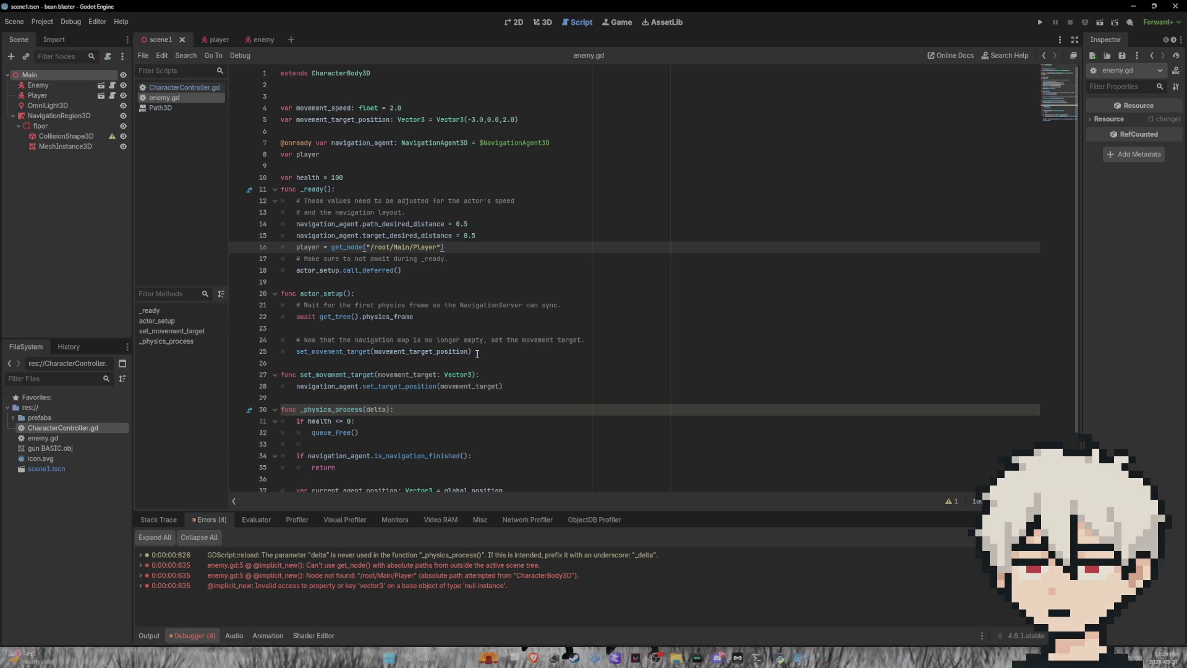
# Step: Replace movement_target_position in line 25's set_movement_target call with vector3(player.global_position.x)
pyautogui.moveTo(472, 352); pyautogui.dragTo(297, 353)
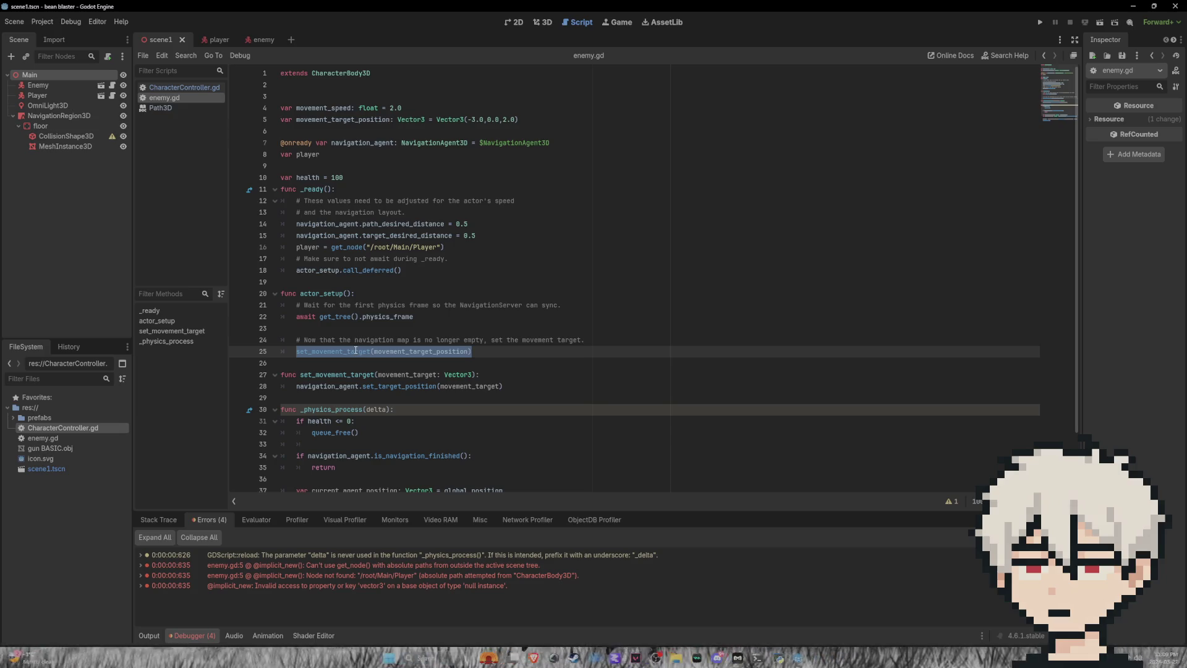
pyautogui.scroll(-2, 357, 356)
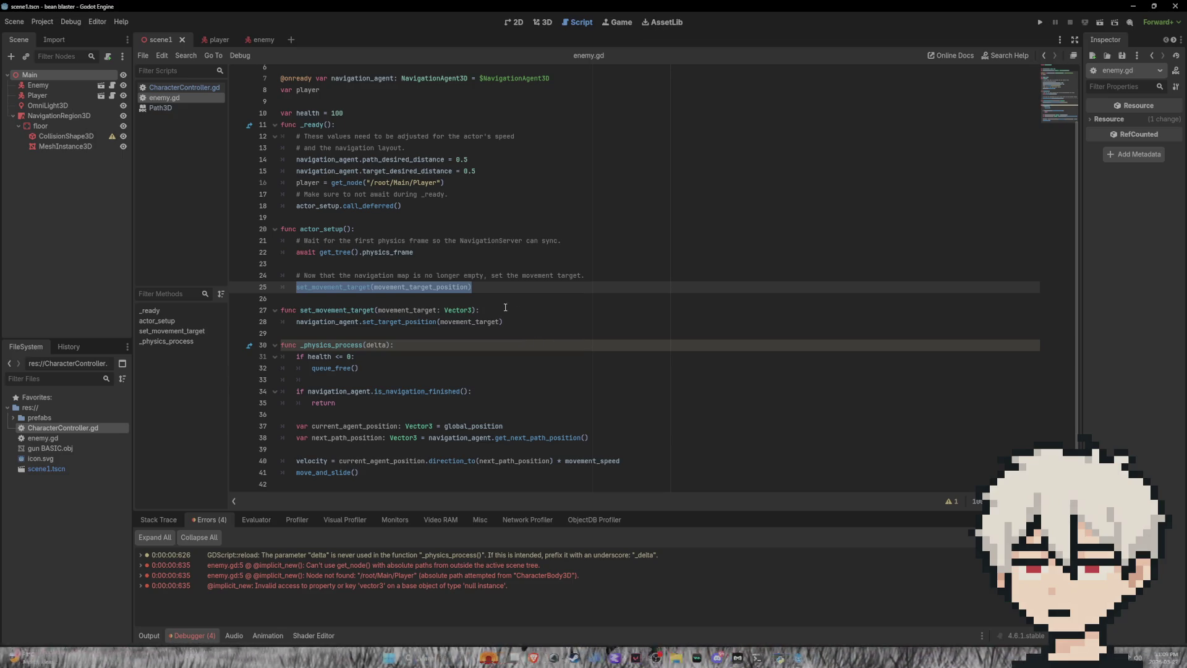
pyautogui.click(481, 288)
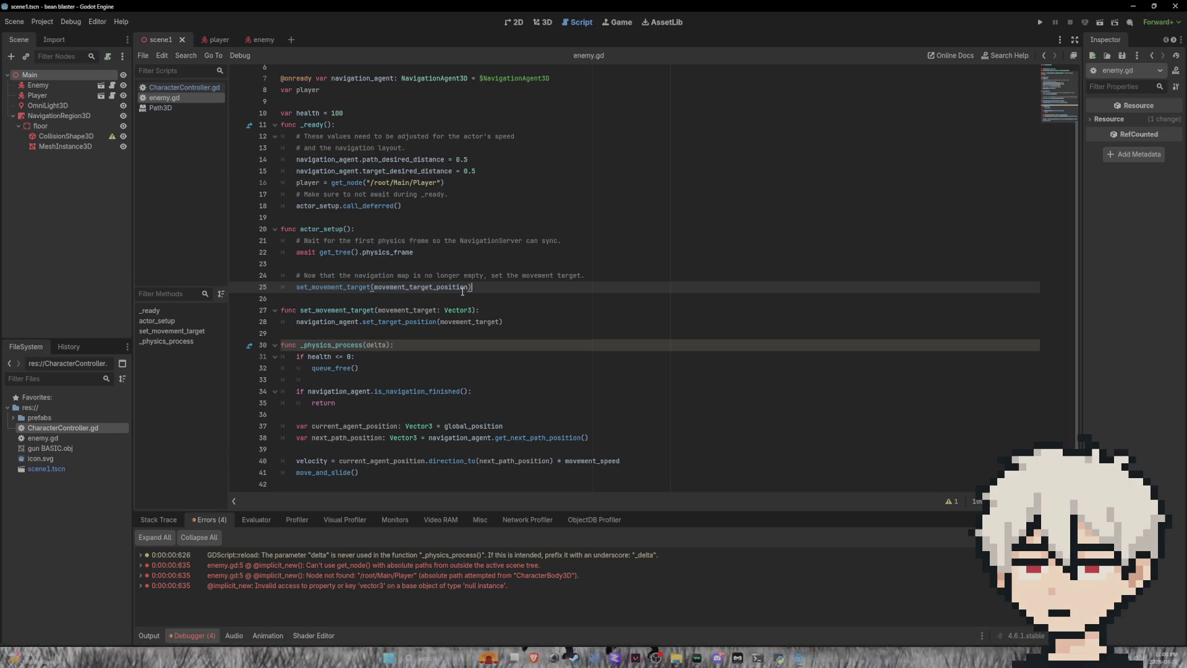
pyautogui.hotkey('shift', 'Left')
pyautogui.hotkey('shift', 'Left')
pyautogui.hotkey('shift', 'Left')
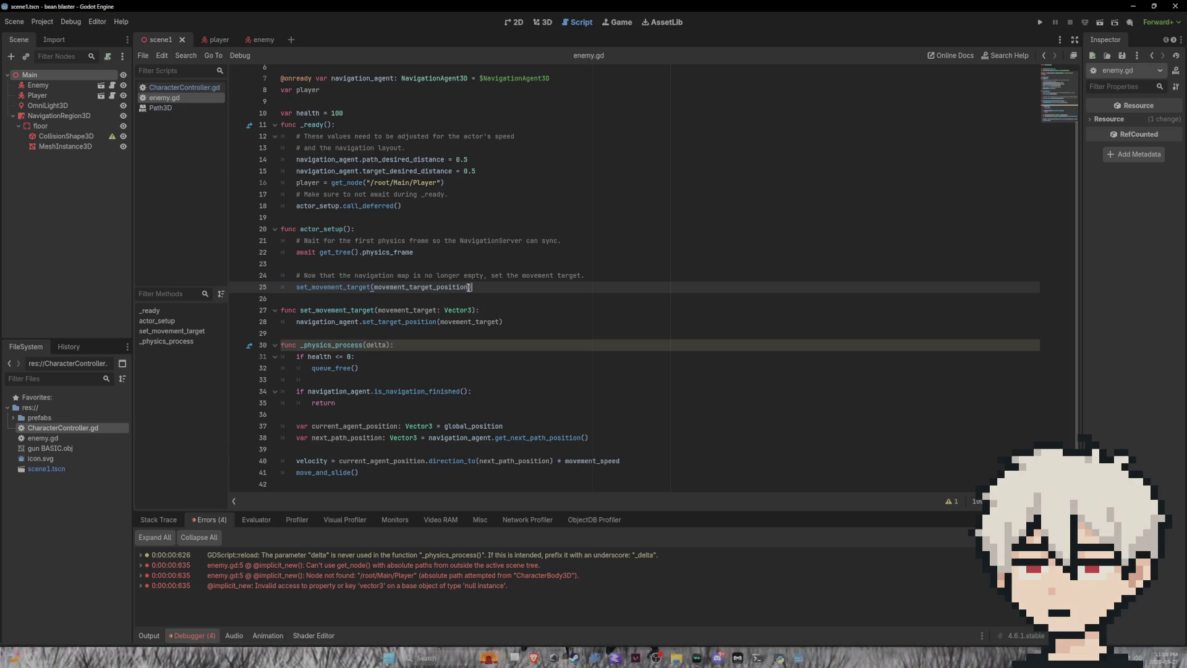
pyautogui.keyDown('shift'); pyautogui.click(376, 288); pyautogui.keyUp('shift')
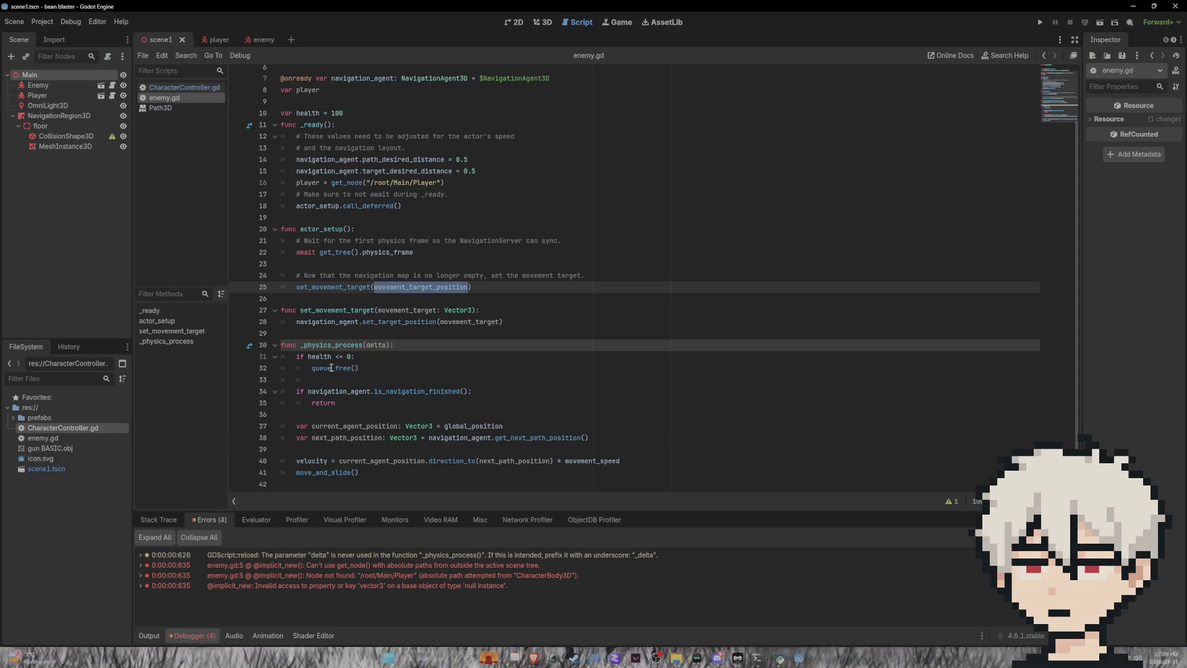
pyautogui.write('player')
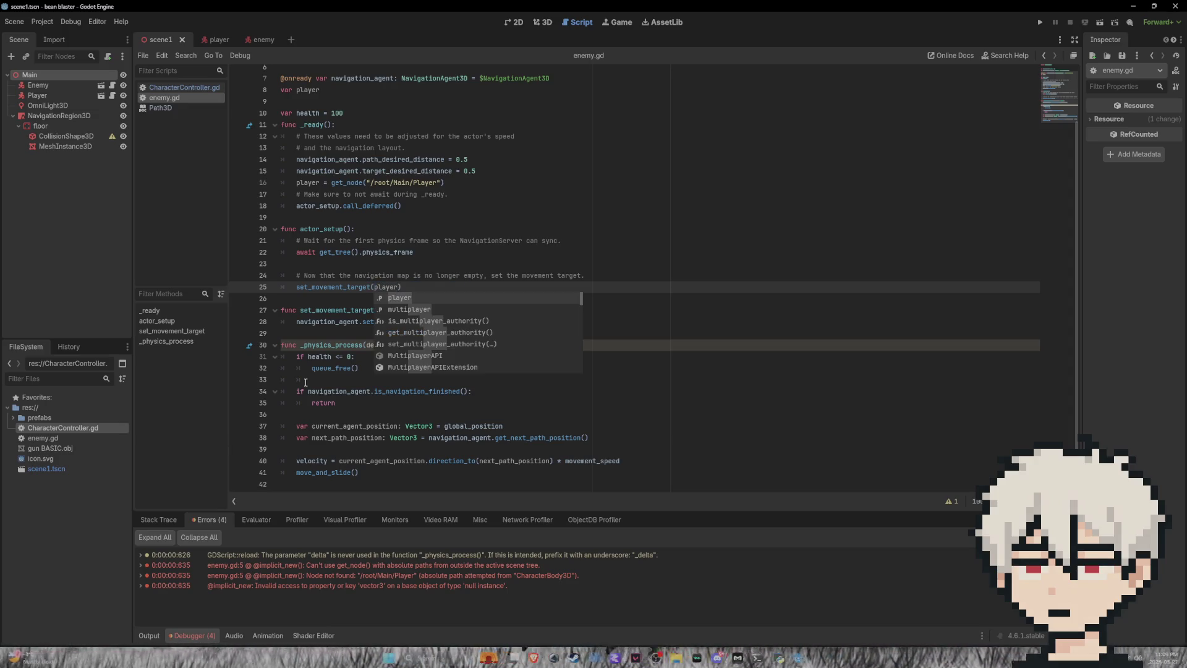
pyautogui.write('.')
pyautogui.write('vector')
pyautogui.write('3')
pyautogui.press('BackSpace')
pyautogui.press('BackSpace')
pyautogui.press('BackSpace')
pyautogui.press('BackSpace')
pyautogui.press('BackSpace')
pyautogui.press('BackSpace')
pyautogui.write('vector3')
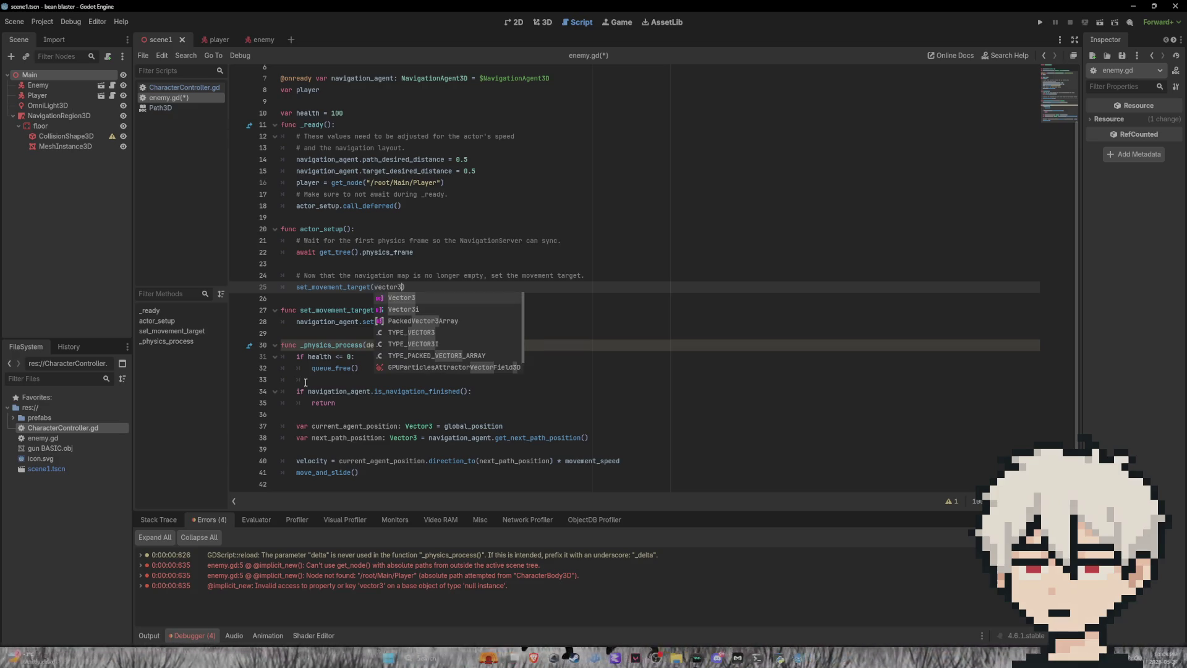
pyautogui.write('(')
pyautogui.write('player')
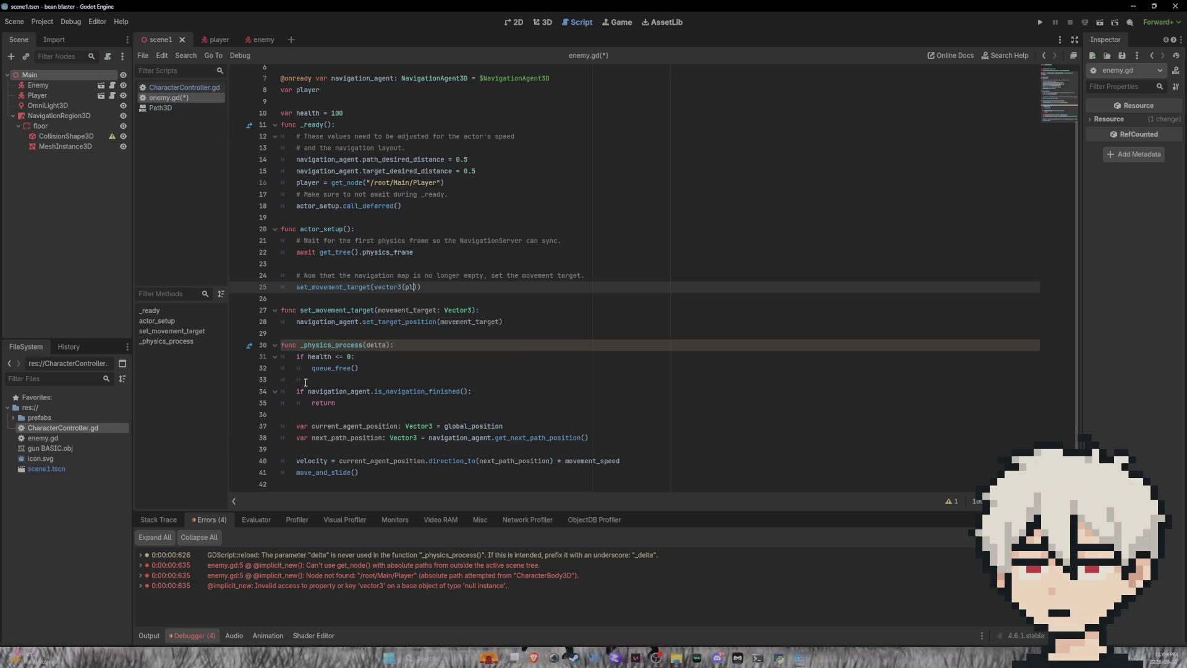
pyautogui.write('.globa')
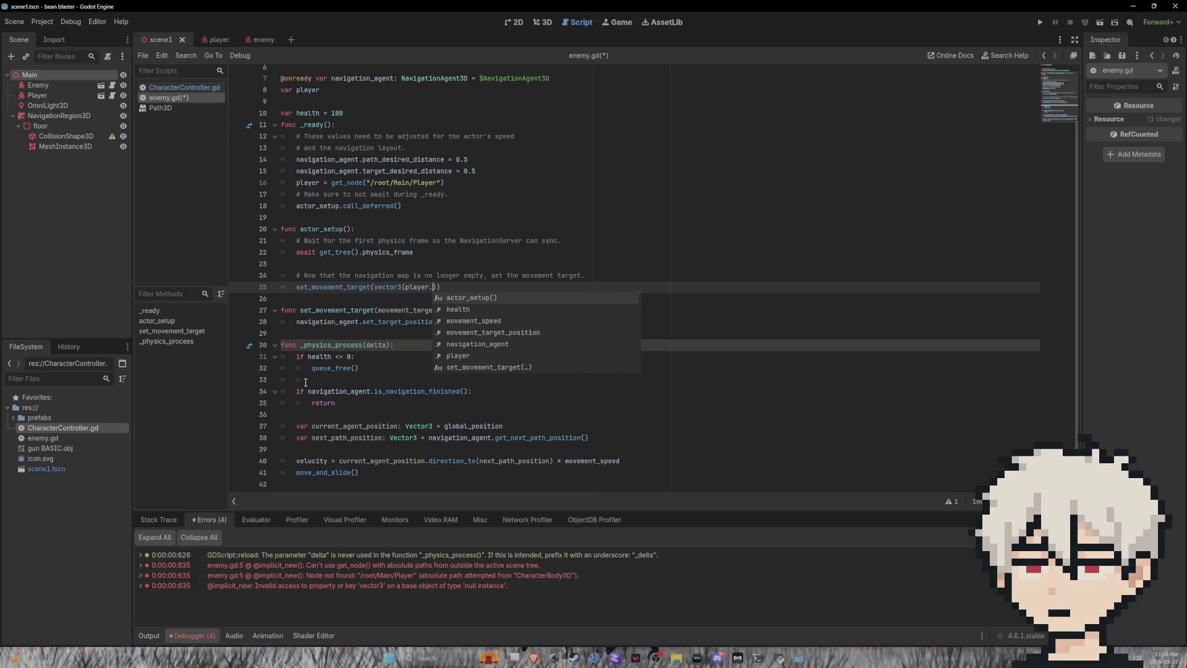
pyautogui.write('l_pos')
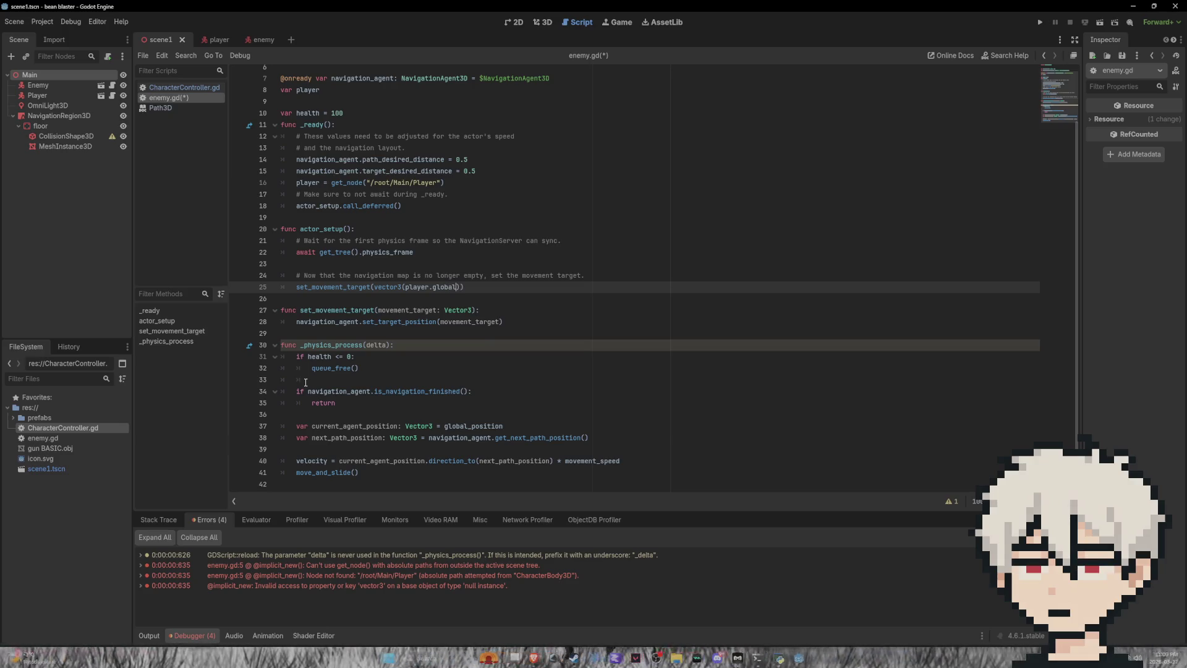
pyautogui.write('ition.')
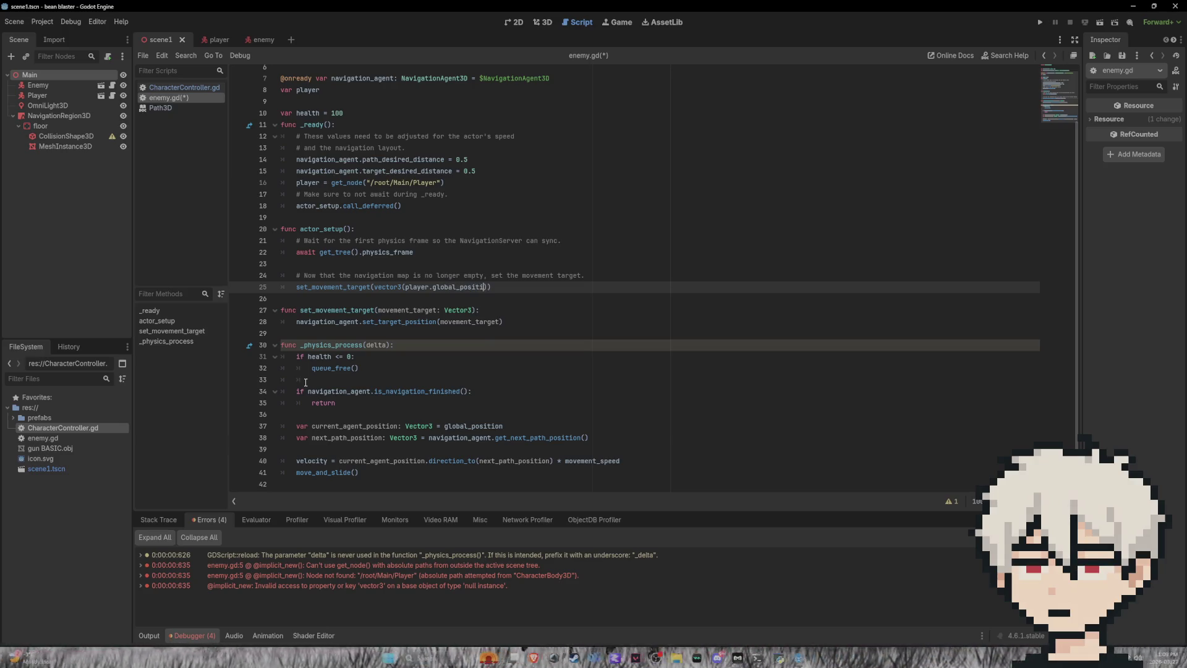
pyautogui.write('x')
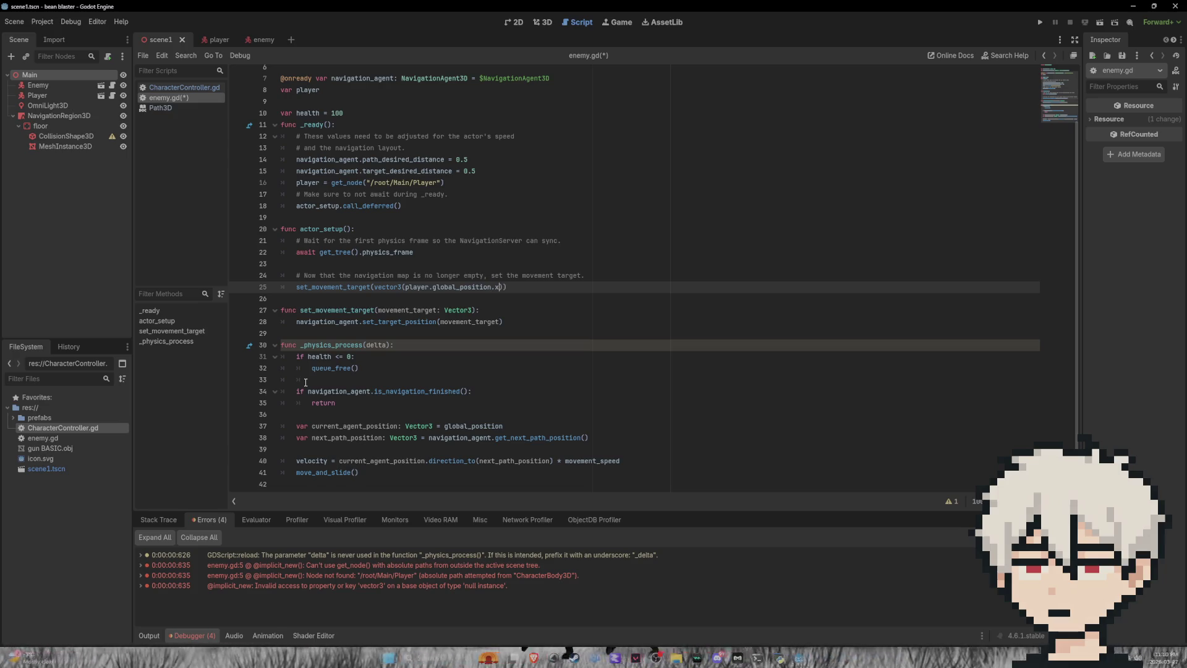
pyautogui.moveTo(500, 292); pyautogui.dragTo(405, 293)
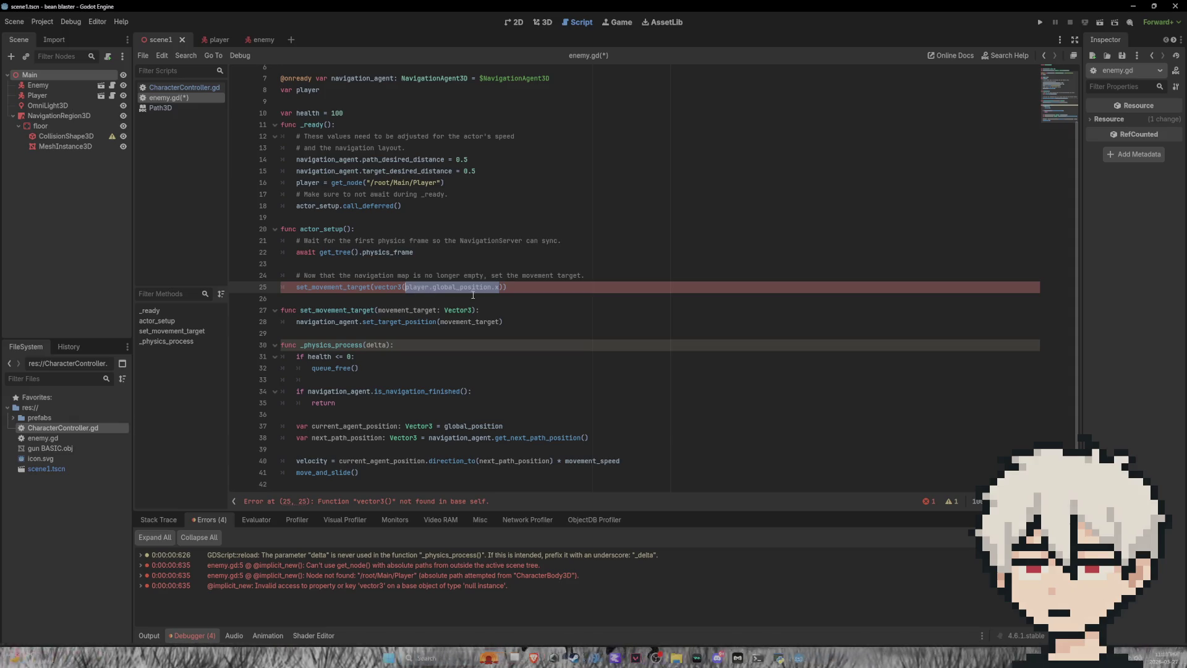
# Step: Make line 25 pass vector3(player.position.x, player.position.y, player.position.z)
pyautogui.press('Right')
pyautogui.write(', player.global_position.x')
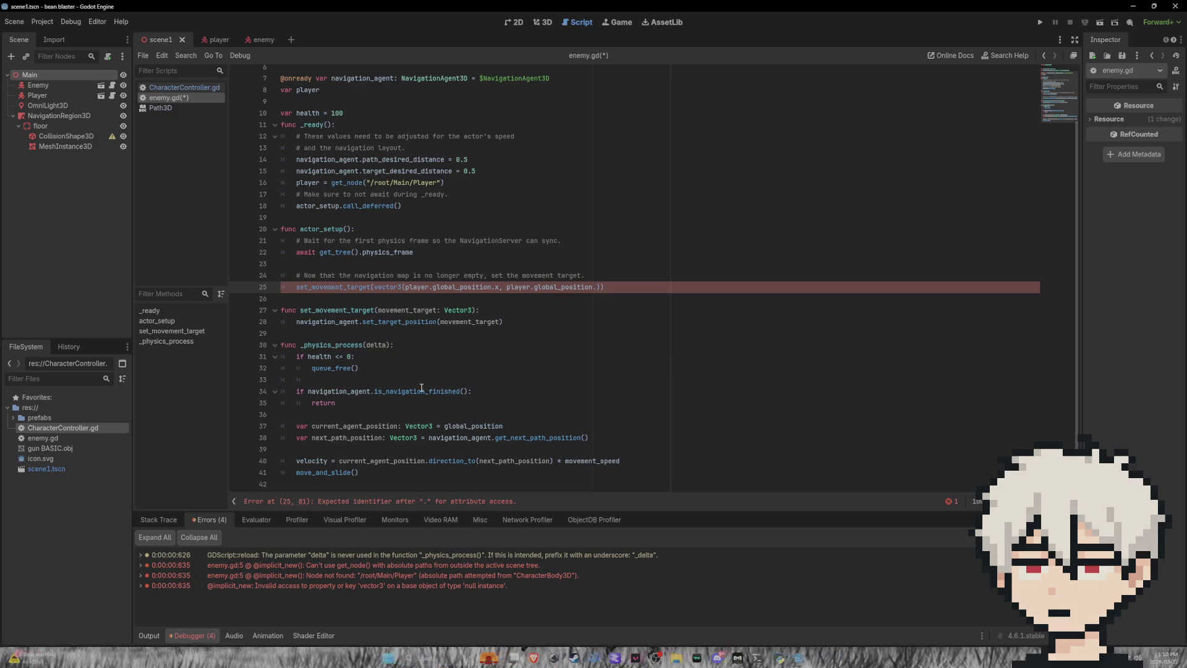
pyautogui.write(', player.global_position.x')
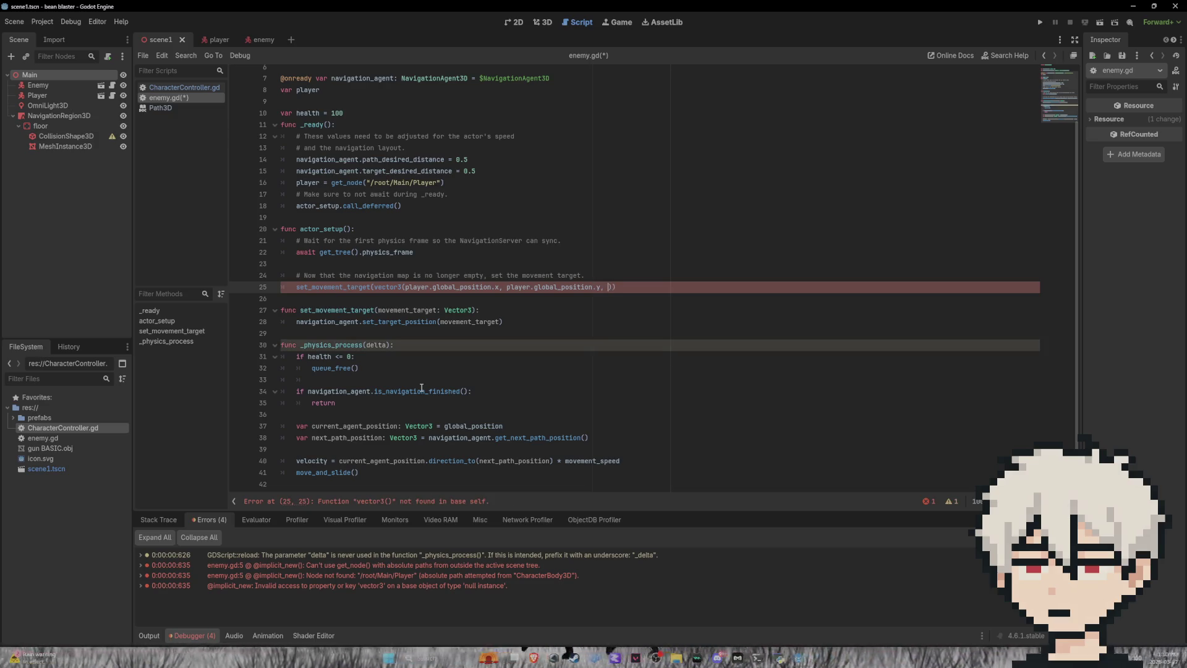
pyautogui.write('z')
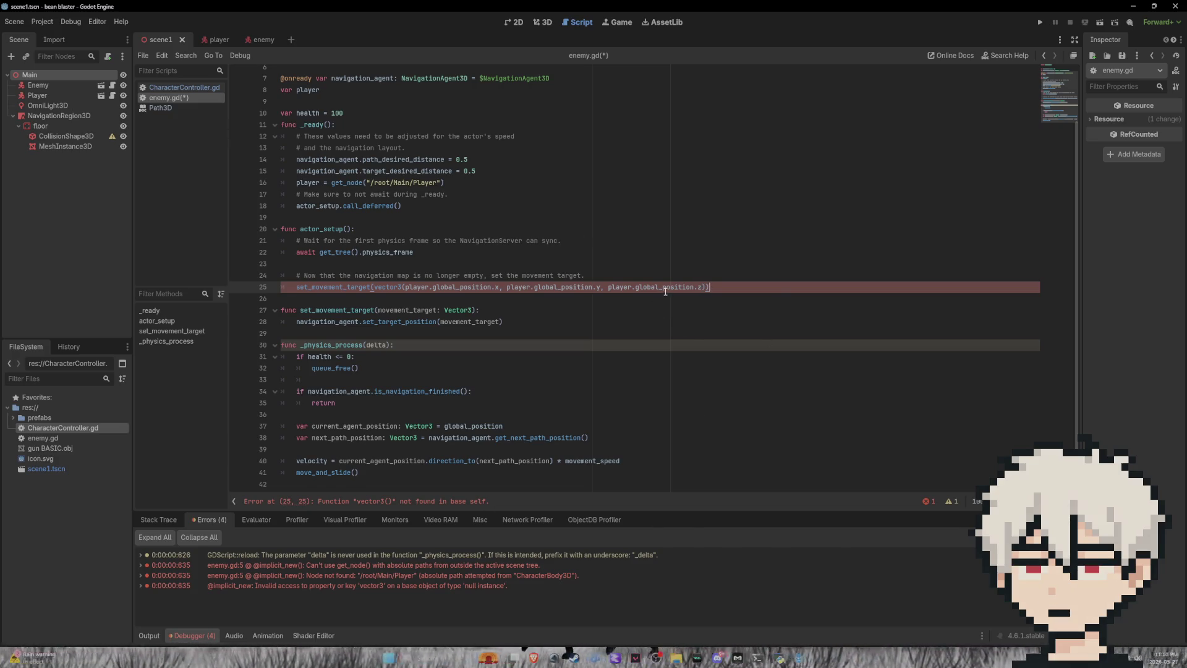
pyautogui.moveTo(638, 288); pyautogui.dragTo(663, 288)
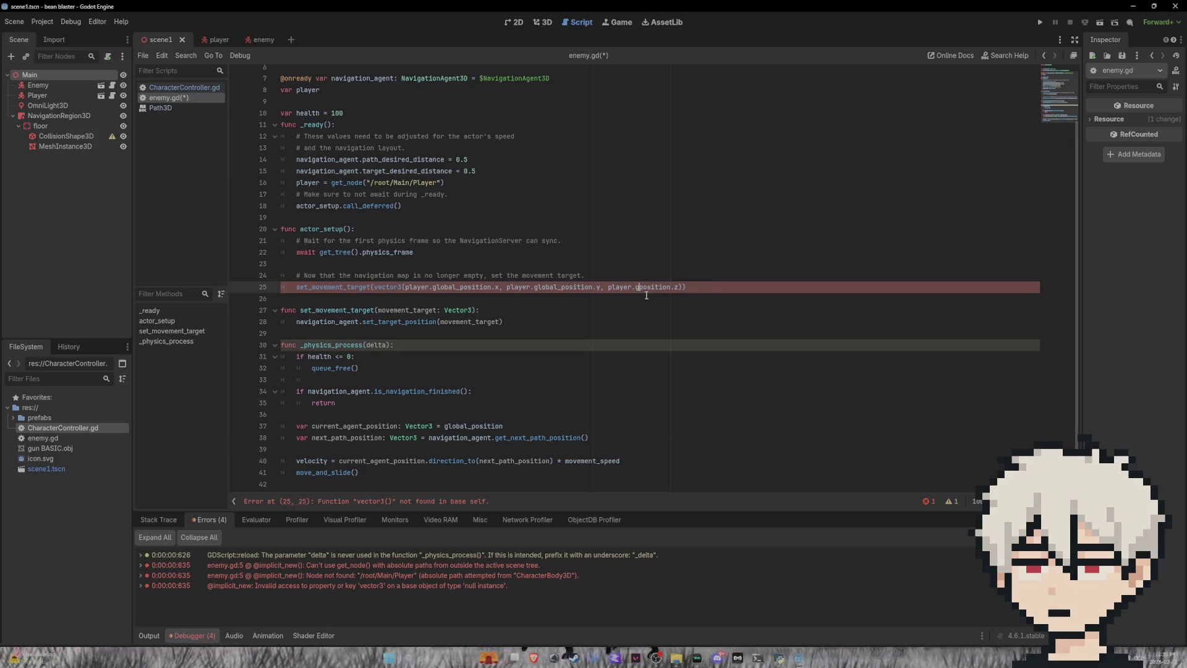
pyautogui.press('BackSpace')
pyautogui.moveTo(592, 289); pyautogui.dragTo(534, 291)
pyautogui.press('BackSpace')
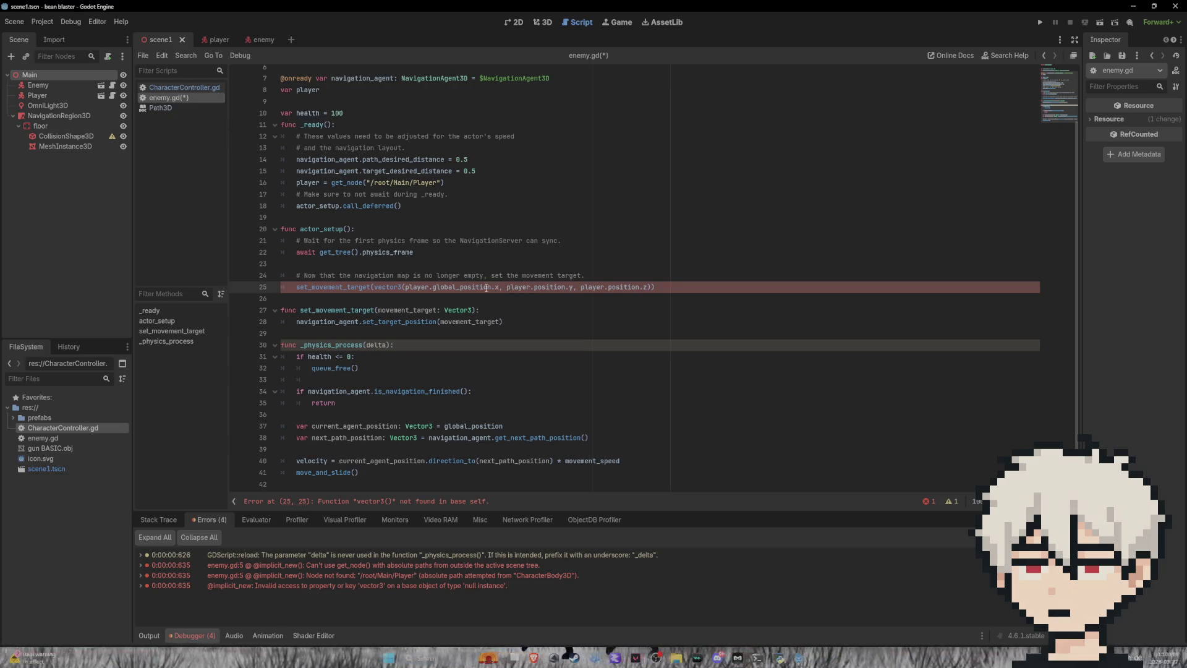
pyautogui.moveTo(460, 288); pyautogui.dragTo(433, 288)
pyautogui.press('BackSpace')
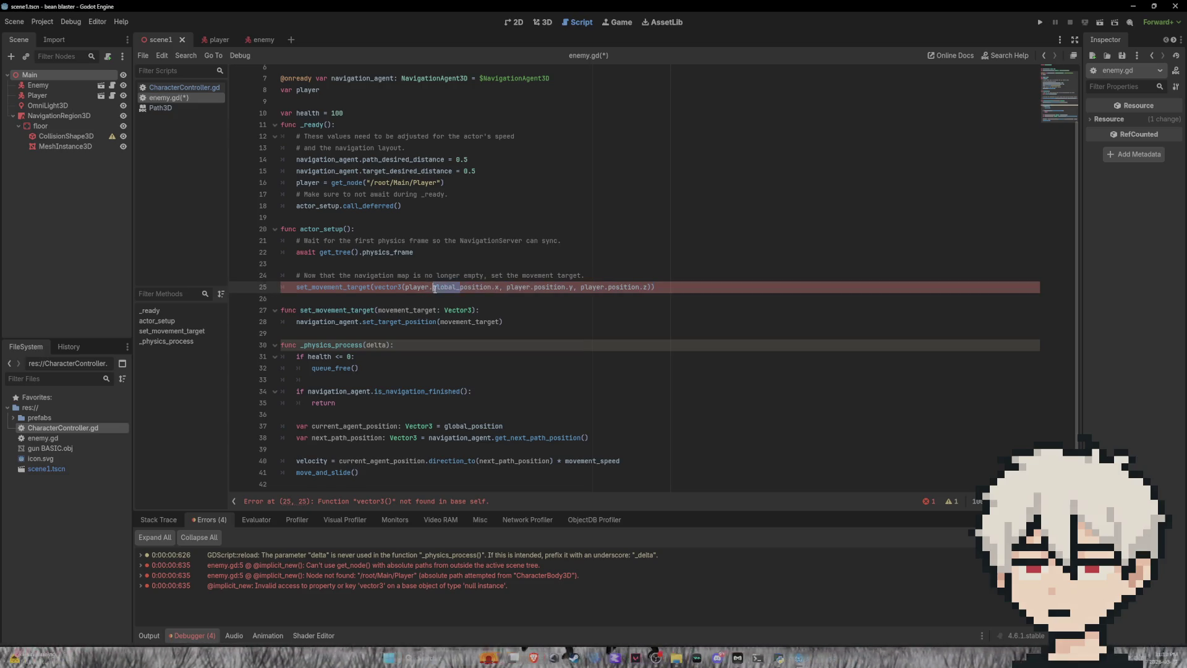
pyautogui.click(669, 287)
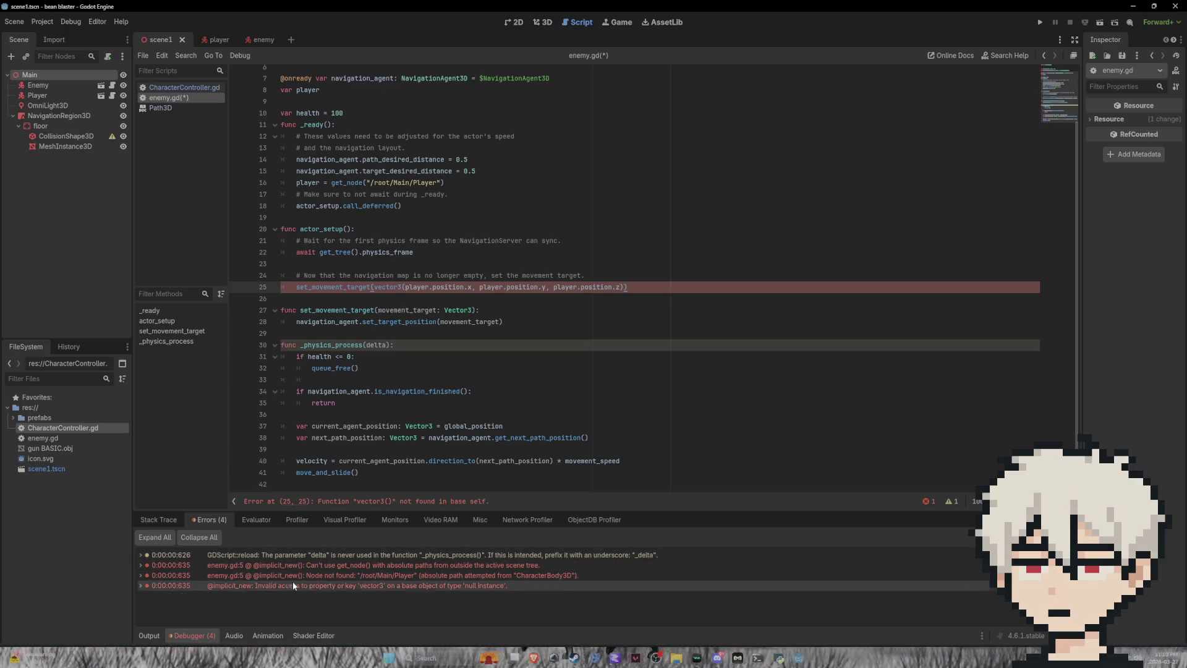
# Step: Inspect the Player node, a CharacterBody3D running CharacterController.gd
pyautogui.rightClick(44, 96)
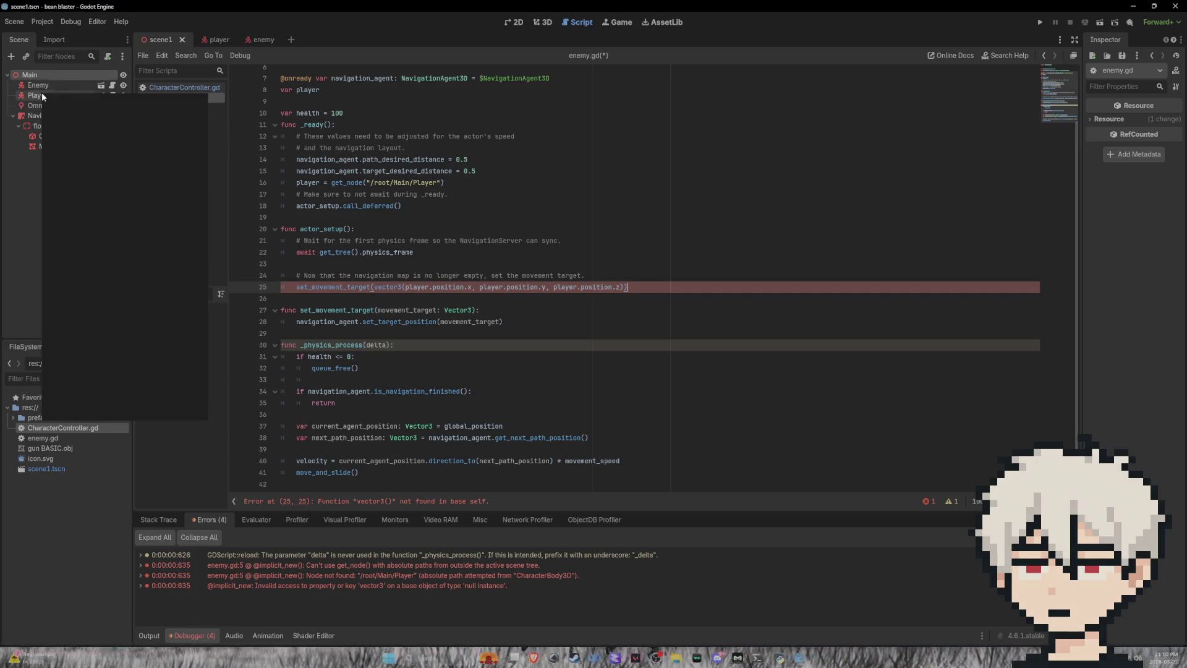
pyautogui.click(12, 192)
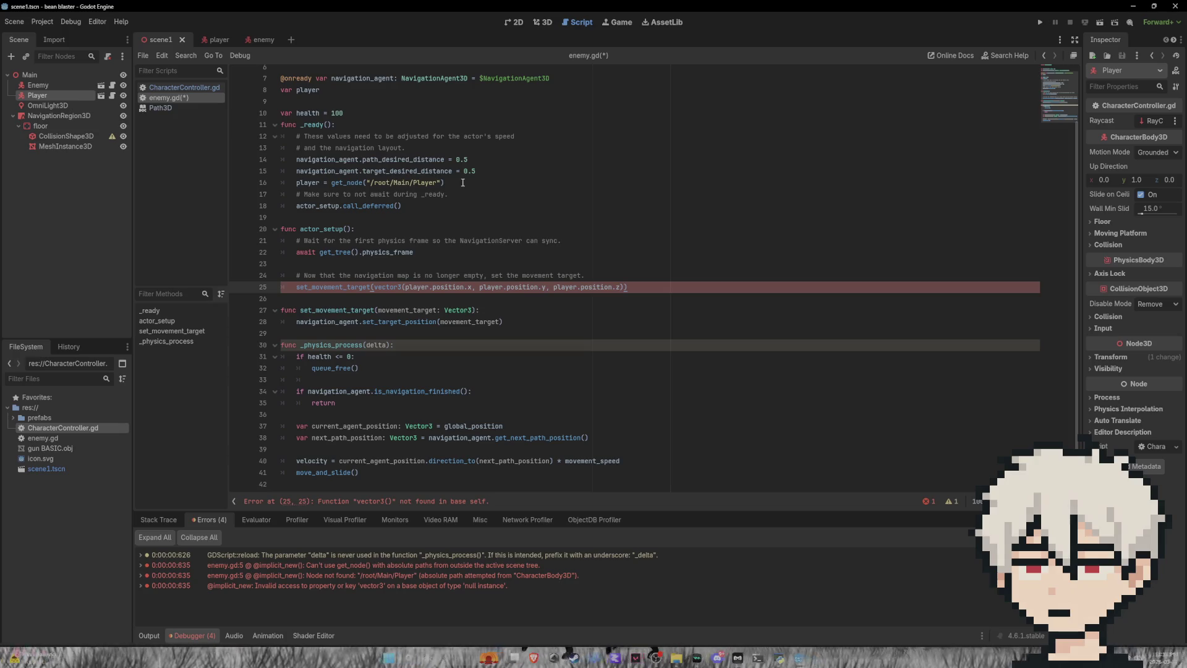
# Step: Remove the player = get_node(...) line from _ready
pyautogui.moveTo(446, 182); pyautogui.dragTo(296, 184)
pyautogui.hotkey('ctrl', 'x')
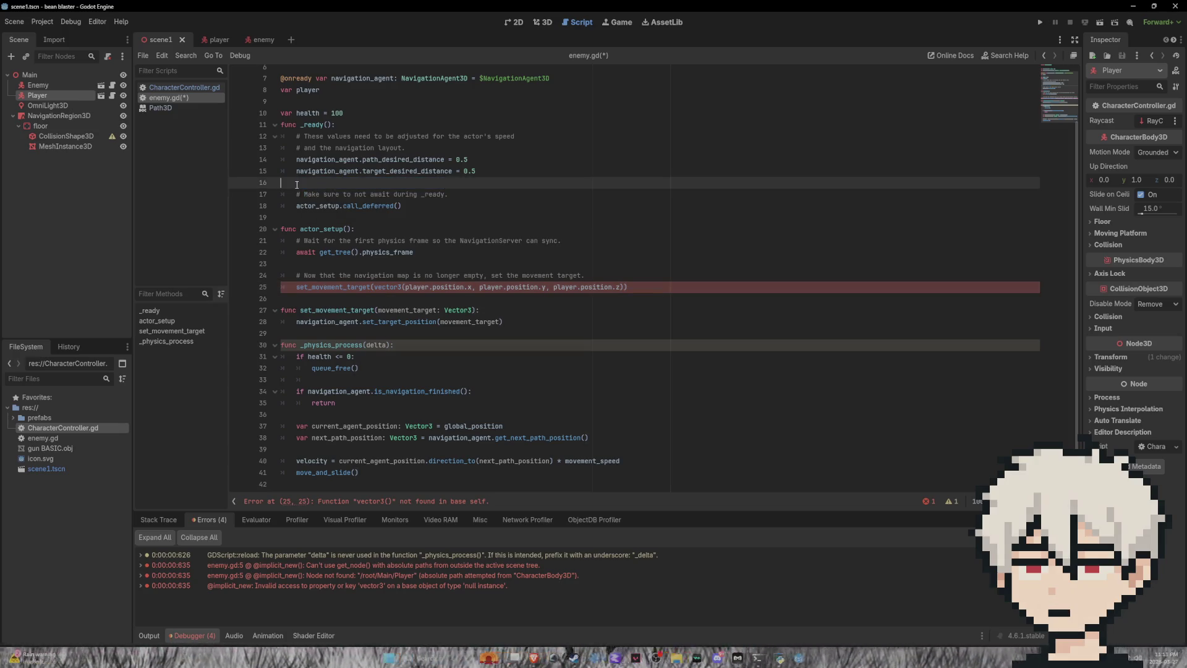
pyautogui.press('BackSpace')
pyautogui.press('BackSpace')
pyautogui.scroll(2, 322, 177)
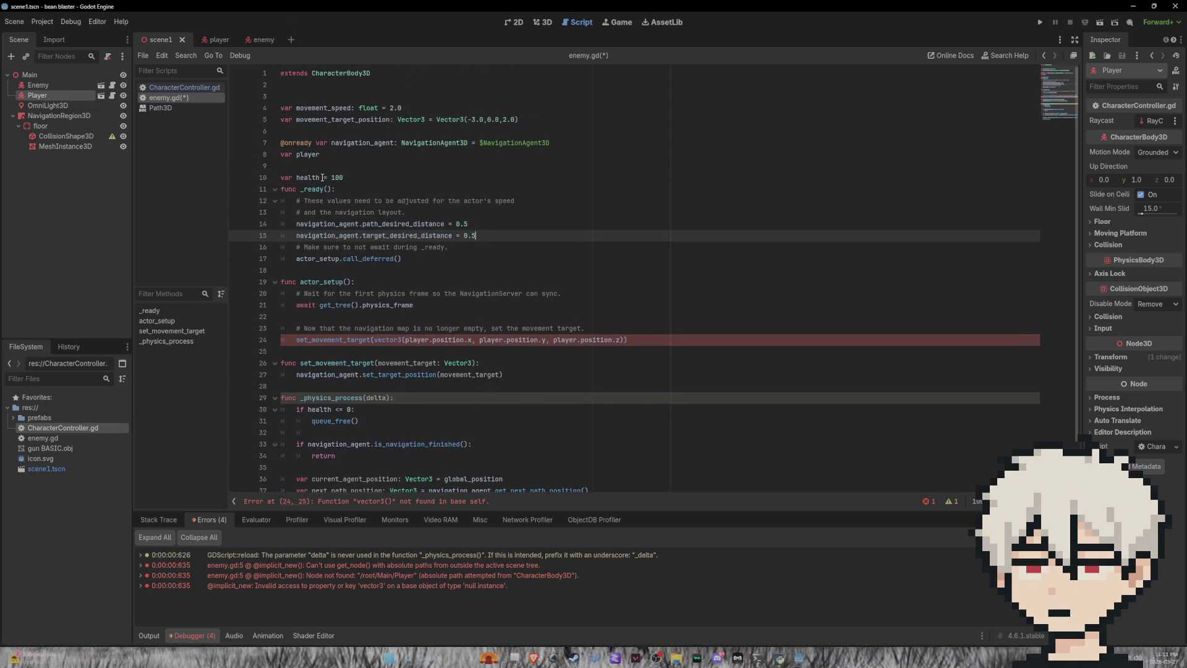
pyautogui.click(295, 154)
pyautogui.press('BackSpace')
pyautogui.write('r')
pyautogui.press('BackSpace')
pyautogui.press('BackSpace')
pyautogui.press('BackSpace')
pyautogui.write('ex')
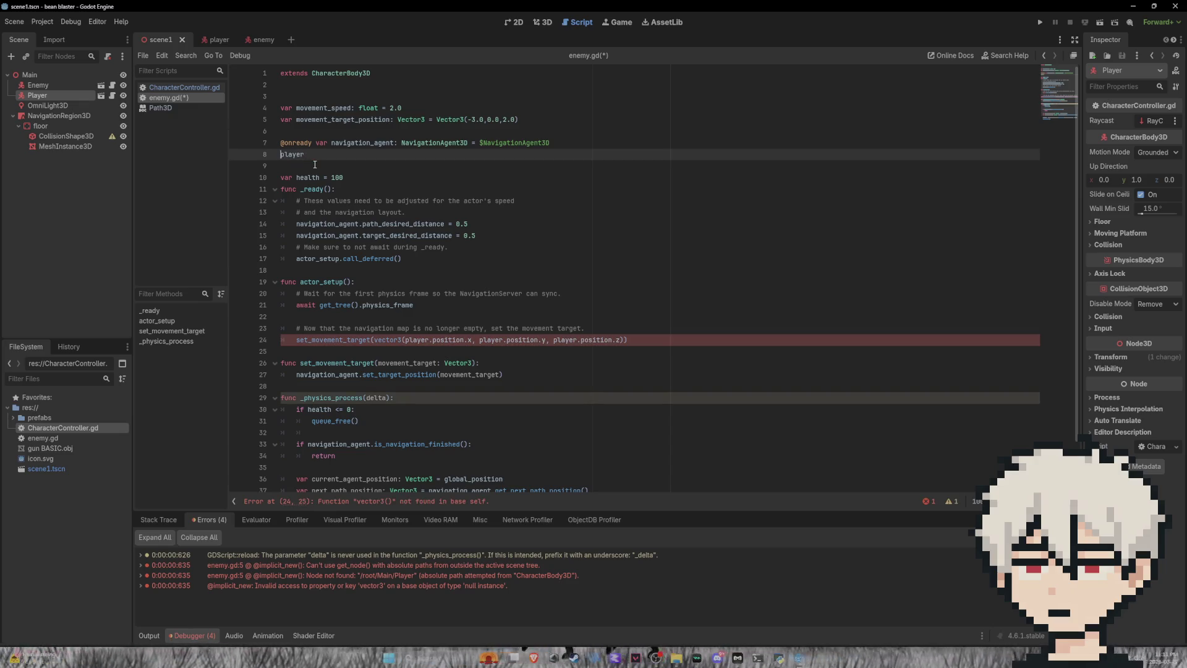
pyautogui.write('port')
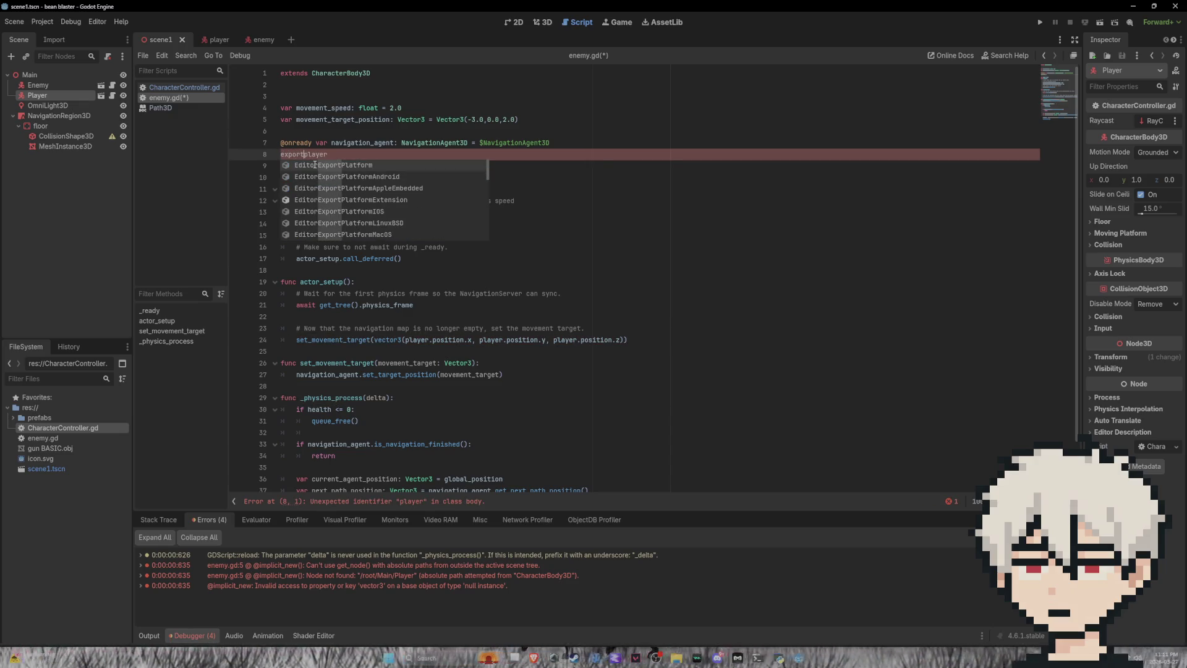
pyautogui.click(279, 151)
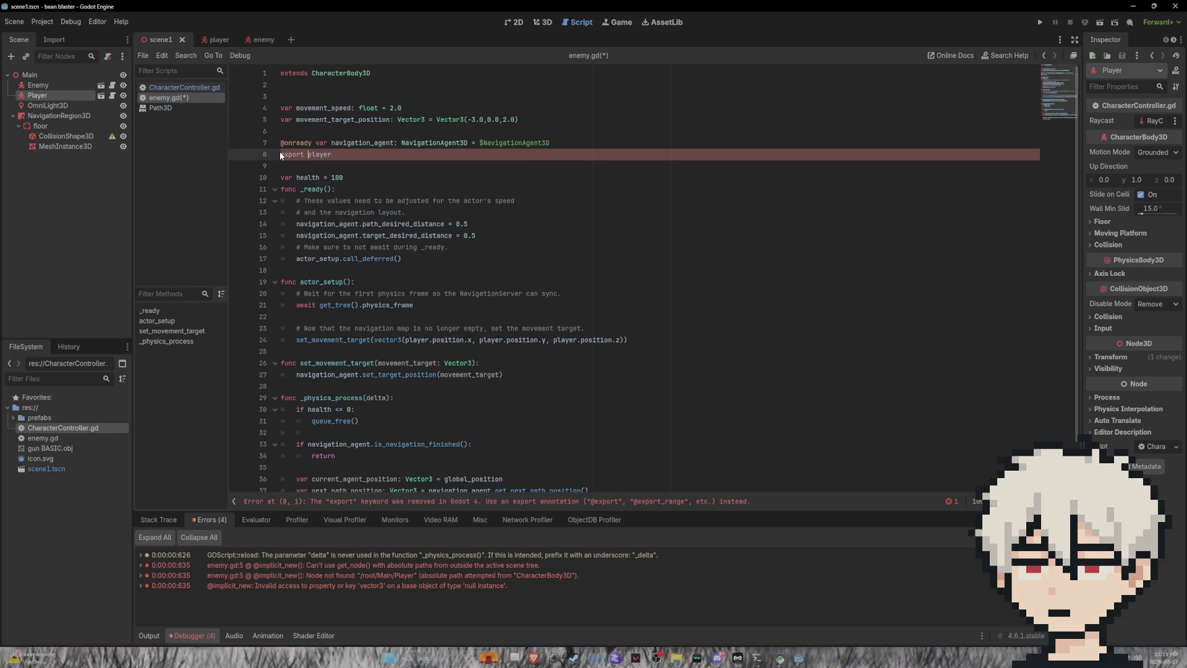
pyautogui.write('@')
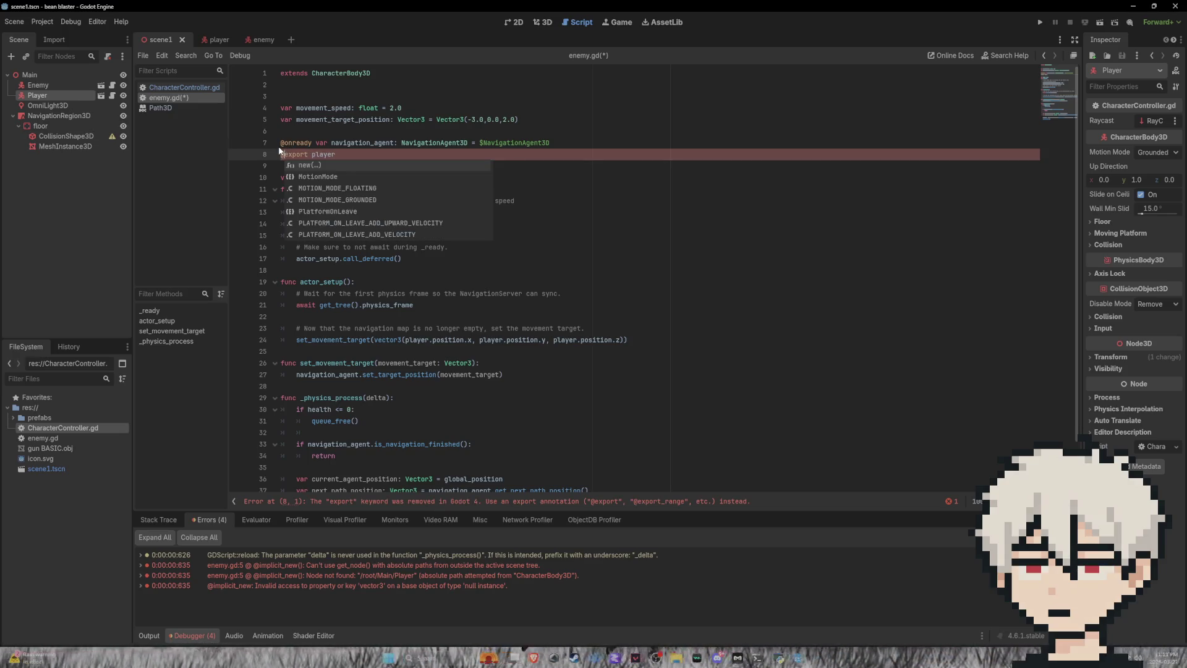
pyautogui.click(346, 154)
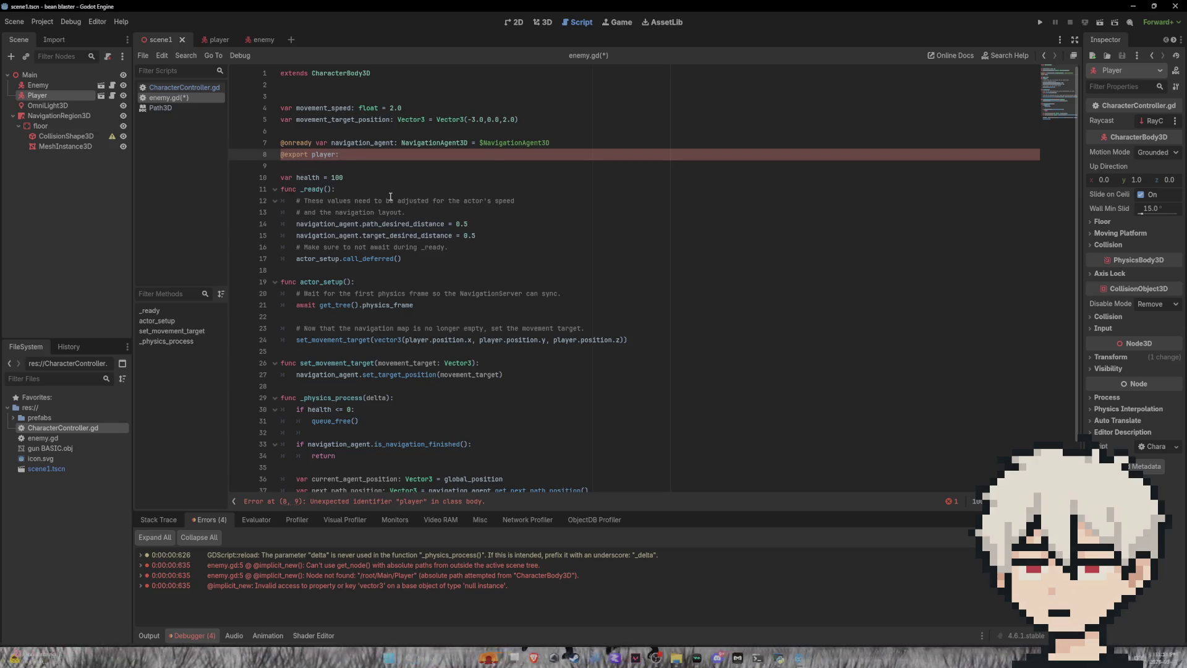
pyautogui.write('cha')
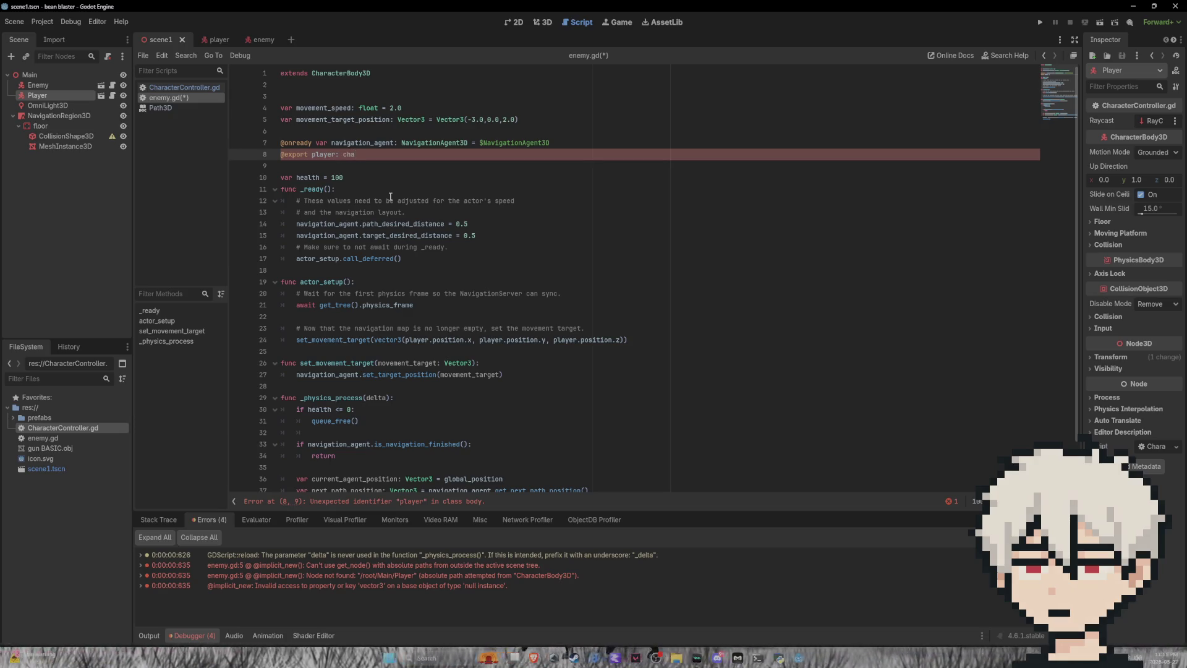
pyautogui.press('BackSpace')
pyautogui.press('BackSpace')
pyautogui.press('BackSpace')
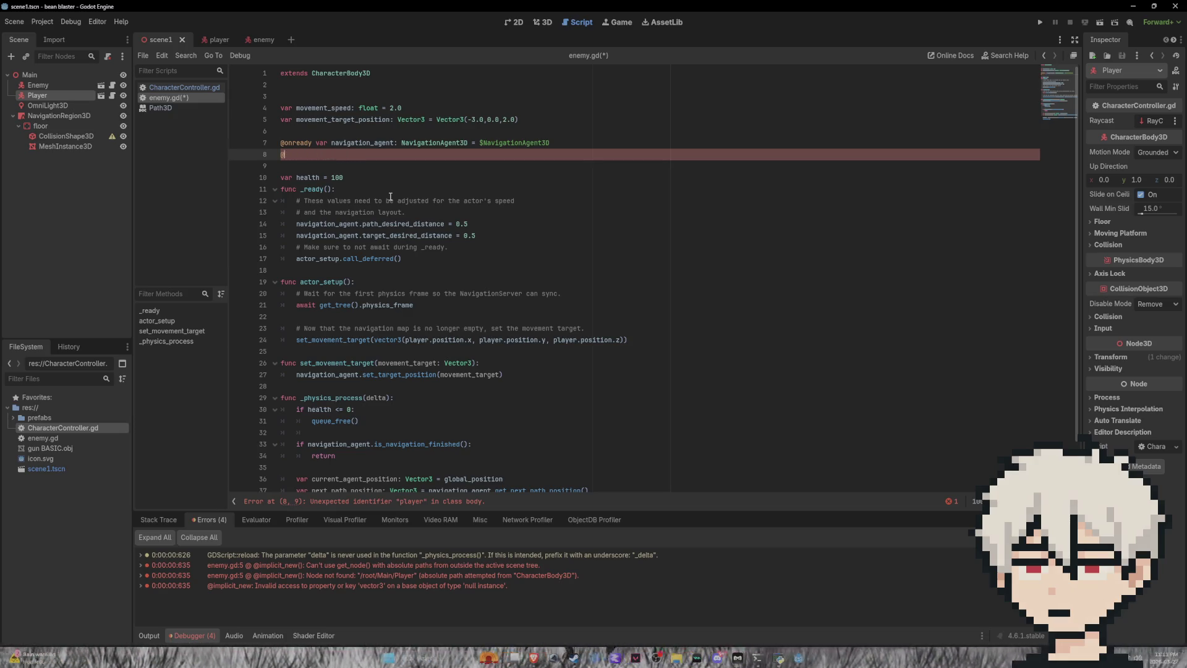
pyautogui.write('@')
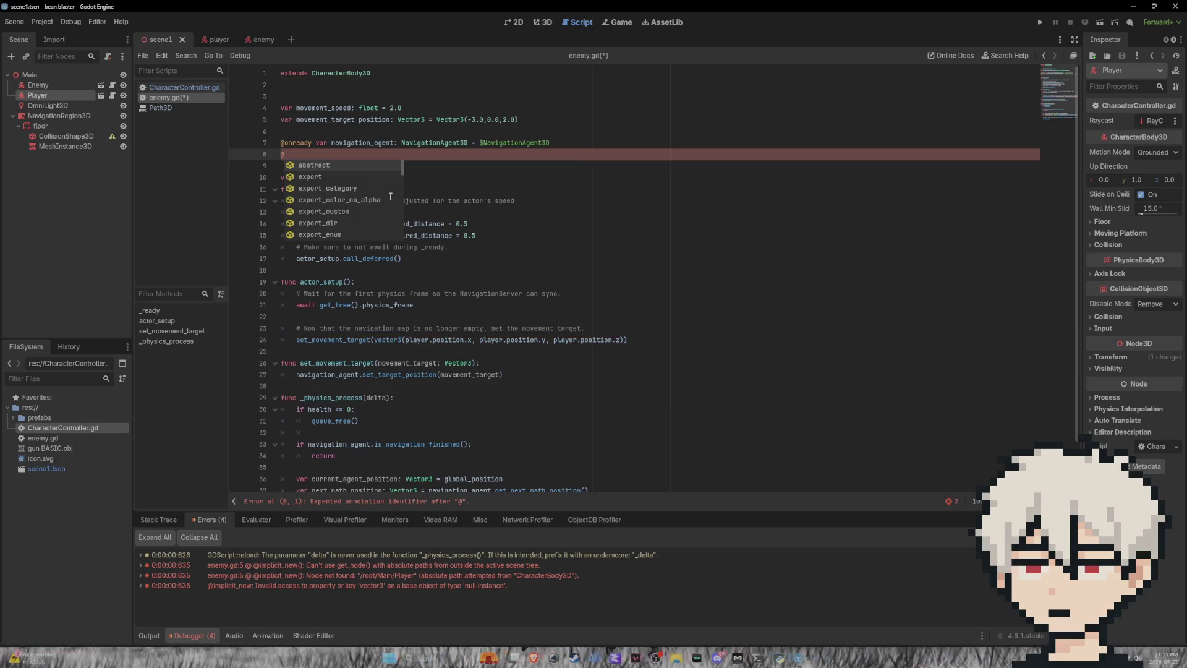
pyautogui.write('export ')
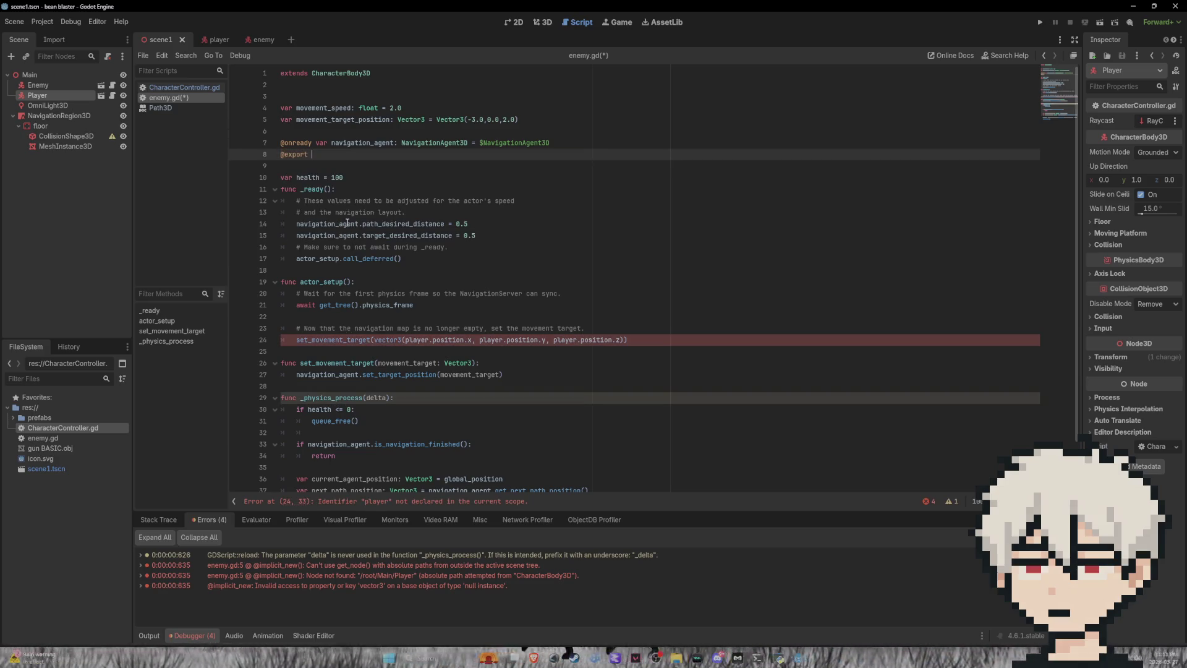
pyautogui.write('var player: ')
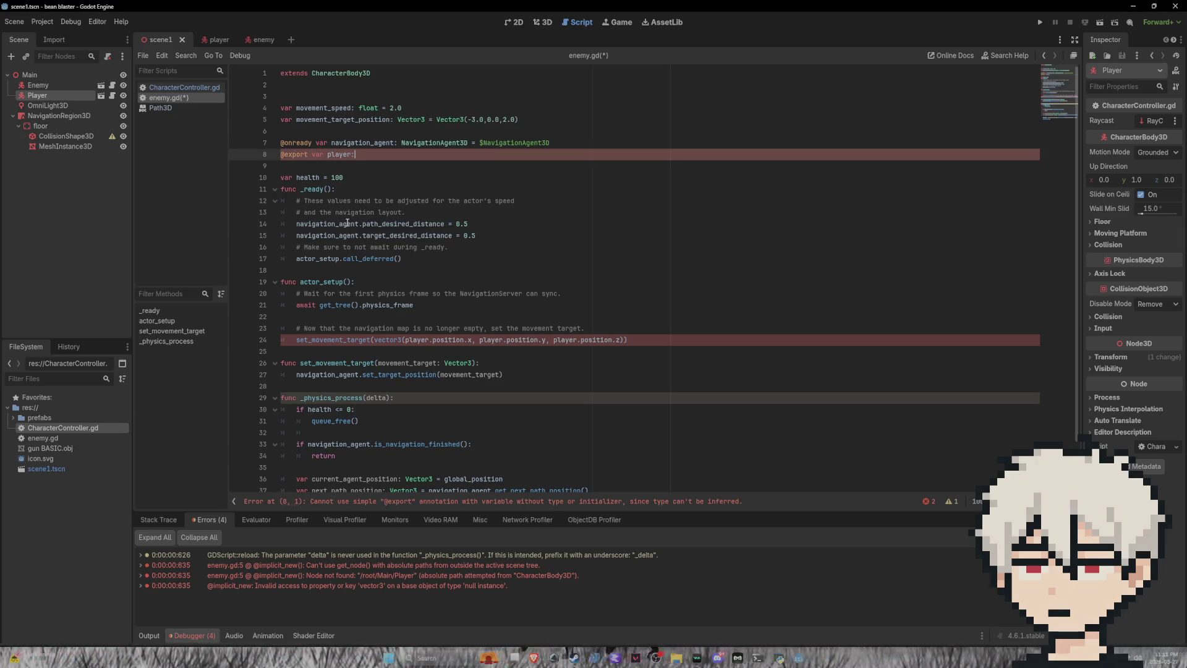
pyautogui.write('Char')
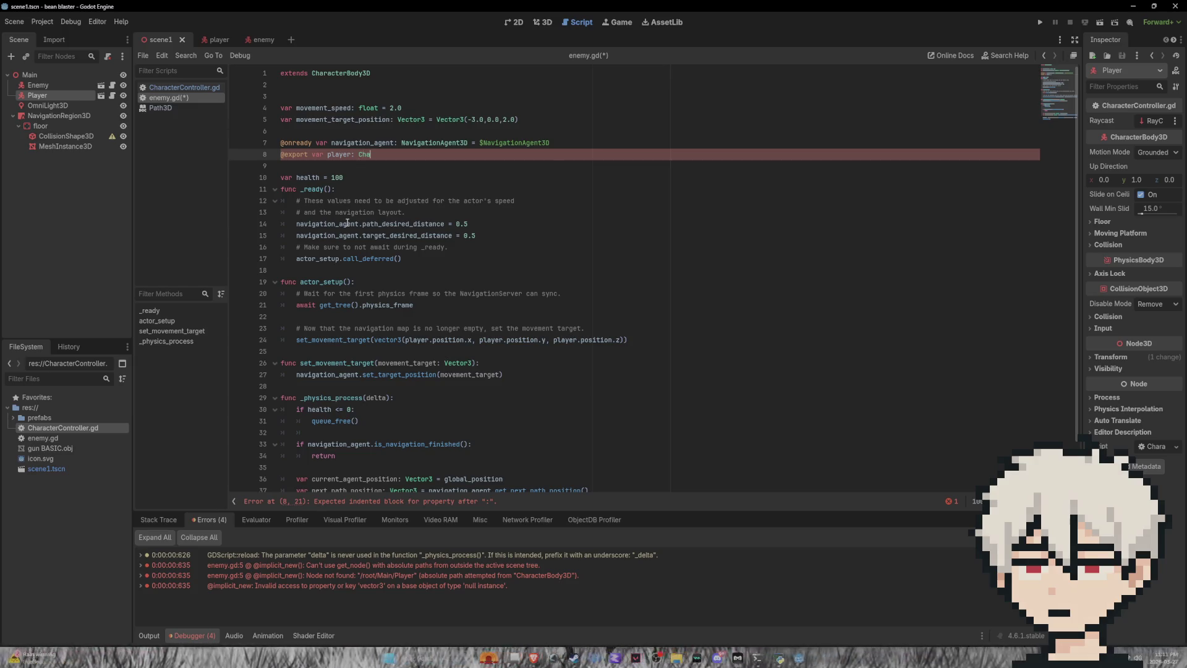
pyautogui.press('Down')
pyautogui.press('Return')
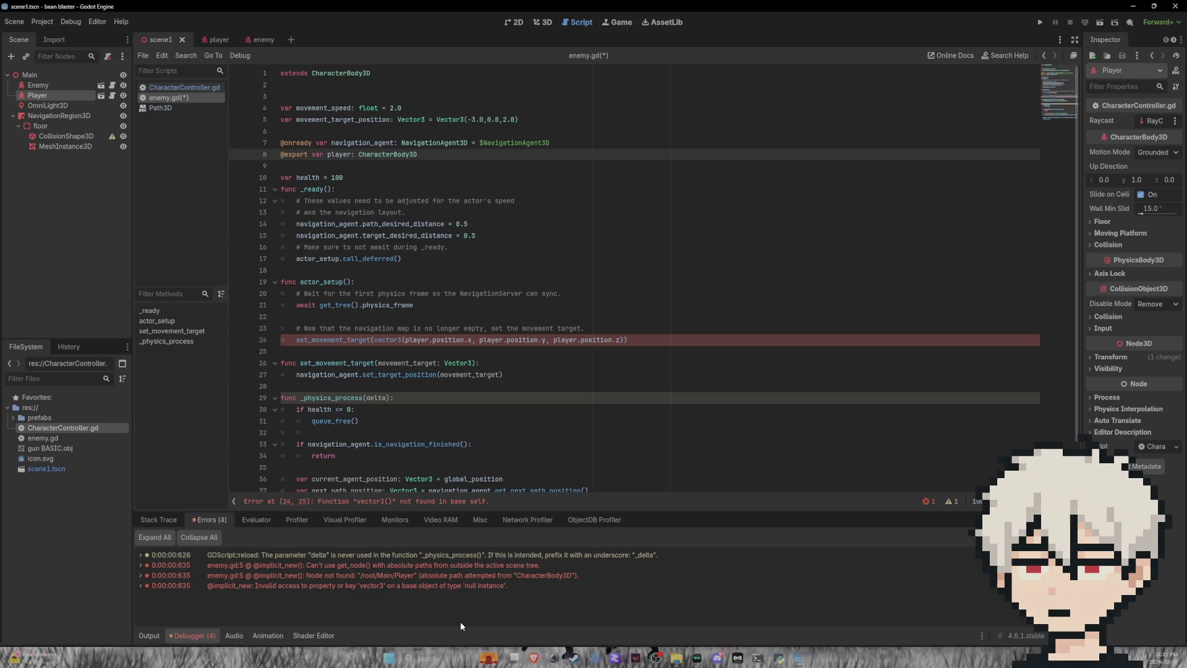
# Step: Capitalize vector3 to Vector3 on line 24 and save enemy.gd
pyautogui.click(378, 339)
pyautogui.press('BackSpace')
pyautogui.write('V')
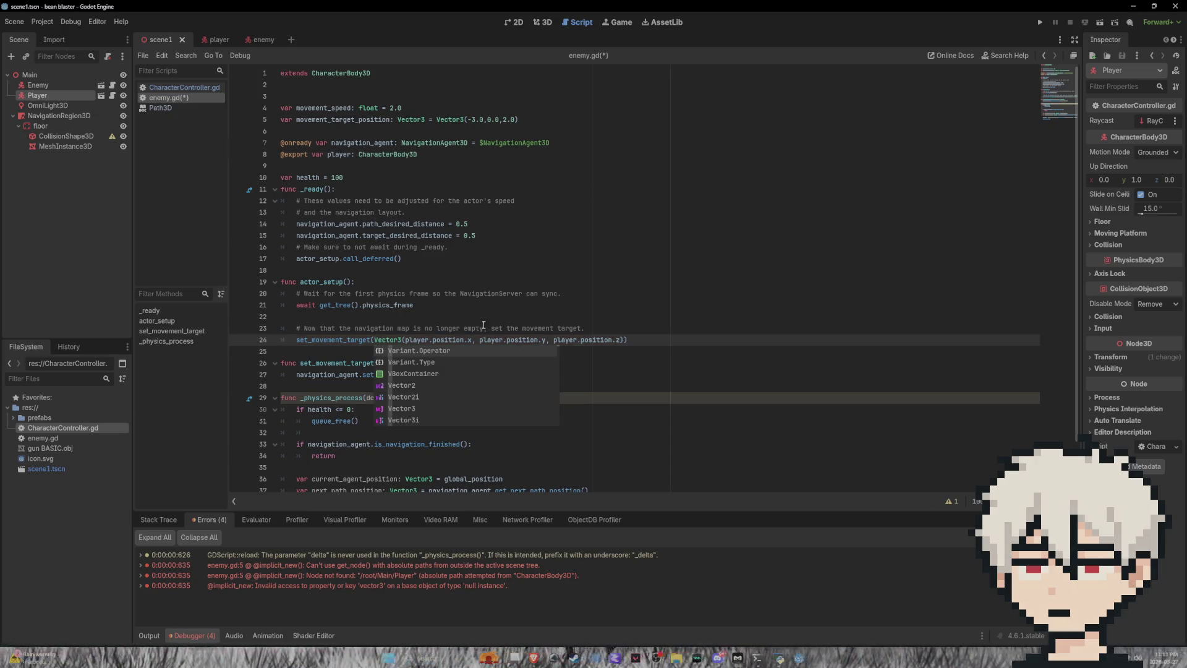
pyautogui.press('End')
pyautogui.hotkey('ctrl', 's')
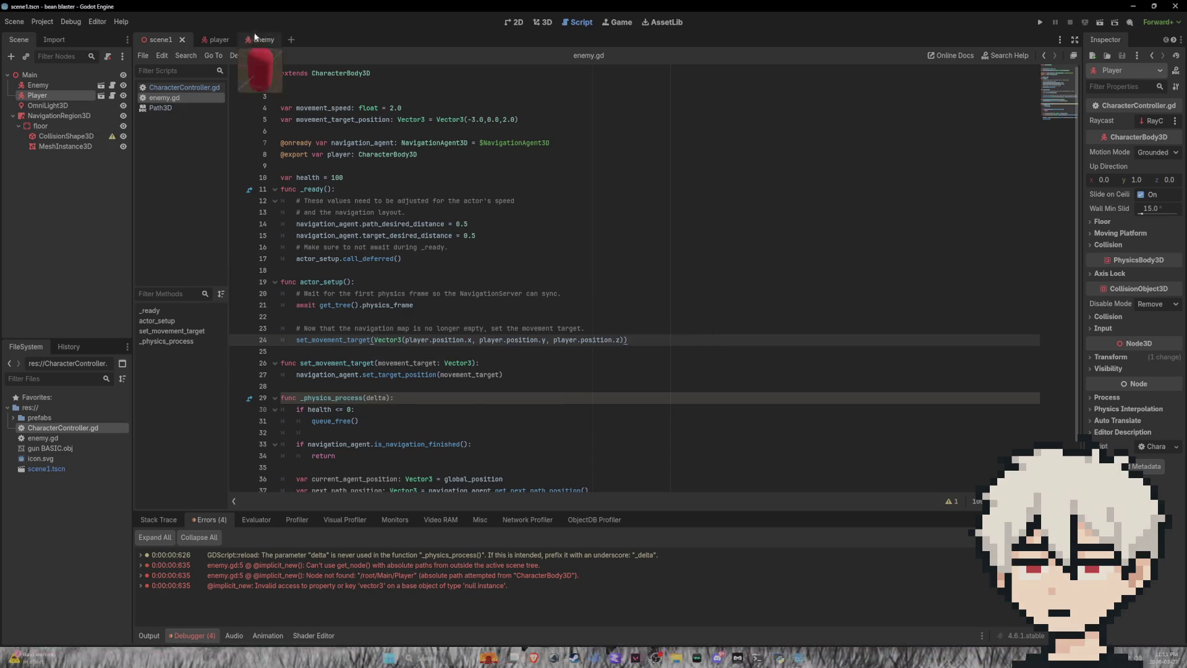
# Step: Assign the Player node to the Enemy's exported Player property, then test-run the game and stop it
pyautogui.click(60, 85)
pyautogui.click(543, 22)
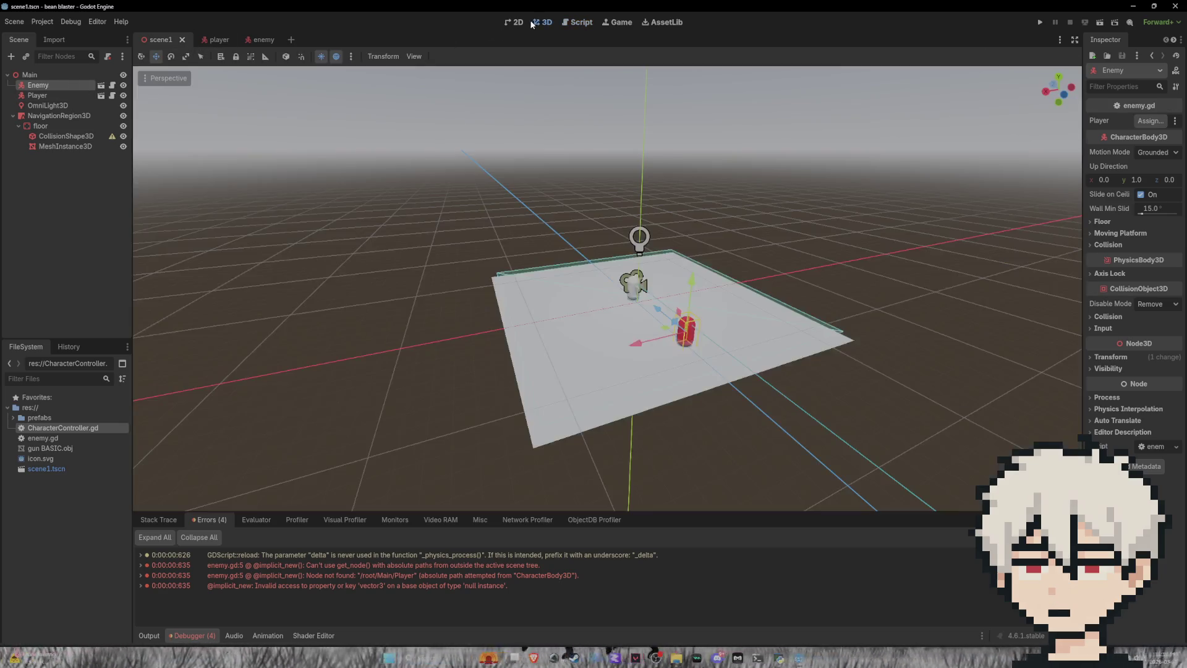
pyautogui.click(1151, 122)
pyautogui.click(548, 239)
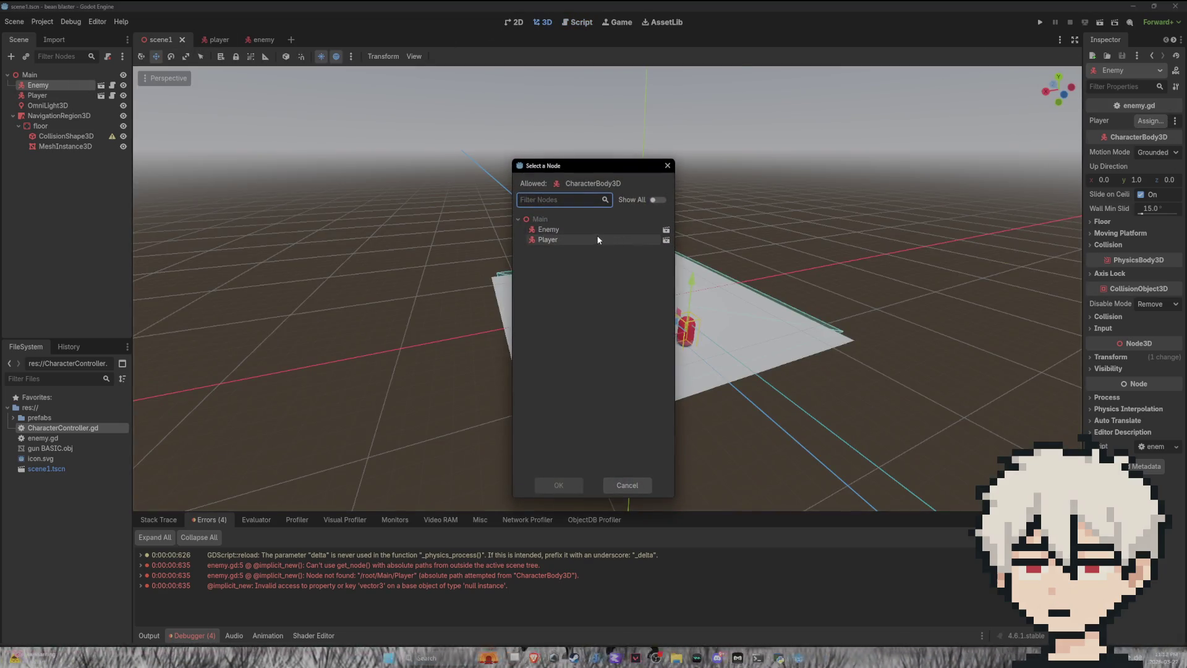
pyautogui.click(560, 485)
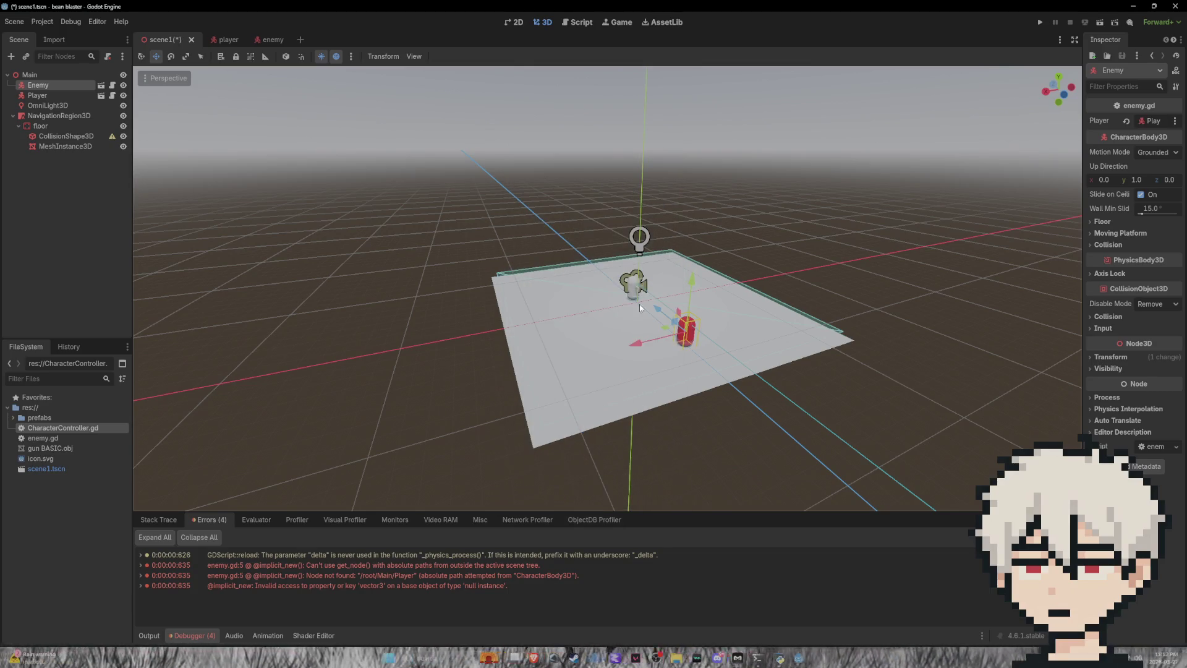
pyautogui.click(1039, 23)
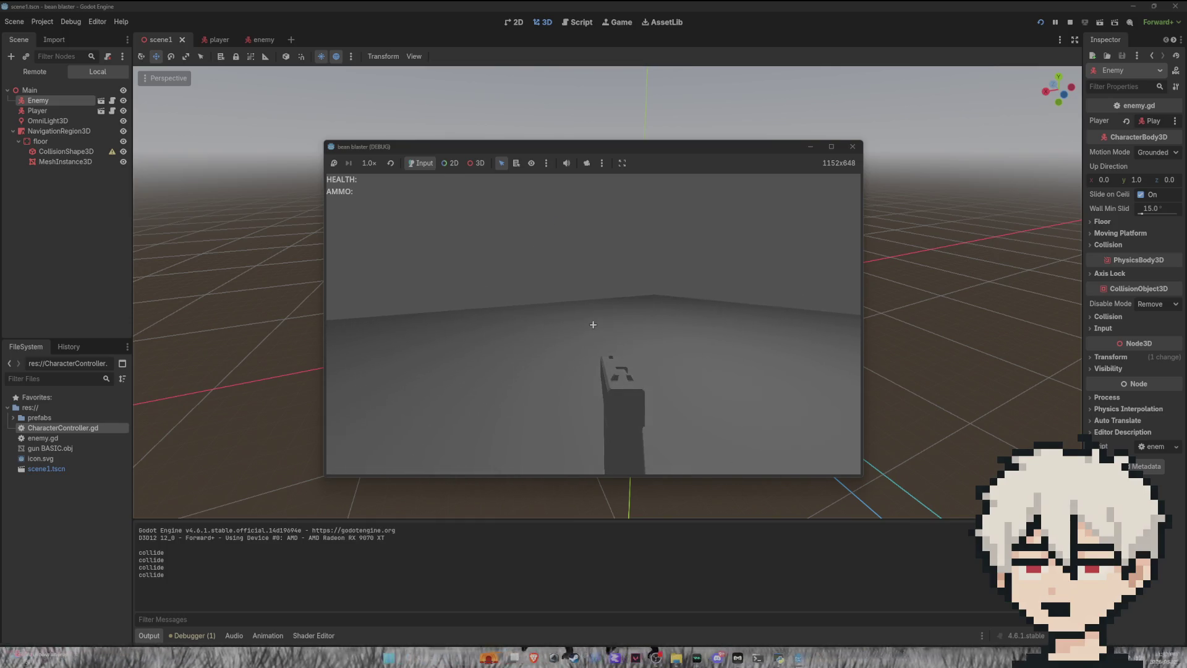
pyautogui.press('F8')
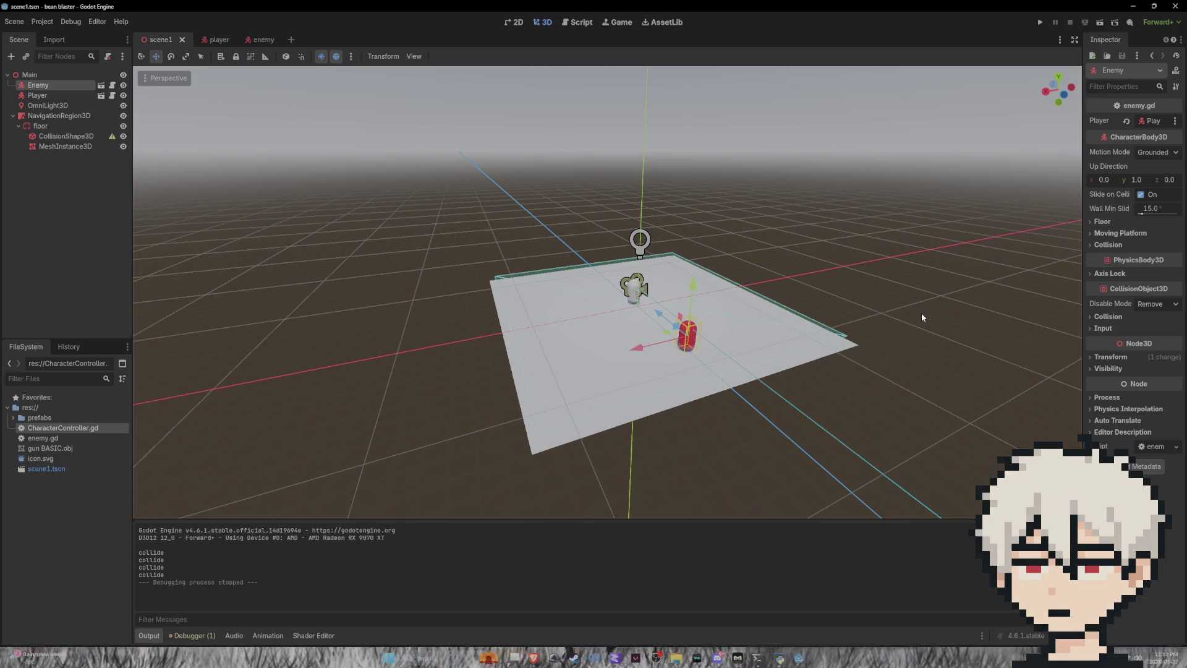
# Step: Look through the enemy, player and main scene tabs, then open enemy.gd in the script editor
pyautogui.click(269, 40)
pyautogui.click(207, 40)
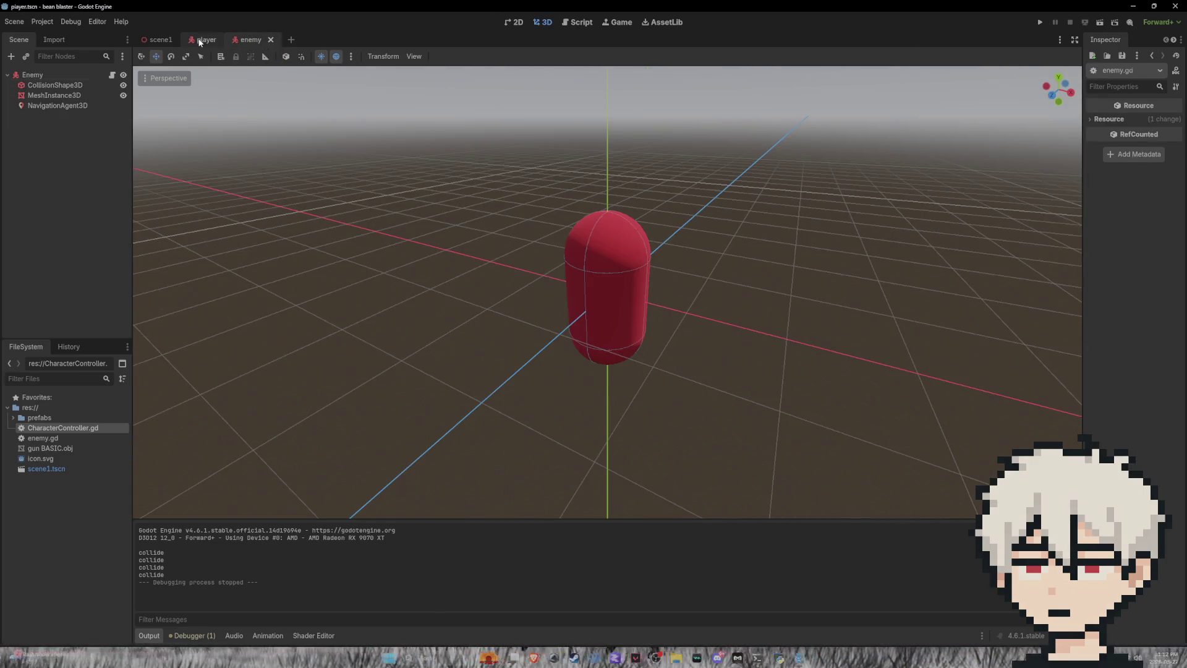
pyautogui.click(259, 39)
pyautogui.click(210, 41)
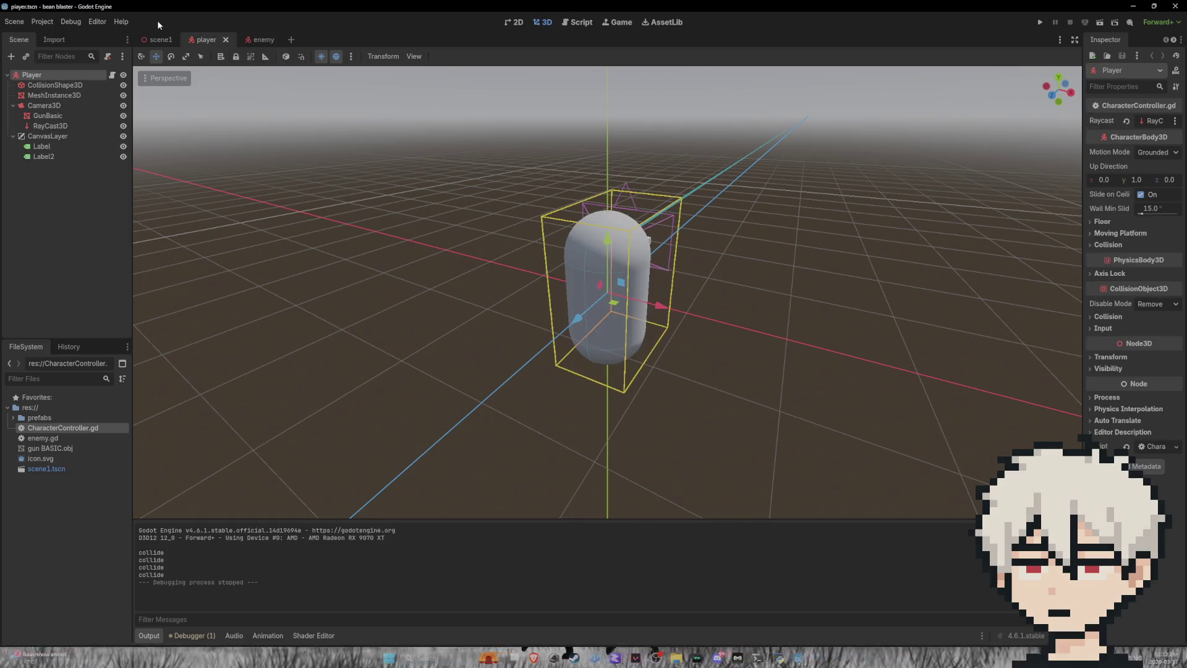
pyautogui.click(159, 40)
pyautogui.click(257, 39)
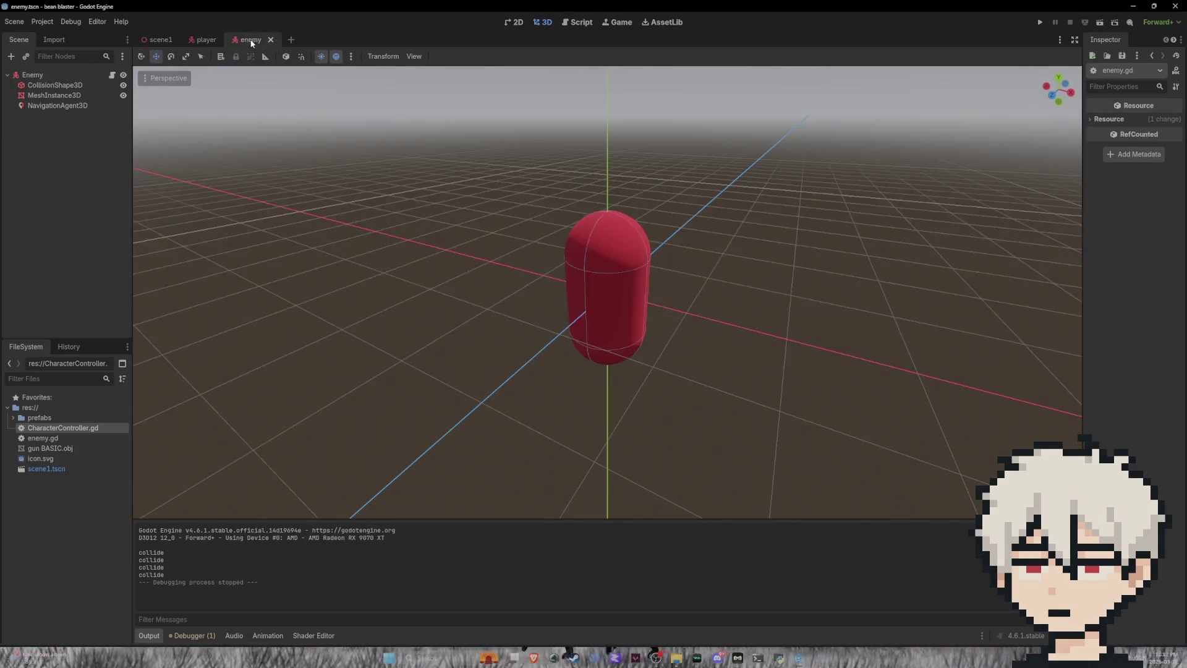
pyautogui.click(54, 96)
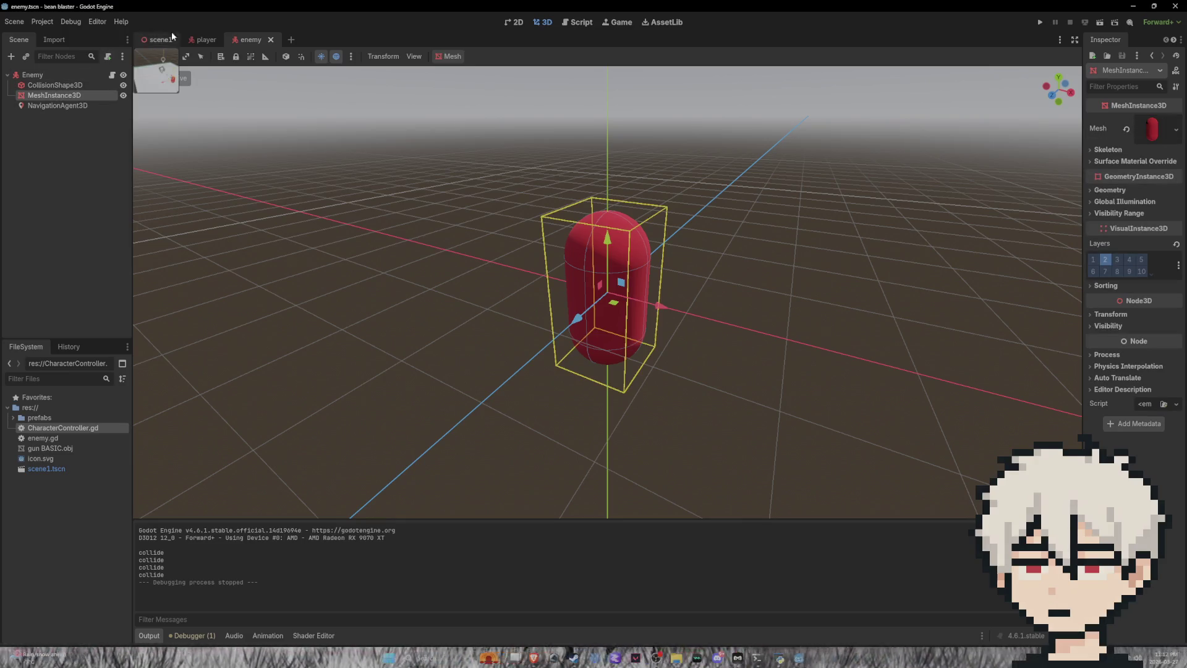
pyautogui.click(204, 39)
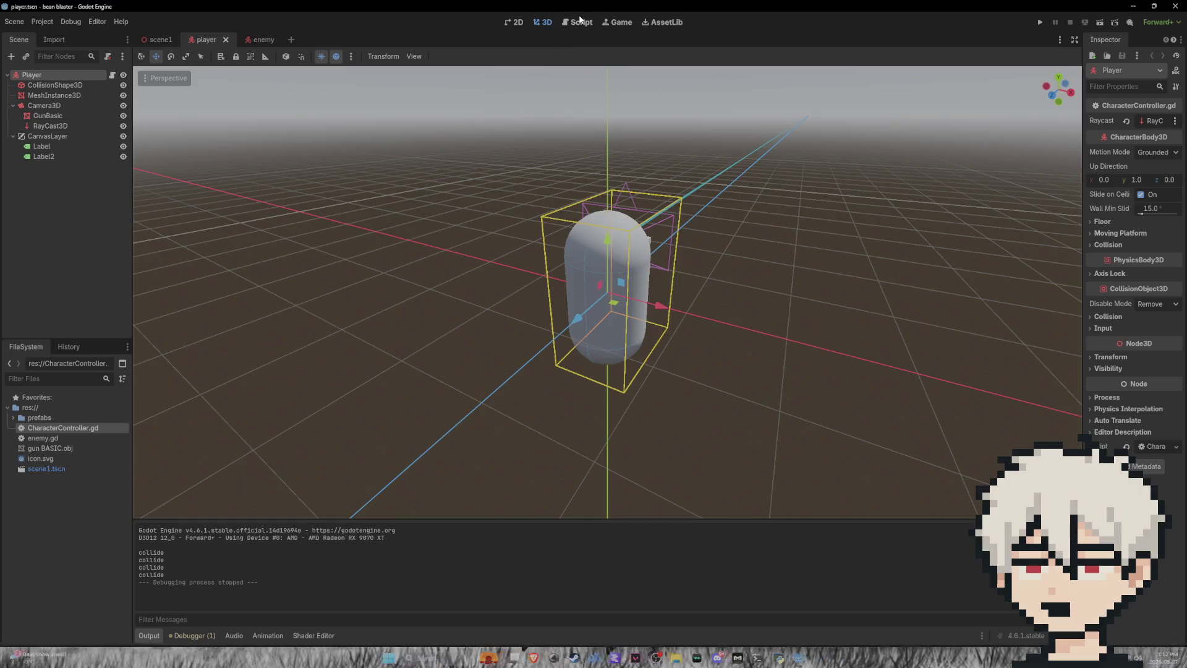
pyautogui.click(577, 22)
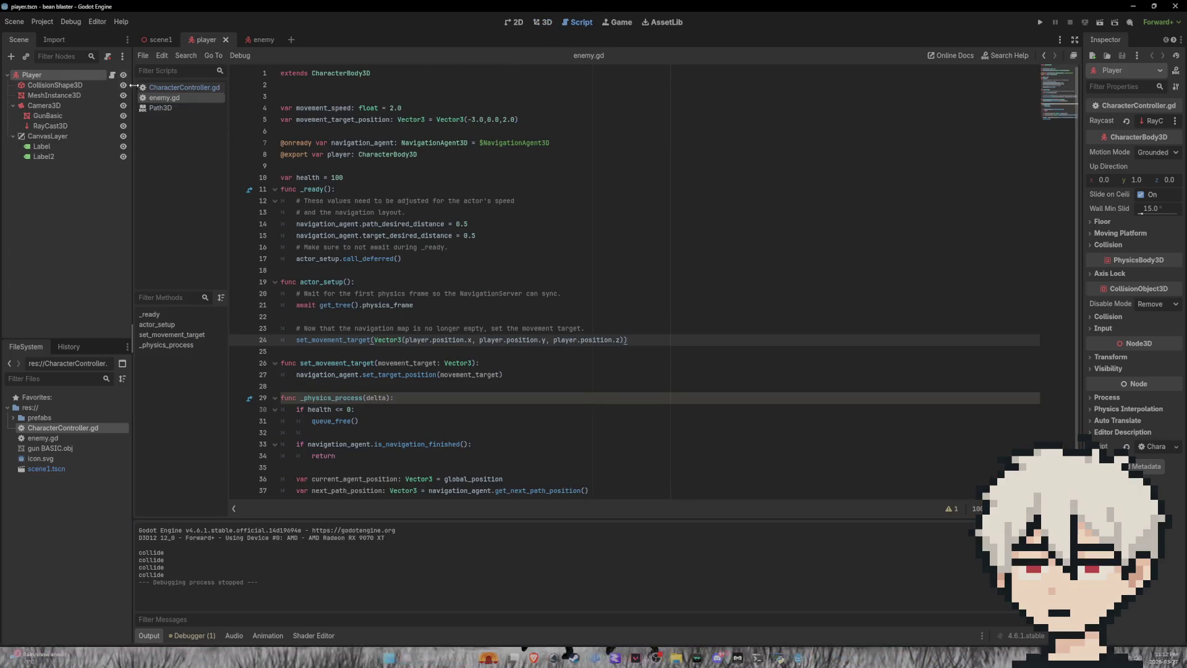
pyautogui.click(167, 87)
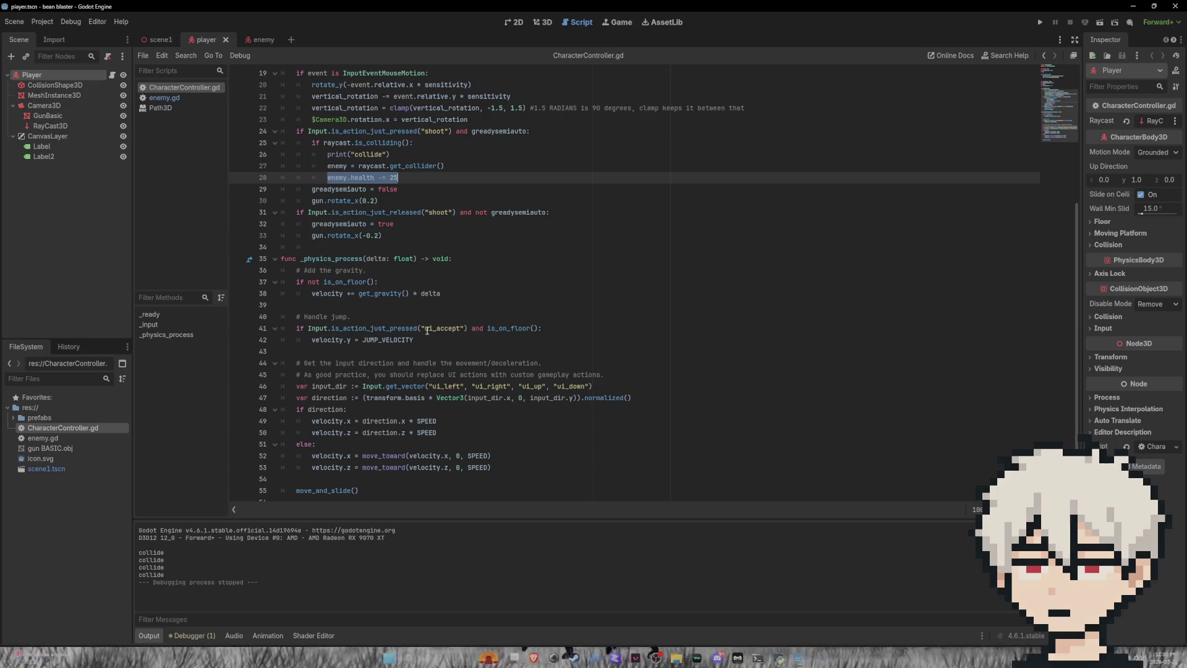
pyautogui.scroll(2, 425, 308)
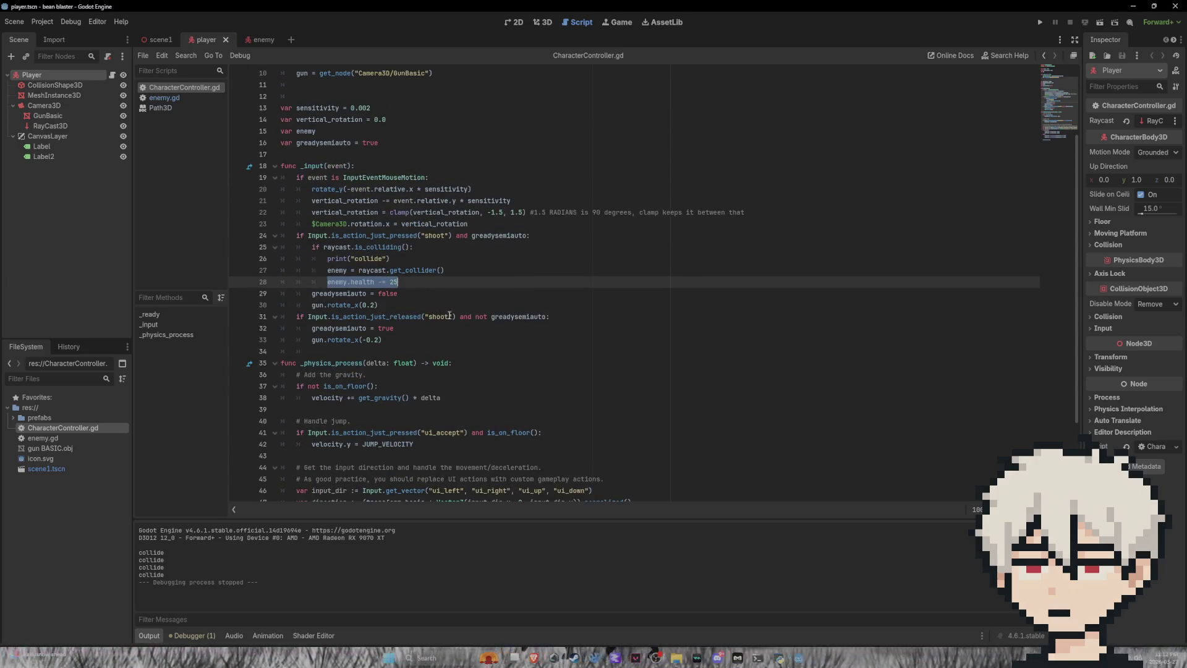
pyautogui.scroll(4, 455, 323)
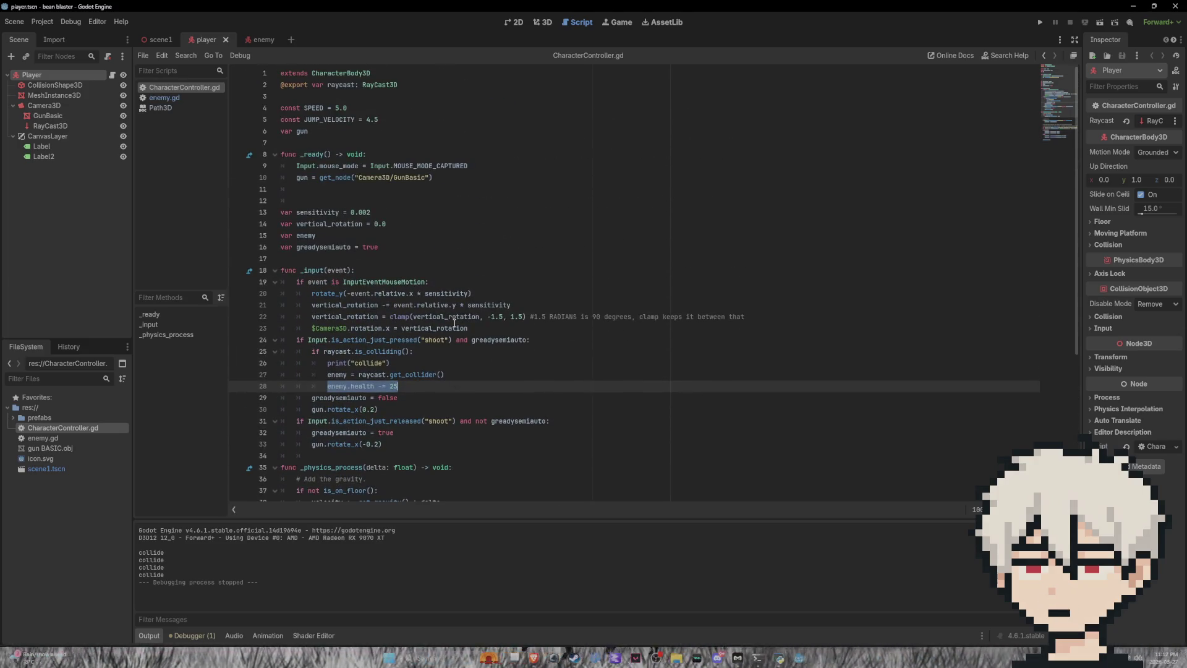
pyautogui.scroll(-2, 455, 322)
pyautogui.scroll(-4, 455, 323)
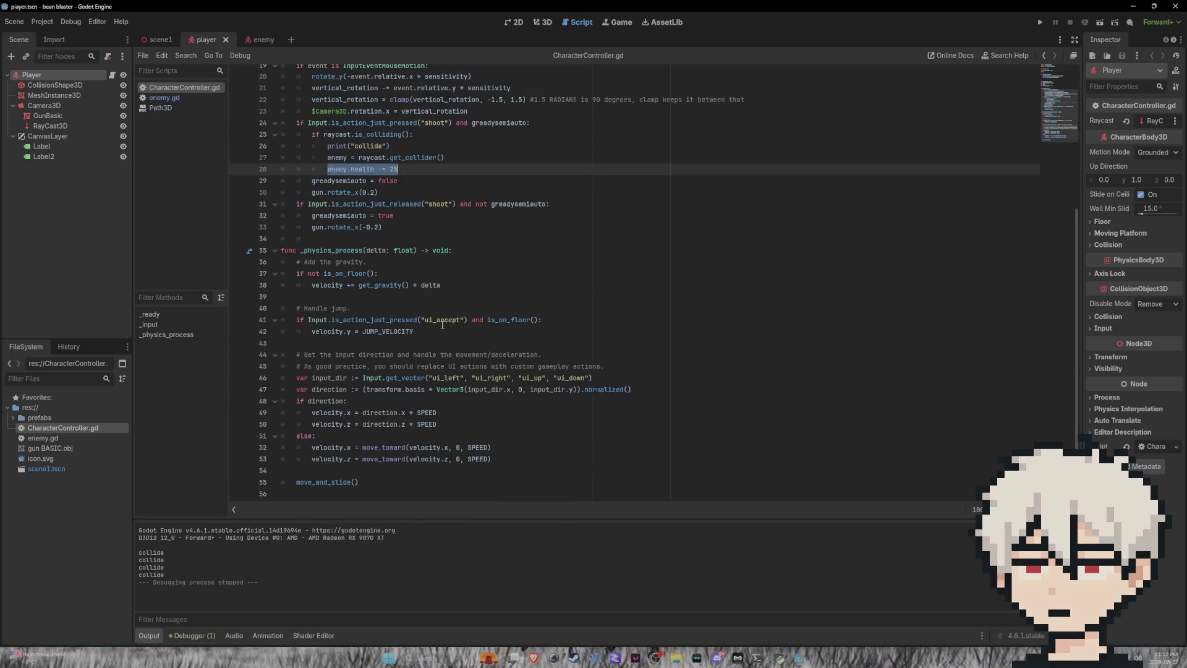
pyautogui.scroll(6, 453, 325)
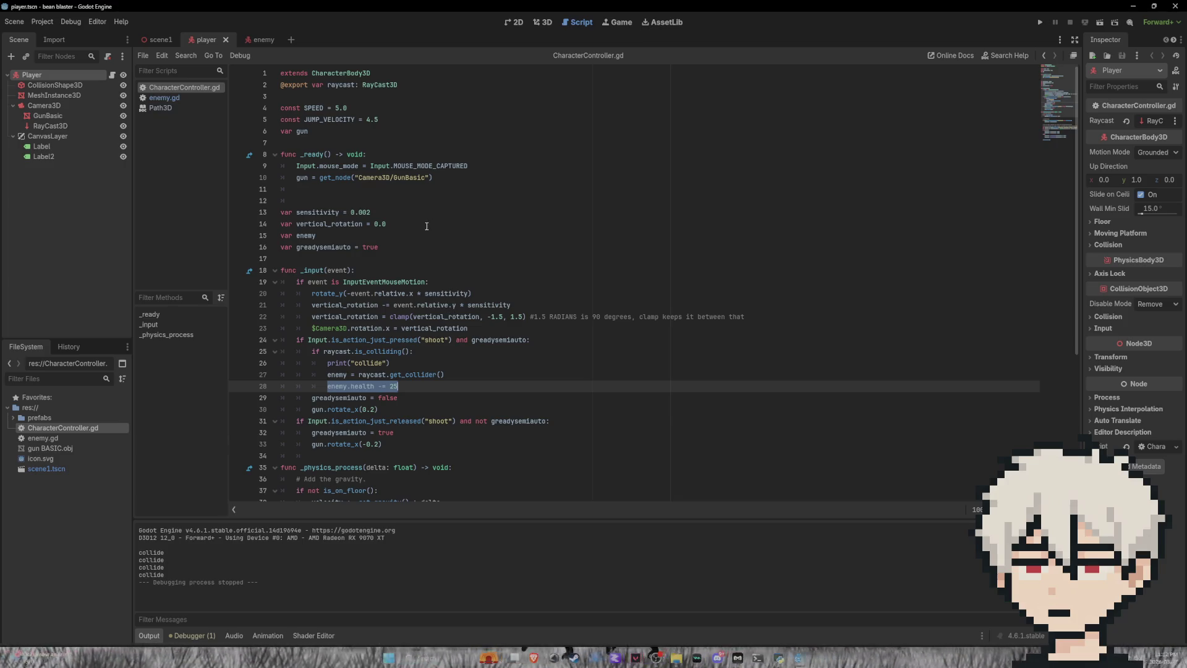
pyautogui.scroll(-6, 450, 286)
pyautogui.scroll(6, 456, 214)
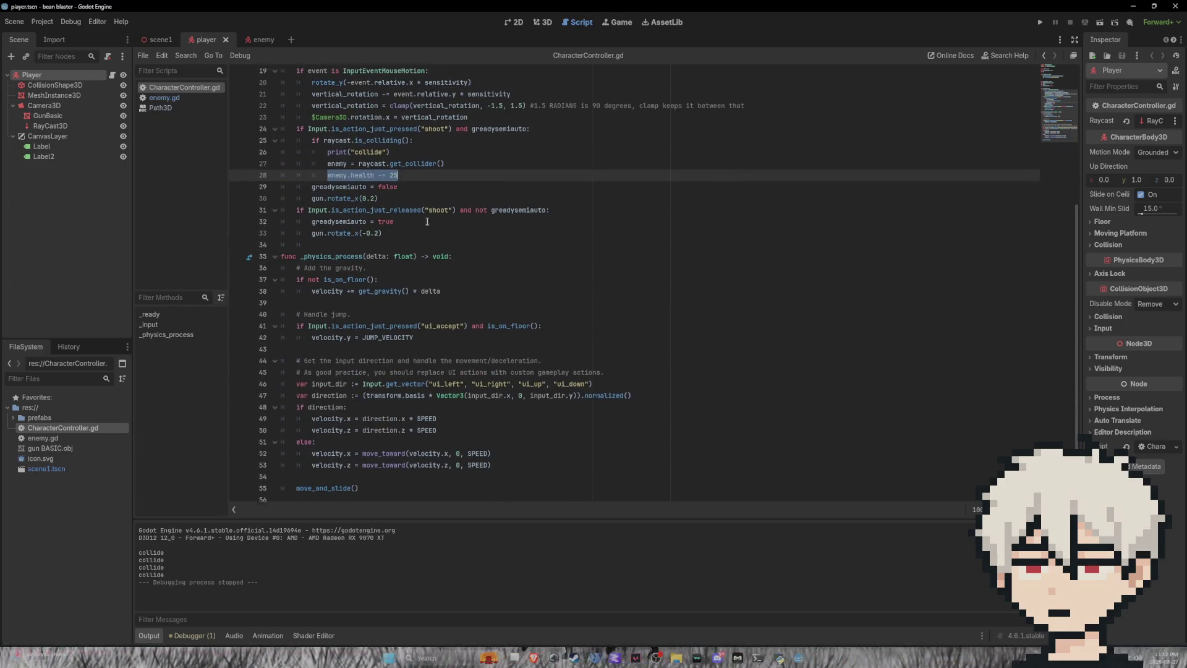
pyautogui.click(194, 98)
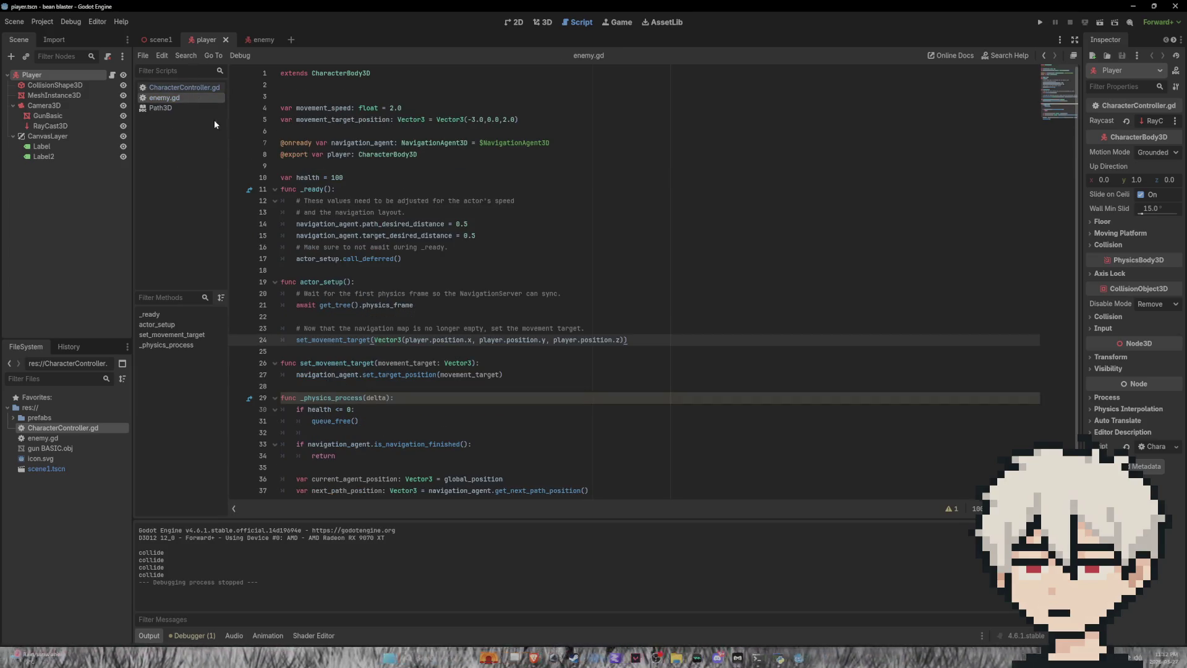
pyautogui.scroll(-2, 391, 142)
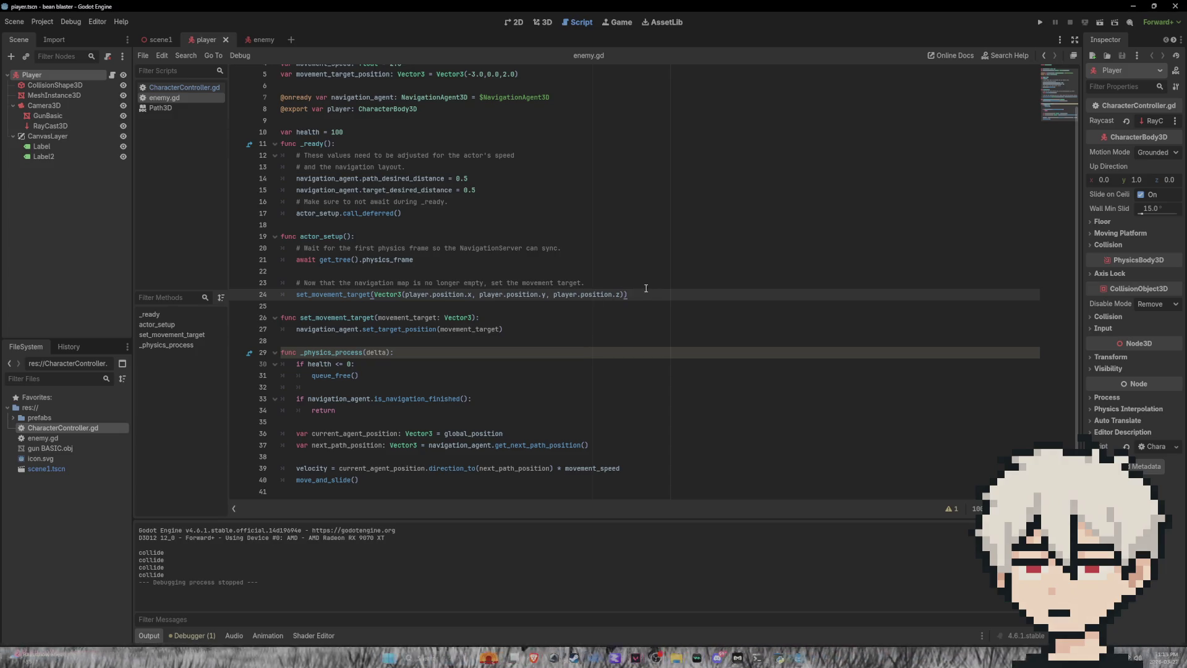
pyautogui.click(311, 308)
# Step: Copy line 24's set_movement_target(Vector3(player.position.x, player.position.y, player.position.z)) call into _physics_process after queue_free()
pyautogui.press('Up')
pyautogui.press('End')
pyautogui.hotkey('shift', 'Home')
pyautogui.hotkey('ctrl', 'c')
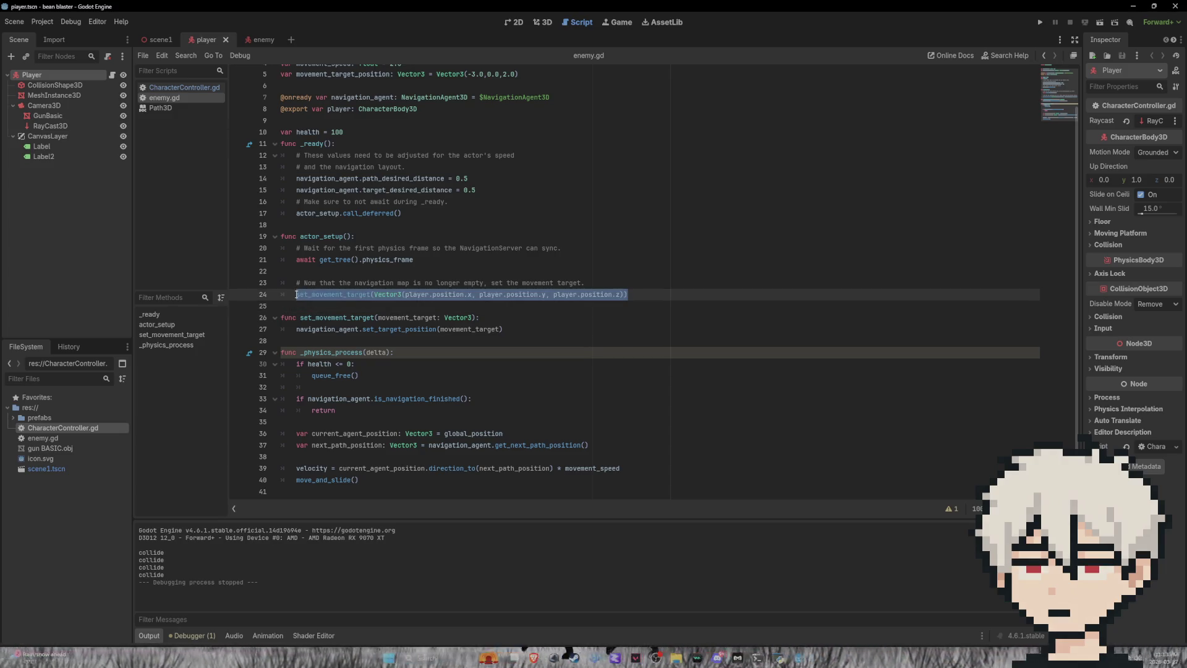
pyautogui.press('BackSpace')
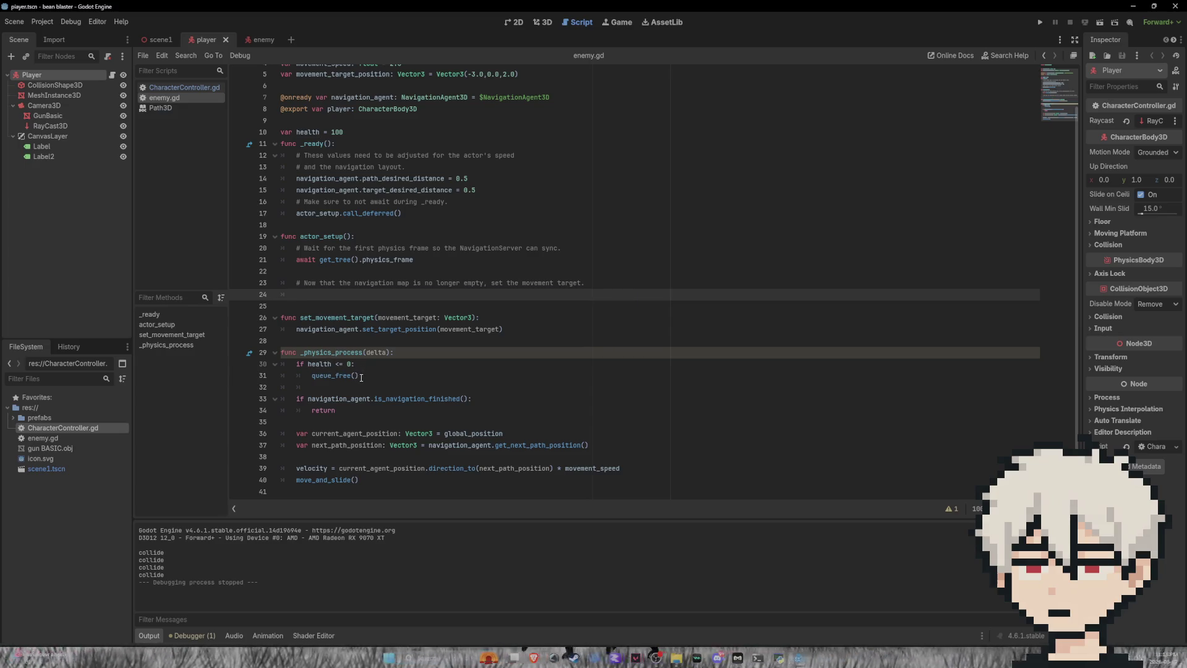
pyautogui.hotkey('ctrl', 'z')
pyautogui.click(354, 375)
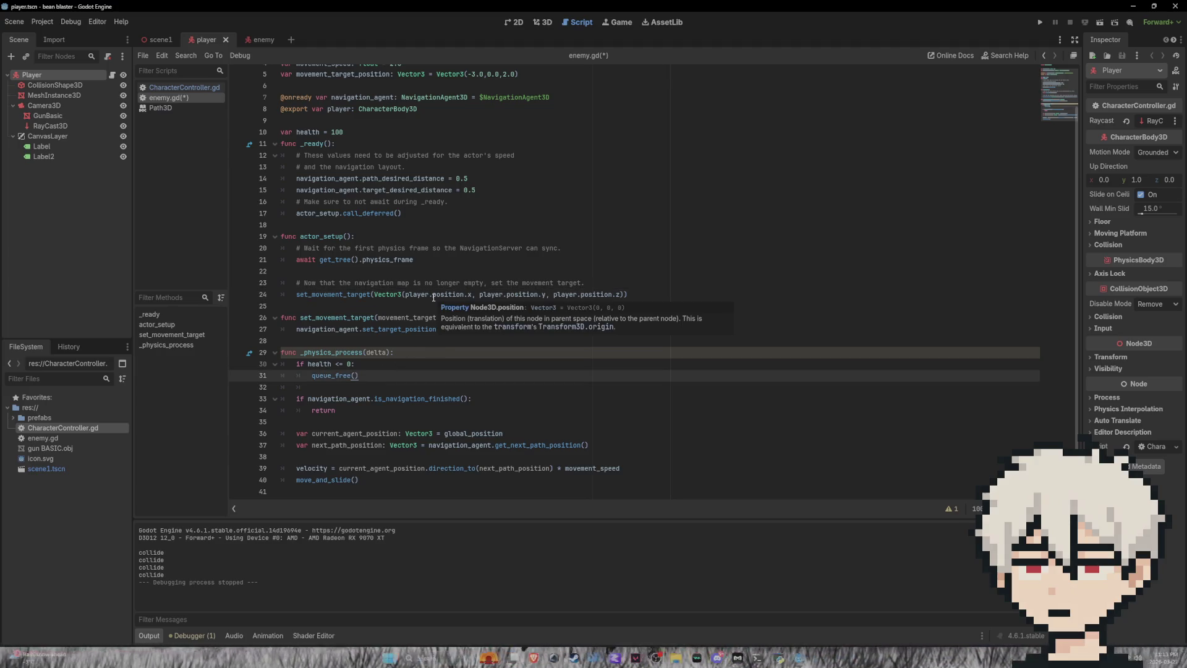
pyautogui.press('Return')
pyautogui.hotkey('ctrl', 'v')
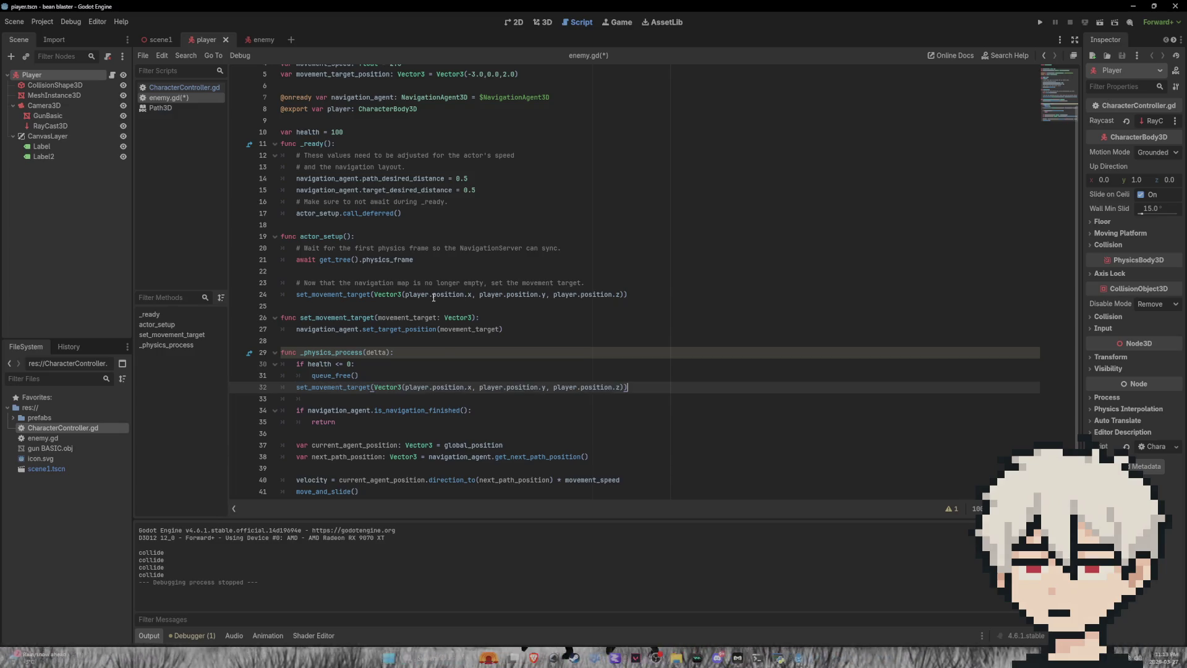
pyautogui.click(303, 345)
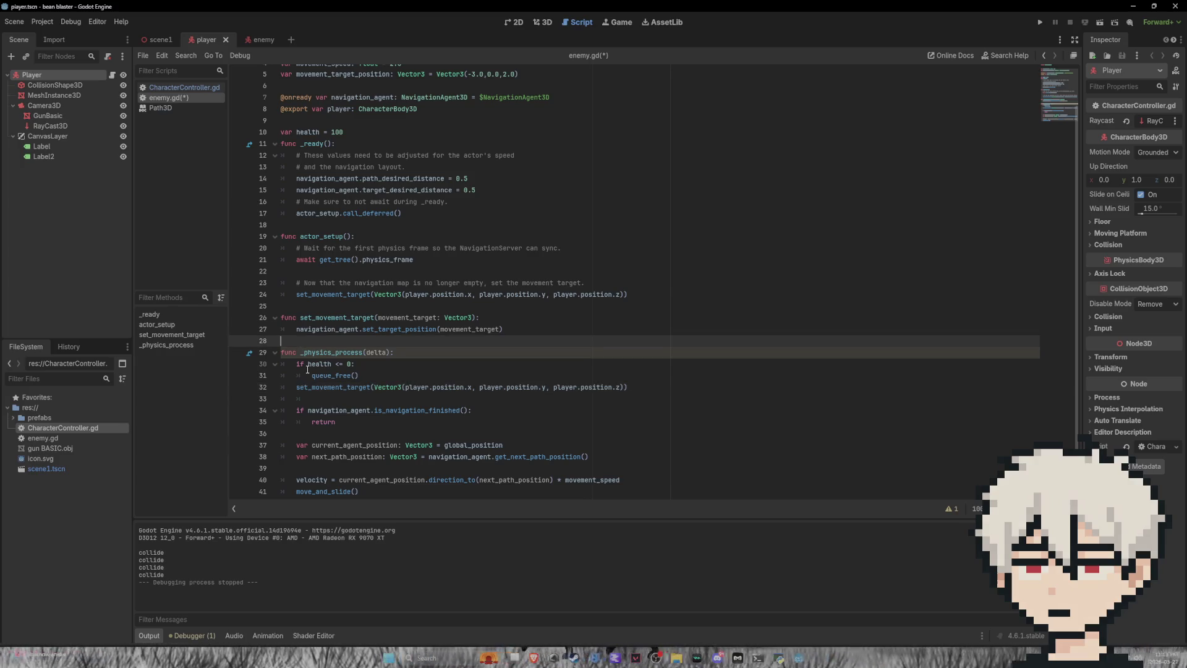
# Step: Declare var frame_count = 0 on a new line above _physics_process
pyautogui.press('Return')
pyautogui.write('fram')
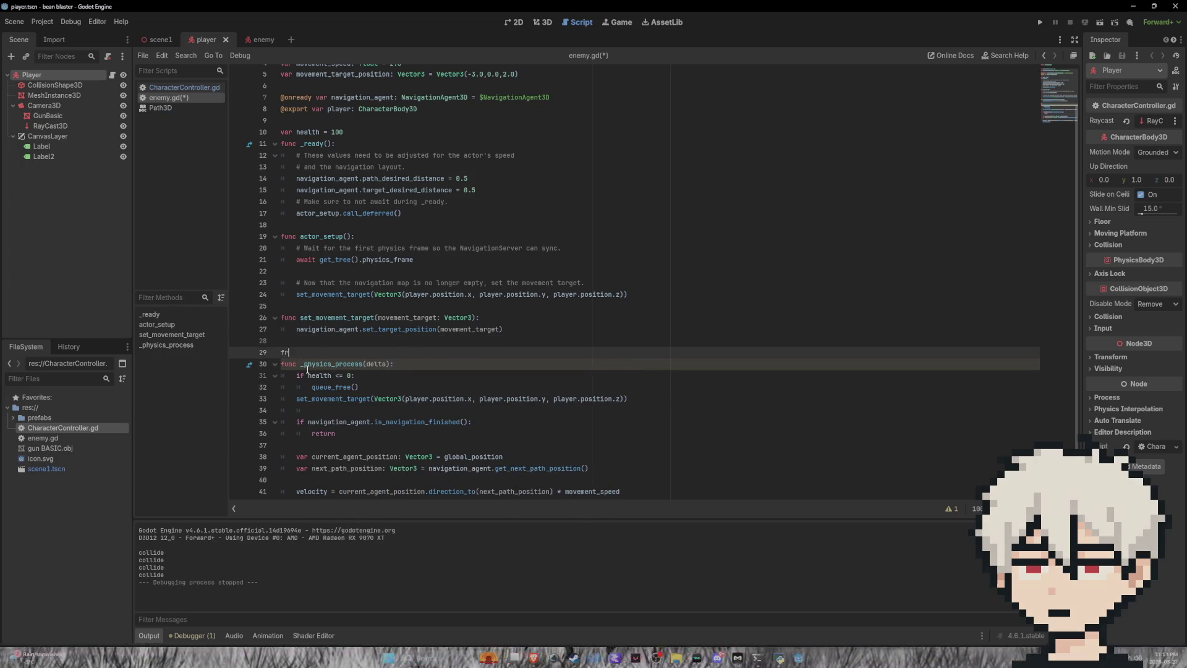
pyautogui.press('BackSpace')
pyautogui.press('BackSpace')
pyautogui.press('BackSpace')
pyautogui.write('var ')
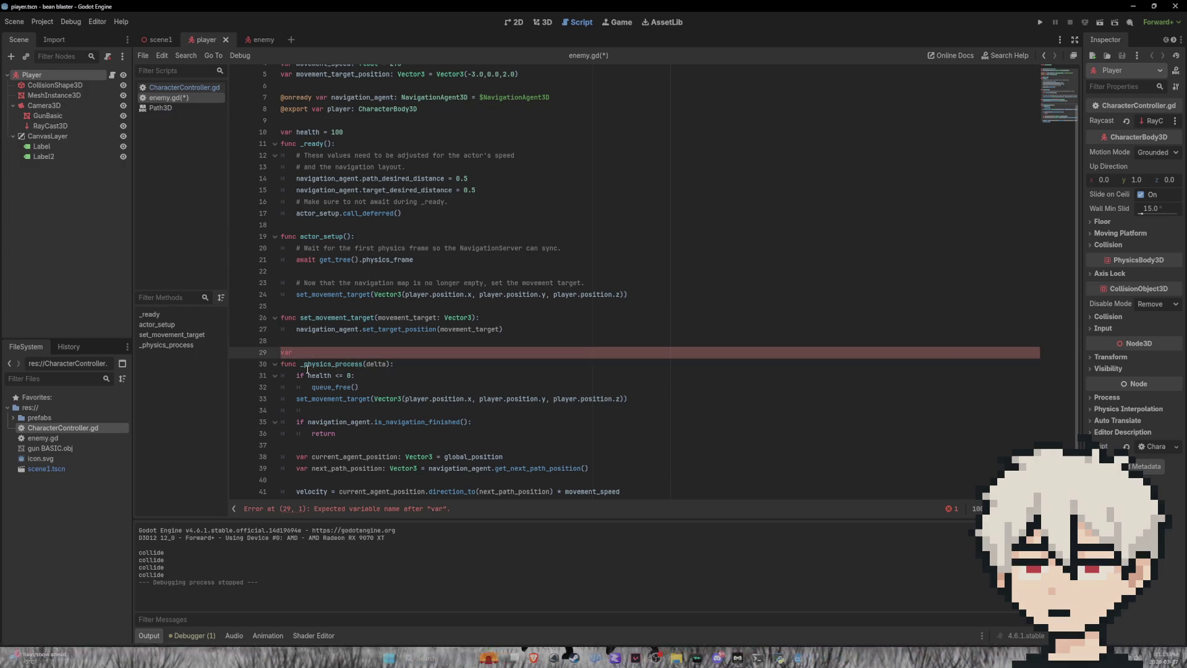
pyautogui.write('frame_c')
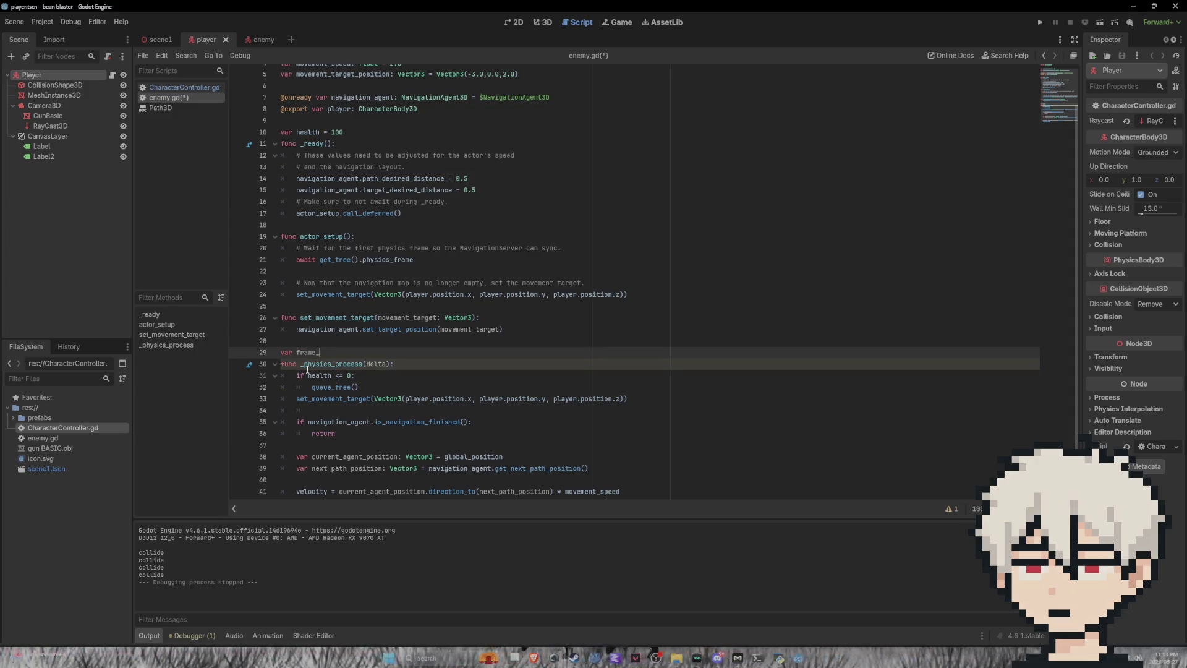
pyautogui.write('ount')
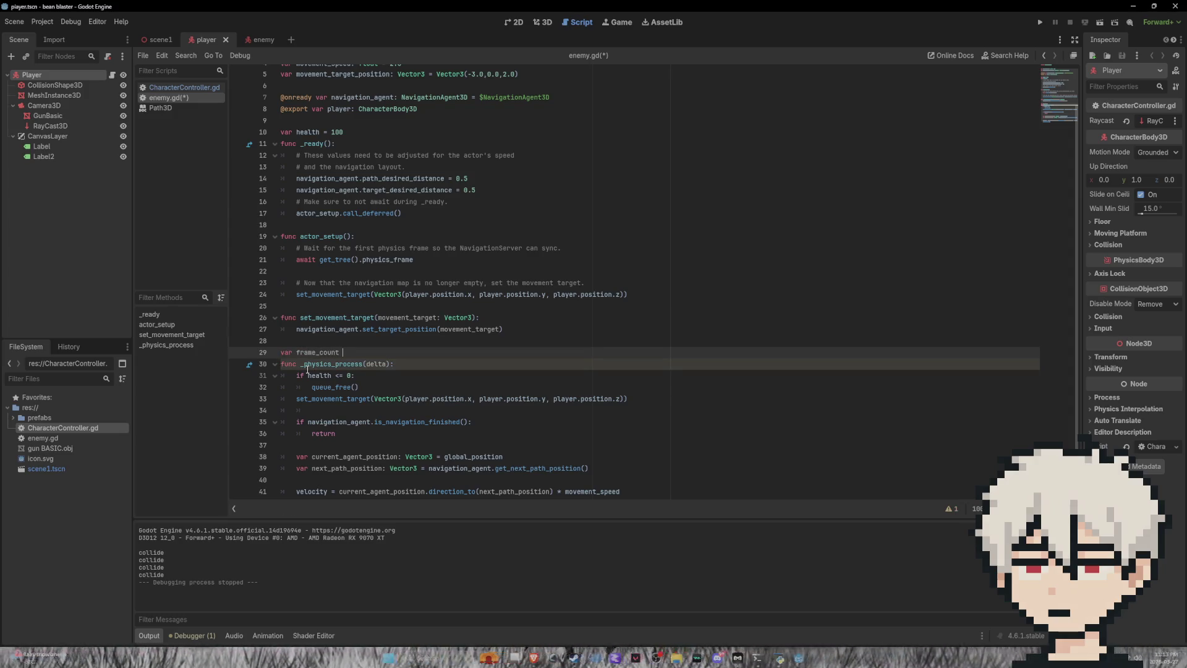
pyautogui.write(' = 0')
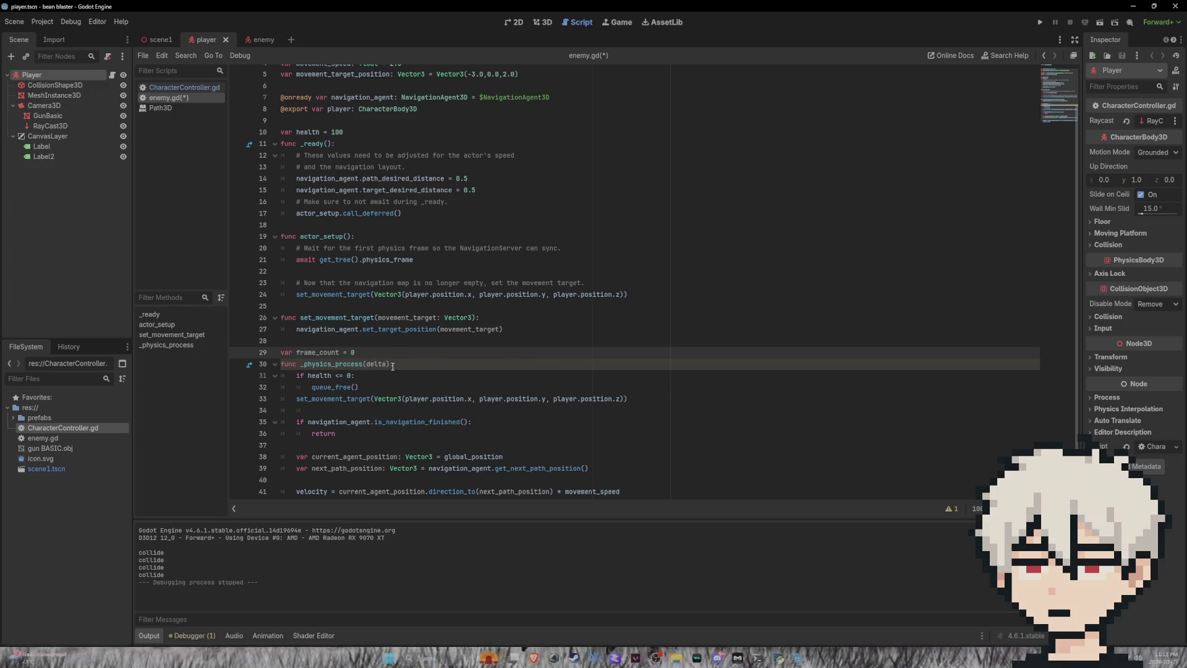
# Step: Open a new line after queue_free() inside _physics_process
pyautogui.click(328, 411)
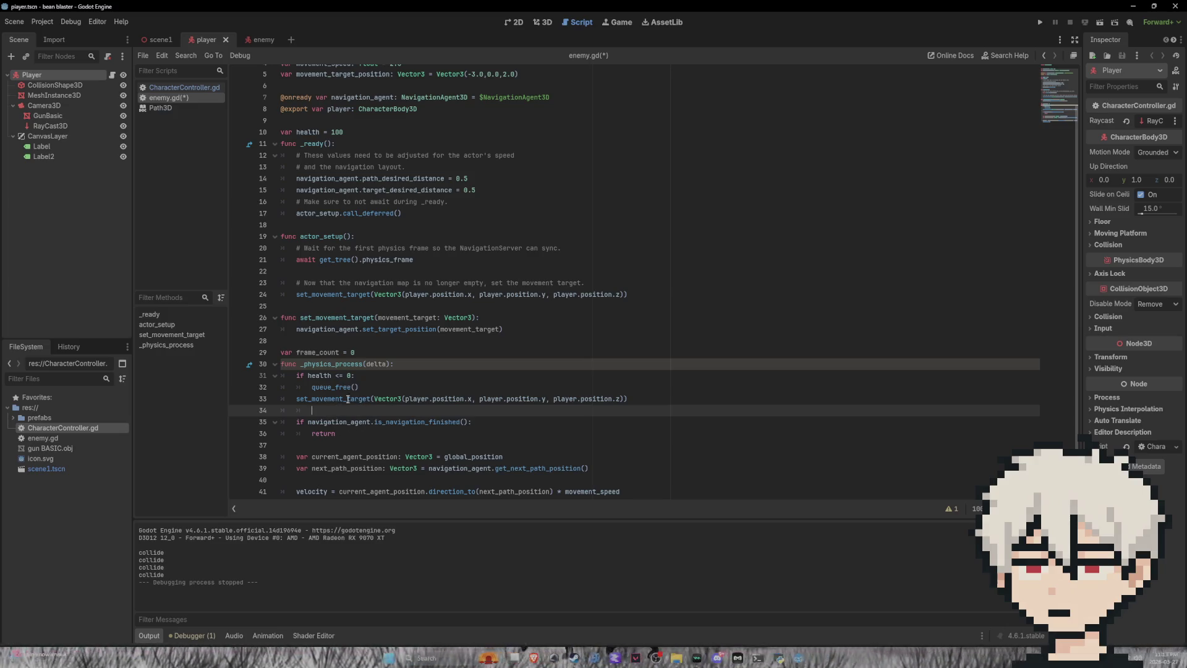
pyautogui.click(316, 445)
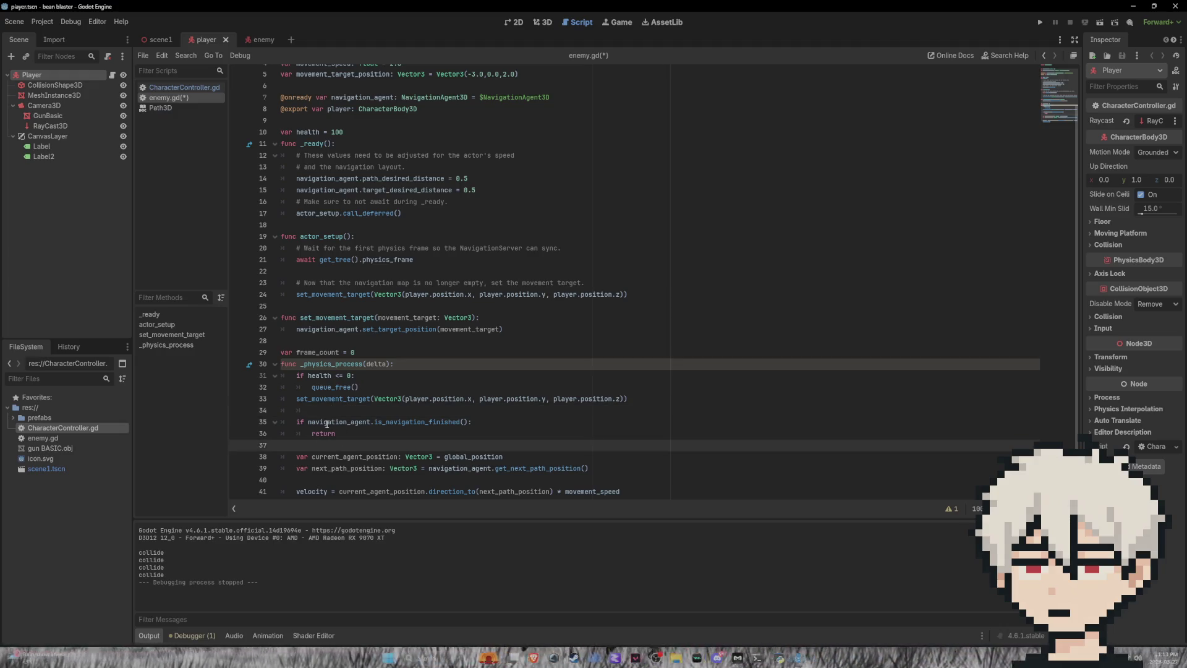
pyautogui.click(366, 388)
pyautogui.press('Return')
# Step: Add the frame_count += 1 increment and start the frame_count condition line below it
pyautogui.write('frame_count +')
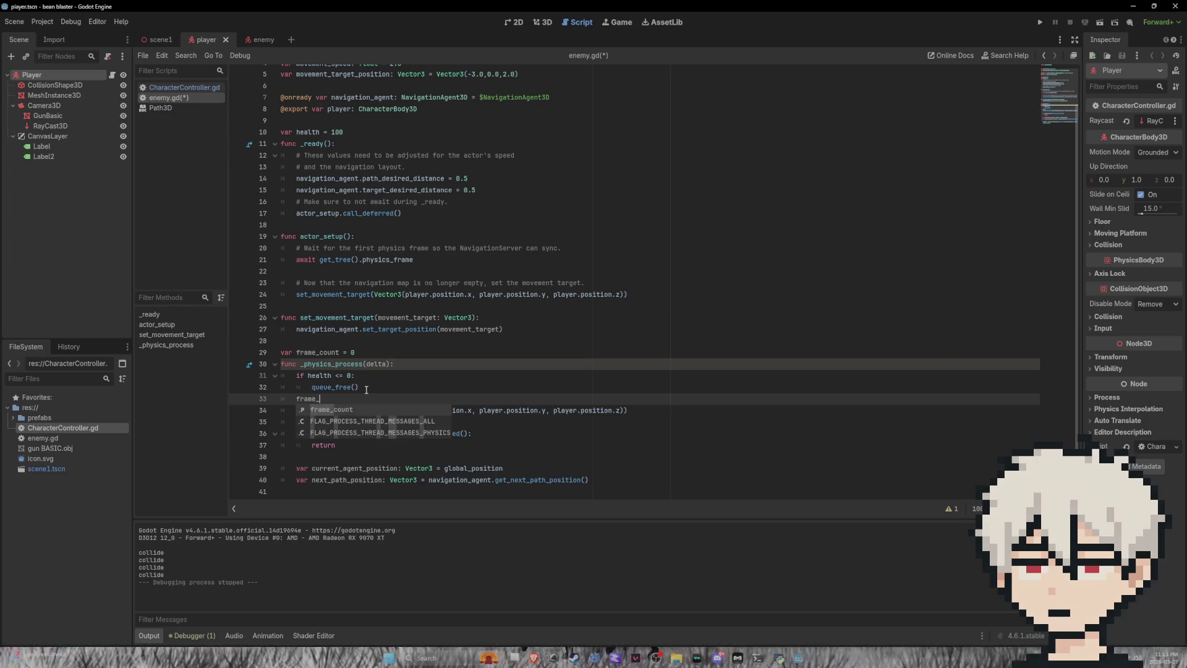
pyautogui.write('= 1')
pyautogui.press('Return')
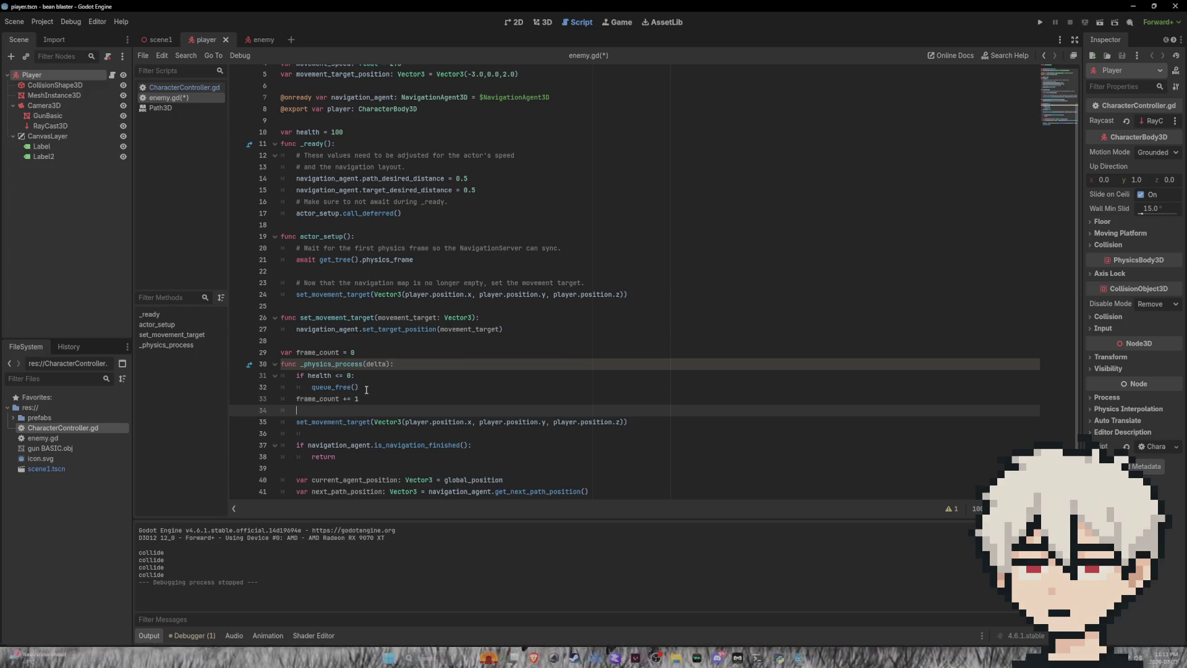
pyautogui.write('frame_count % 5 :')
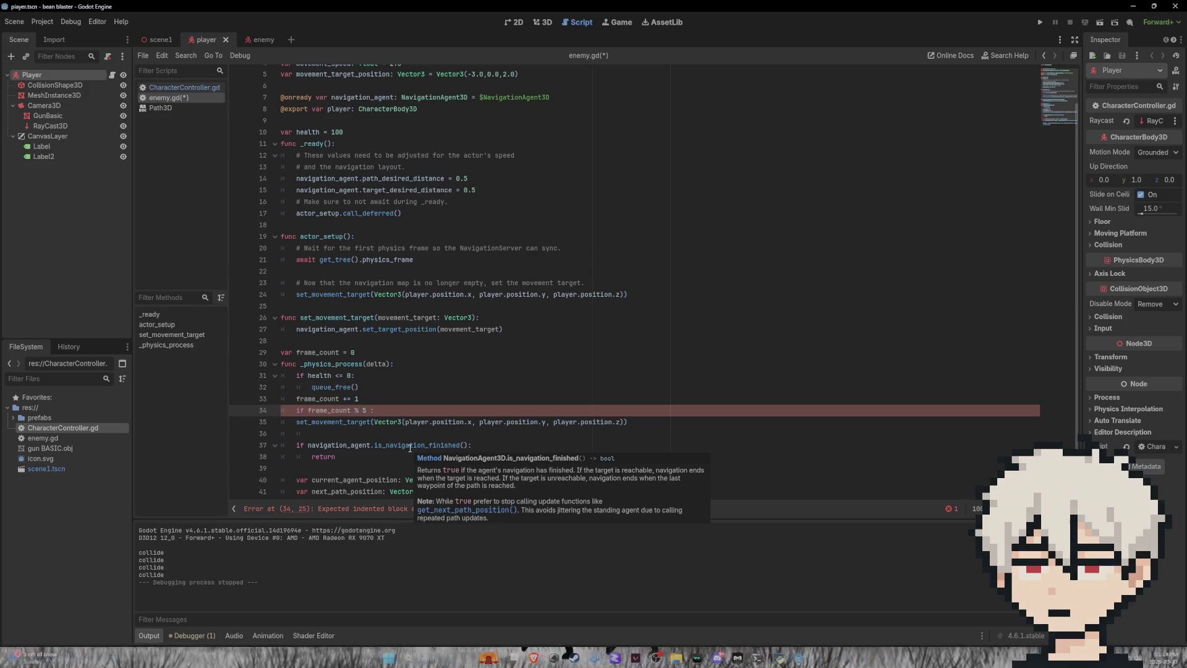
pyautogui.write('==')
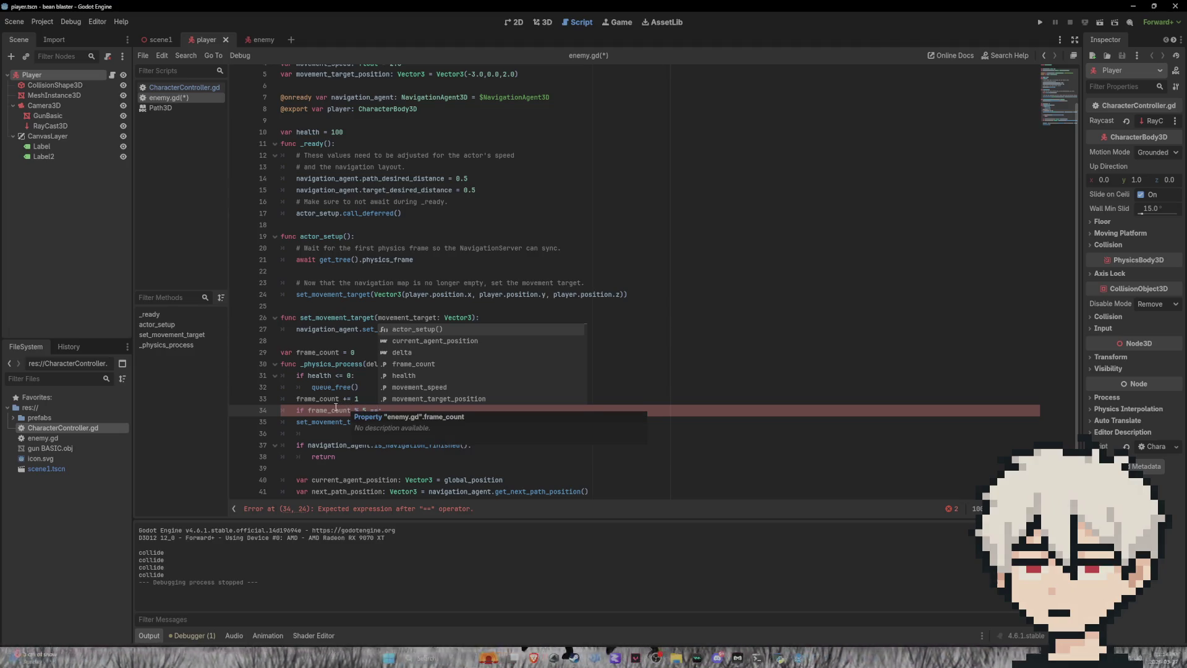
pyautogui.press('BackSpace')
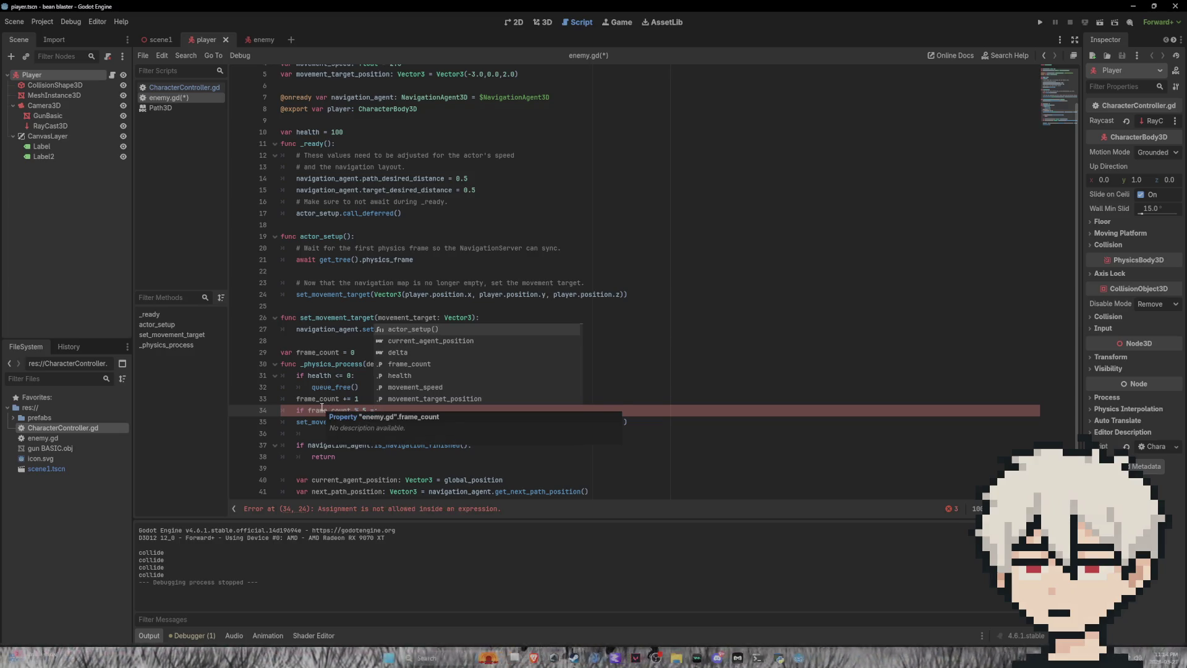
pyautogui.press('BackSpace')
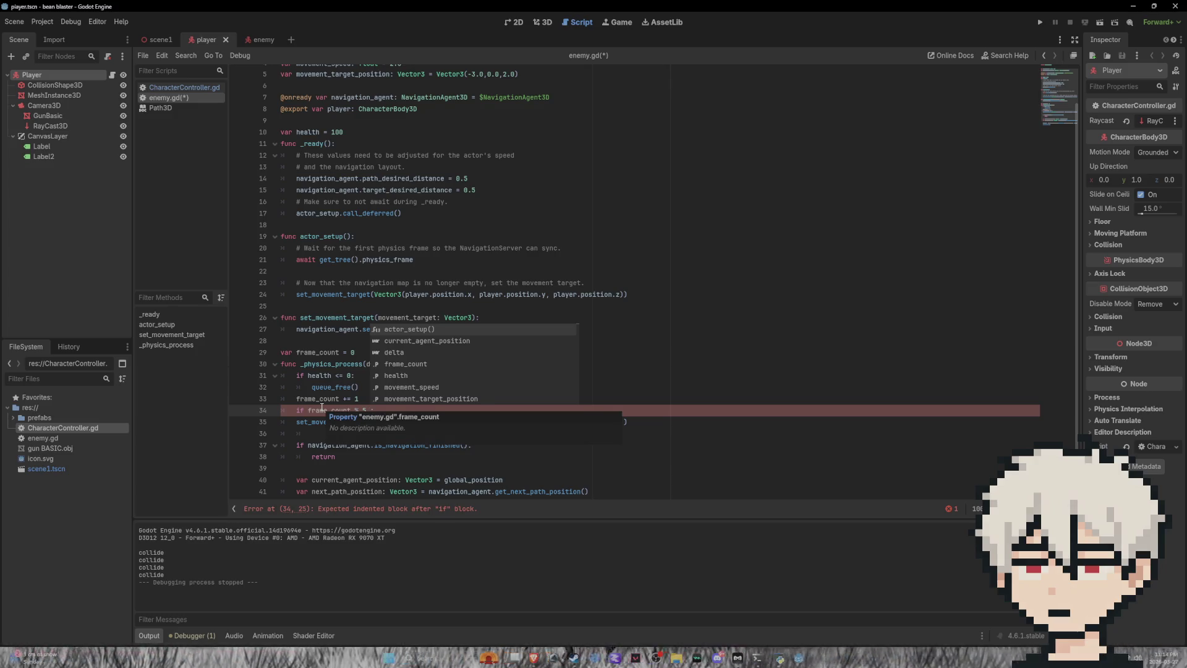
pyautogui.write('.is')
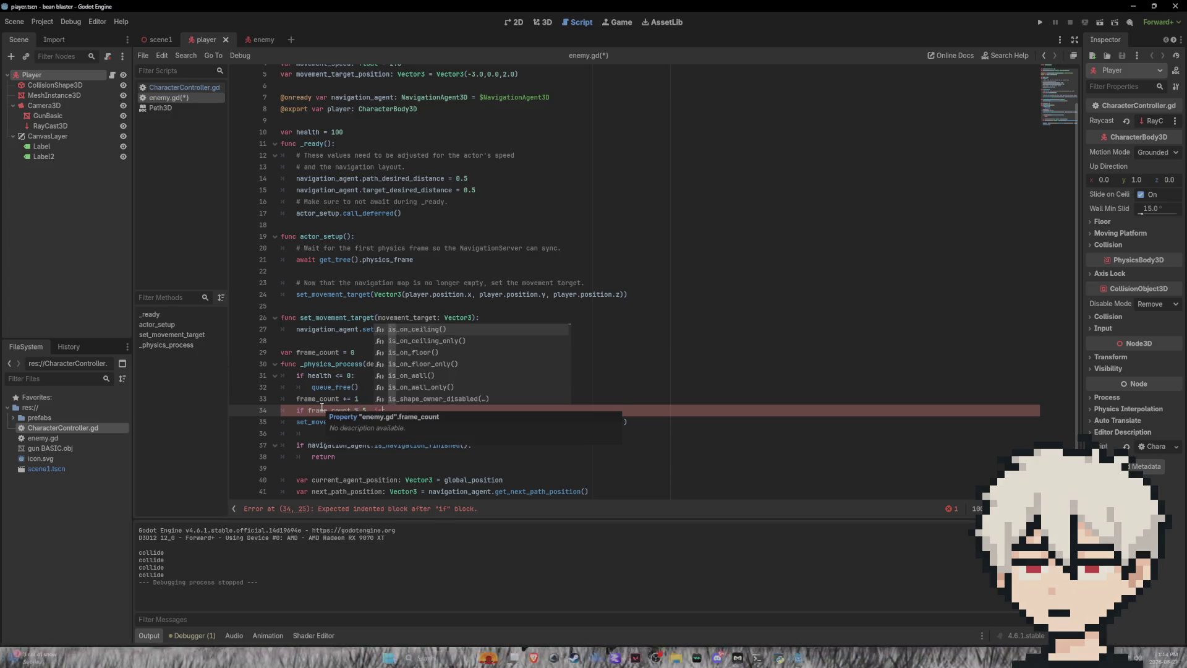
pyautogui.press('BackSpace')
pyautogui.press('BackSpace')
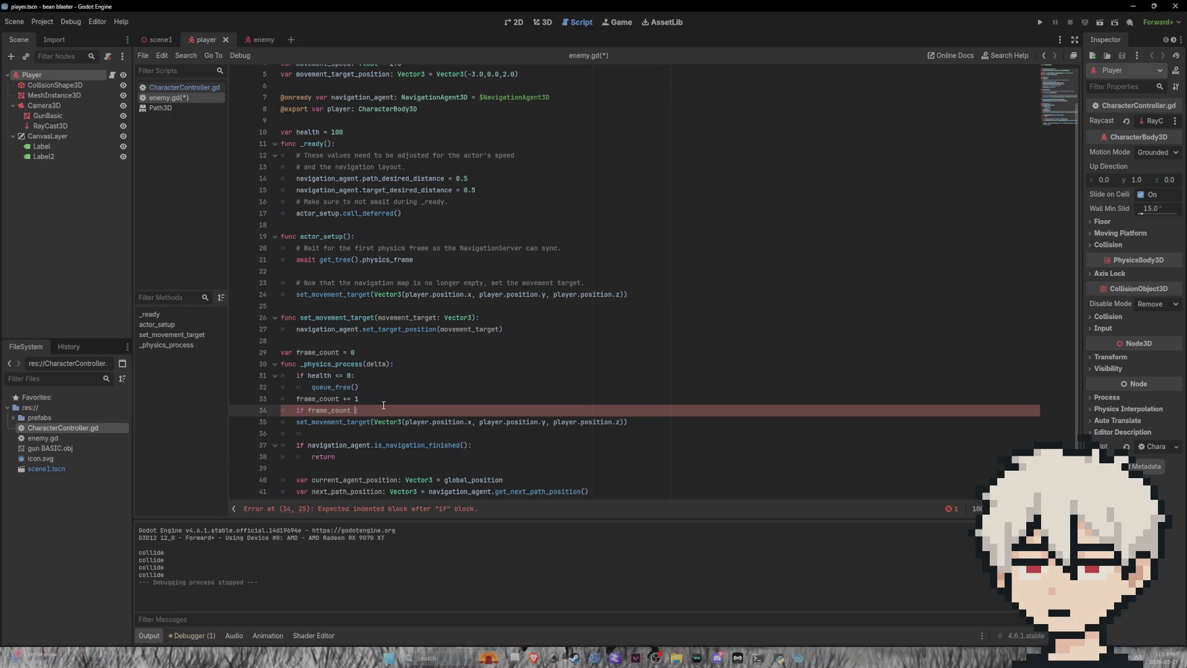
pyautogui.write('= 5:')
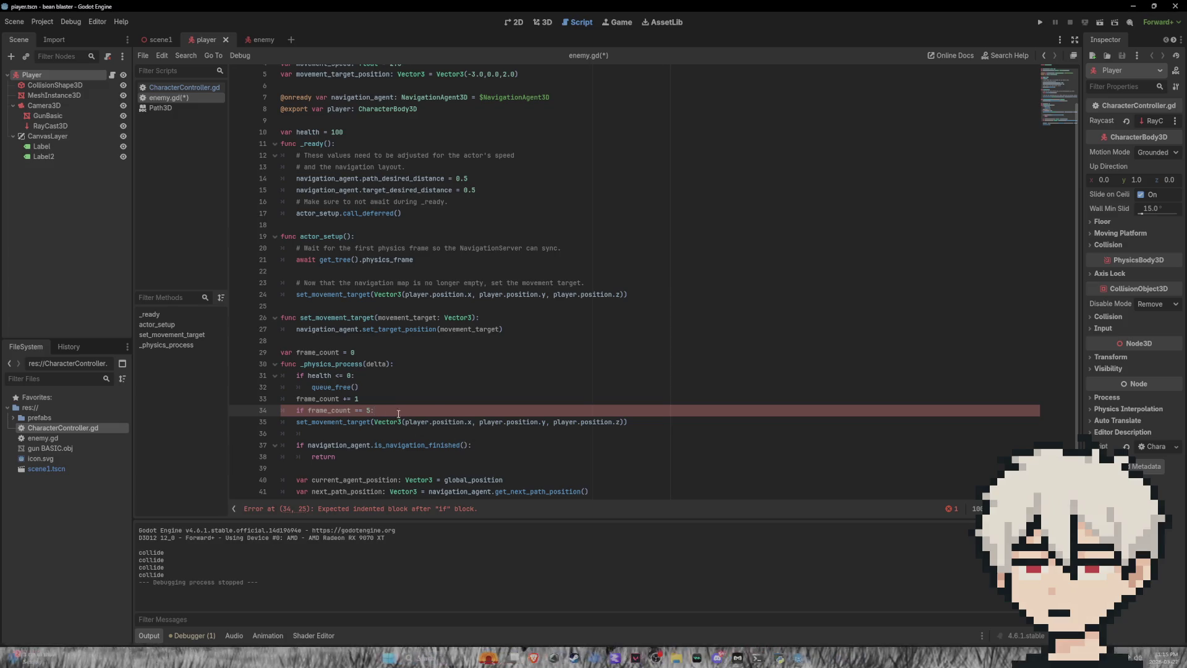
# Step: Indent set_movement_target under 'if frame_count == 30:' and add frame_count = 0 beneath it
pyautogui.click(297, 423)
pyautogui.press('Tab')
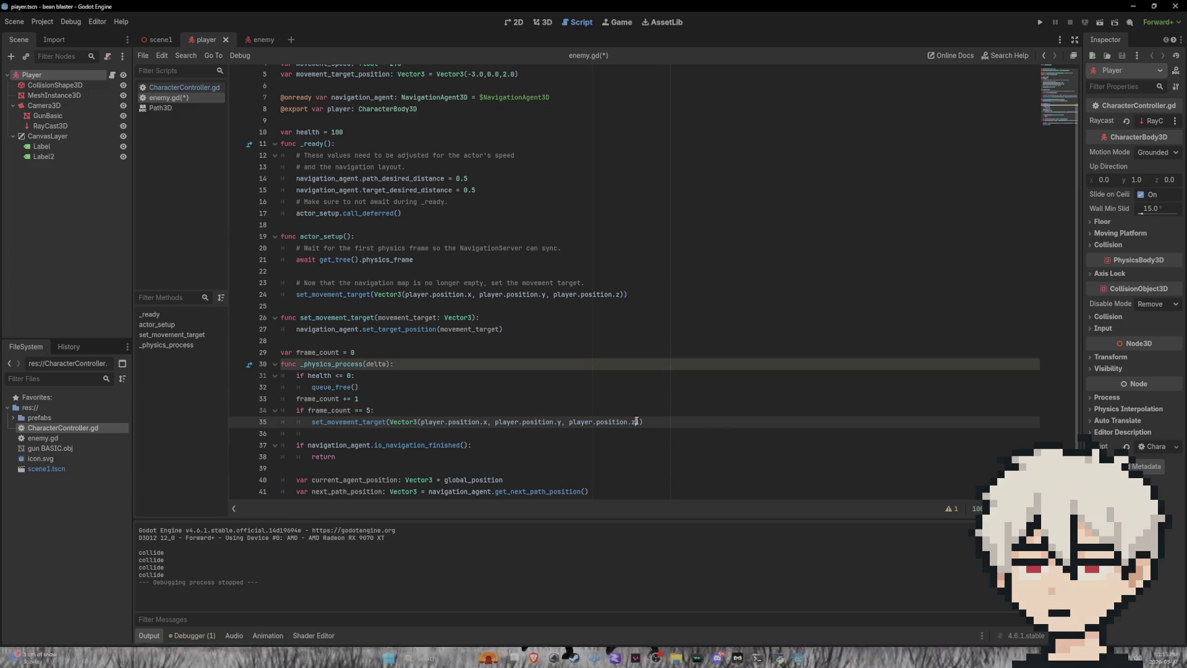
pyautogui.press('Return')
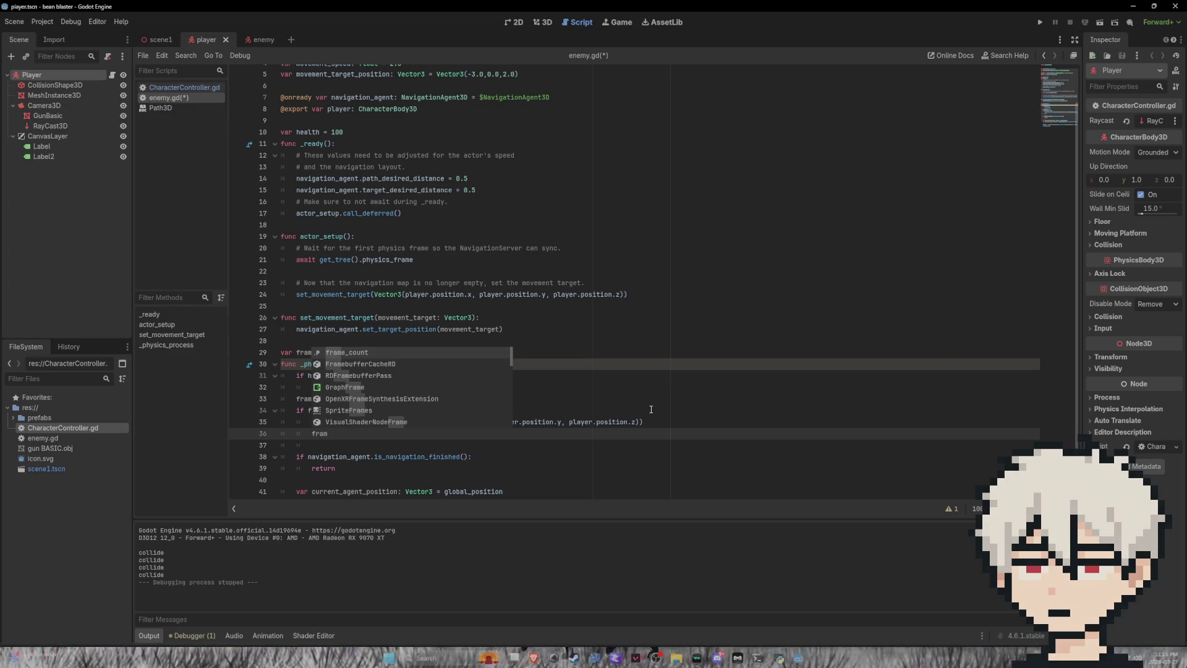
pyautogui.press('Return')
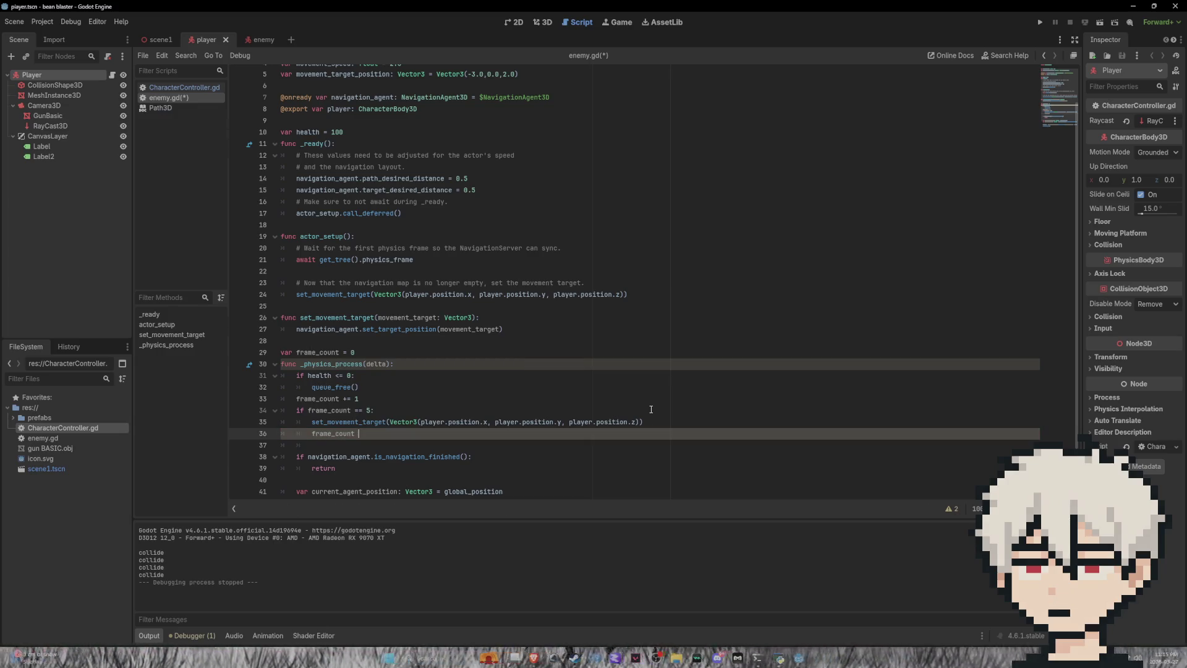
pyautogui.write('0')
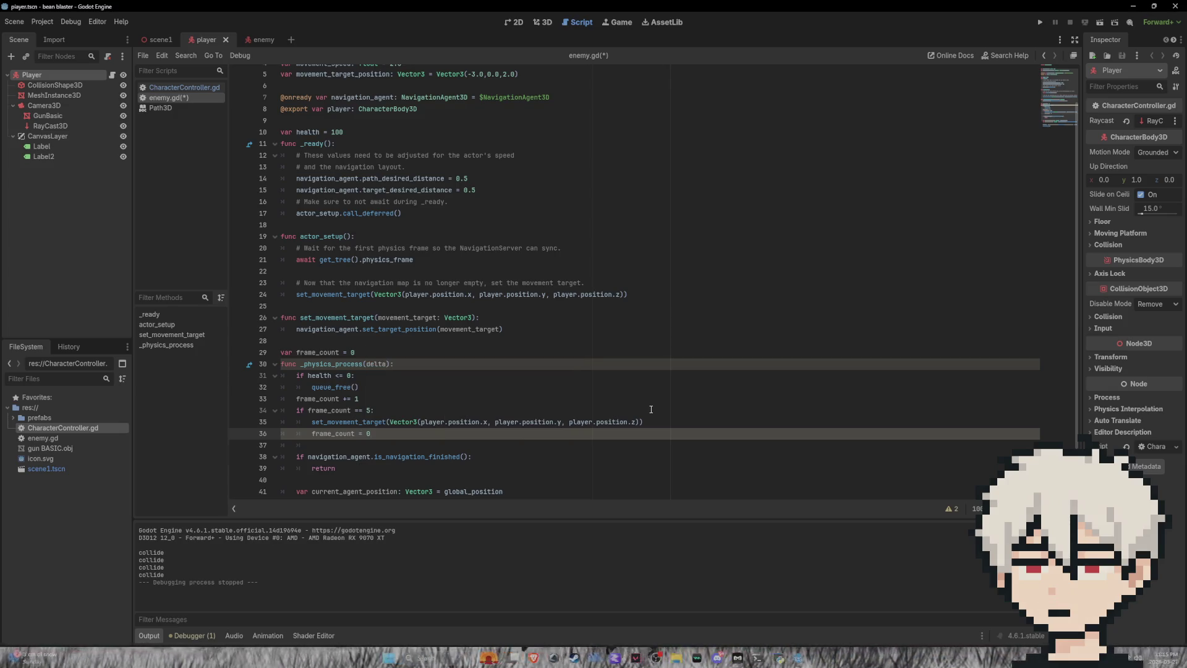
pyautogui.click(371, 411)
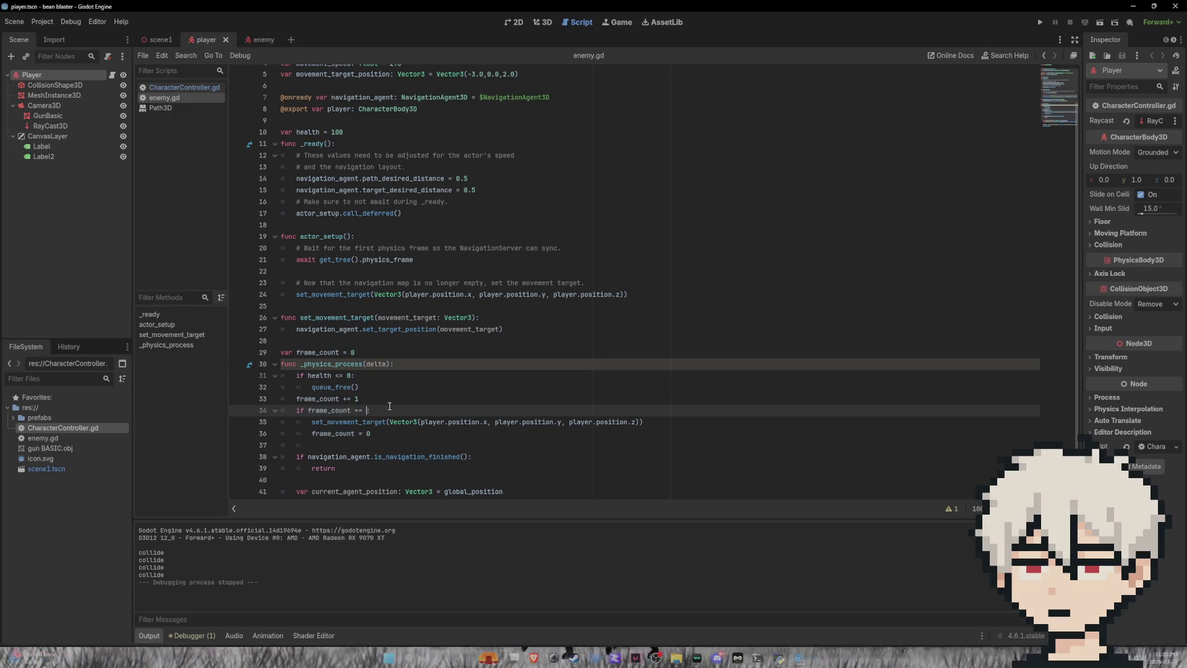
pyautogui.write('30:')
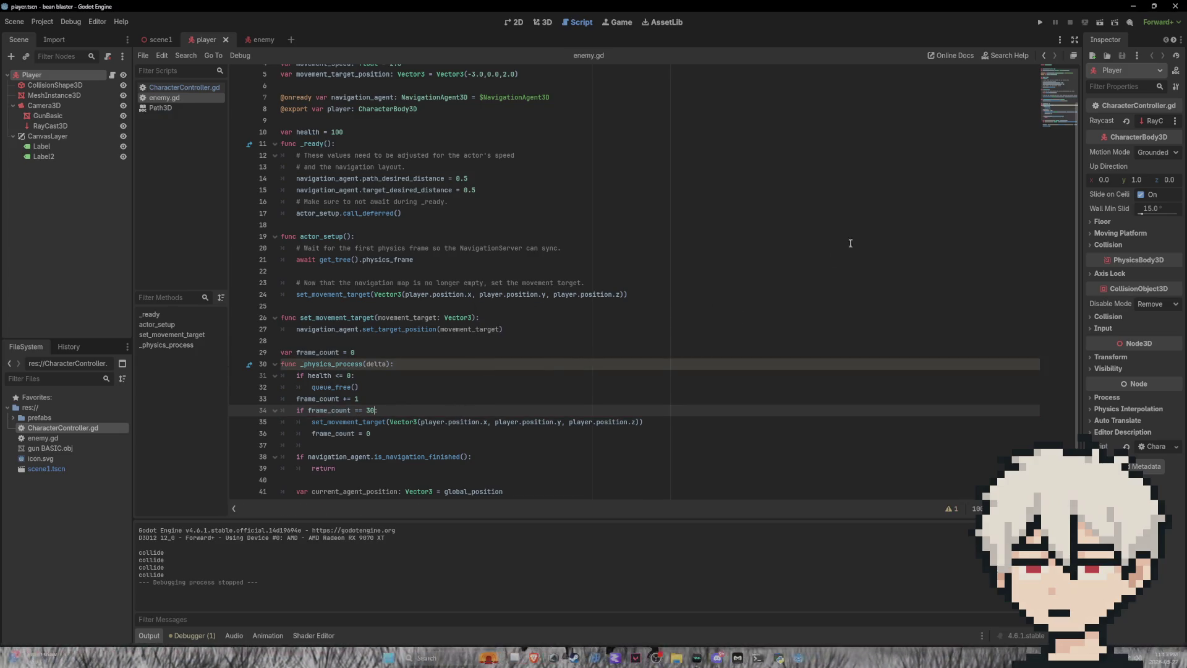
pyautogui.click(1041, 23)
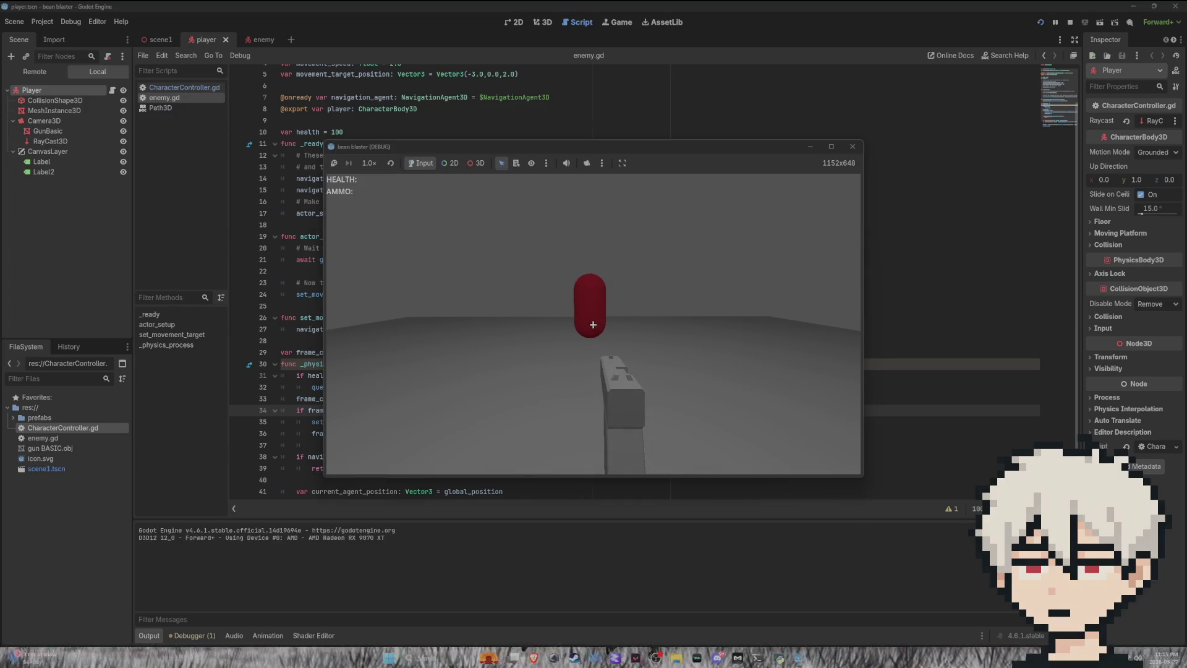
# Step: Test-run the game twice, shooting the red capsule enemy until it disappears
pyautogui.click(593, 324)
pyautogui.click(593, 324)
pyautogui.click(593, 324)
pyautogui.click(593, 324)
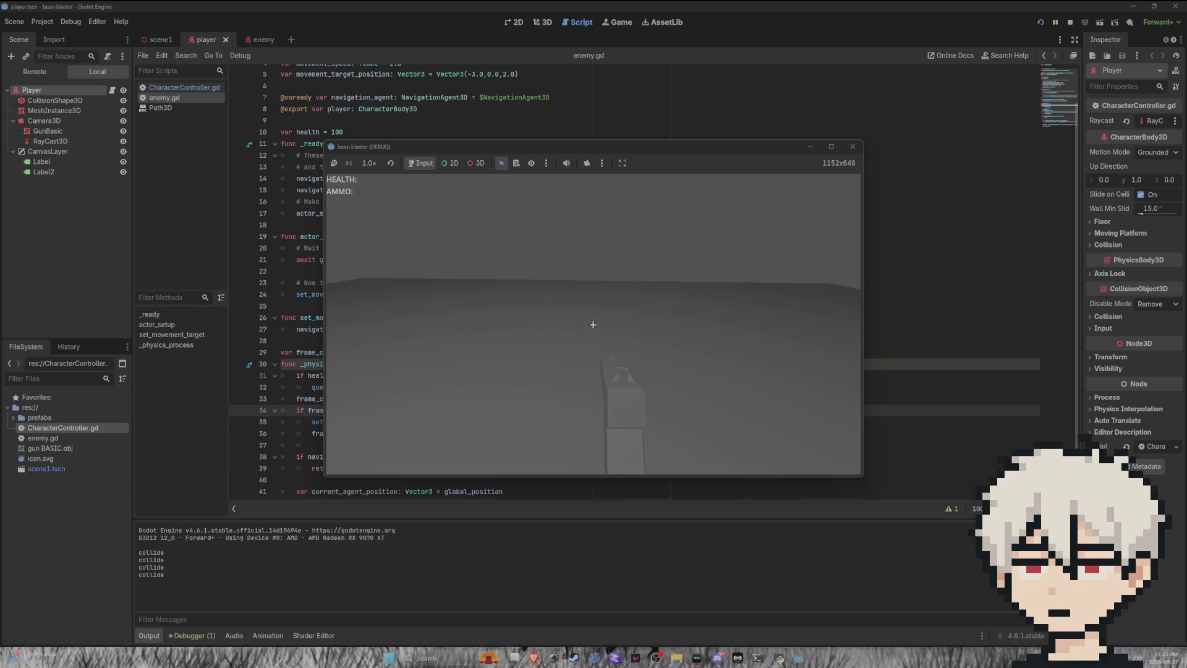
pyautogui.press('F8')
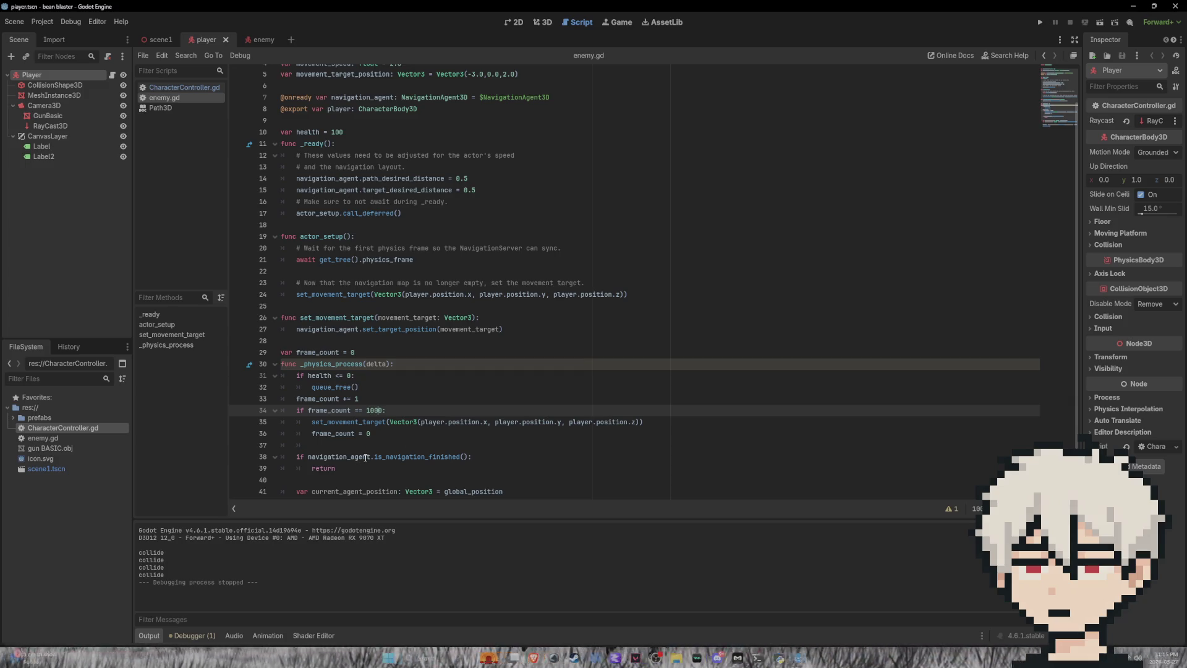
pyautogui.press('F5')
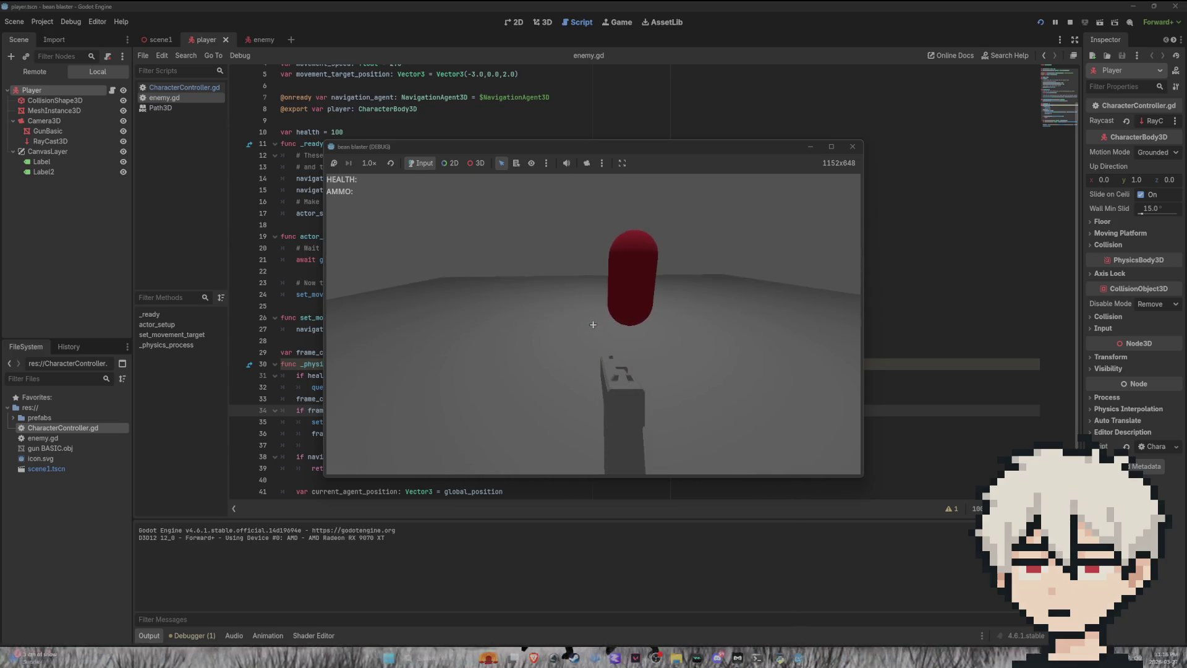
pyautogui.press('F8')
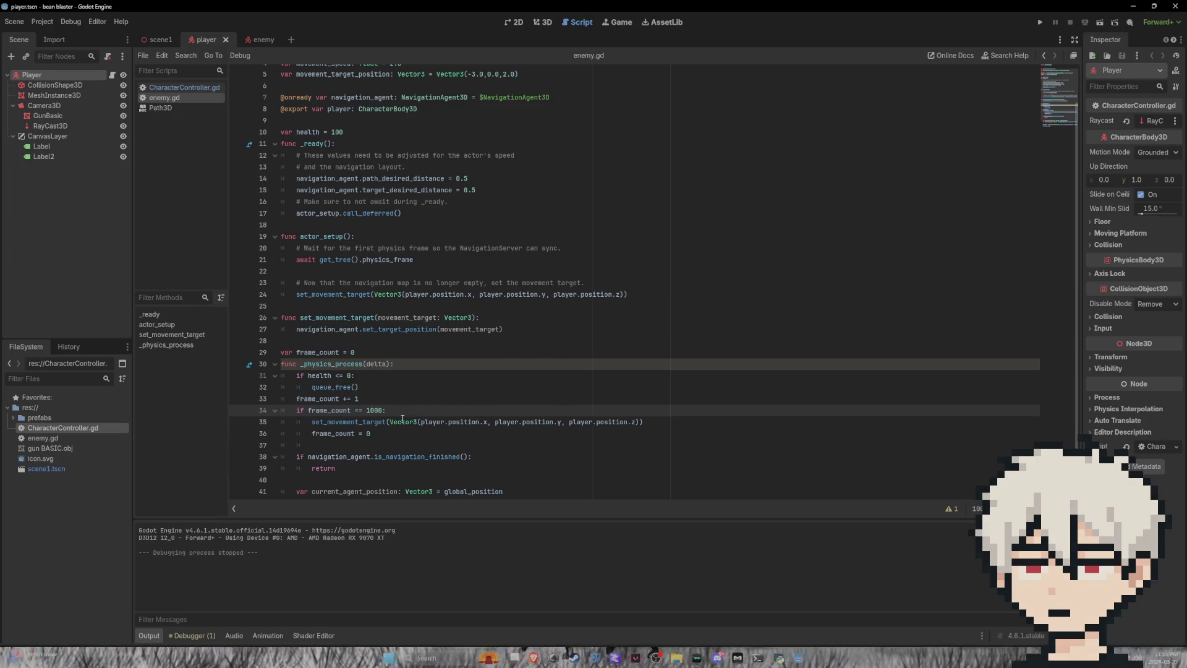
pyautogui.click(302, 269)
# Step: Copy the await get_tree().physics_frame line into the frame_count check block
pyautogui.moveTo(302, 270); pyautogui.dragTo(294, 264)
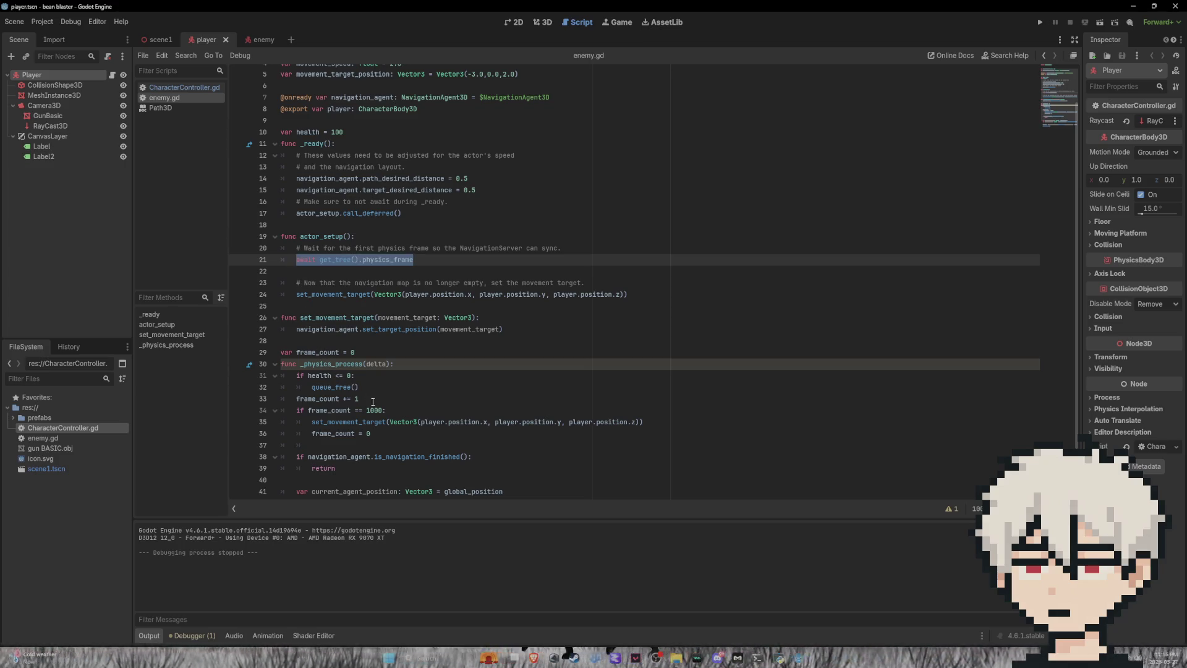
pyautogui.click(457, 405)
pyautogui.press('Return')
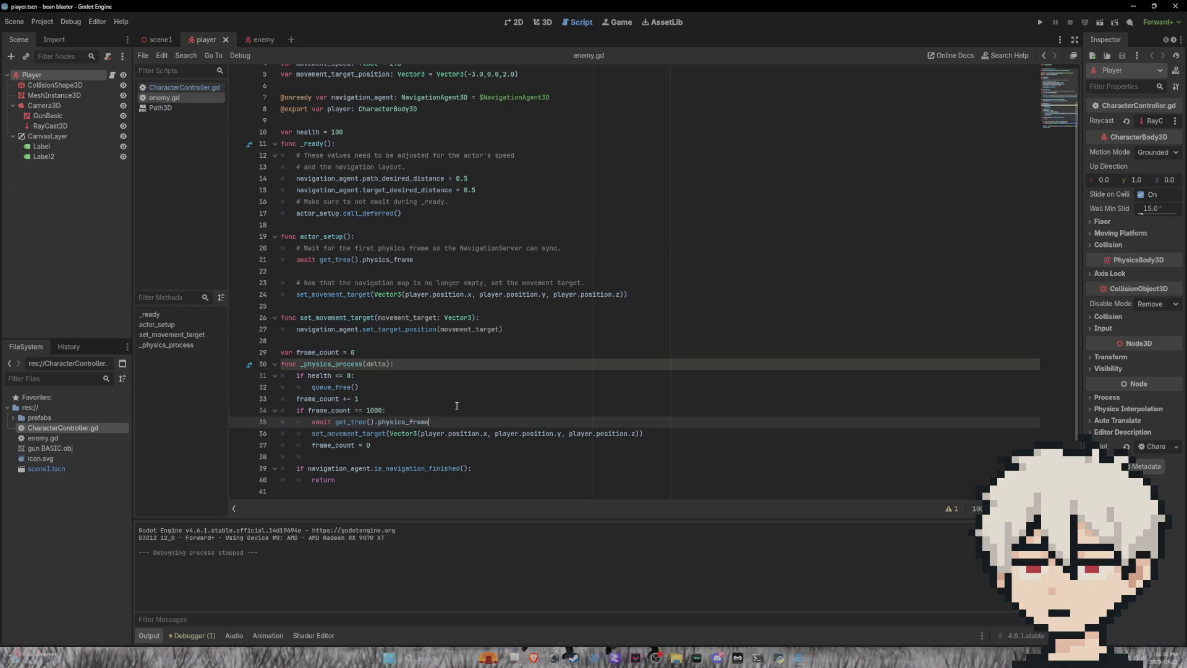
pyautogui.hotkey('ctrl', 'v')
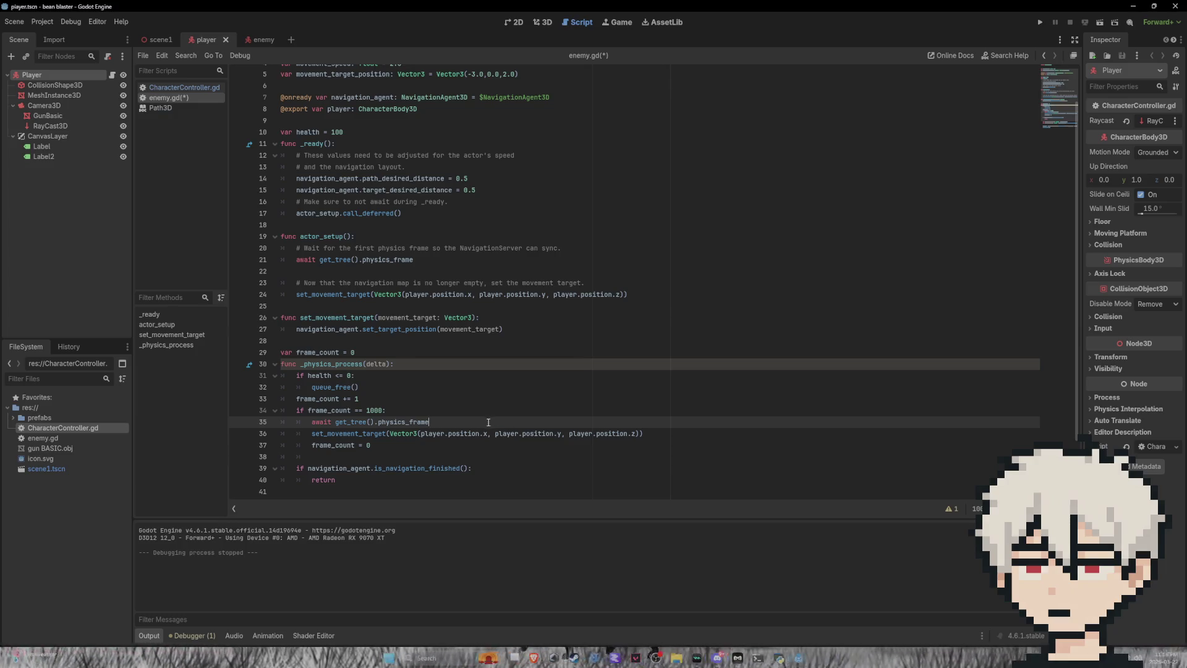
# Step: Replace the await and set_movement_target lines there with actor_setup.call_deferred()
pyautogui.moveTo(432, 422); pyautogui.dragTo(309, 424)
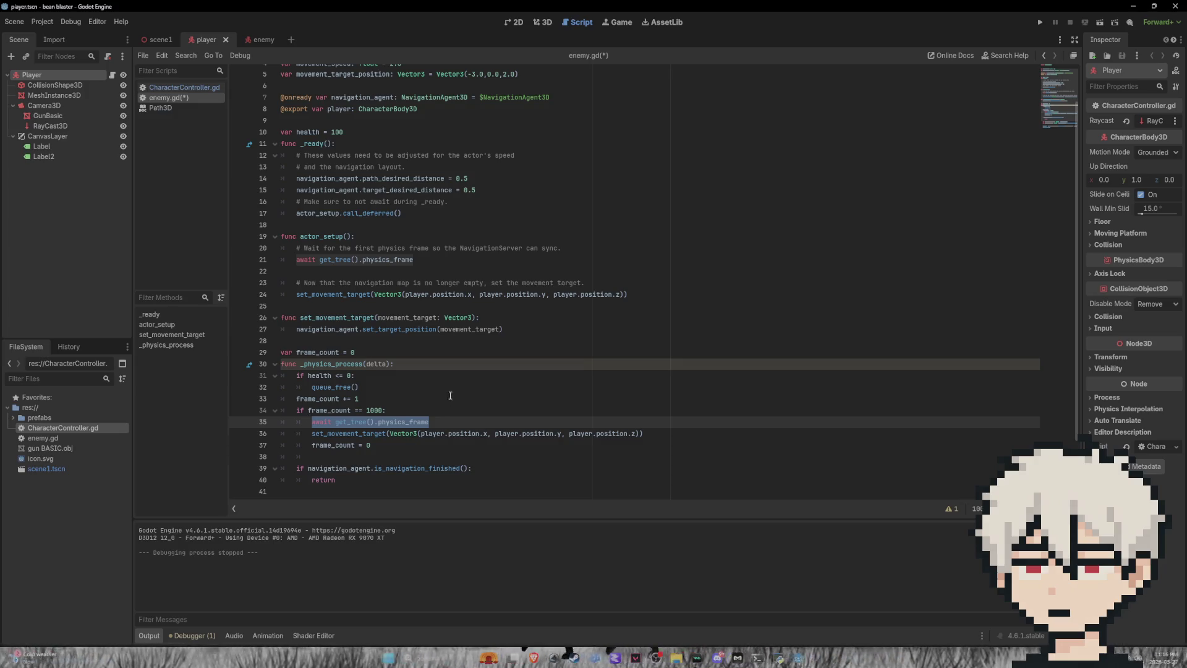
pyautogui.moveTo(643, 434); pyautogui.dragTo(237, 421)
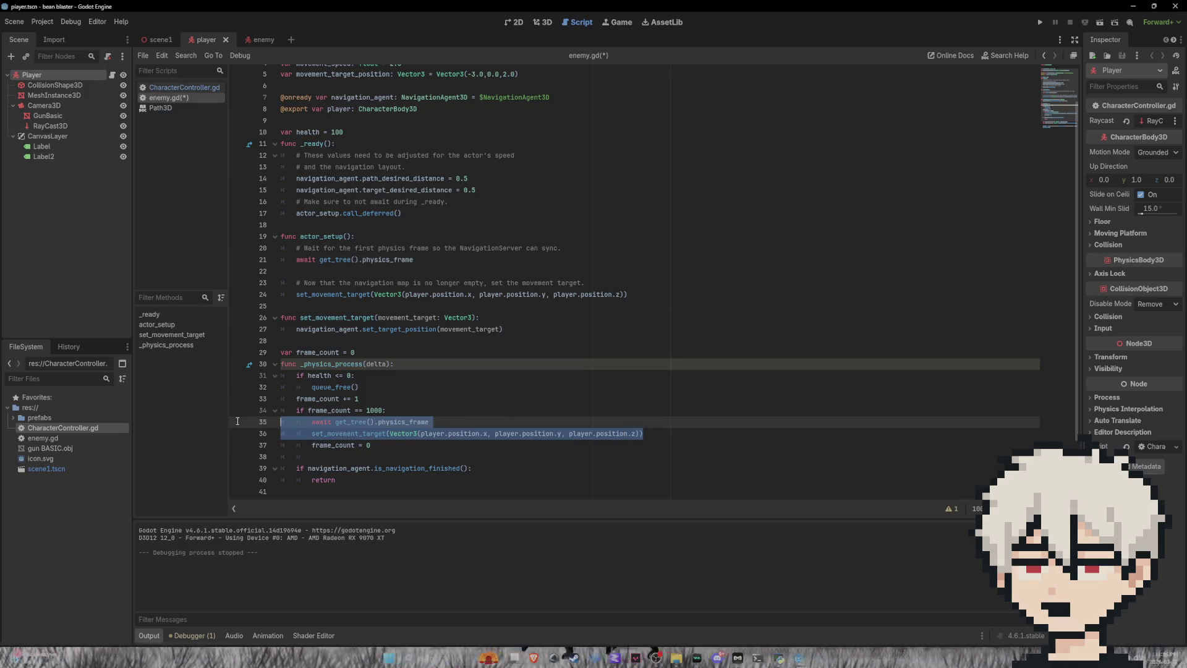
pyautogui.press('BackSpace')
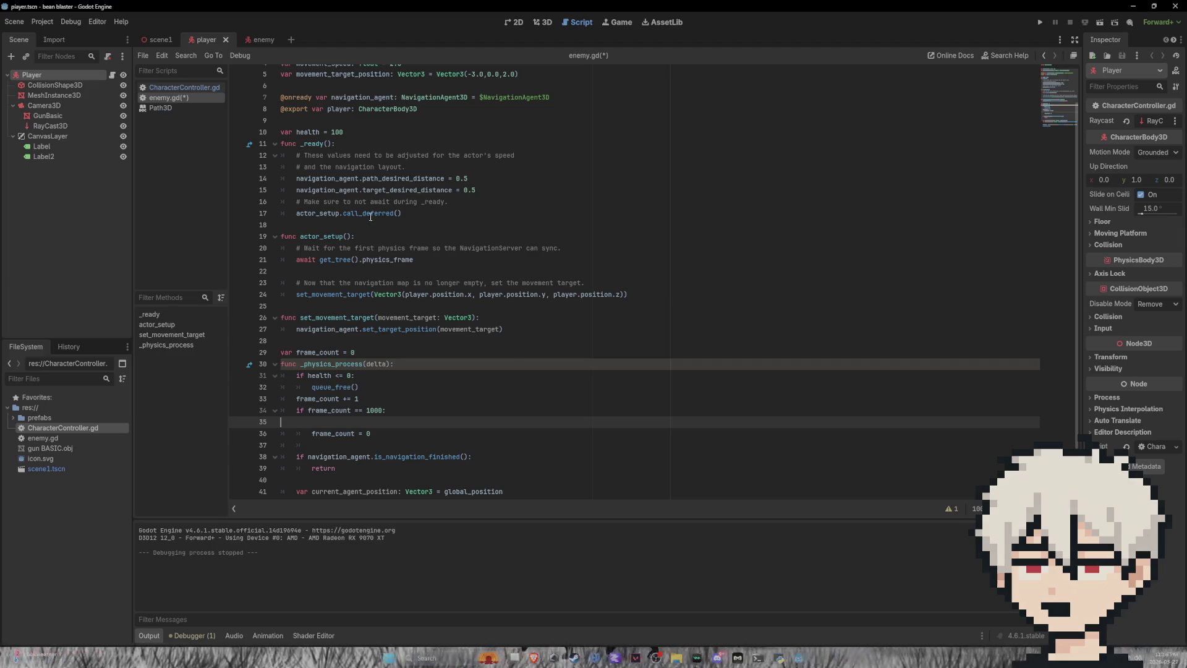
pyautogui.click(398, 212)
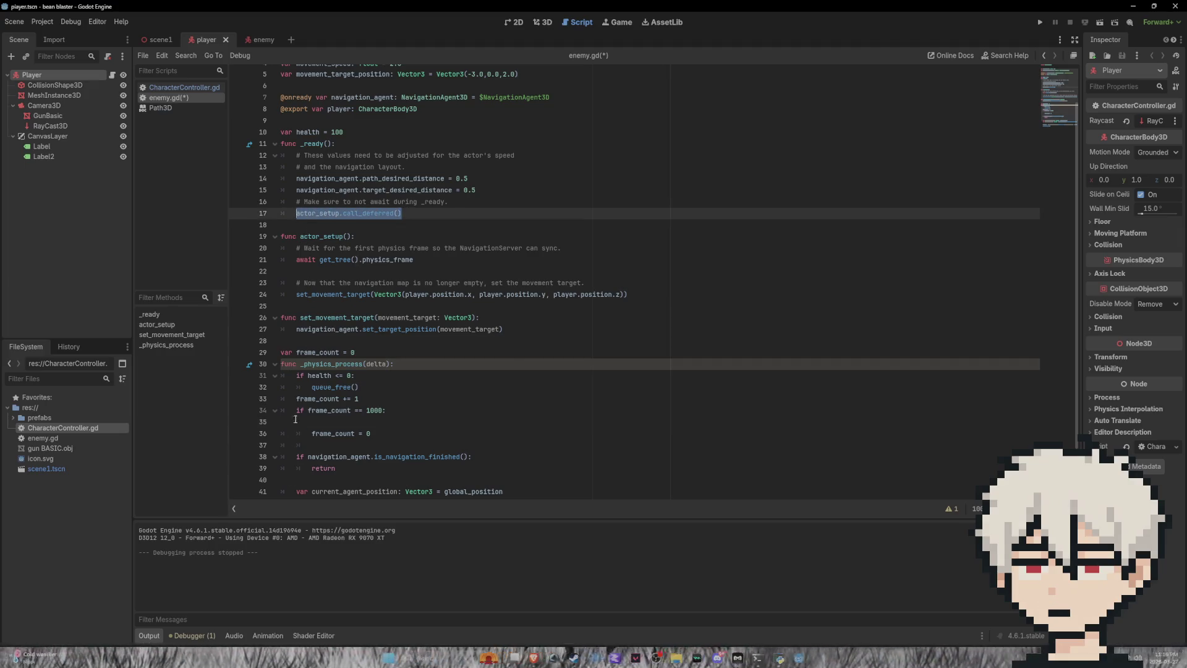
pyautogui.click(343, 424)
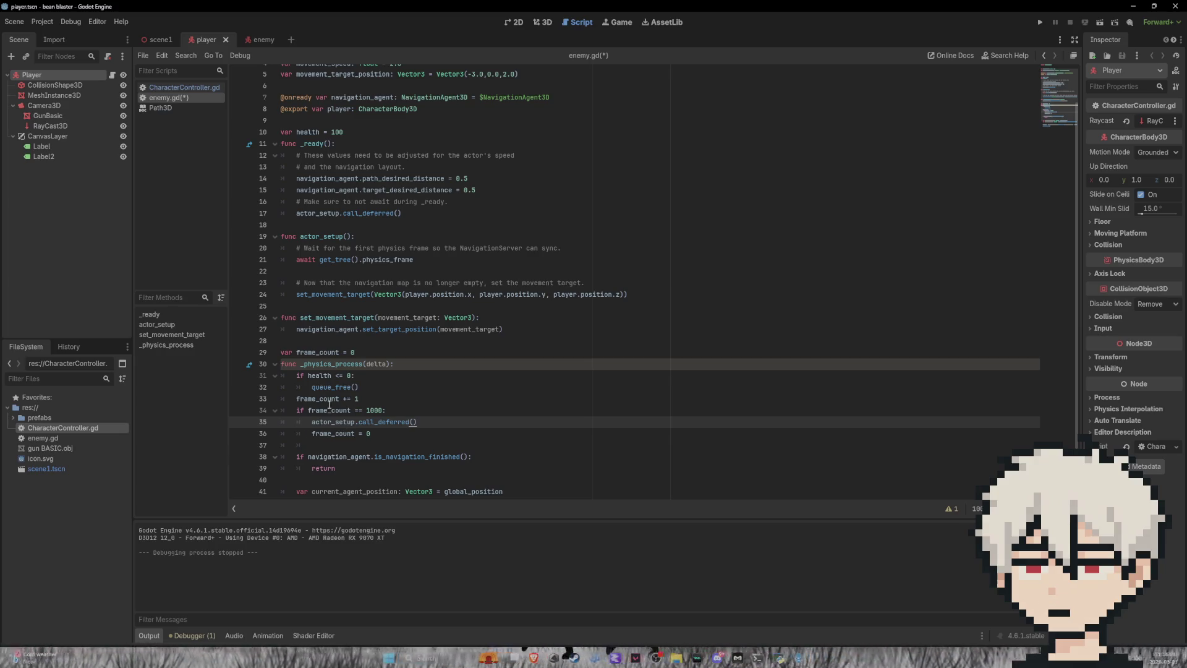
pyautogui.click(541, 22)
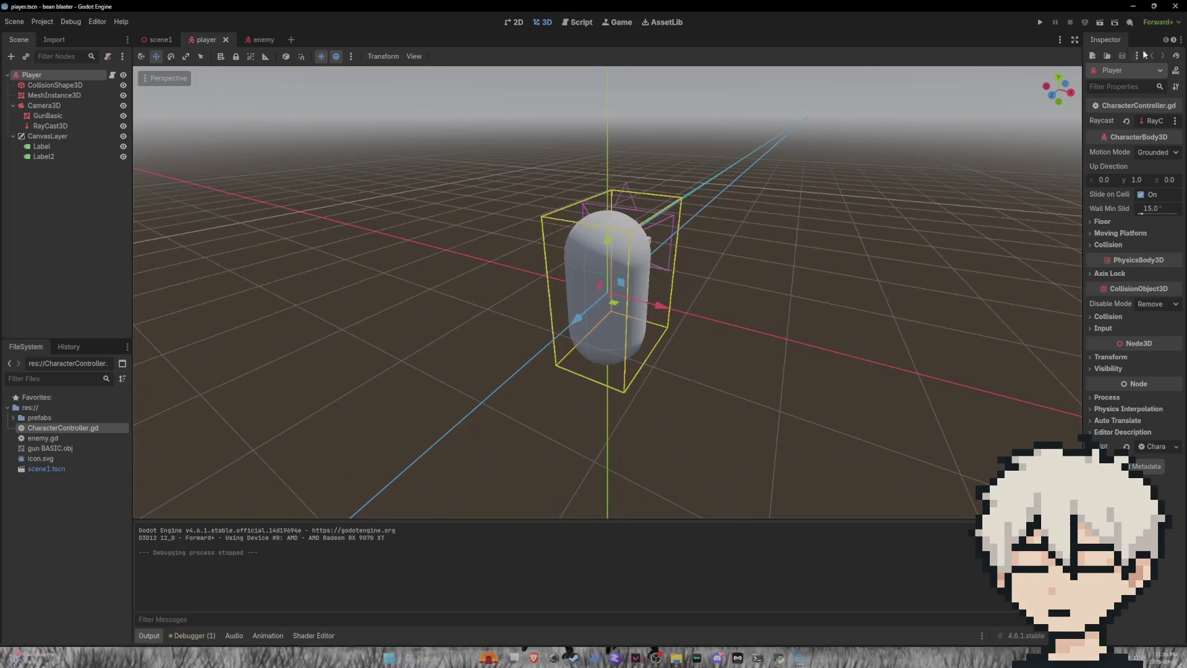
# Step: Test-run, change the frame threshold from 1000 to 10, save enemy.gd, and run again
pyautogui.click(1043, 21)
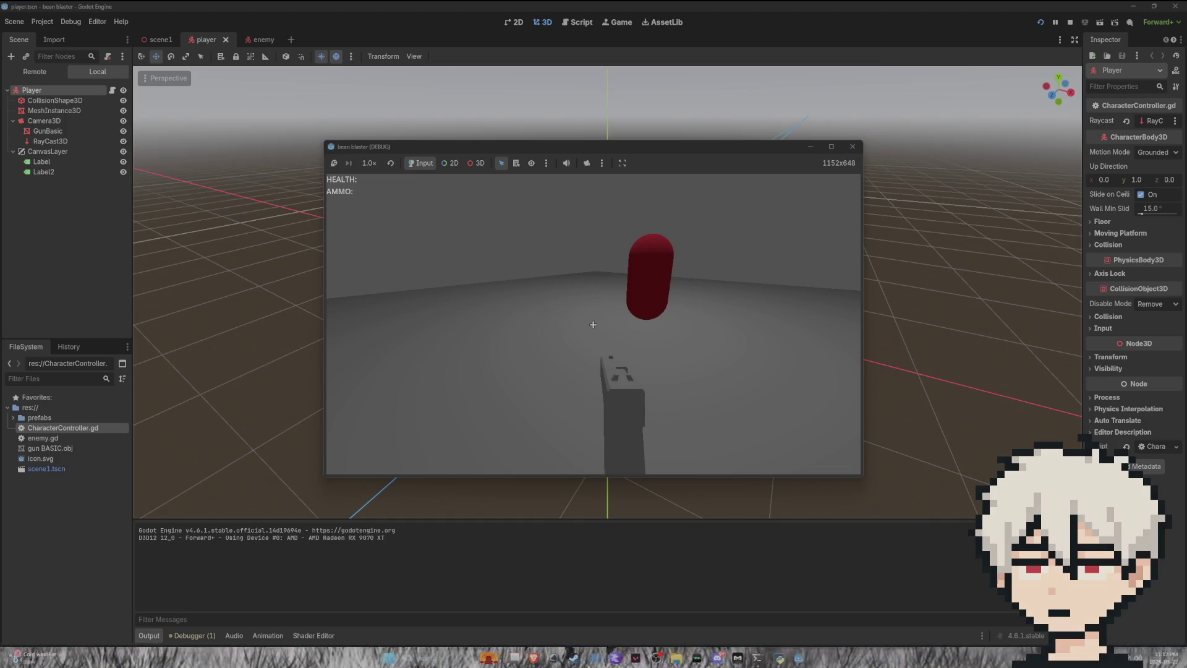
pyautogui.press('Escape')
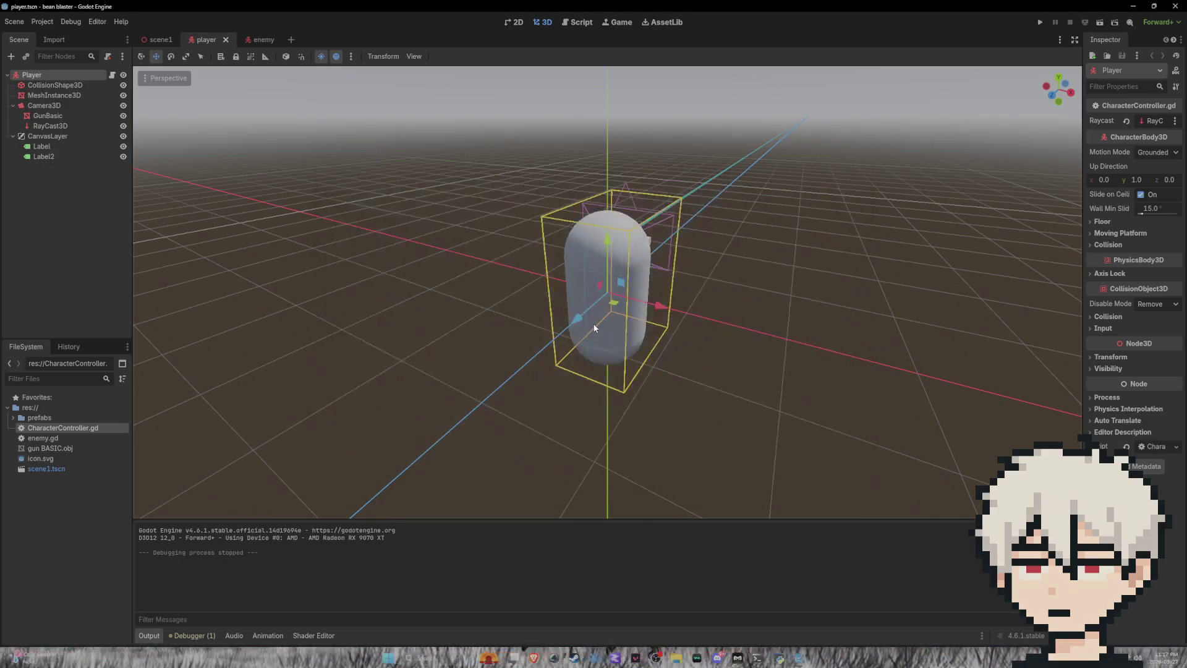
pyautogui.click(589, 26)
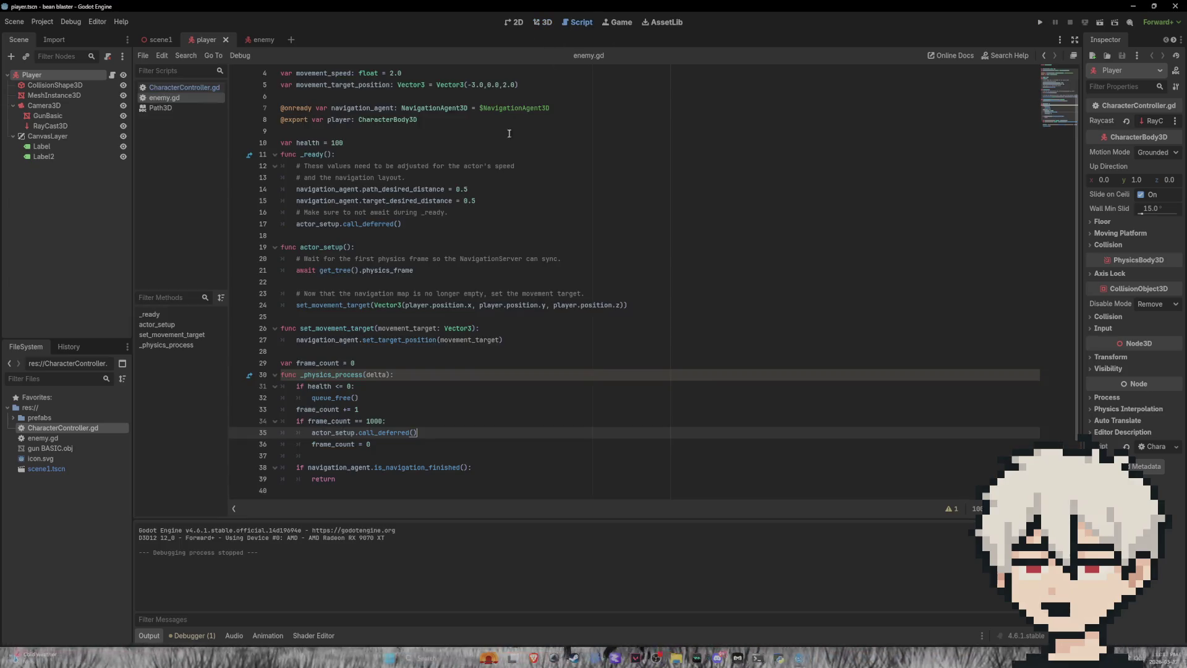
pyautogui.click(383, 421)
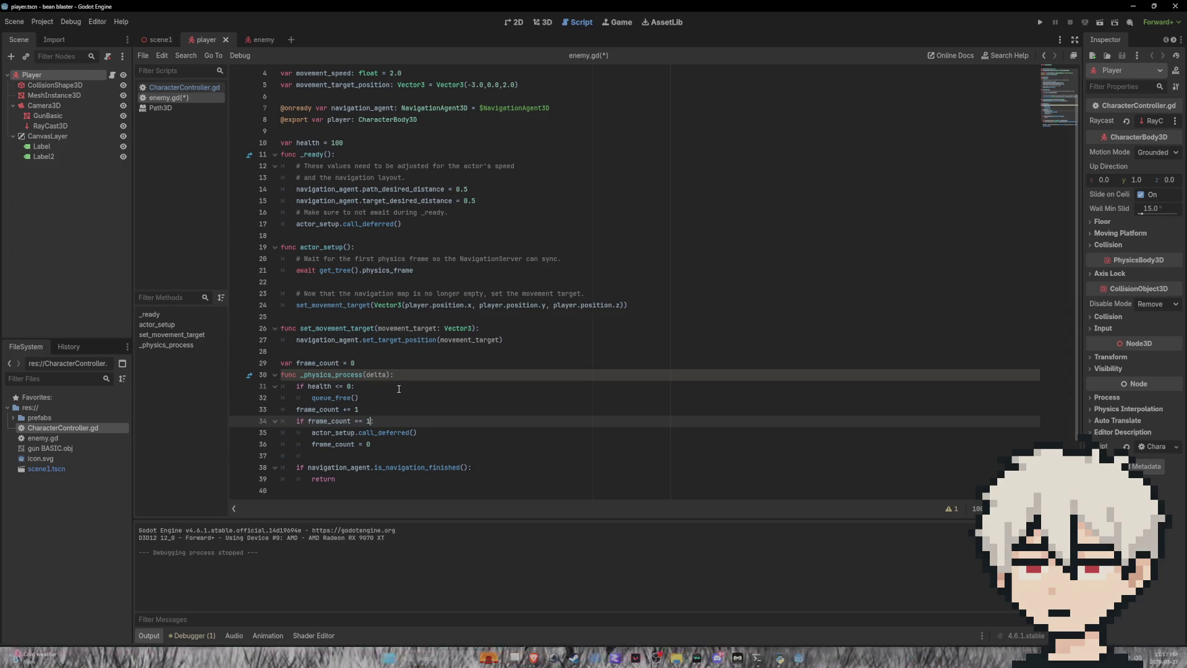
pyautogui.hotkey('ctrl', 's')
pyautogui.click(1039, 22)
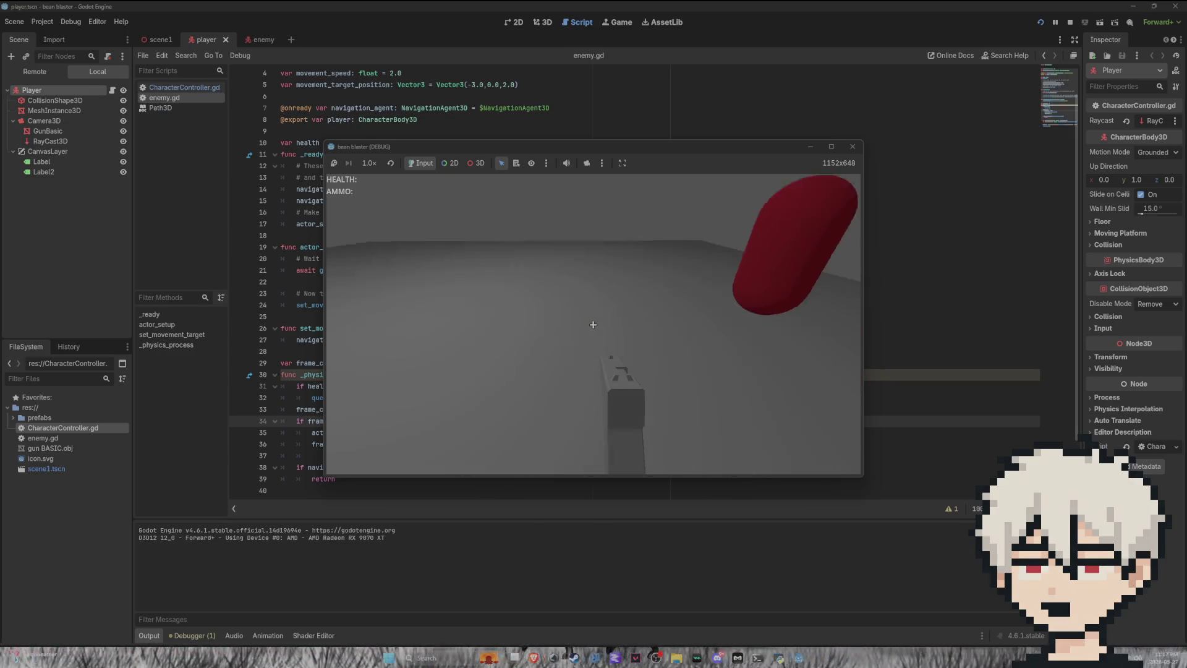
pyautogui.press('F8')
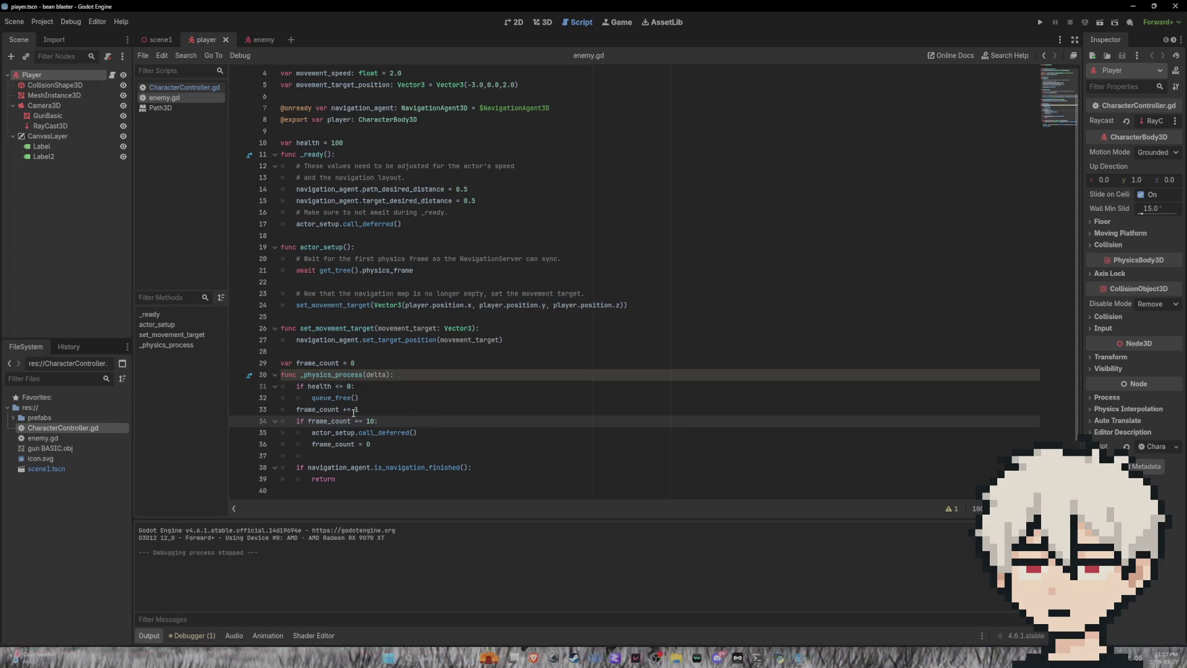
# Step: Add the colon after 'if frame_count == 10' and select actor_setup.call_deferred() for removal
pyautogui.scroll(-2, 342, 462)
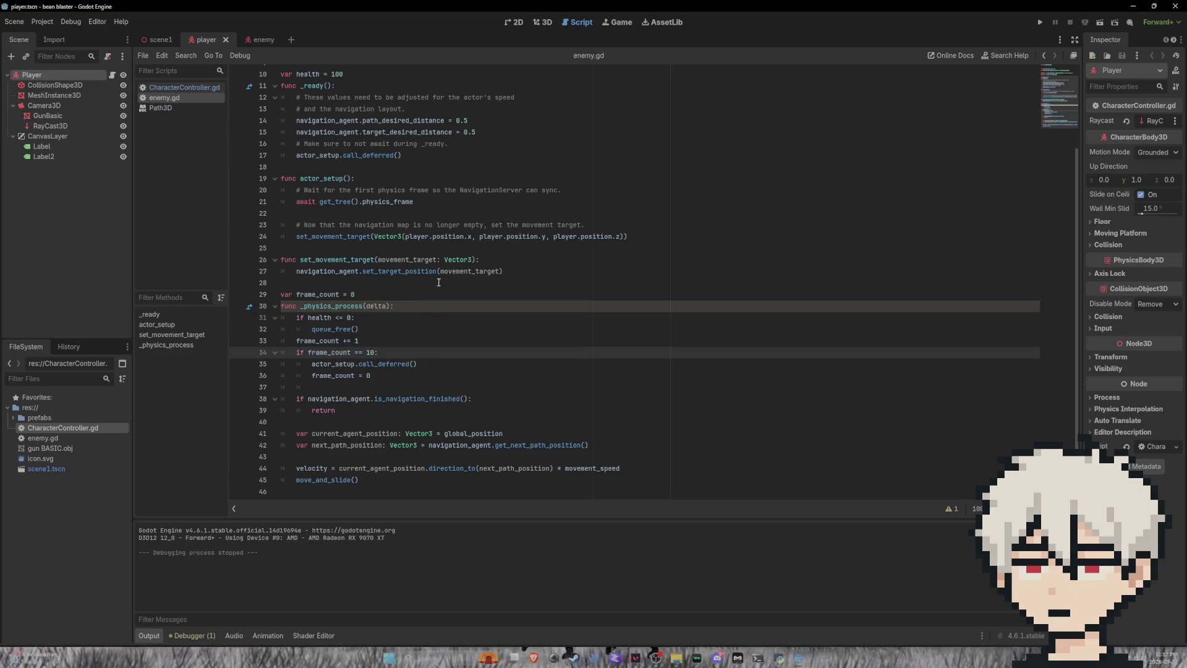
pyautogui.scroll(3, 438, 281)
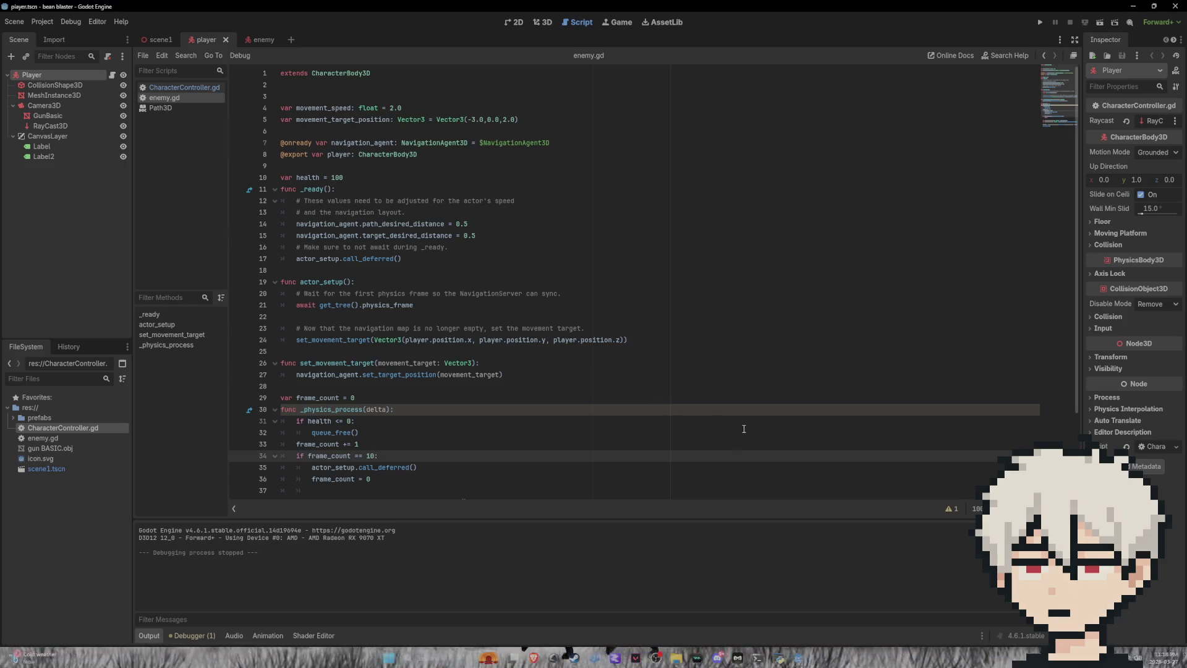
pyautogui.write(':')
pyautogui.moveTo(417, 468); pyautogui.dragTo(312, 468)
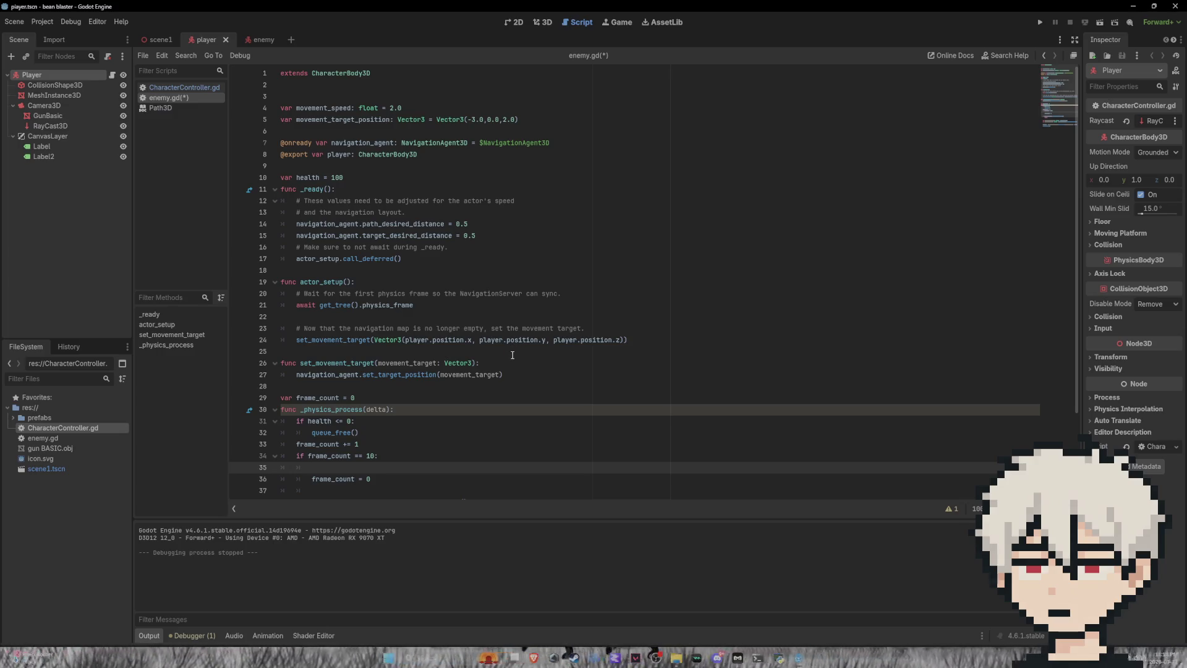
# Step: Copy actor_setup's set_movement_target call, undoing an accidental paste into the frame check
pyautogui.moveTo(502, 375)
pyautogui.mouseDown()
pyautogui.moveTo(281, 375)
pyautogui.moveTo(298, 375)
pyautogui.moveTo(303, 341)
pyautogui.moveTo(670, 343)
pyautogui.mouseUp()
pyautogui.hotkey('ctrl', 'c')
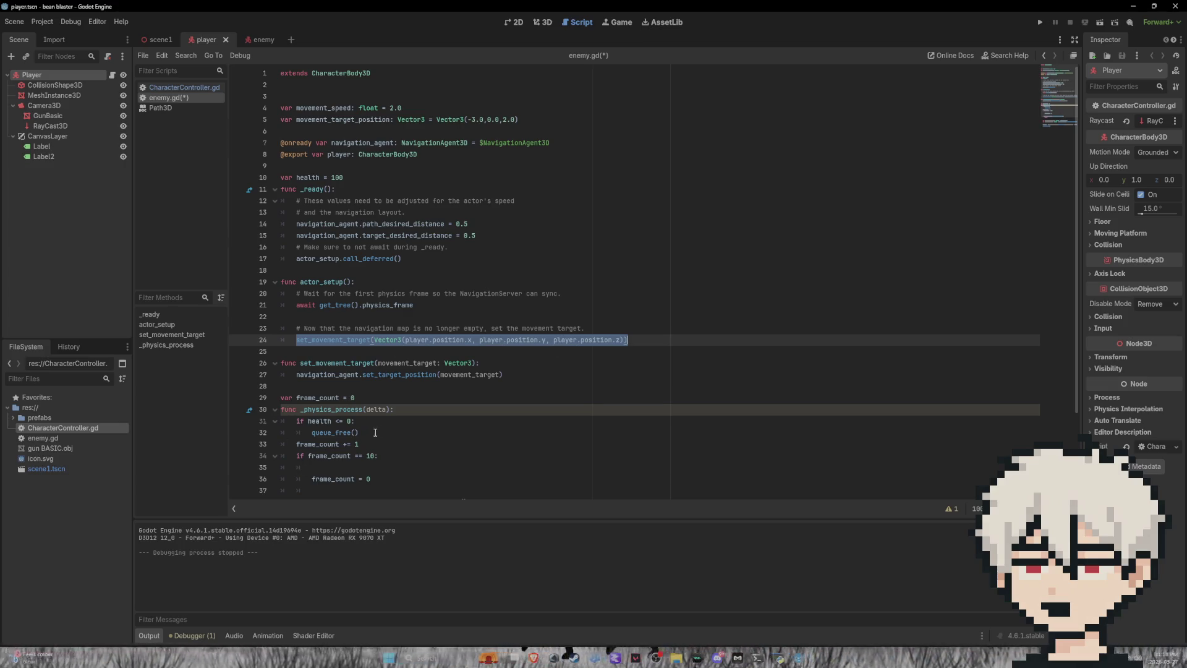
pyautogui.scroll(-2, 380, 436)
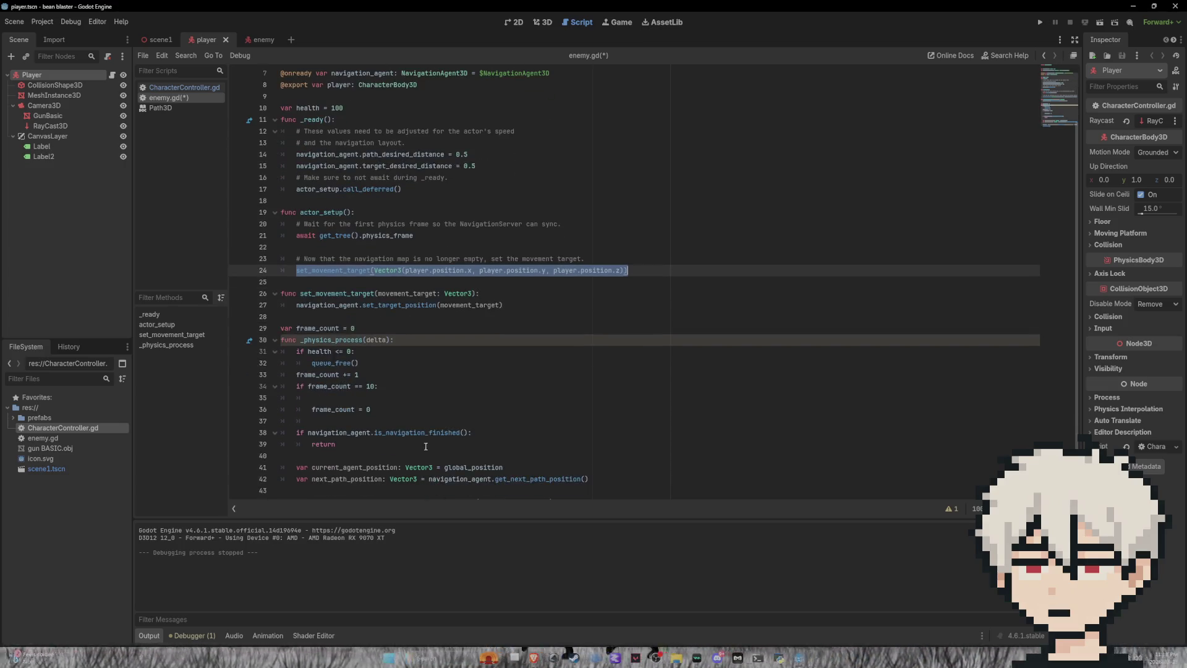
pyautogui.click(358, 390)
pyautogui.click(356, 399)
pyautogui.hotkey('ctrl', 'v')
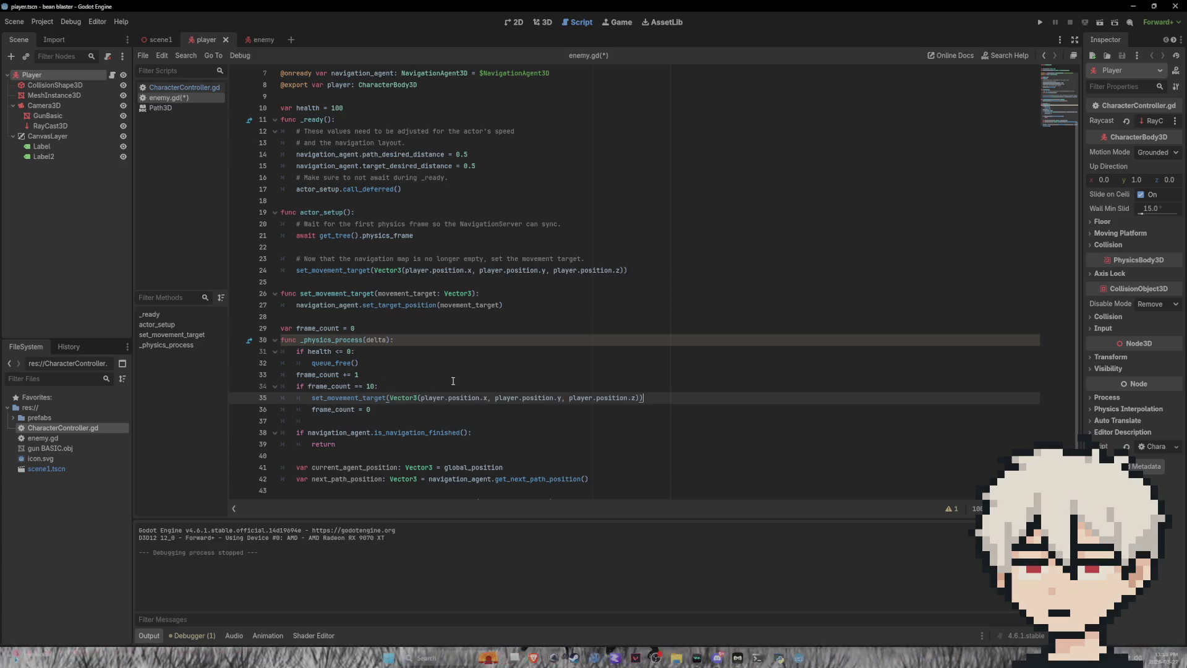
pyautogui.hotkey('ctrl', 'z')
# Step: Paste the retarget call under is_navigation_finished() and test-run the game
pyautogui.scroll(-1, 470, 433)
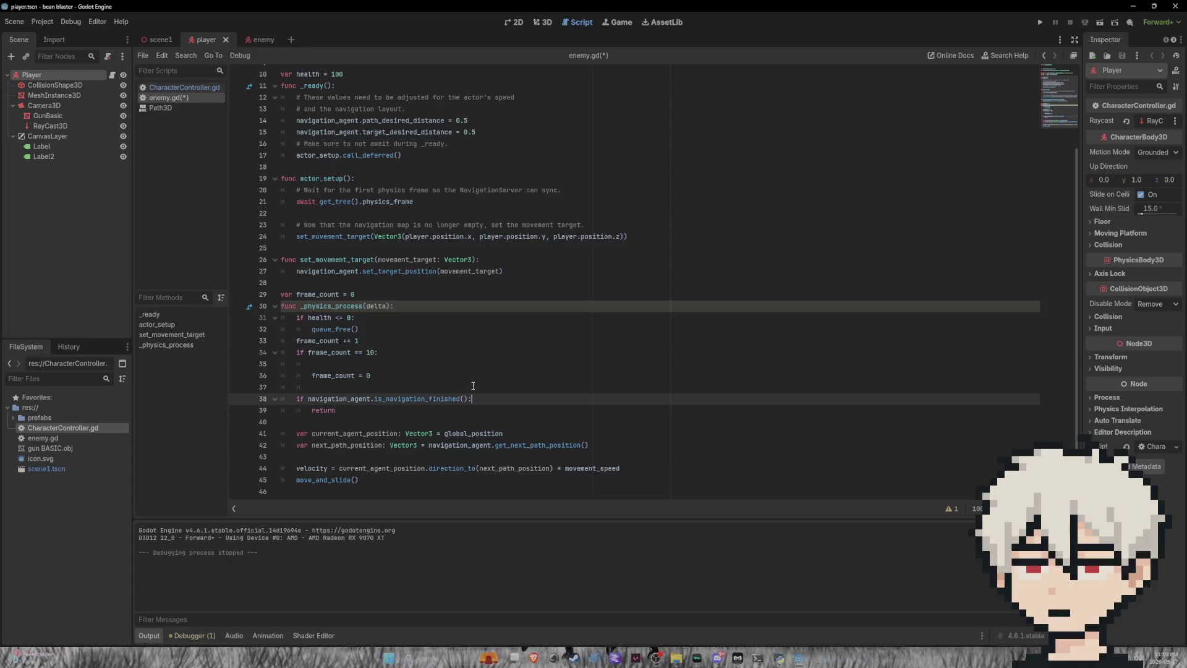
pyautogui.click(473, 397)
pyautogui.press('Return')
pyautogui.hotkey('ctrl', 'v')
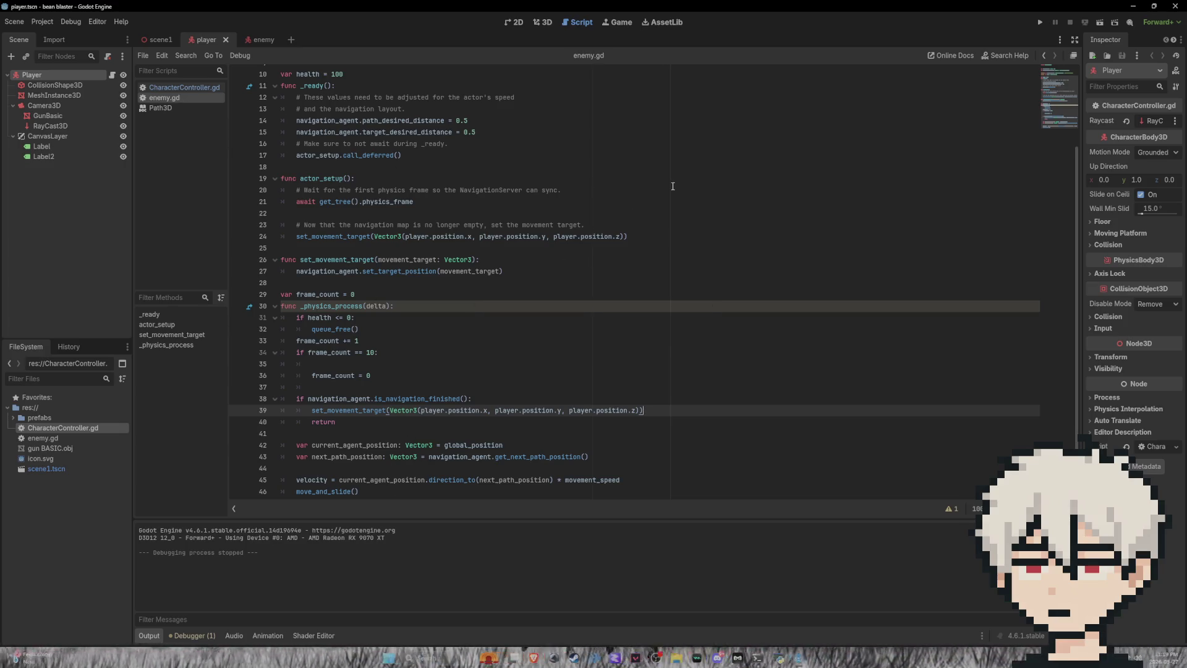
pyautogui.press('F5')
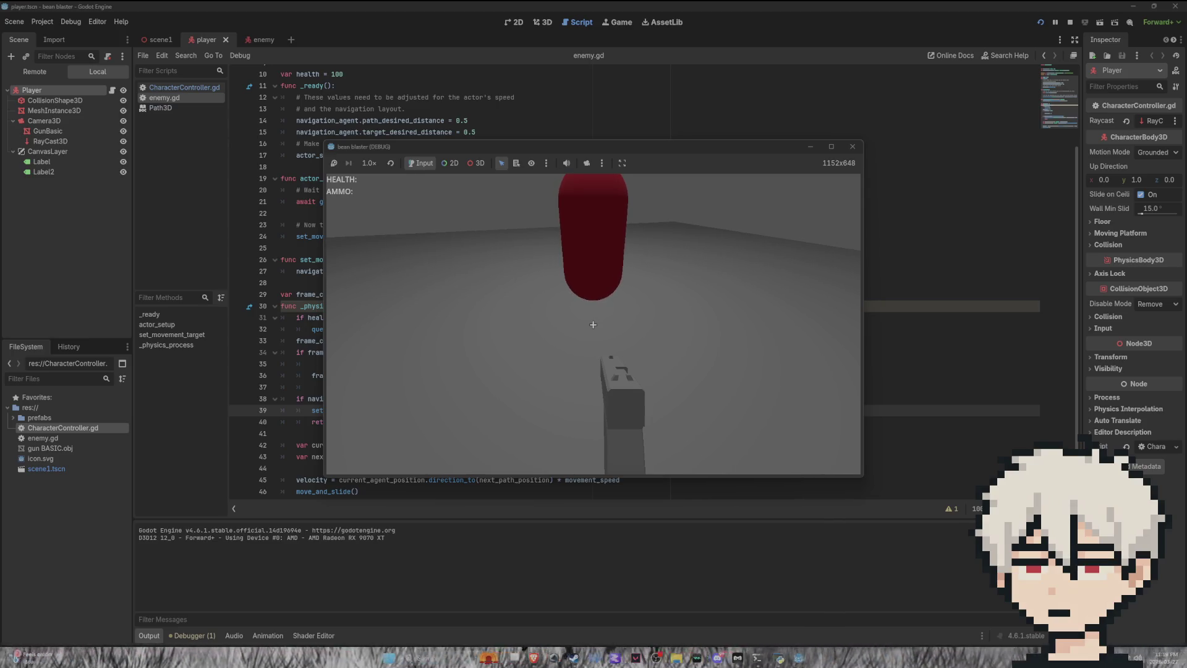
pyautogui.press('F8')
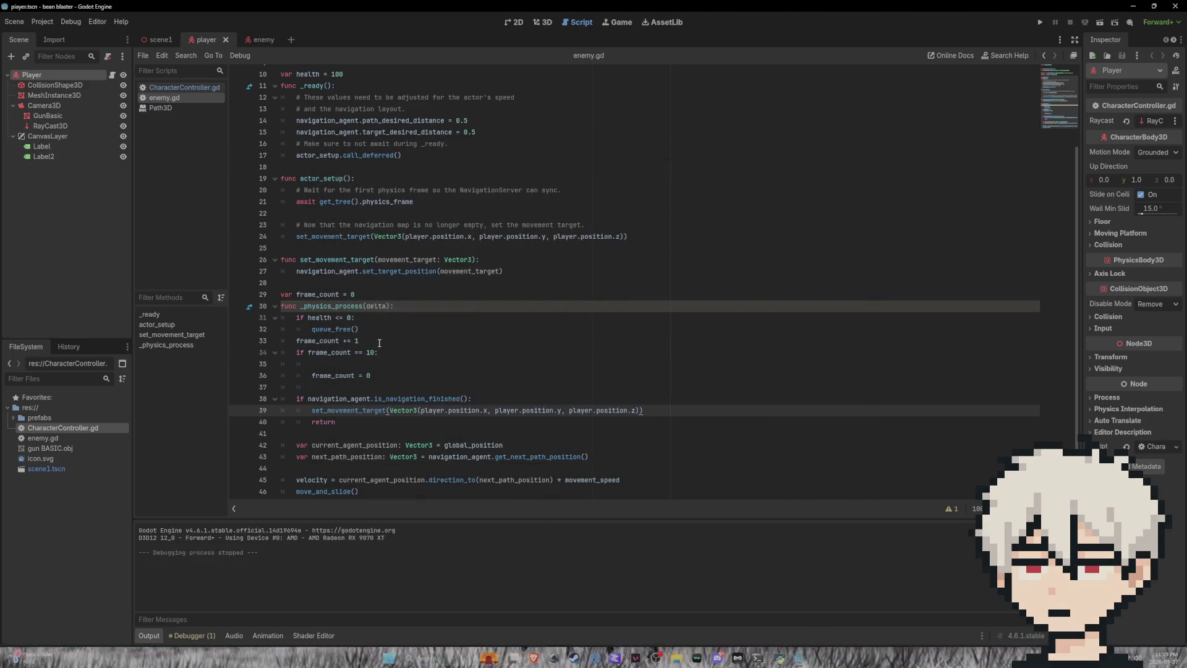
pyautogui.scroll(-1, 392, 355)
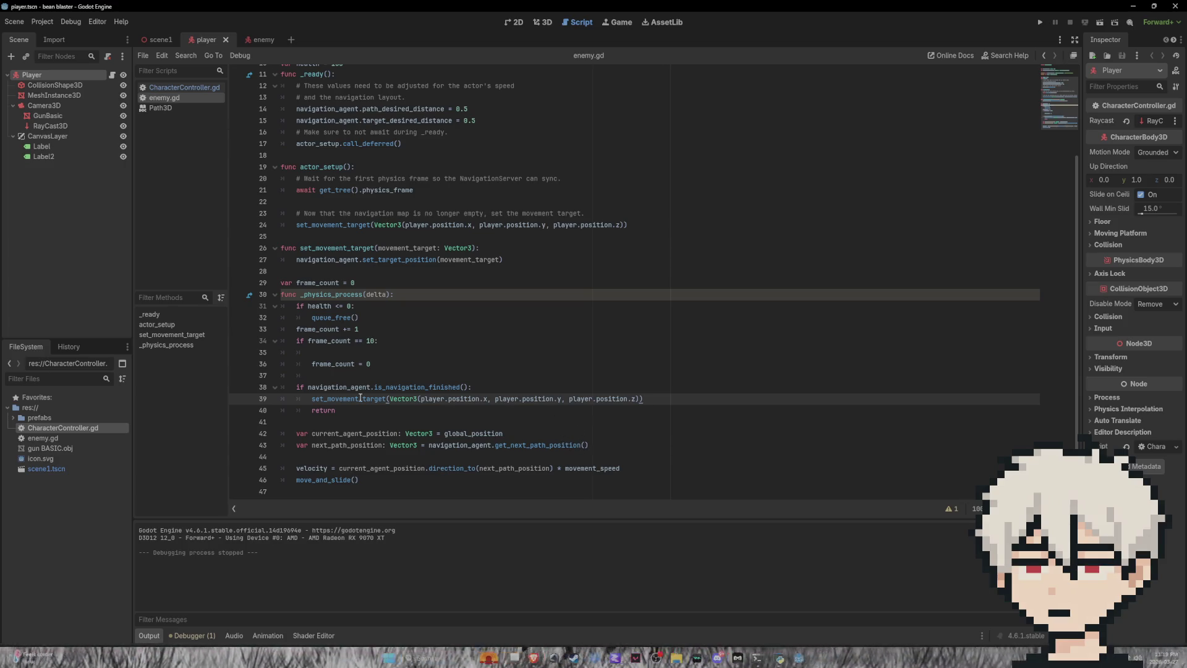
pyautogui.scroll(5, 360, 399)
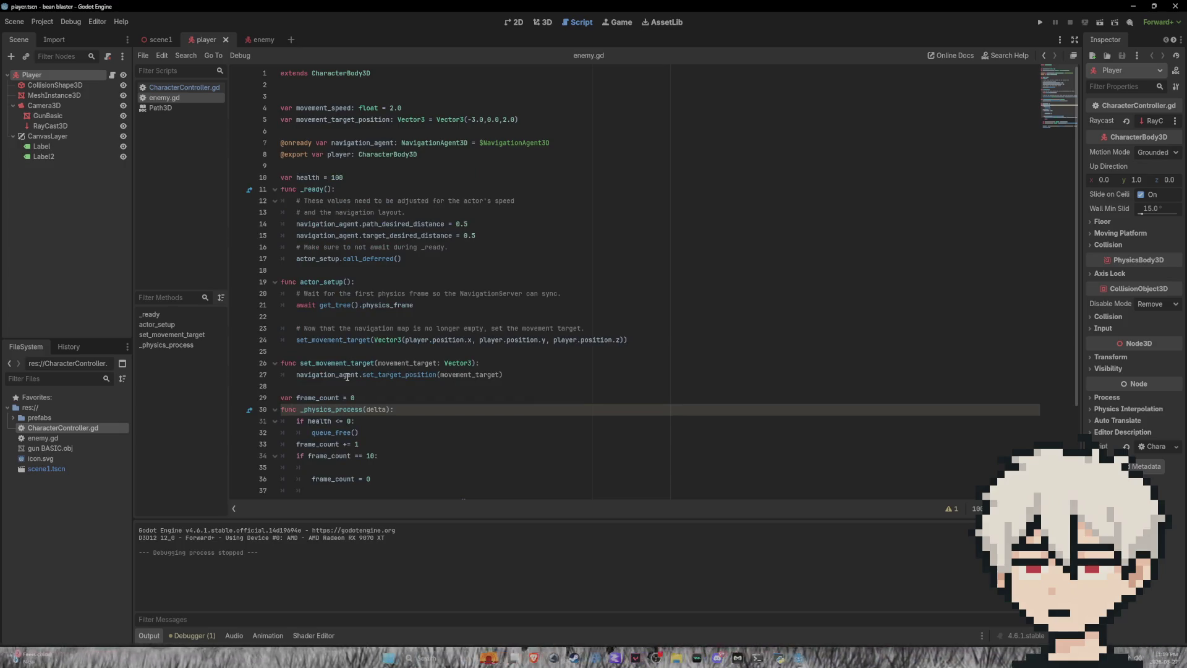
pyautogui.moveTo(347, 376)
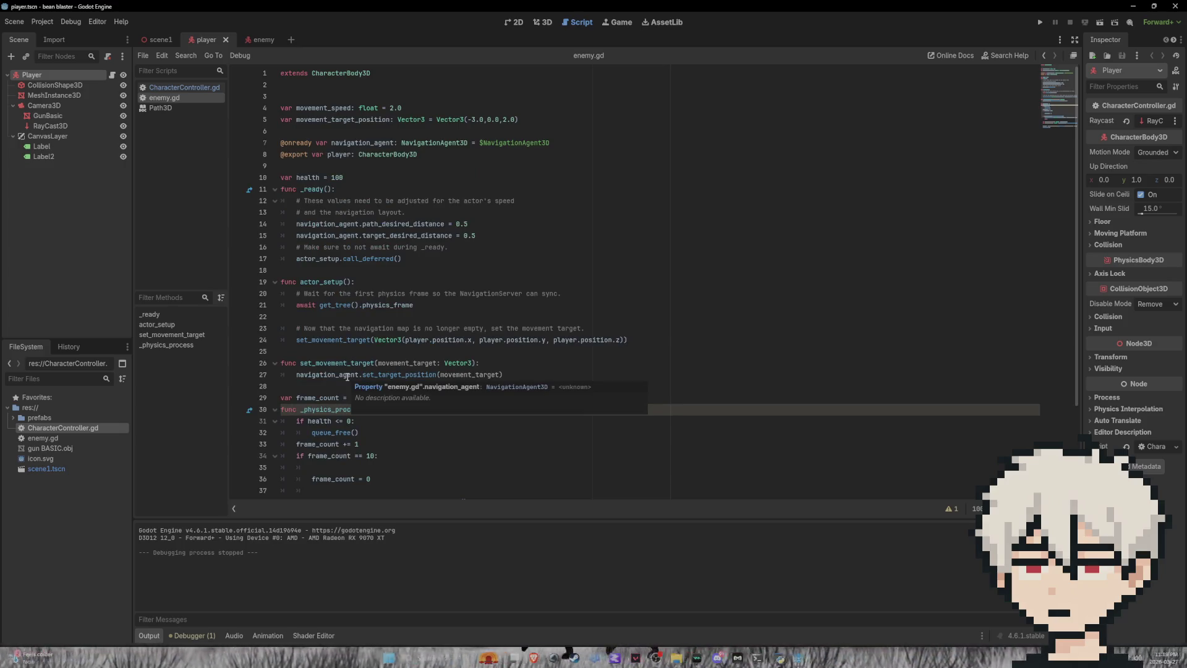
pyautogui.scroll(-3, 347, 377)
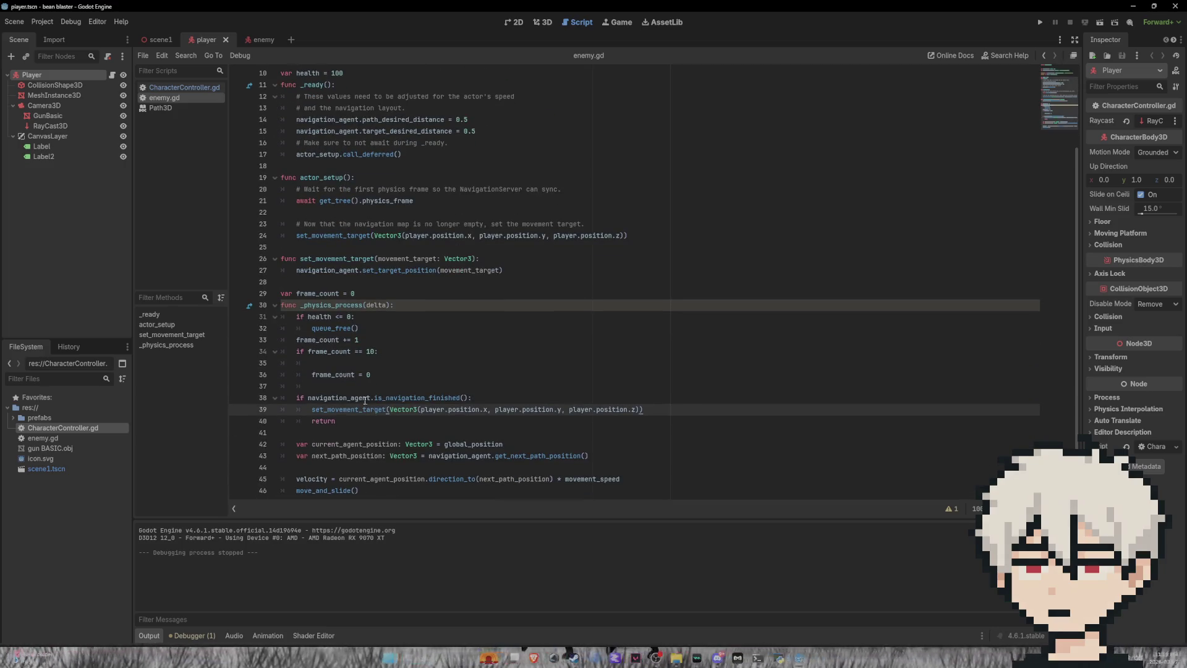
pyautogui.click(370, 481)
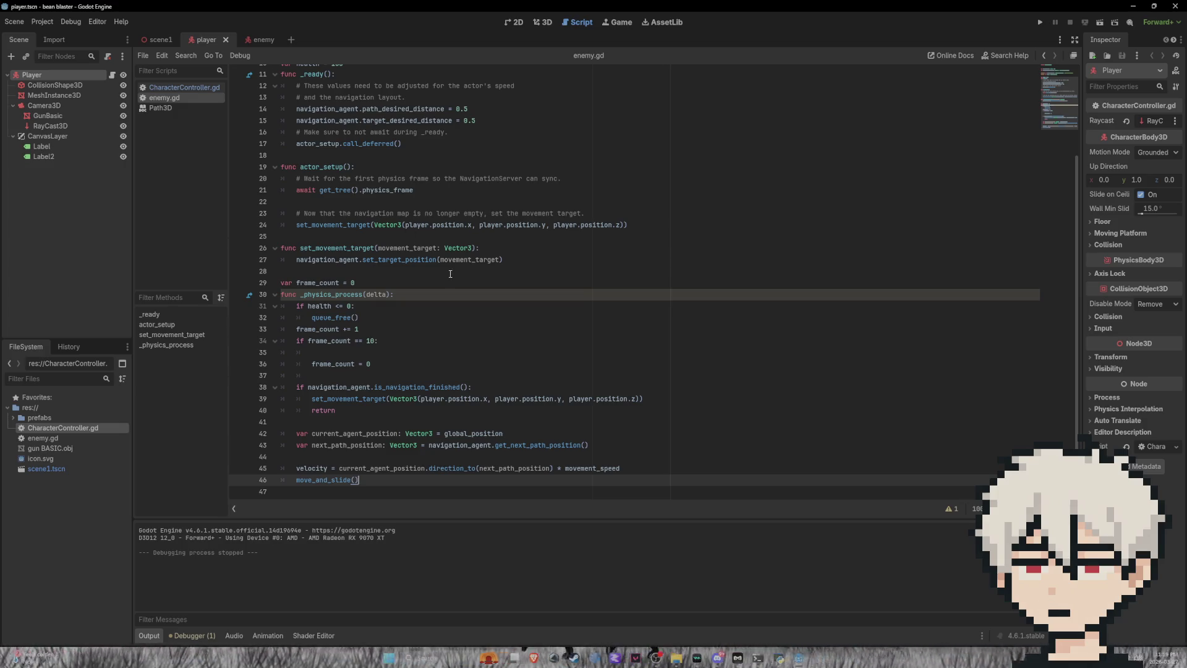
pyautogui.moveTo(365, 482)
pyautogui.mouseDown()
pyautogui.moveTo(285, 342)
pyautogui.moveTo(283, 299)
pyautogui.mouseUp()
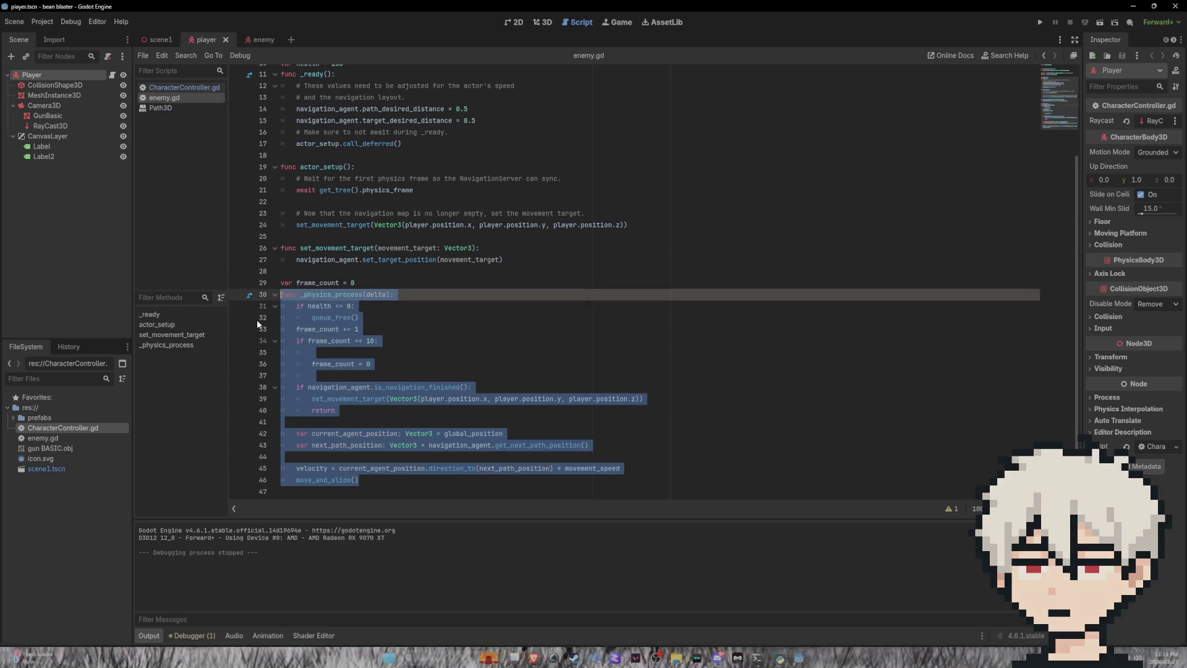
pyautogui.press('BackSpace')
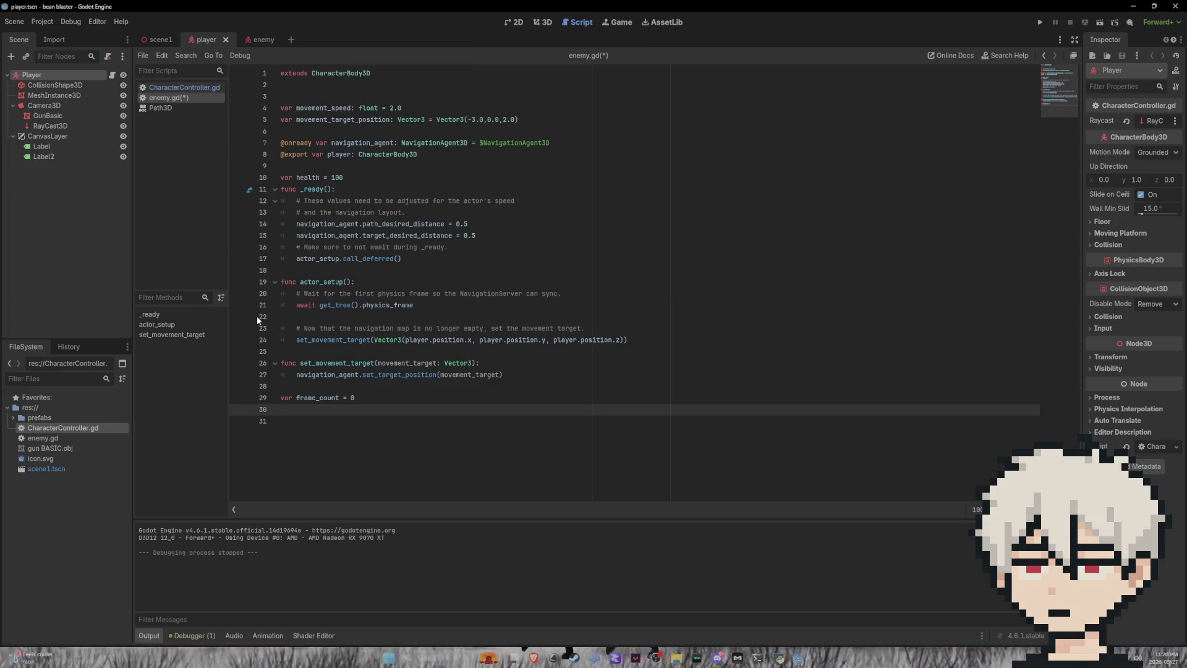
pyautogui.hotkey('ctrl', 'z')
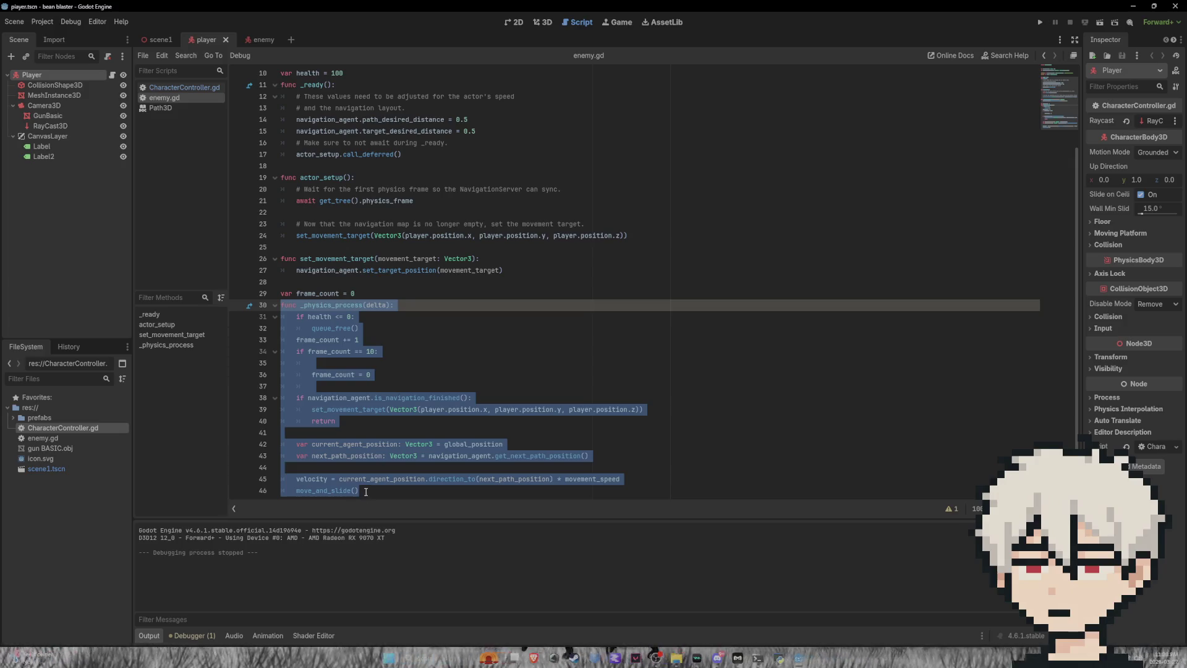
pyautogui.press('Left')
# Step: Delete the navigation movement code plus the set_movement_target and actor_setup functions
pyautogui.moveTo(365, 491)
pyautogui.mouseDown()
pyautogui.moveTo(291, 442)
pyautogui.moveTo(269, 384)
pyautogui.mouseUp()
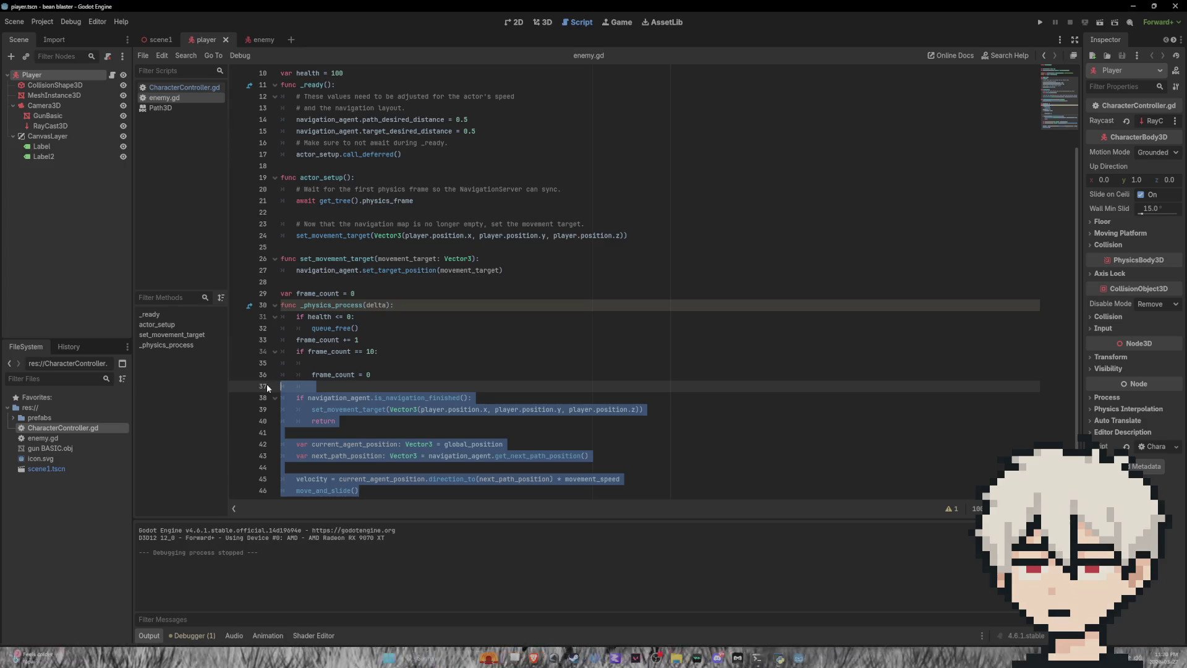
pyautogui.press('BackSpace')
pyautogui.press('BackSpace')
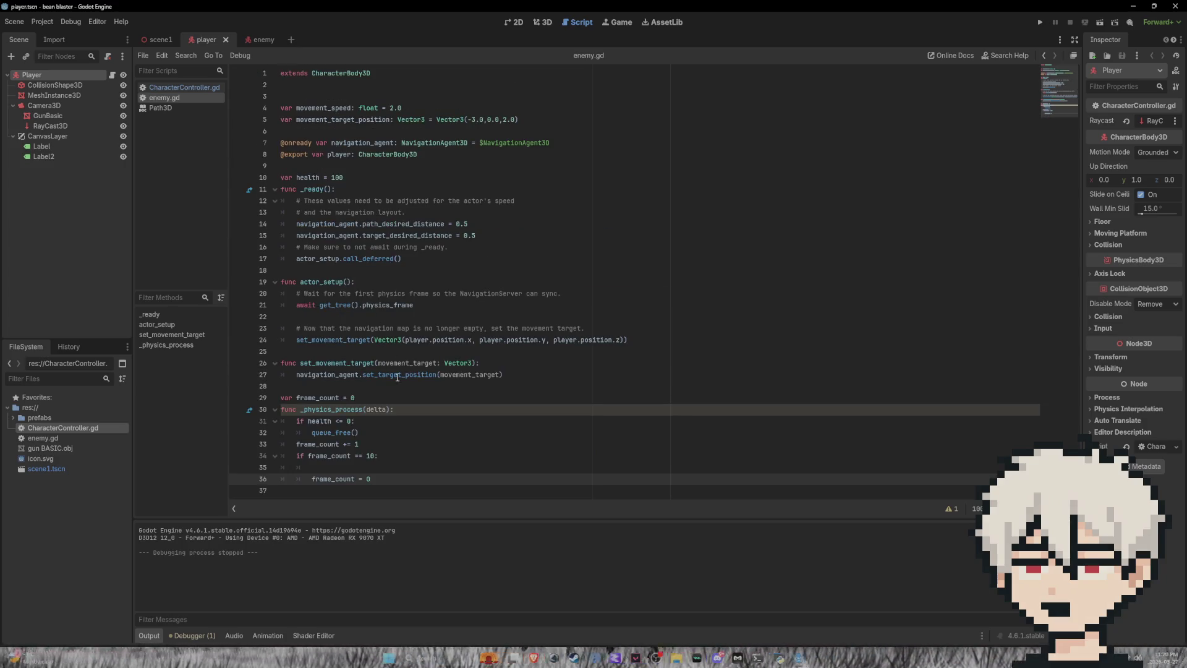
pyautogui.click(507, 375)
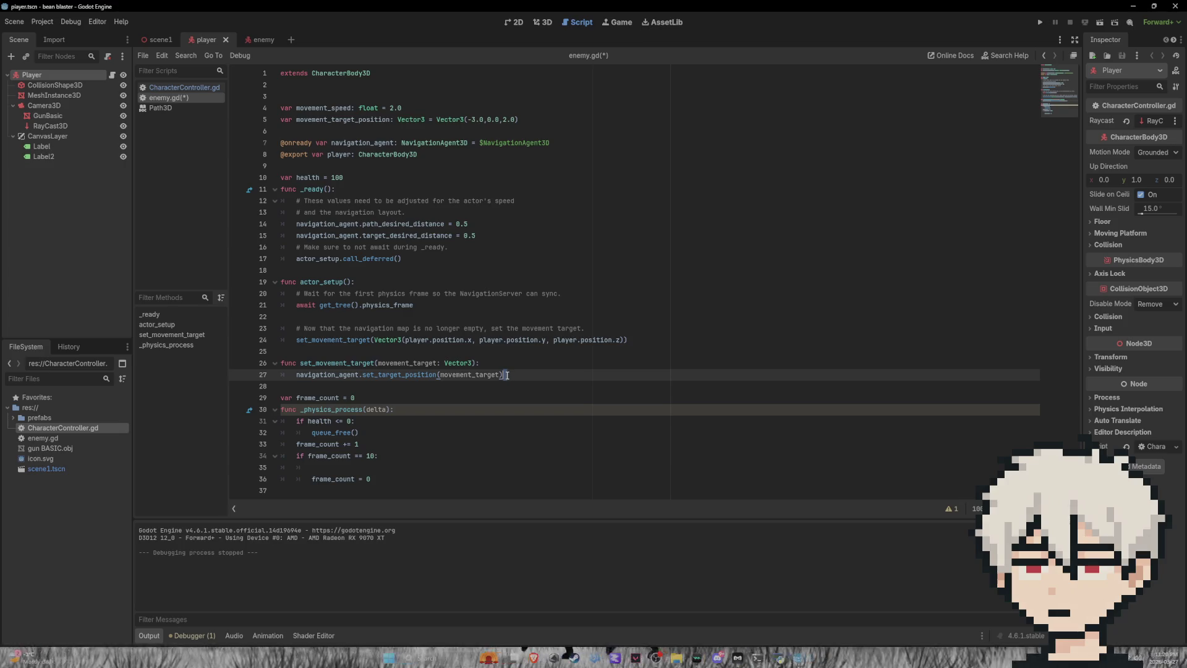
pyautogui.moveTo(507, 375); pyautogui.dragTo(203, 347)
pyautogui.press('Delete')
pyautogui.press('Delete')
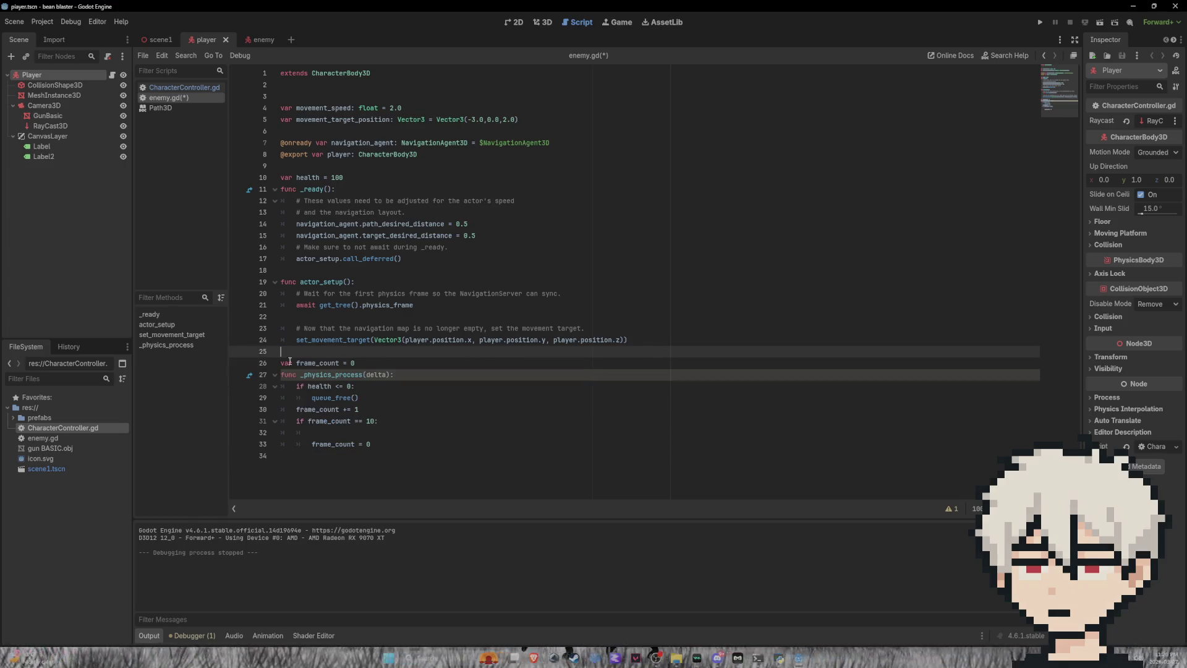
pyautogui.moveTo(445, 353); pyautogui.dragTo(280, 282)
pyautogui.press('Delete')
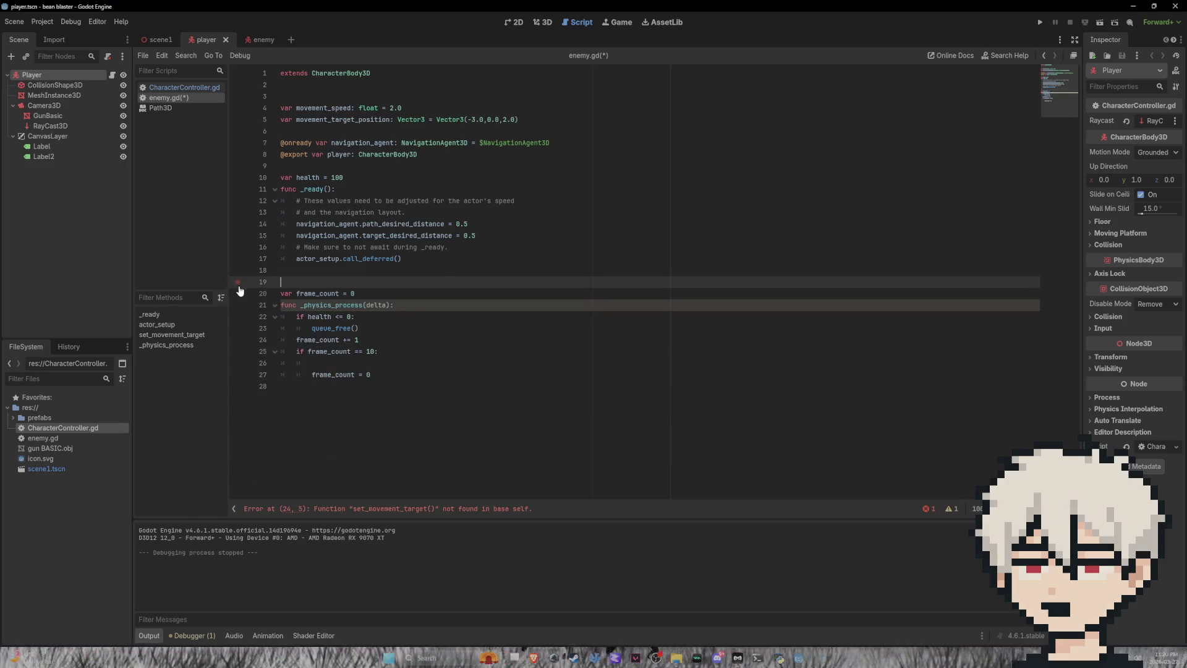
# Step: Empty the _ready body and delete the navigation_agent and movement_target_position variable lines
pyautogui.moveTo(399, 260)
pyautogui.mouseDown()
pyautogui.moveTo(240, 213)
pyautogui.moveTo(241, 197)
pyautogui.mouseUp()
pyautogui.press('Delete')
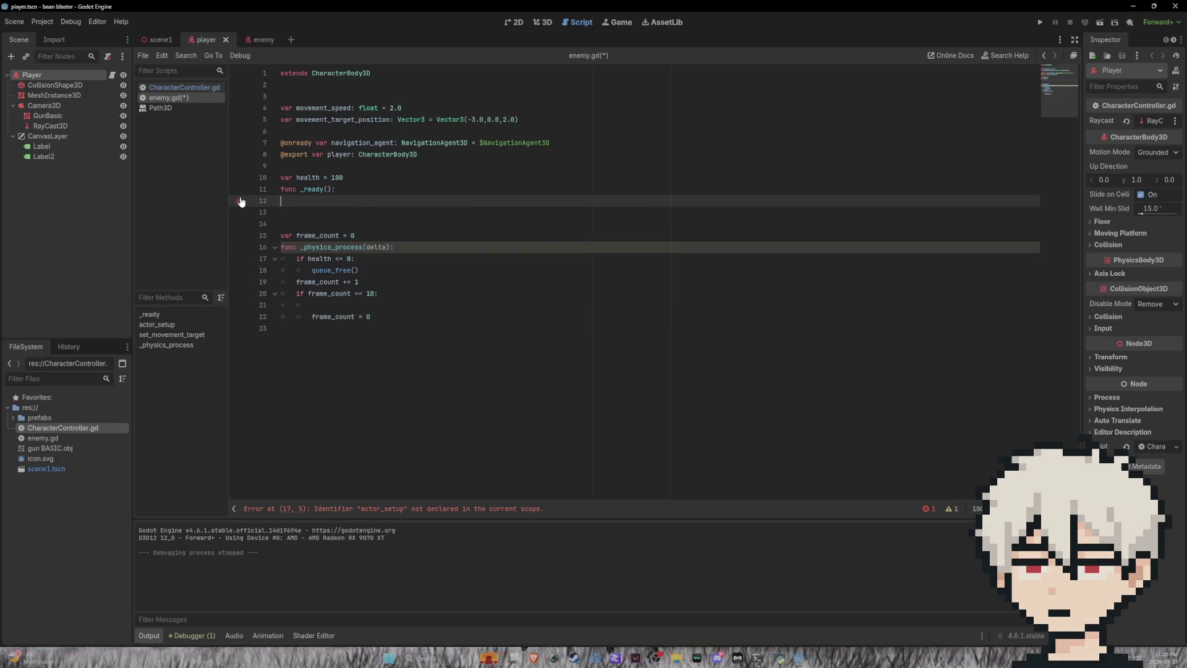
pyautogui.tripleClick(445, 143)
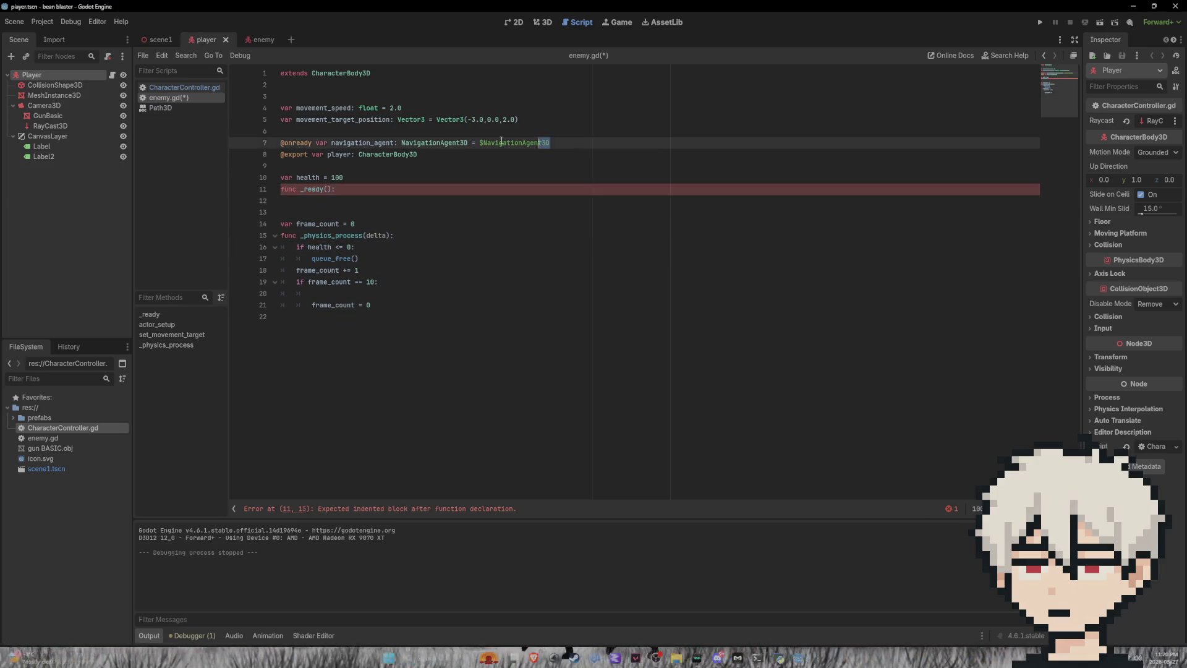
pyautogui.press('BackSpace')
pyautogui.press('BackSpace')
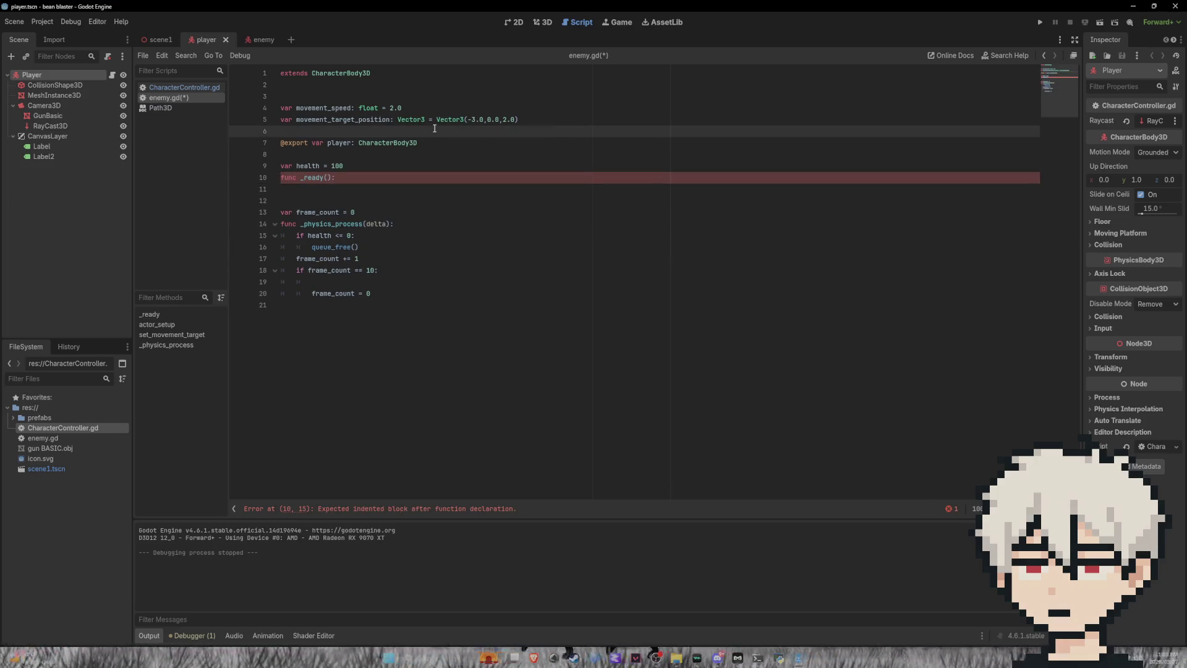
pyautogui.tripleClick(450, 119)
pyautogui.press('BackSpace')
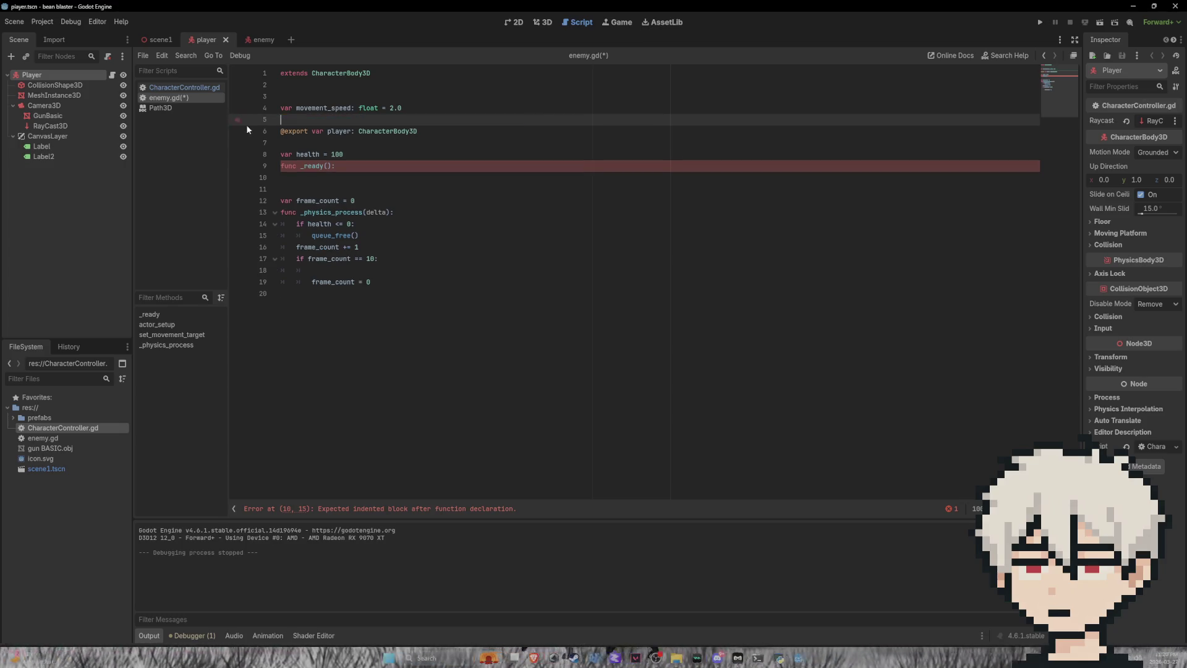
pyautogui.click(395, 281)
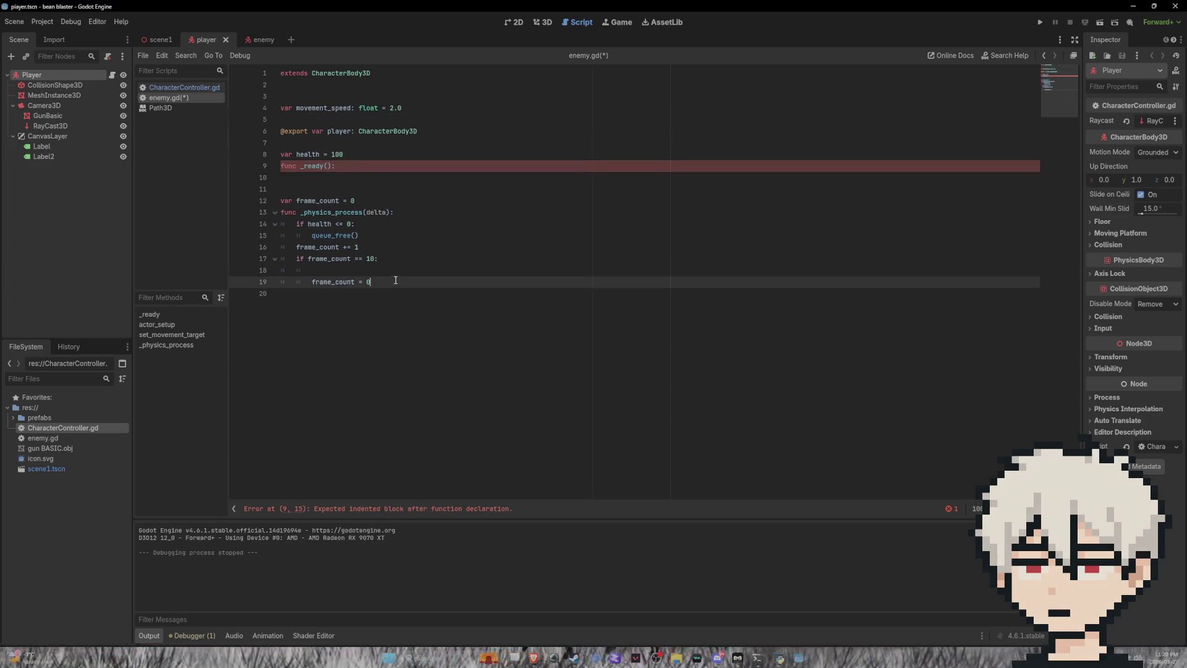
# Step: Put pass in the empty _ready body and open a line after queue_free()
pyautogui.click(337, 181)
pyautogui.write('pass')
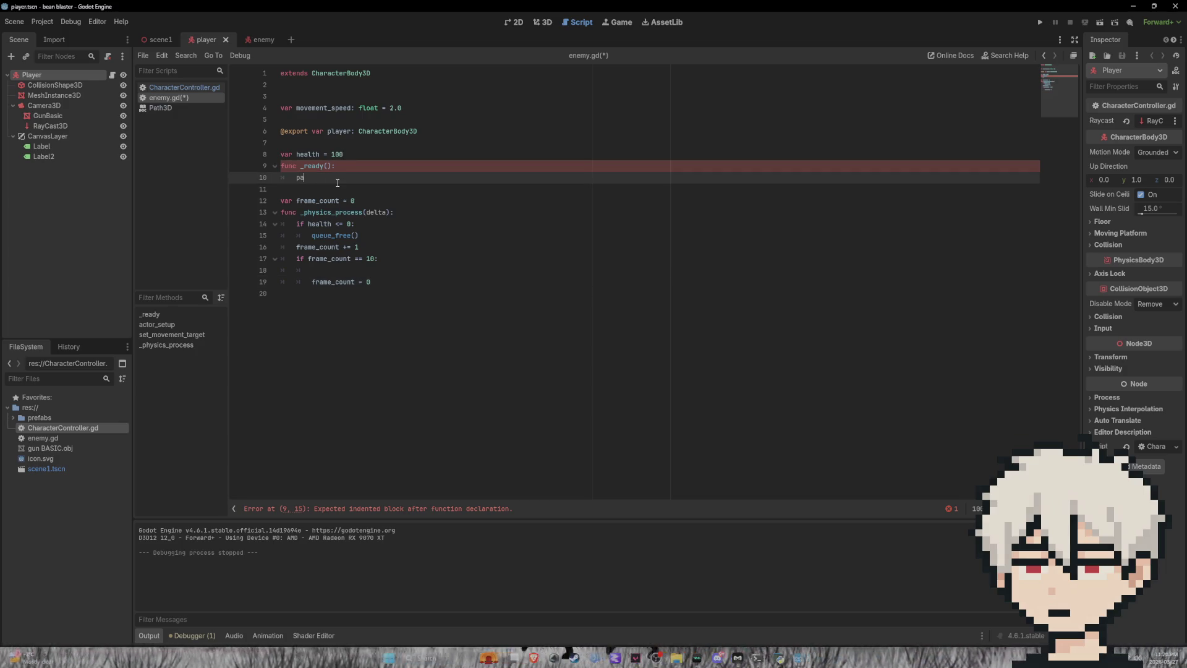
pyautogui.click(367, 236)
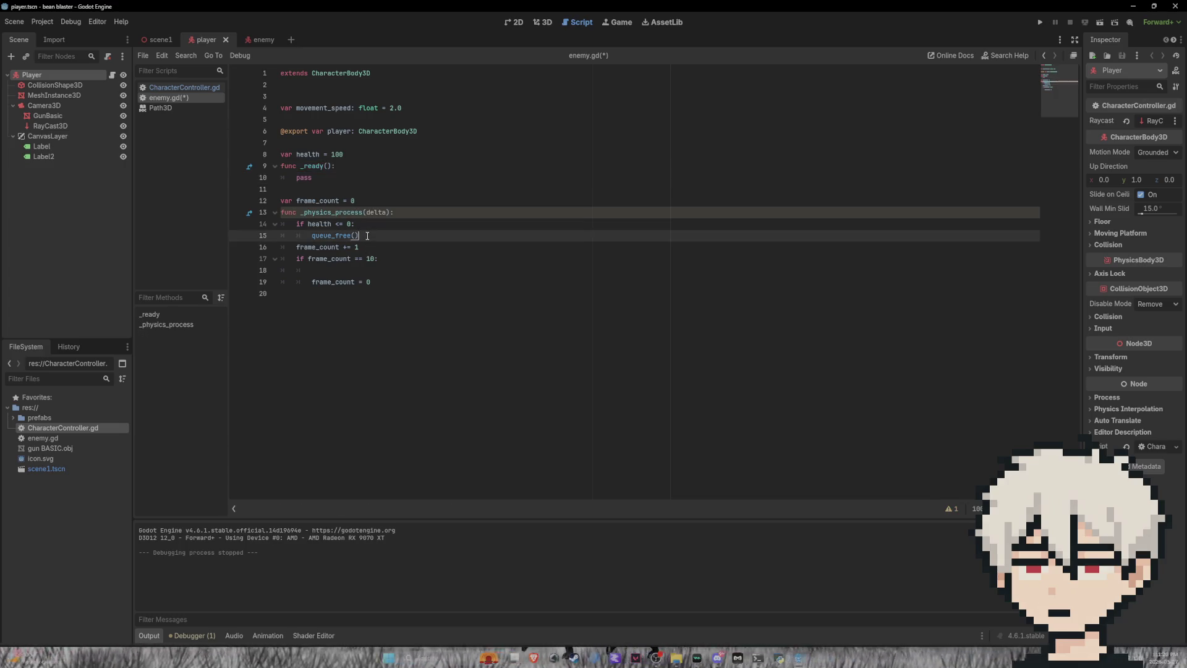
pyautogui.press('Return')
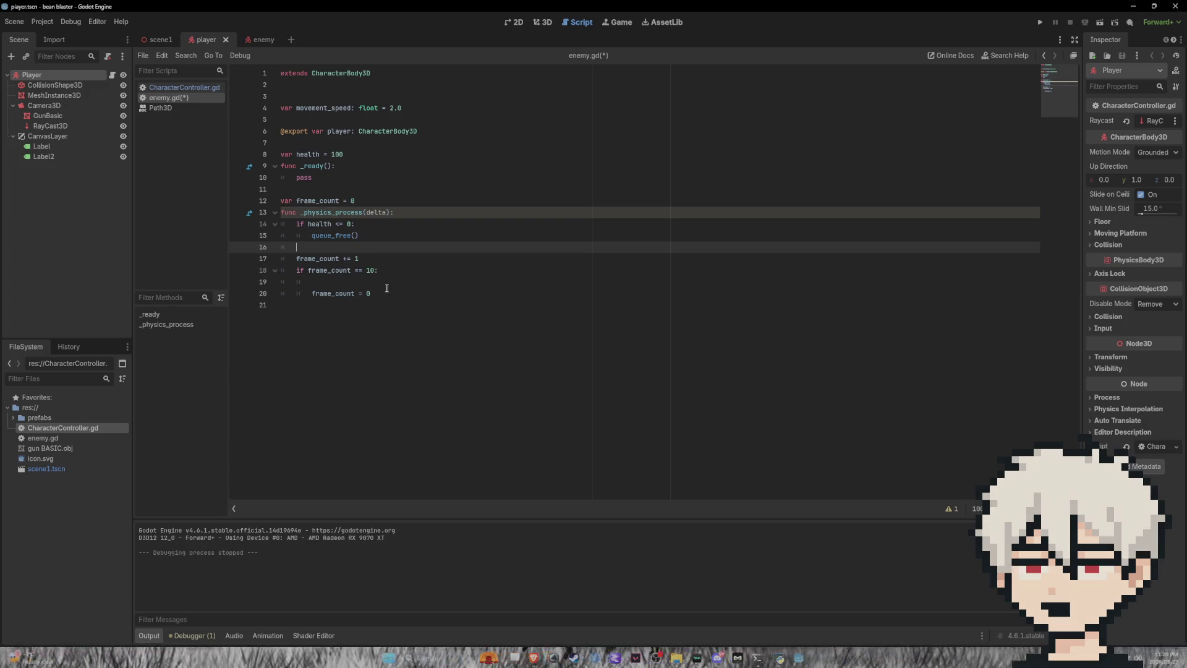
# Step: Remove the blank lines around frame_count = 0 and open a new line after it
pyautogui.click(309, 295)
pyautogui.press('BackSpace')
pyautogui.click(329, 298)
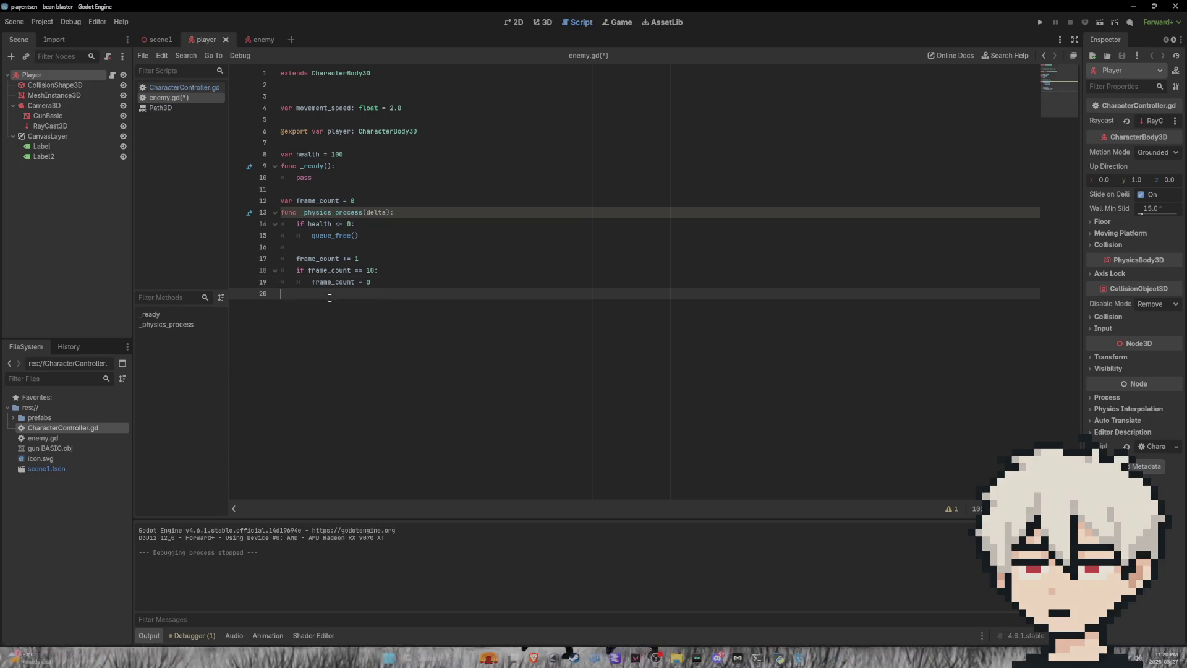
pyautogui.press('BackSpace')
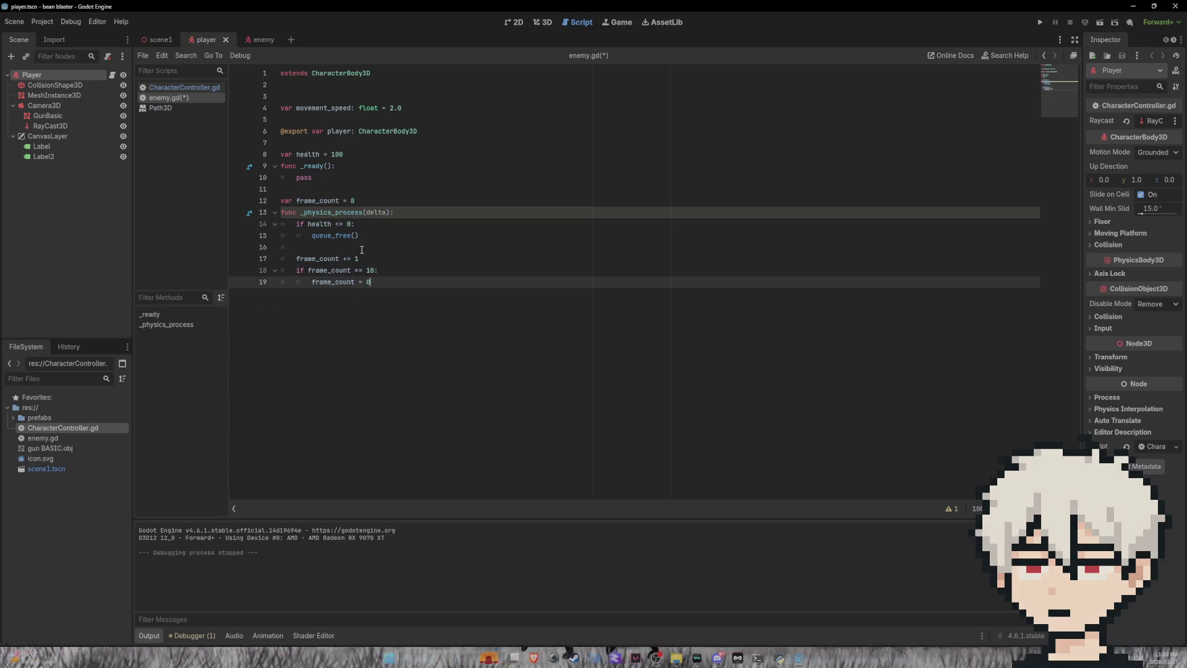
pyautogui.press('Return')
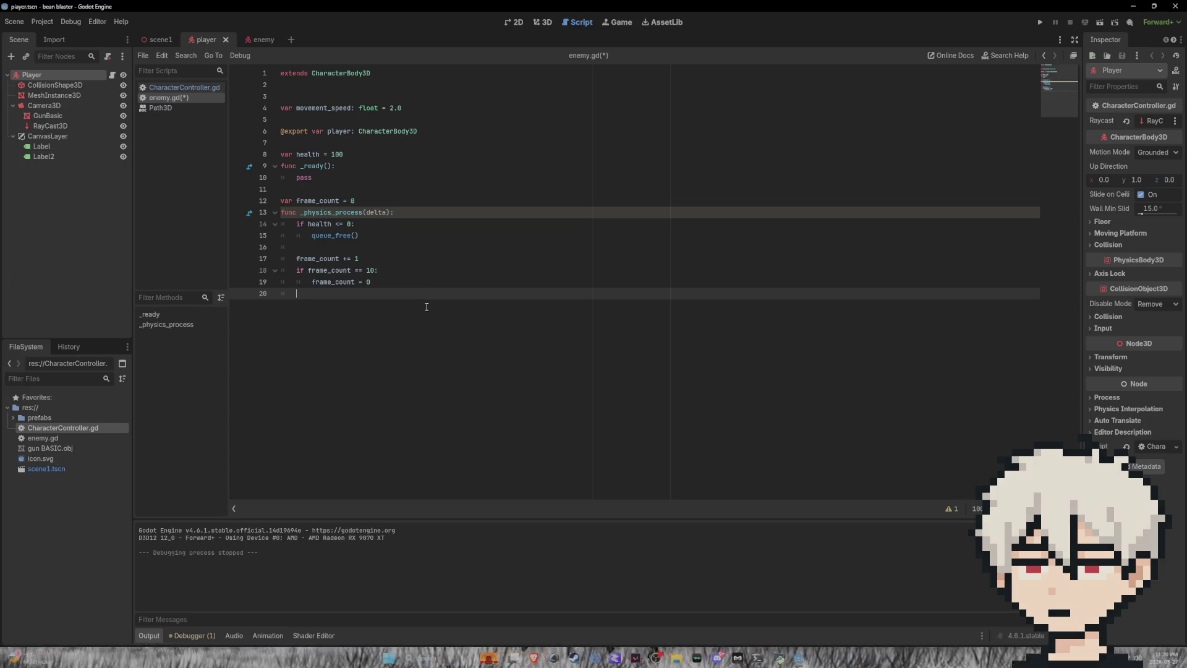
pyautogui.click(380, 286)
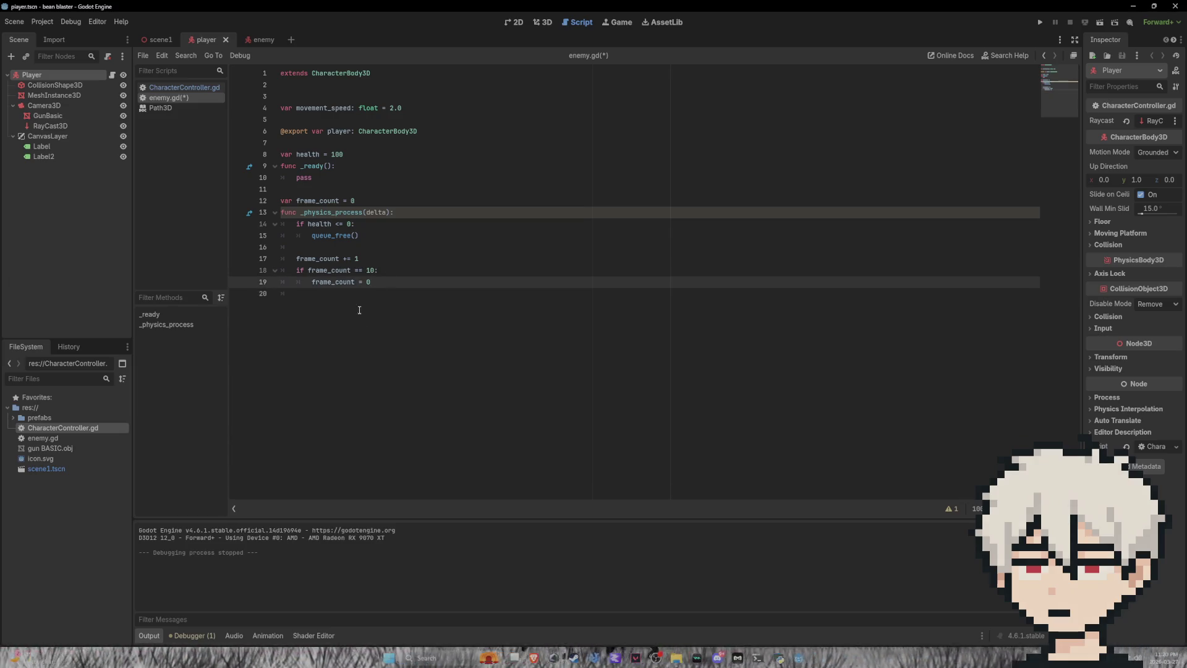
pyautogui.press('Return')
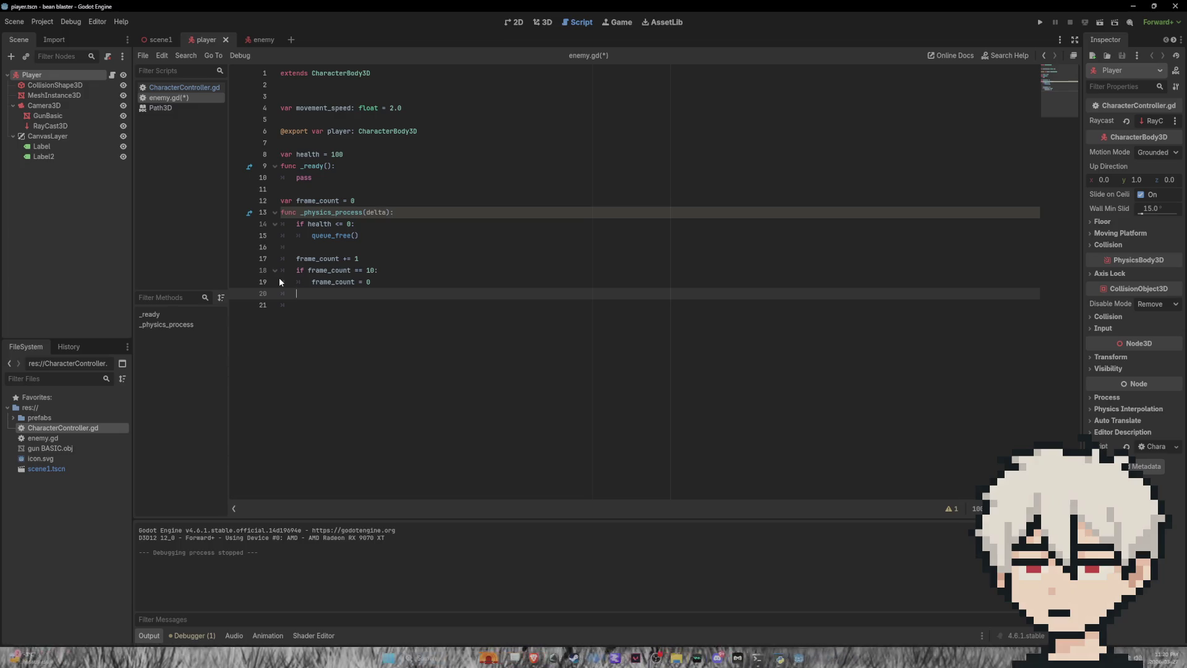
# Step: Add move_and_slide() to _physics_process with a move_toward() call above it
pyautogui.write('ve')
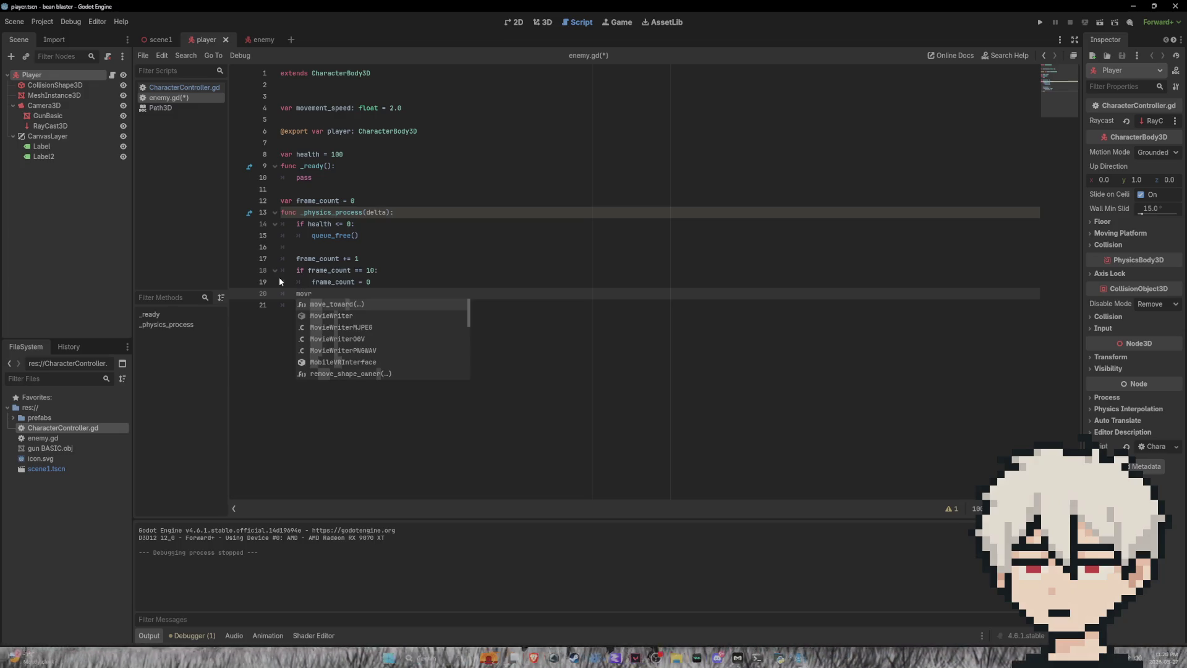
pyautogui.write('_ana')
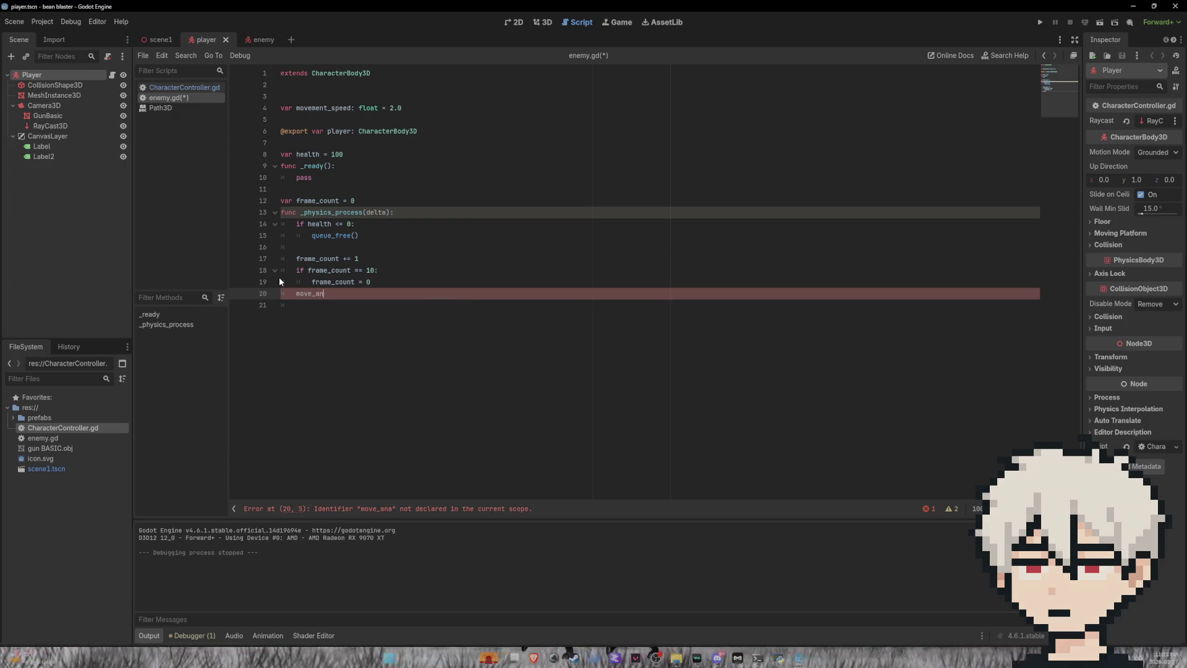
pyautogui.press('BackSpace')
pyautogui.write('d_slid')
pyautogui.press('Return')
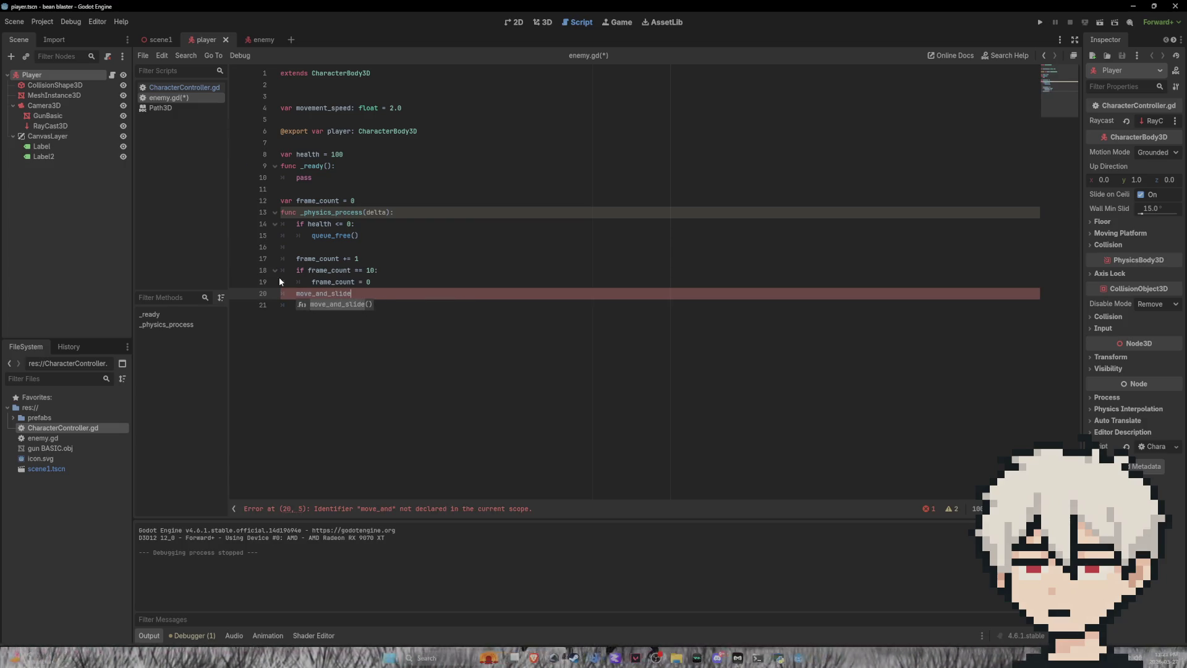
pyautogui.click(415, 281)
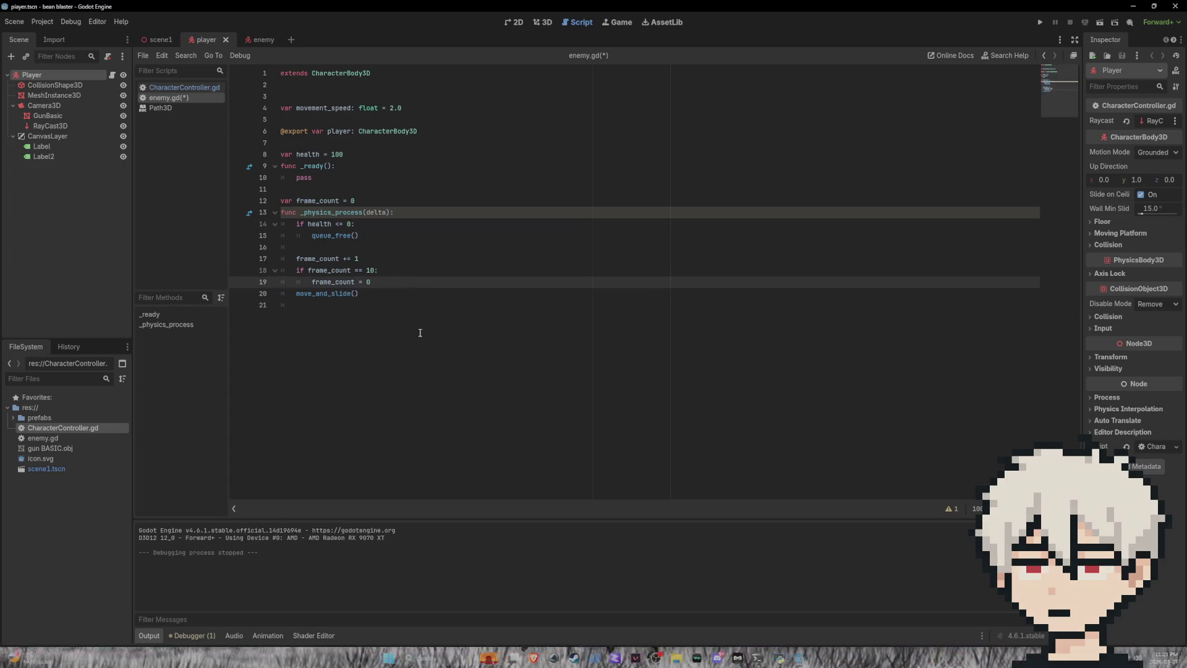
pyautogui.press('Return')
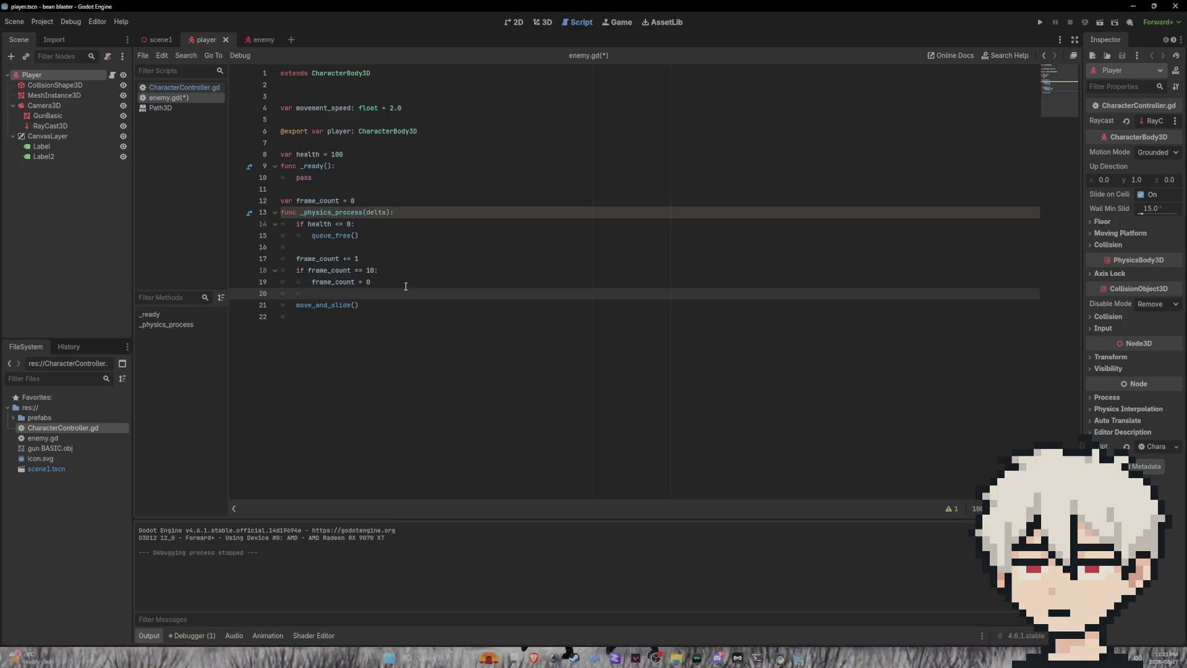
pyautogui.write('ove')
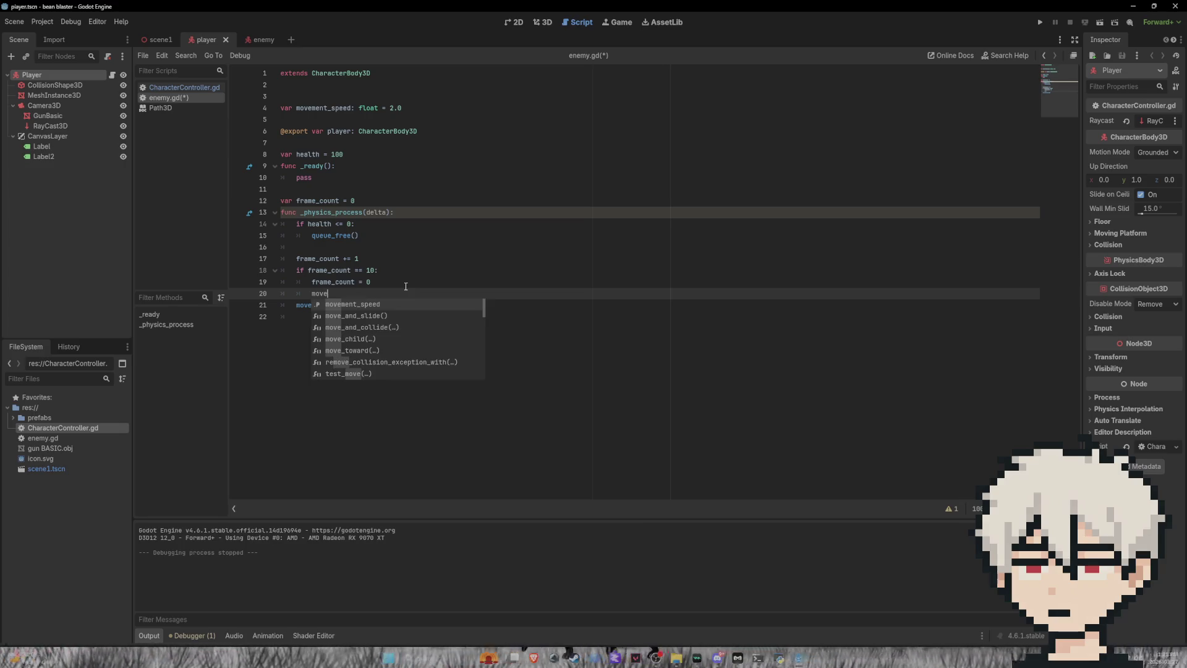
pyautogui.write('_')
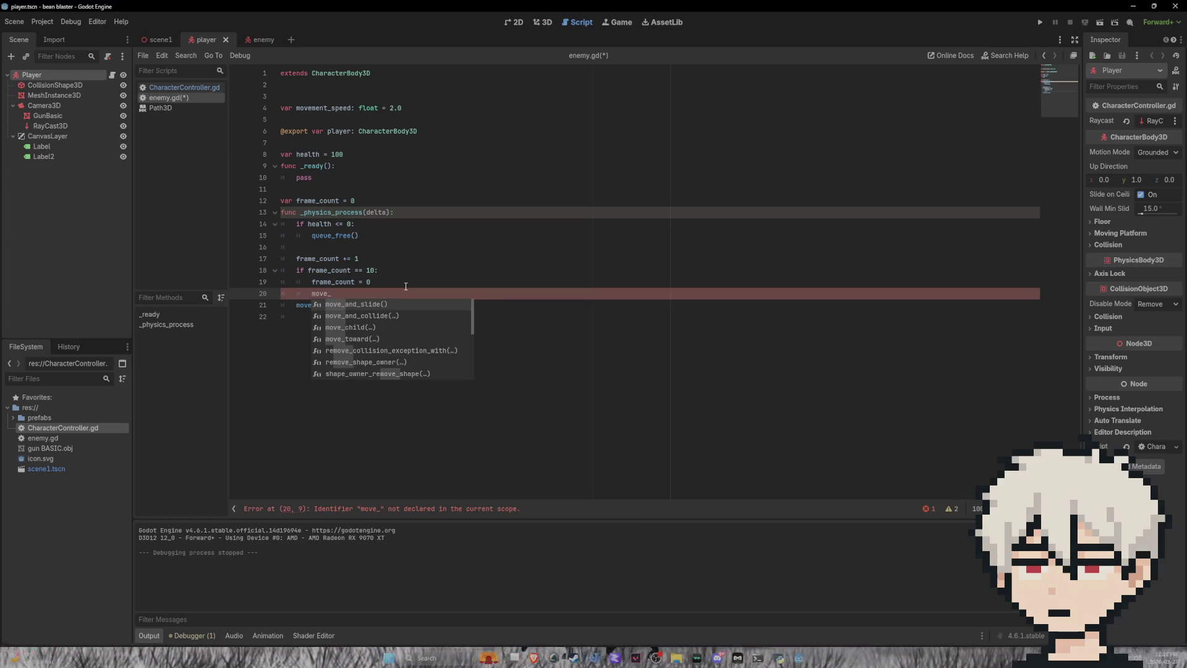
pyautogui.press('BackSpace')
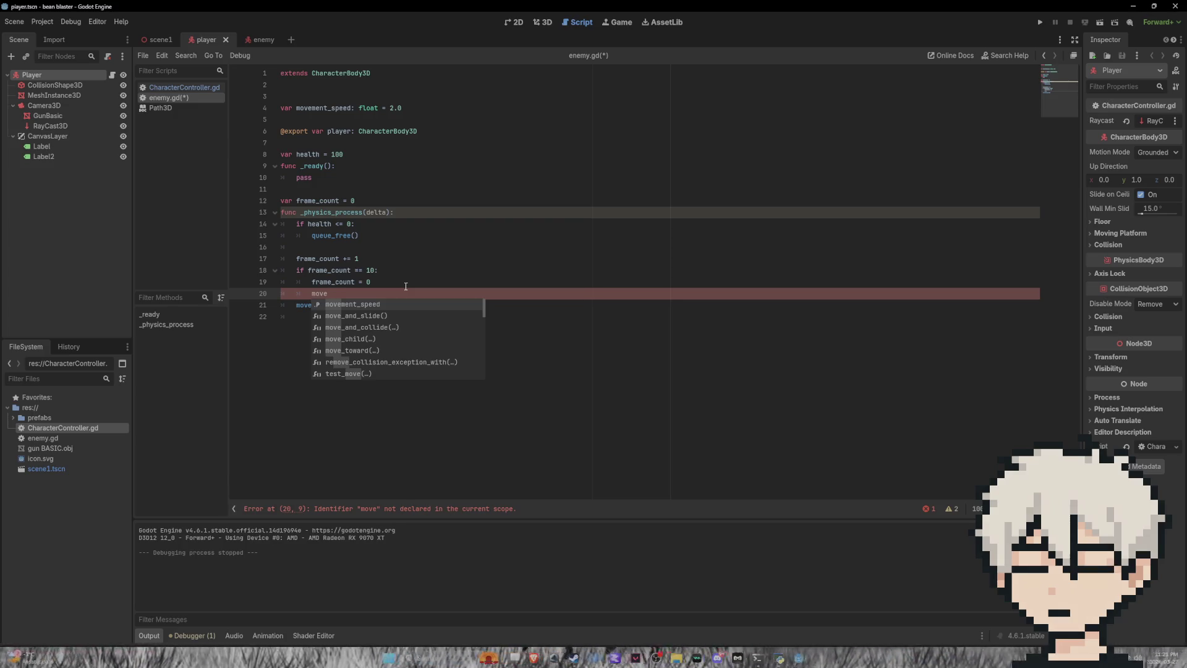
pyautogui.write('t')
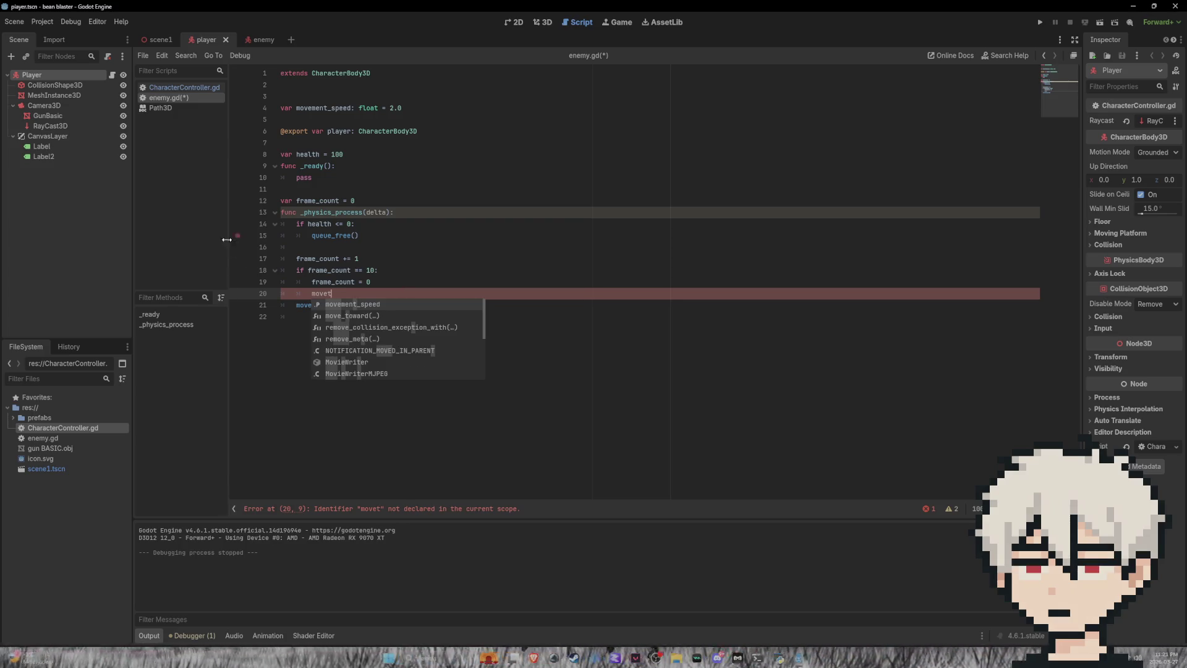
pyautogui.doubleClick(376, 316)
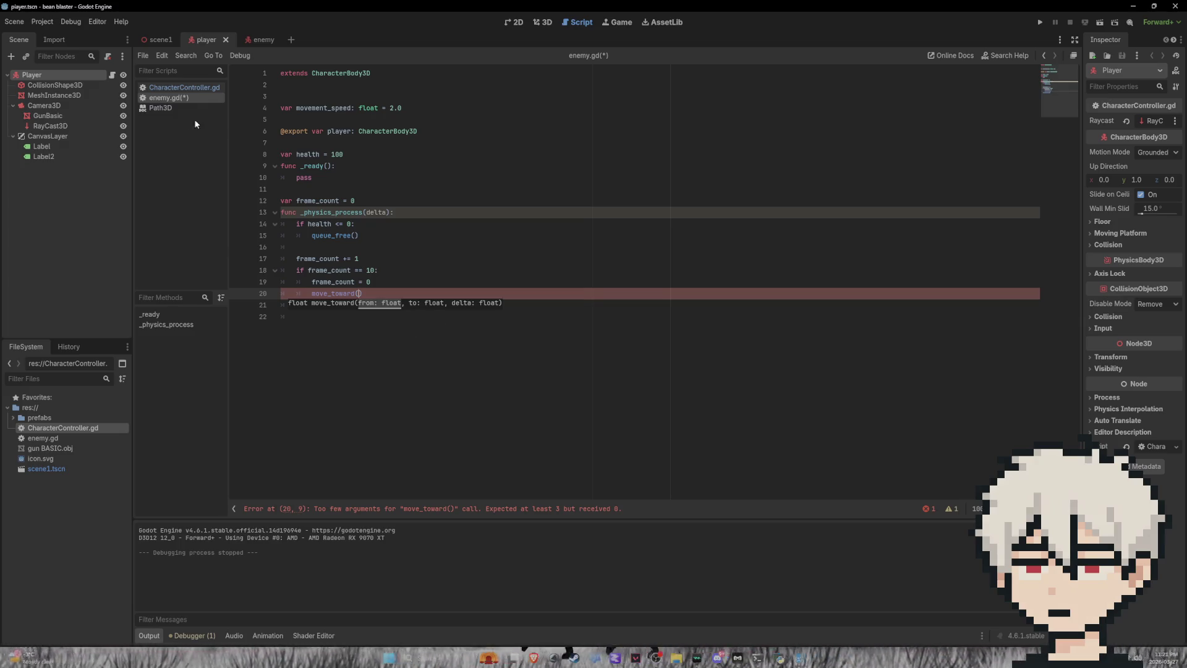
# Step: Open CharacterController.gd and inspect its direction and velocity movement code
pyautogui.click(179, 87)
pyautogui.scroll(-5, 699, 365)
pyautogui.click(773, 385)
pyautogui.click(740, 426)
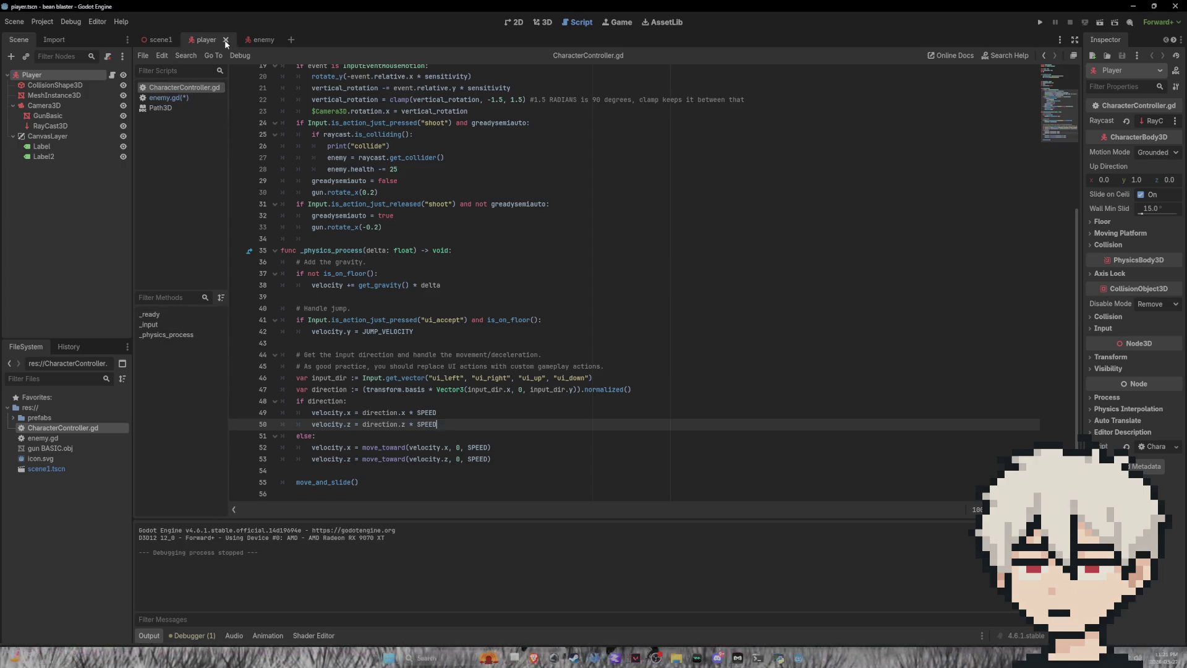
# Step: Switch to the enemy scene and open enemy.gd in the script editor
pyautogui.click(247, 39)
pyautogui.click(204, 39)
pyautogui.click(244, 42)
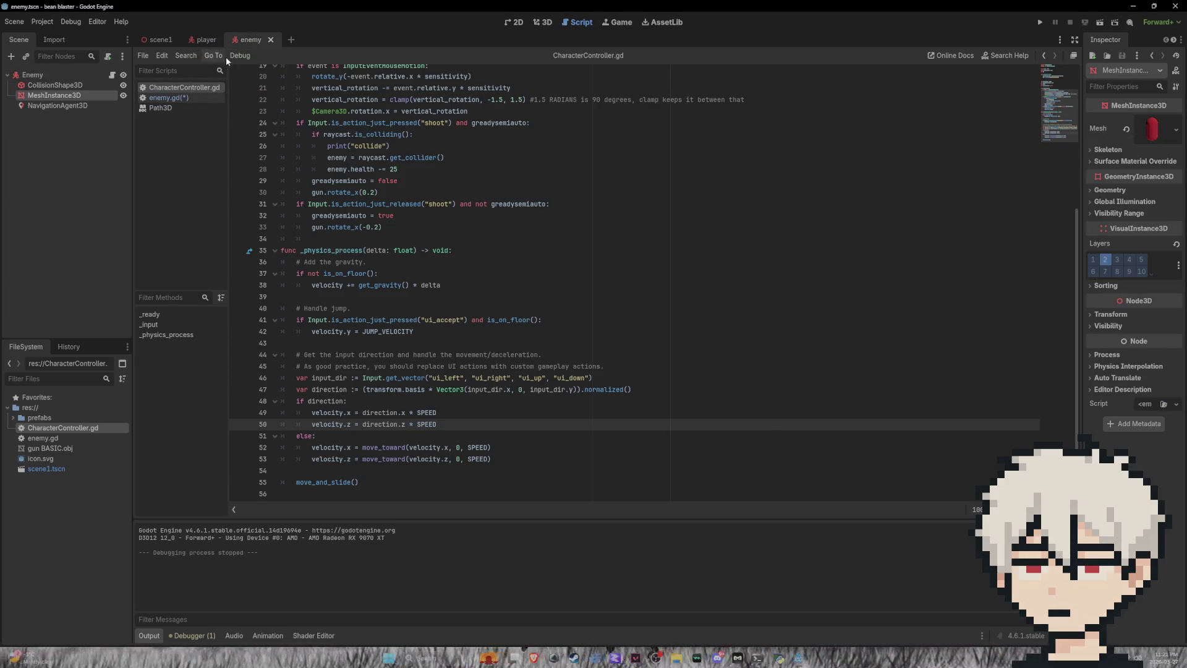
pyautogui.click(180, 97)
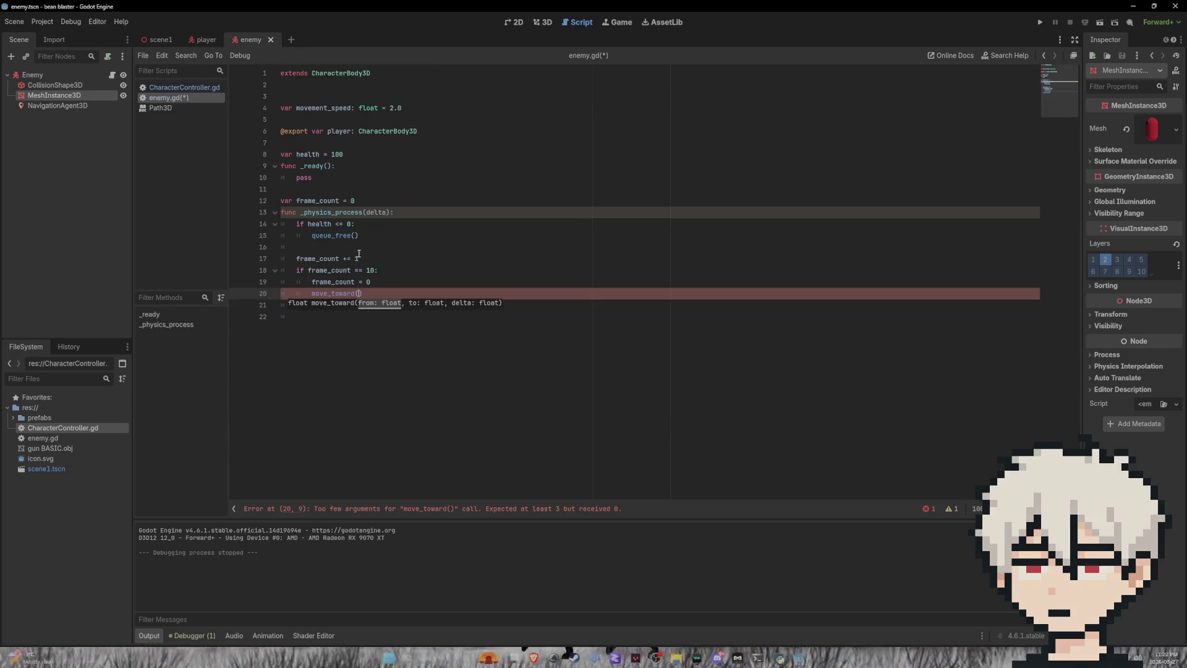
# Step: Make line 20 read velocity.x = move_toward(velocity.x)
pyautogui.click(310, 293)
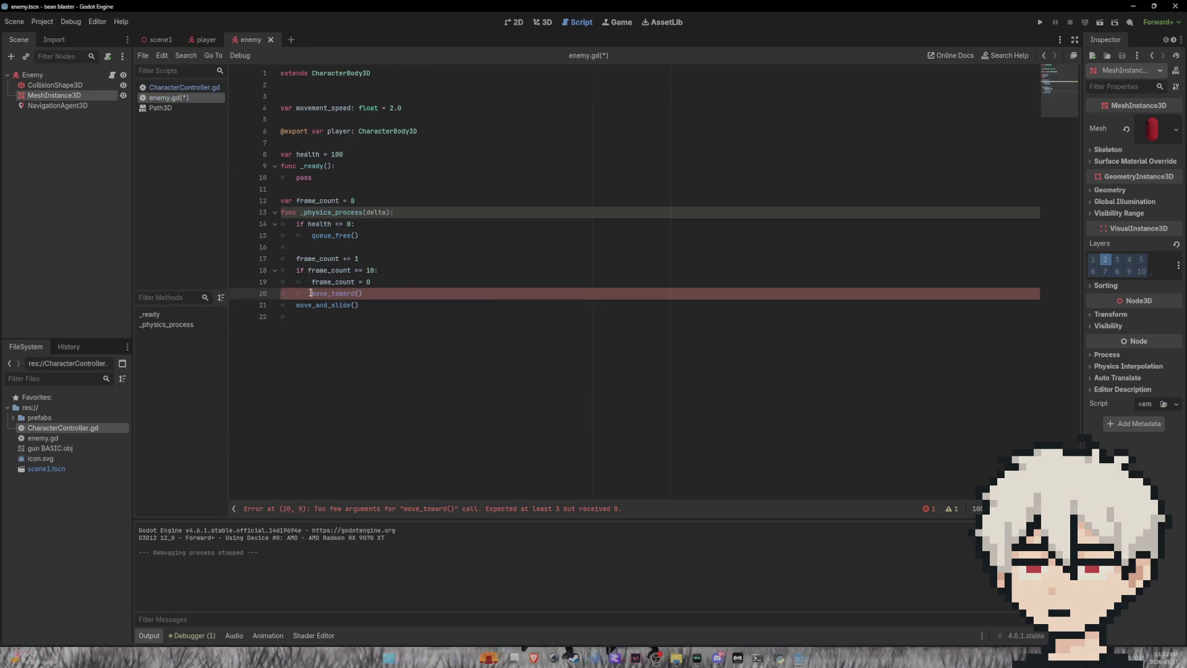
pyautogui.write('velocity')
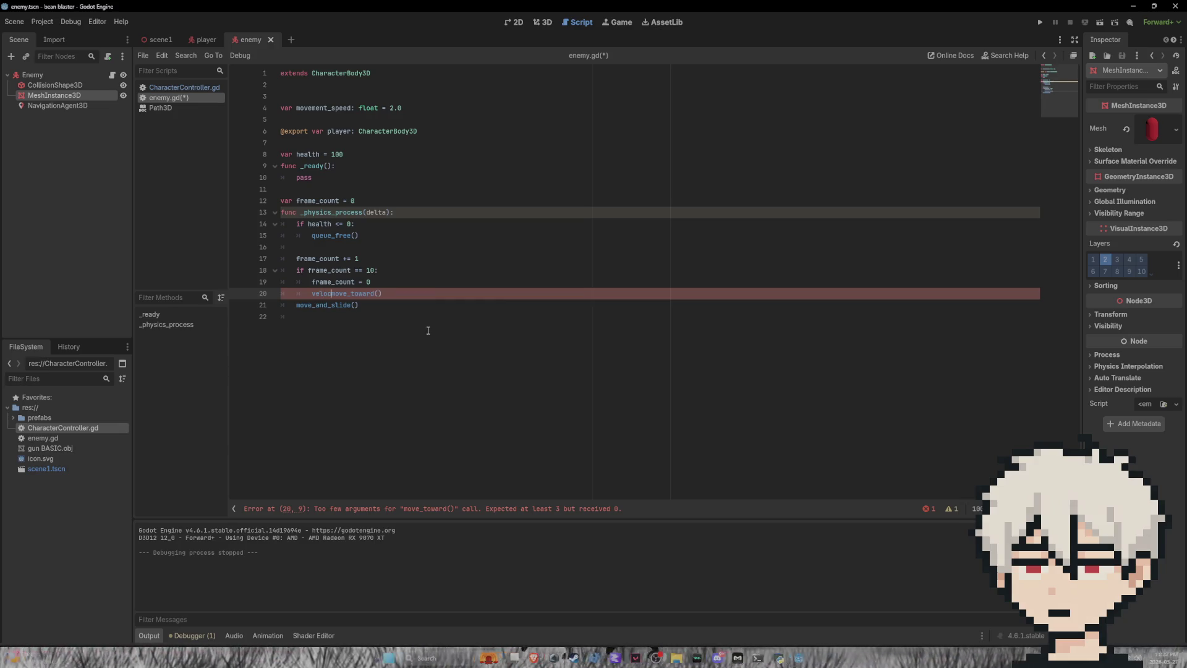
pyautogui.write('.x')
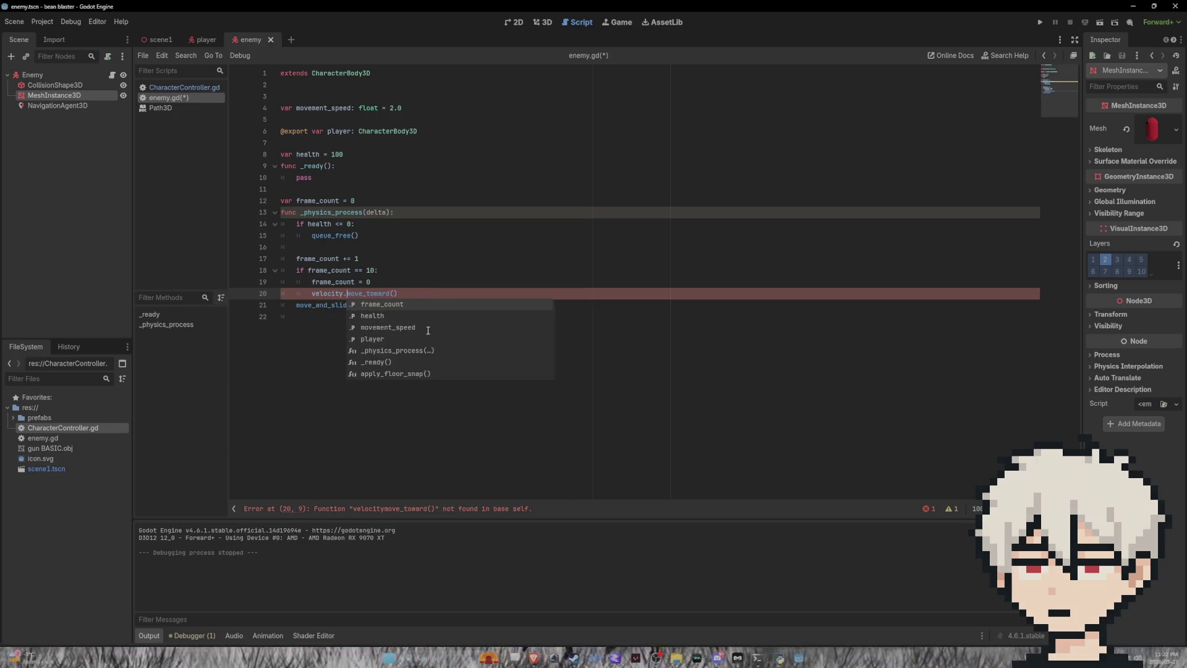
pyautogui.write(' =')
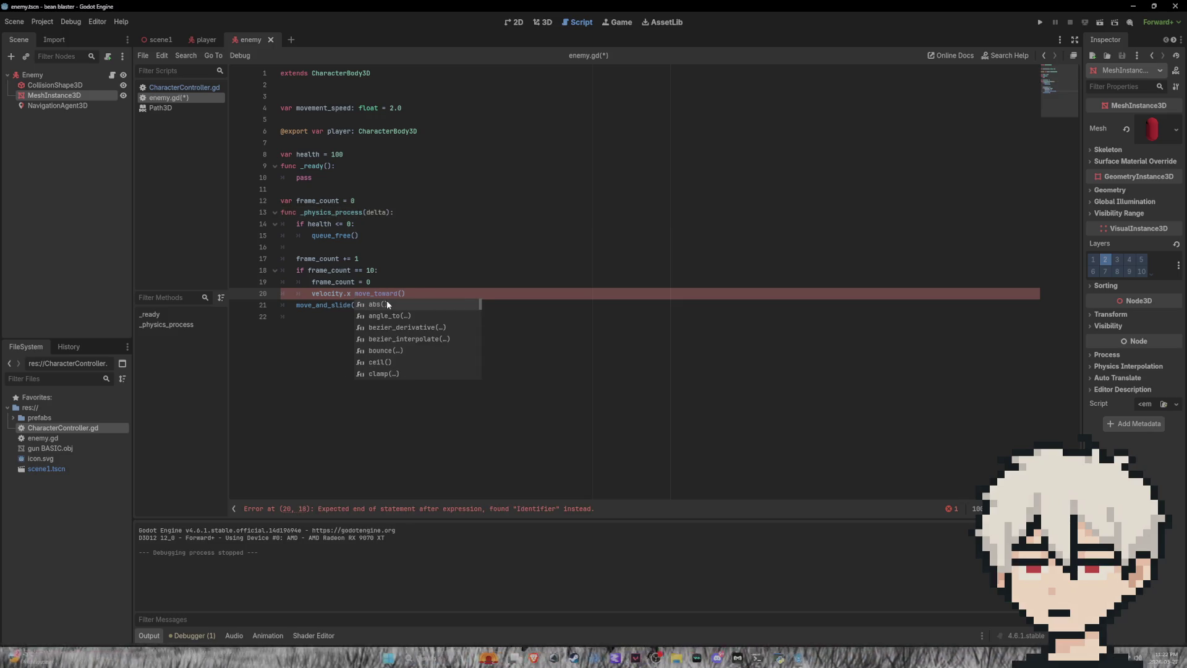
pyautogui.click(410, 294)
pyautogui.write('velocity.x')
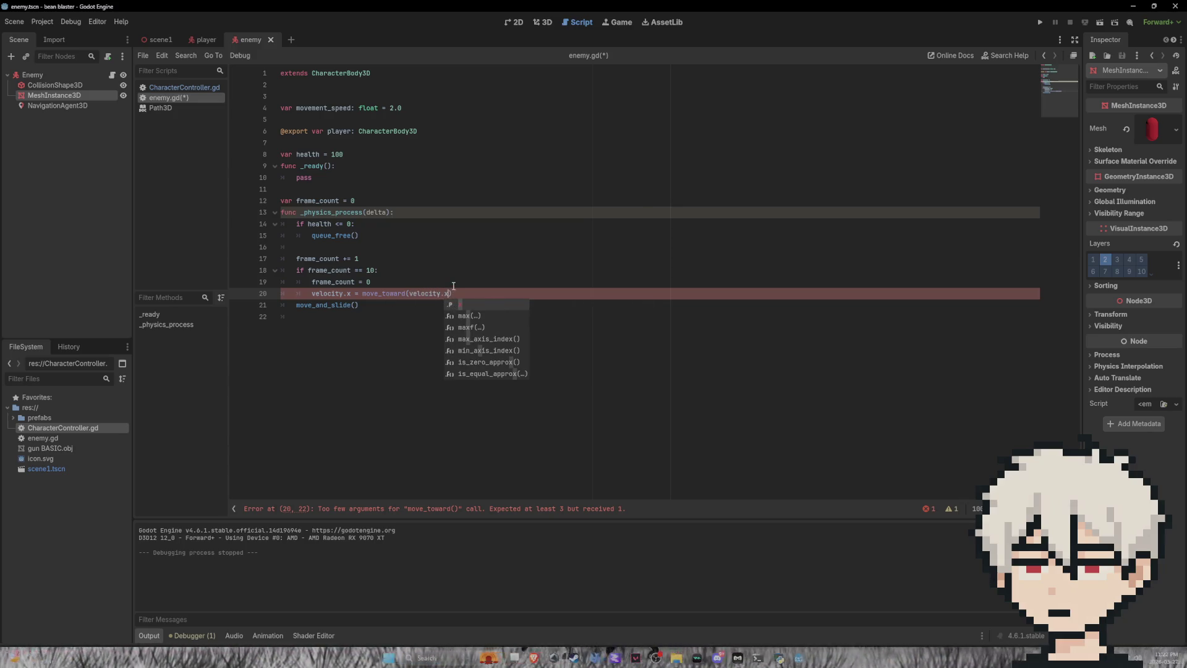
pyautogui.press('Escape')
# Step: Check CharacterController.gd's move_toward usage in the player scene, then return to the enemy scene
pyautogui.click(210, 39)
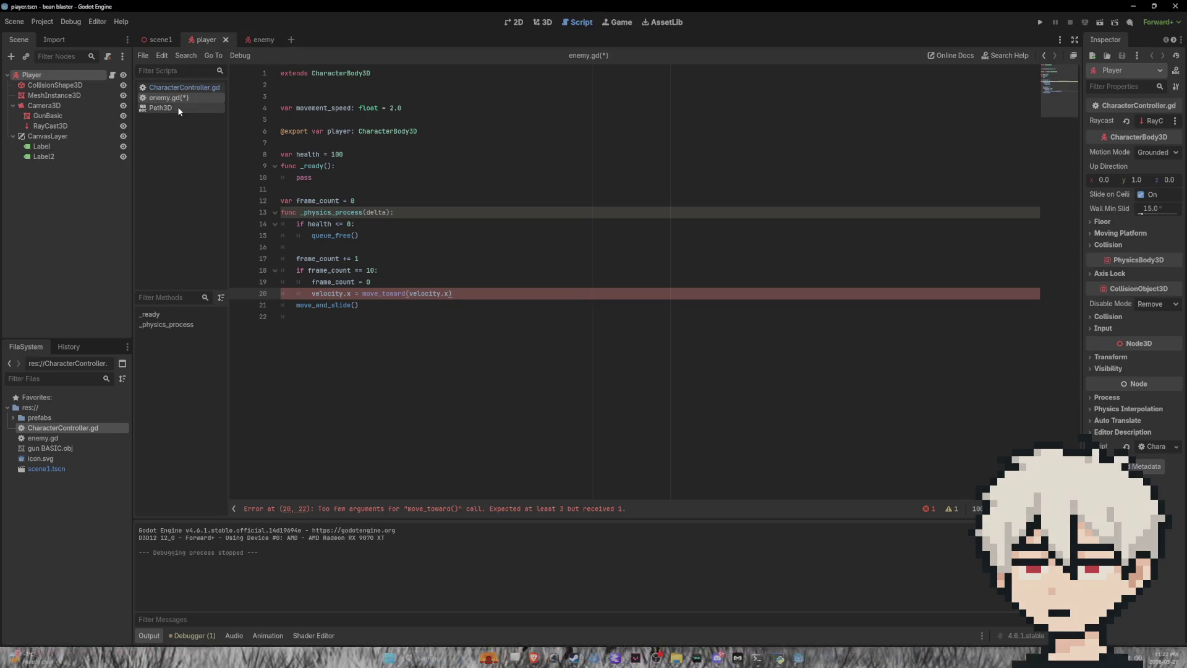
pyautogui.click(180, 87)
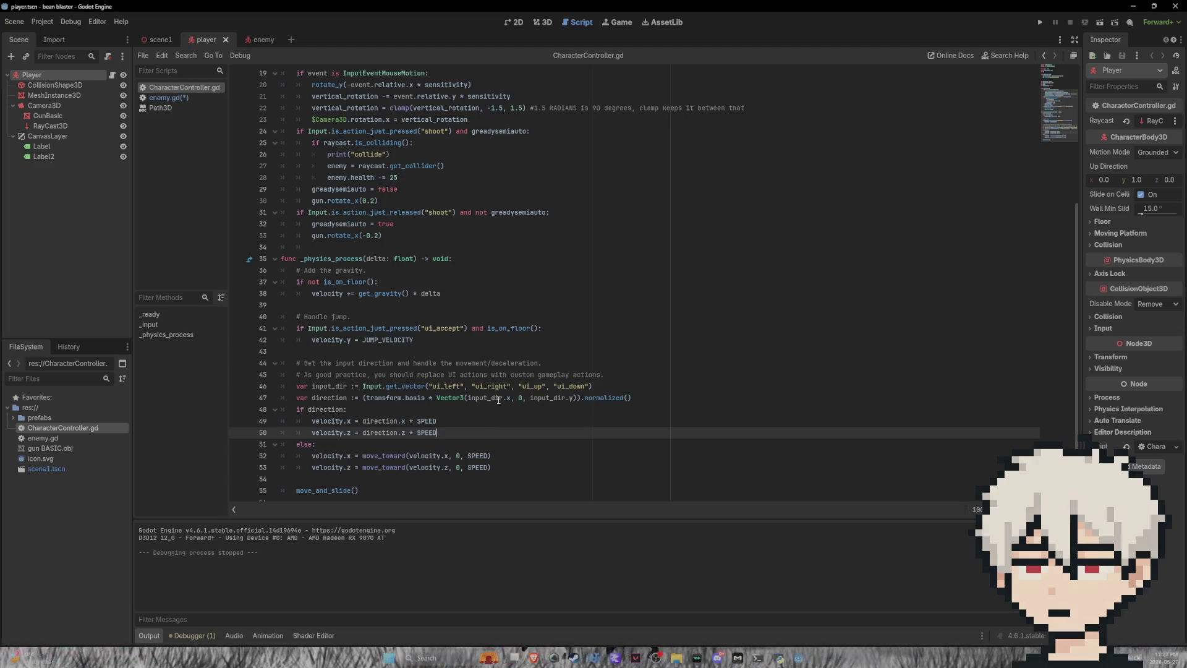
pyautogui.click(259, 38)
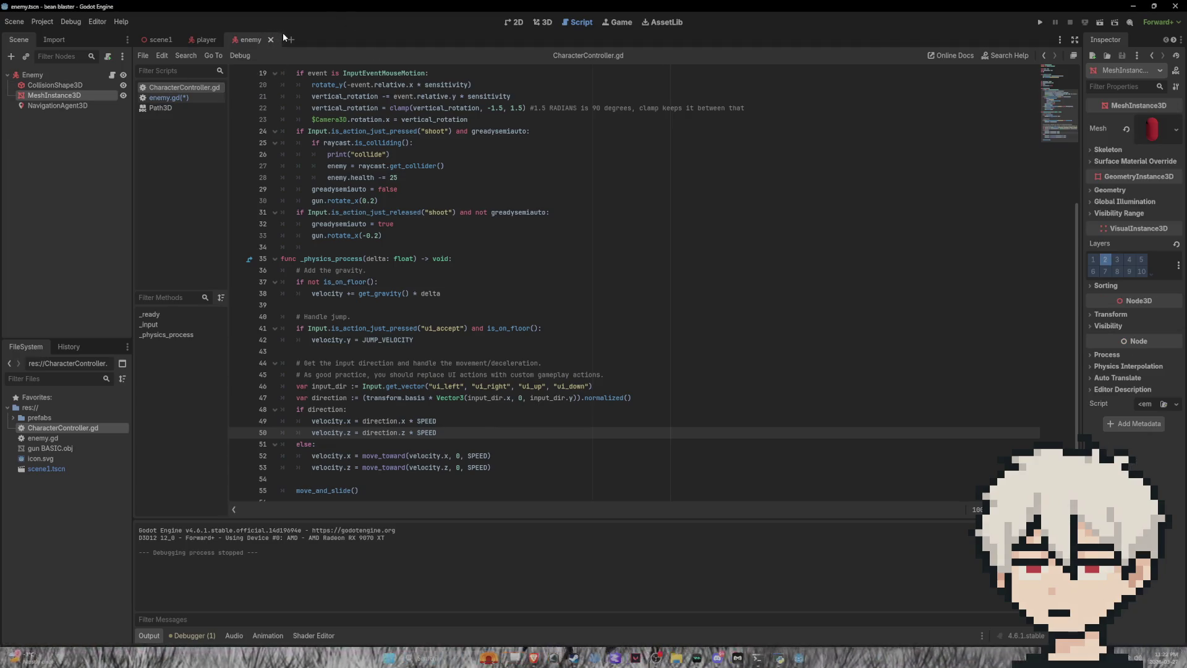
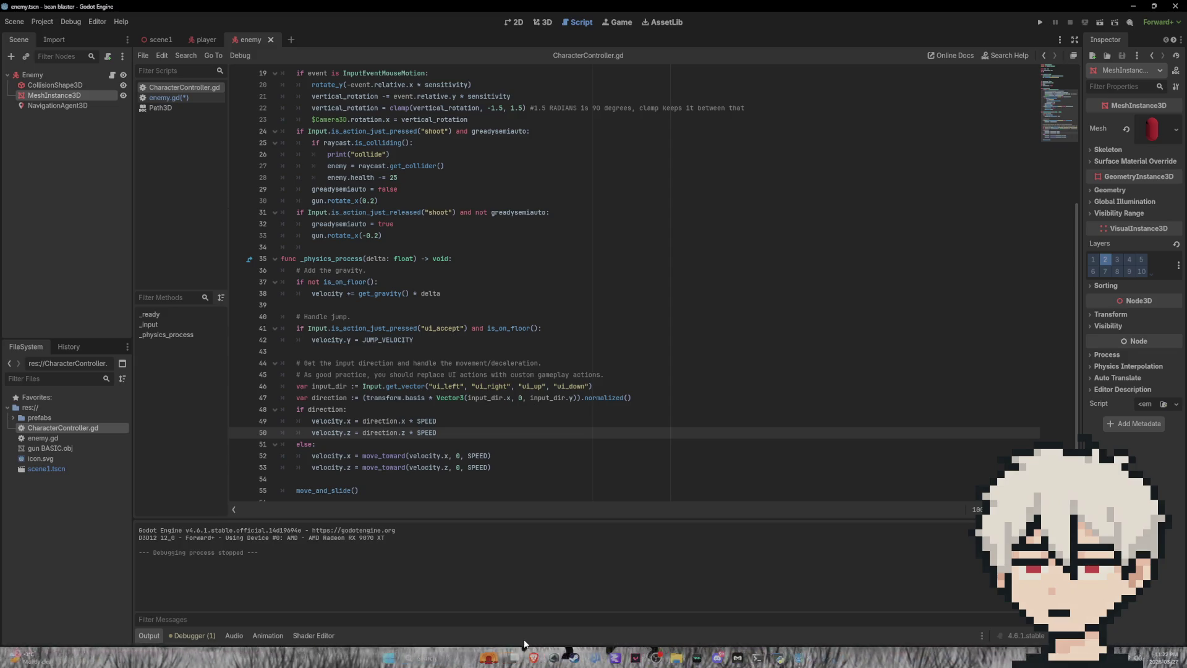
# Step: Minimize the Brave navigation docs window and show enemy.gd in the script editor
pyautogui.moveTo(780, 658)
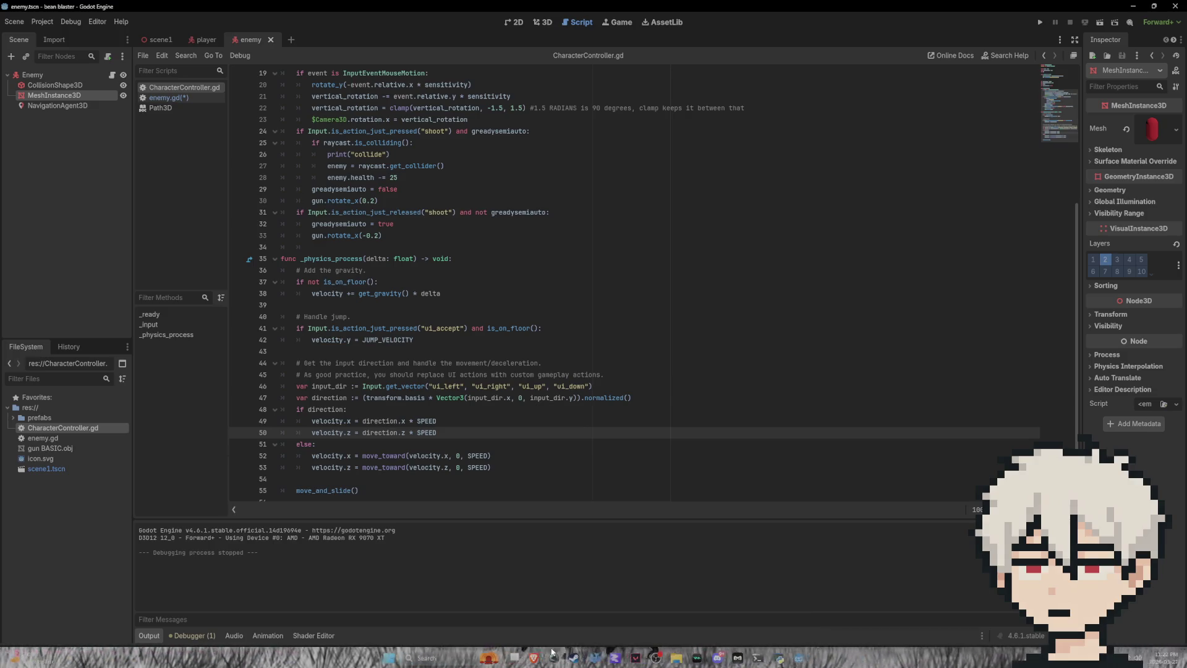
pyautogui.click(542, 657)
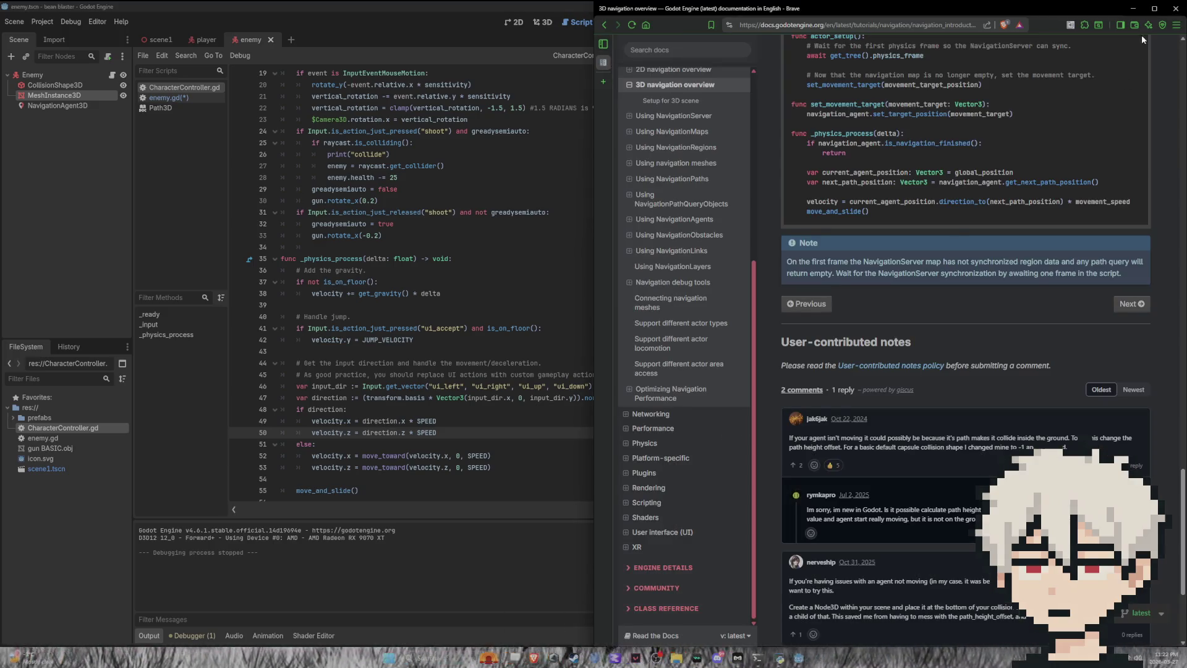
pyautogui.click(1140, 11)
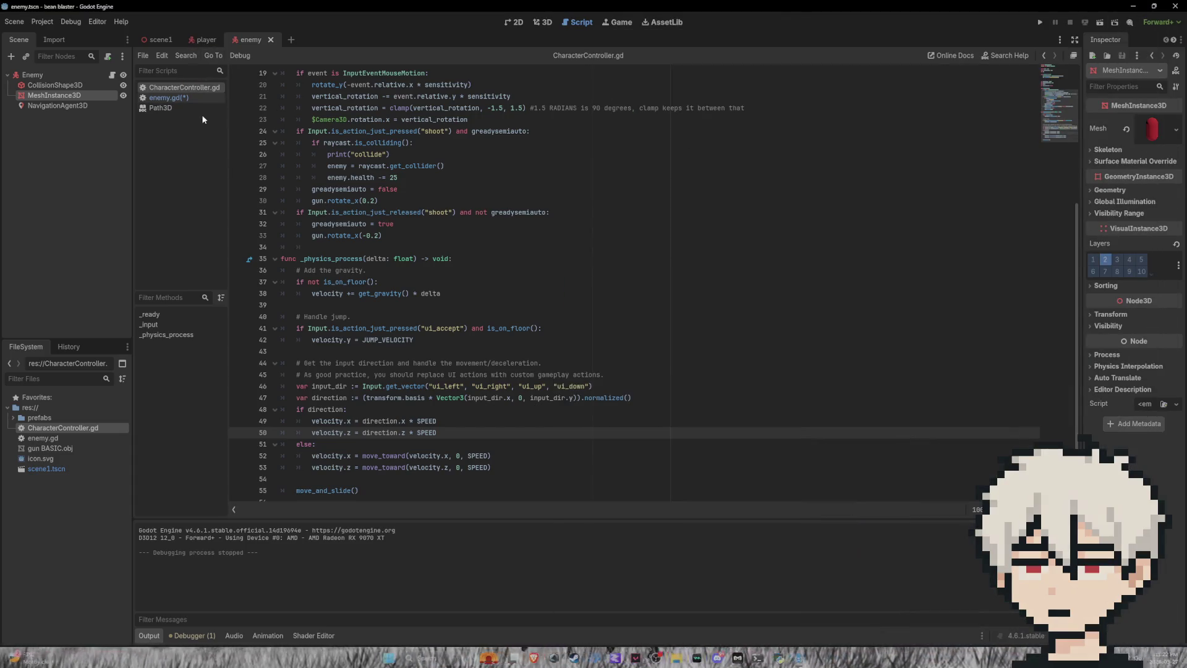
pyautogui.click(195, 96)
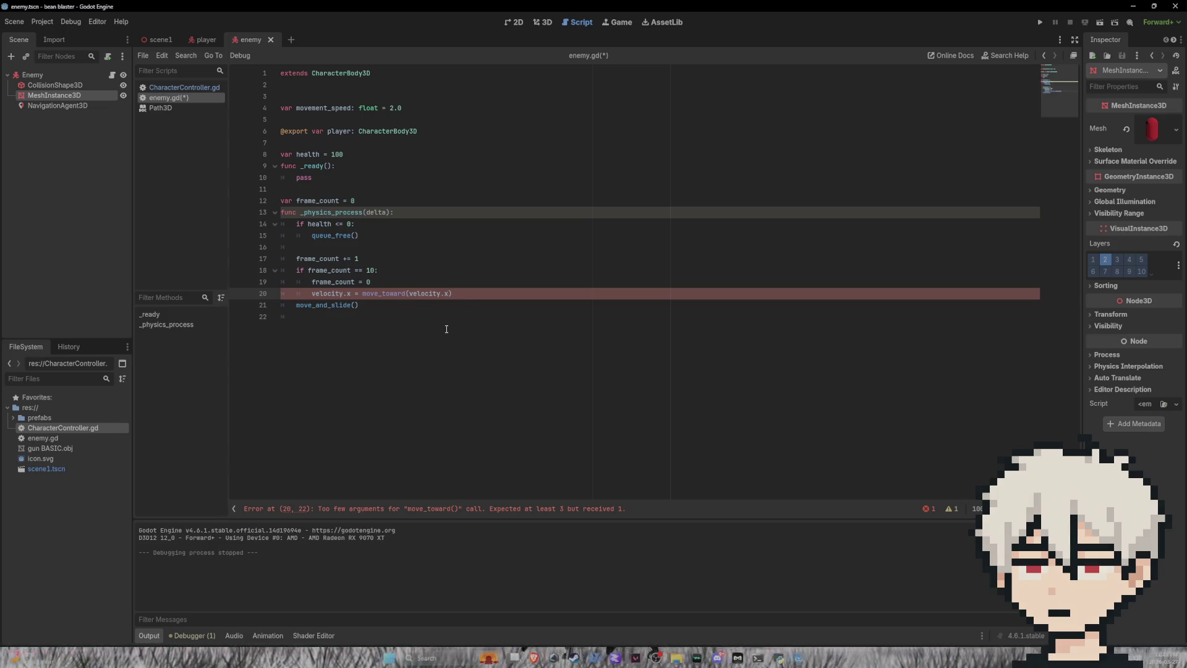
# Step: Set move_toward's first argument on line 20 to position.x - player.position.x
pyautogui.click(343, 294)
pyautogui.press('BackSpace')
pyautogui.press('BackSpace')
pyautogui.press('BackSpace')
pyautogui.press('BackSpace')
pyautogui.press('BackSpace')
pyautogui.press('BackSpace')
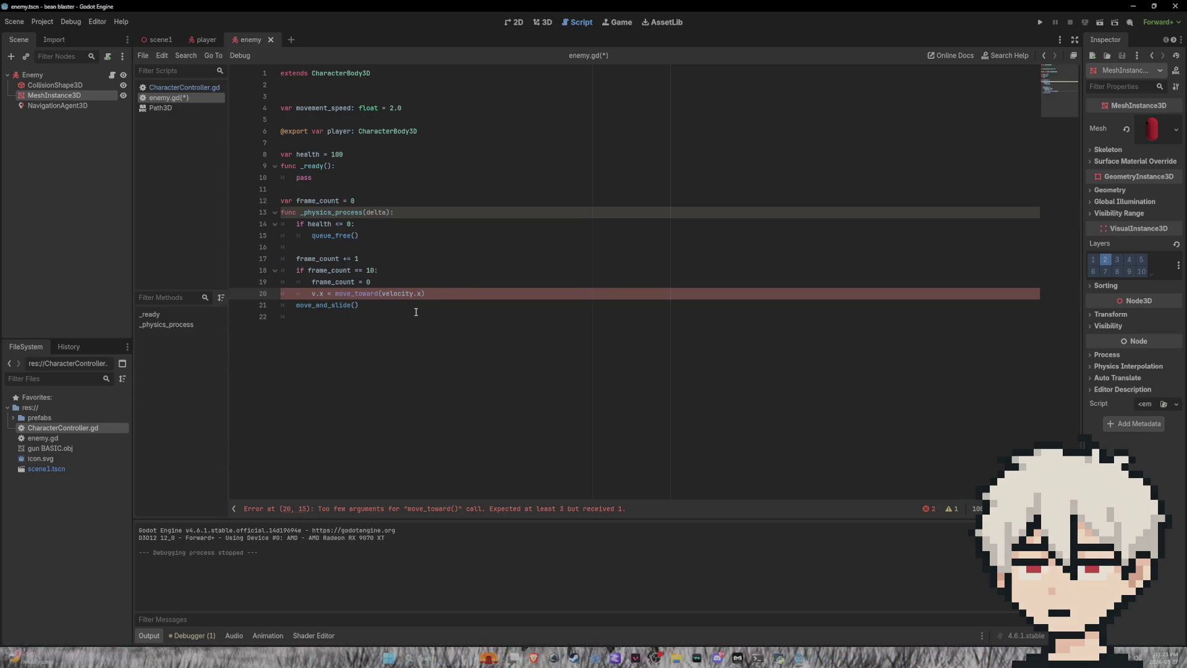
pyautogui.write('elocity')
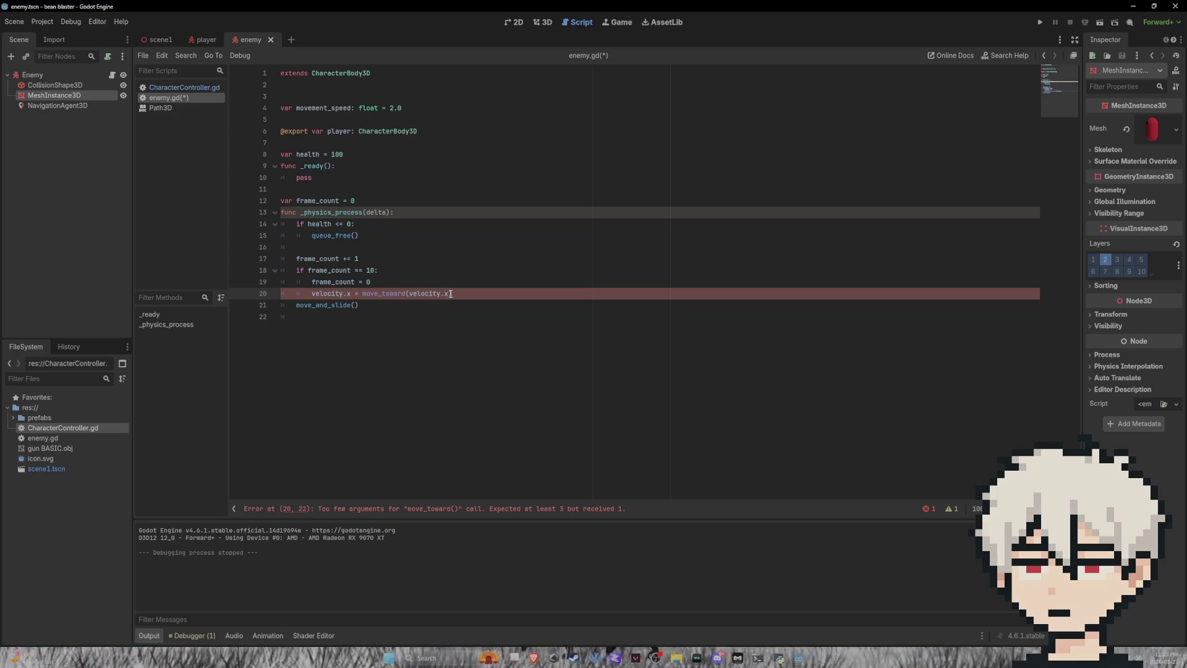
pyautogui.moveTo(449, 293); pyautogui.dragTo(411, 297)
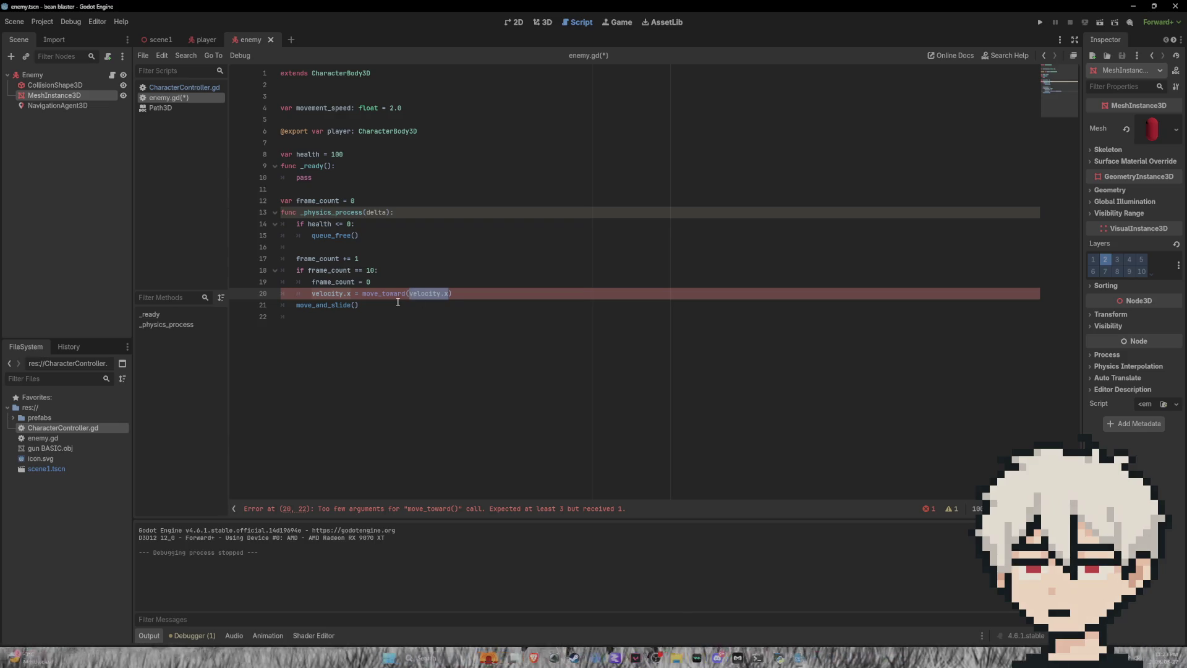
pyautogui.write('posit')
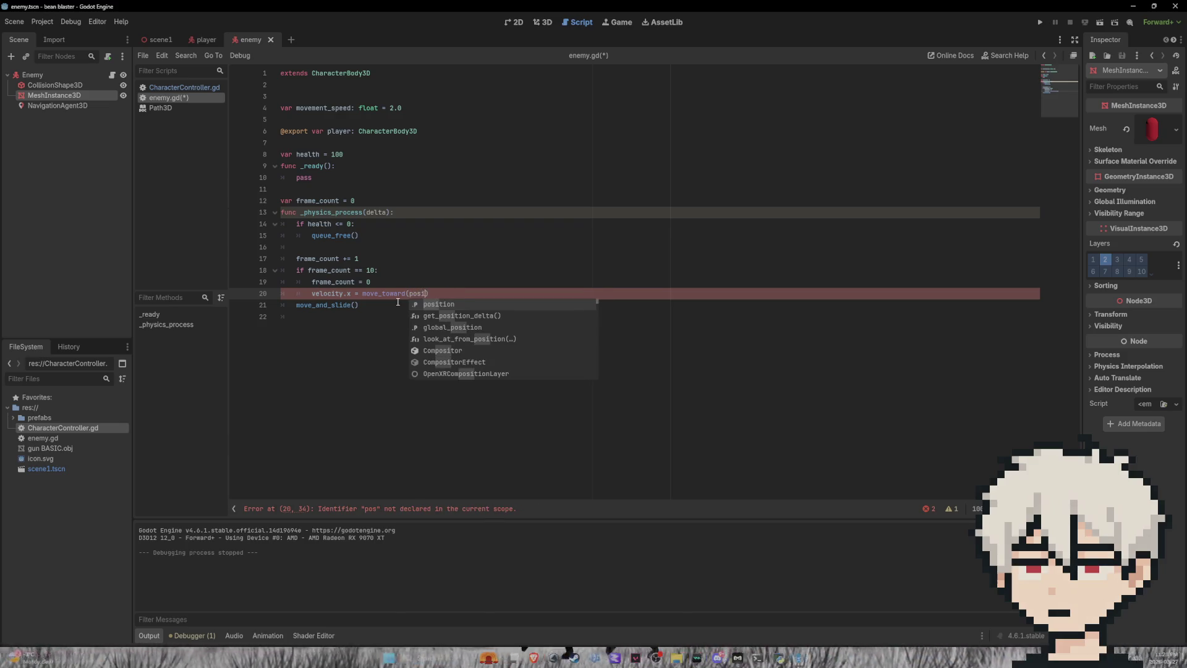
pyautogui.press('Return')
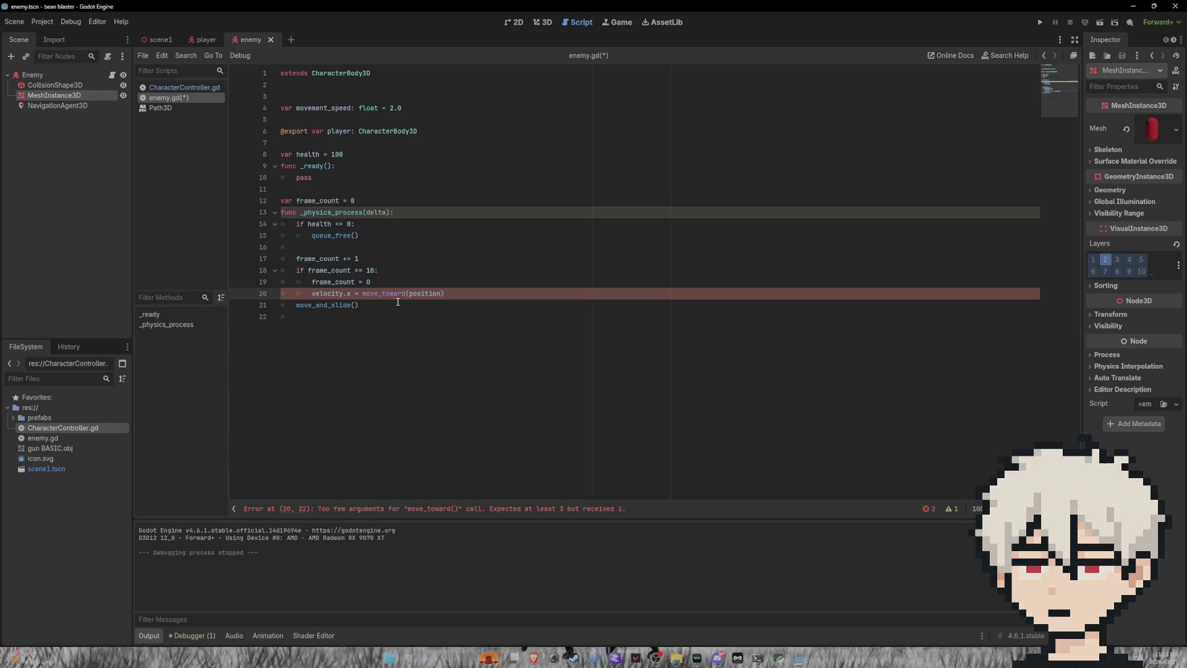
pyautogui.write('.x')
pyautogui.write(' - p')
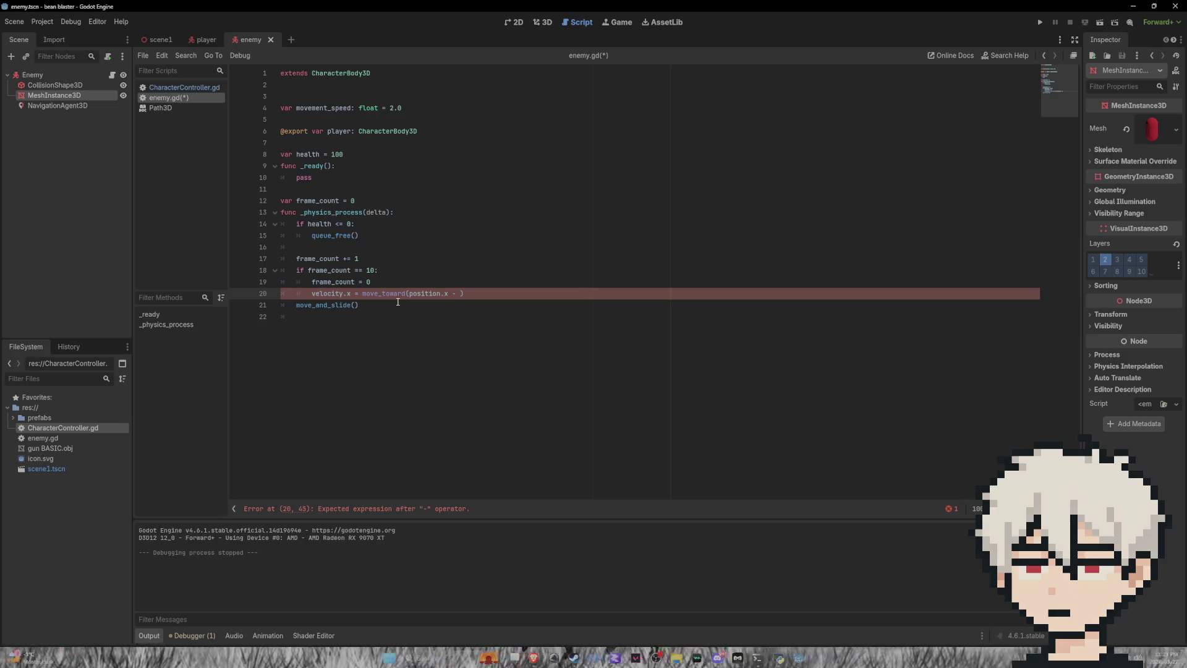
pyautogui.write('layer')
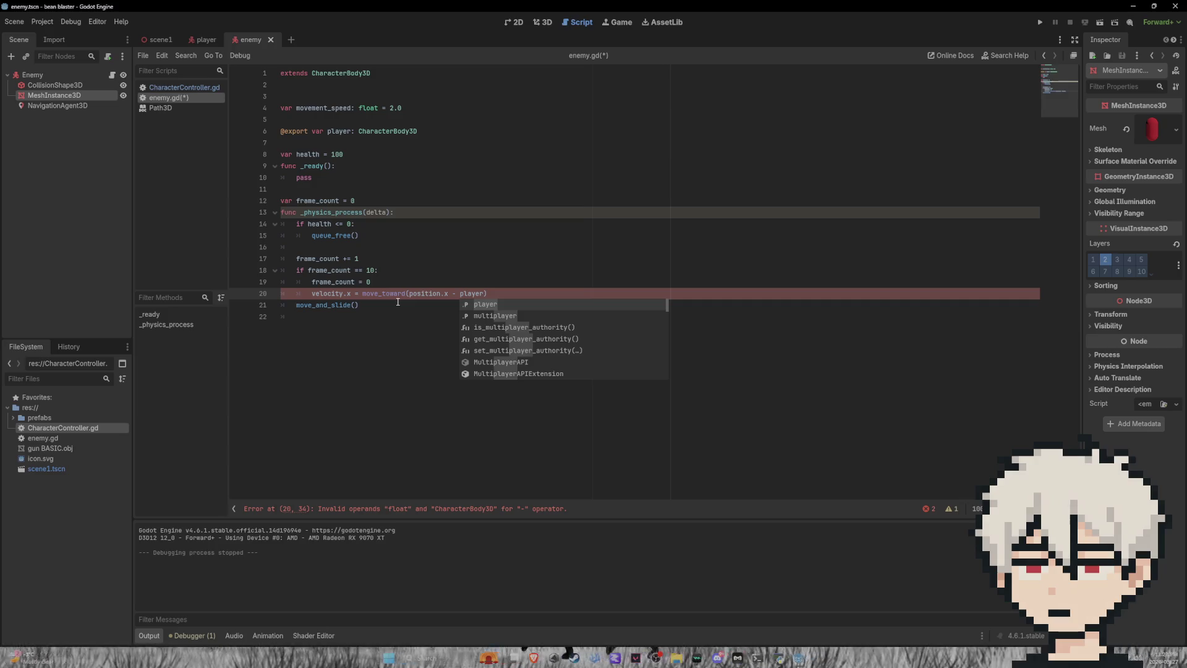
pyautogui.write('.')
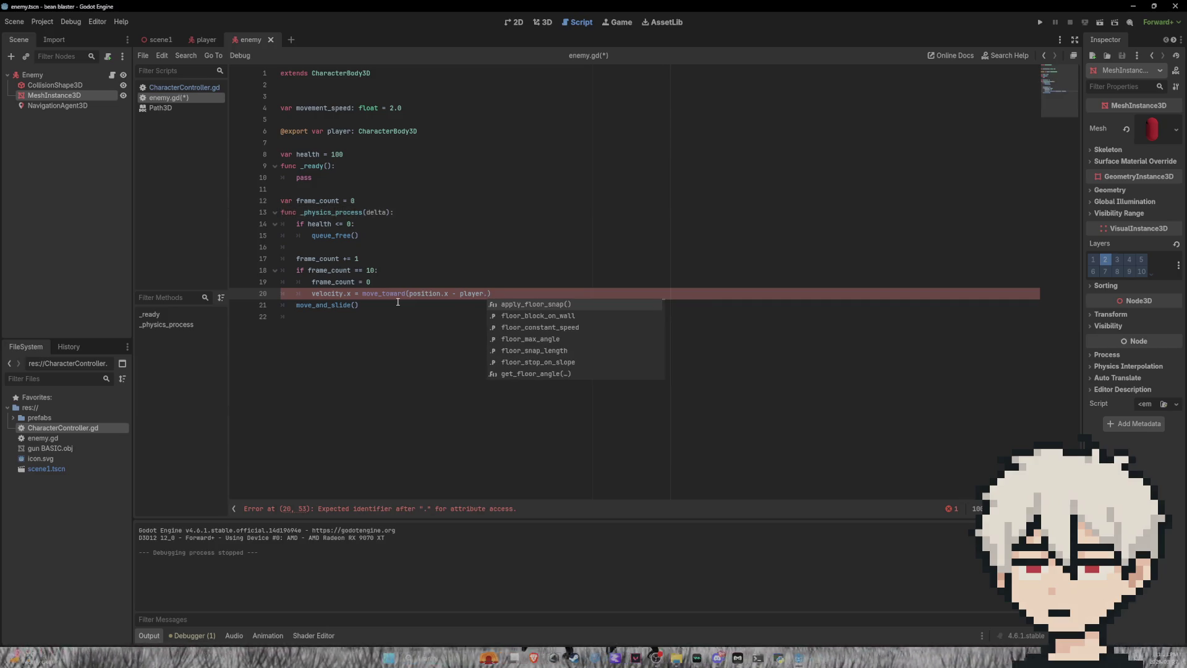
pyautogui.write('position.')
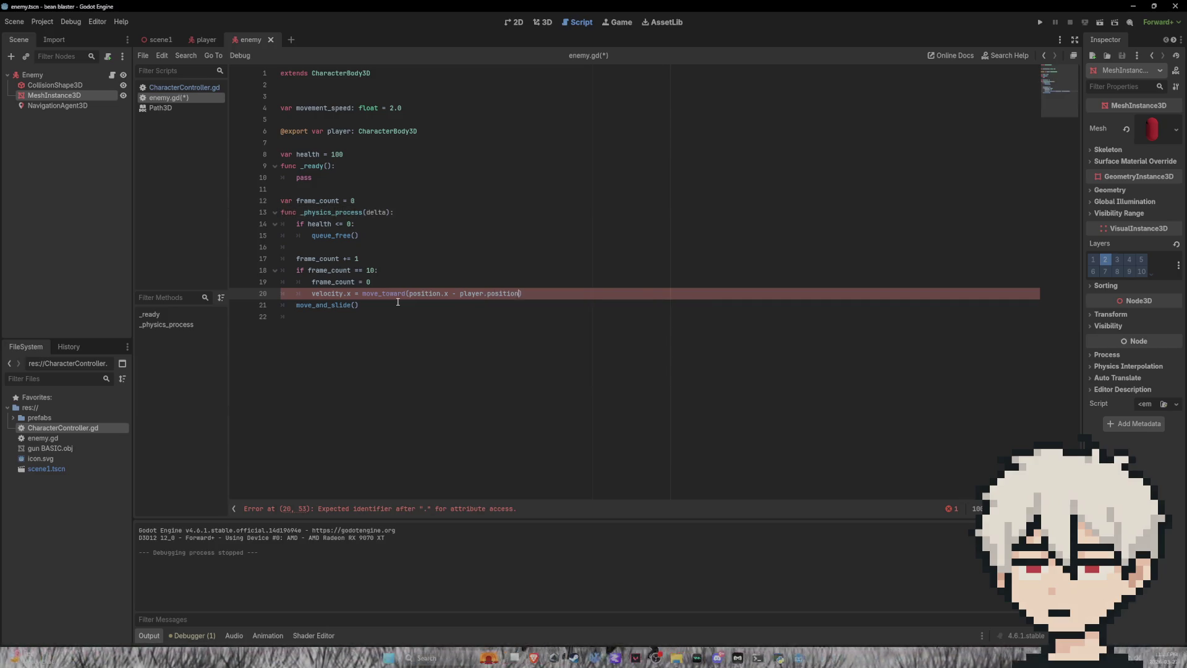
pyautogui.write('x')
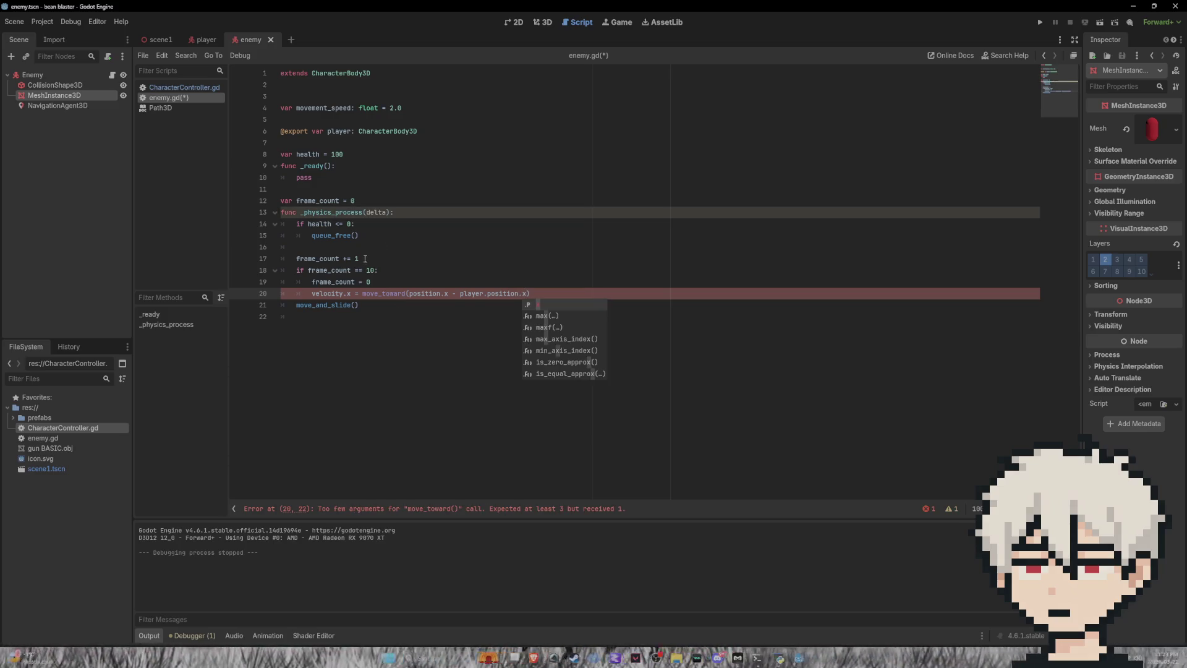
# Step: Change both positions in that argument to global_position
pyautogui.click(488, 293)
pyautogui.write('global_')
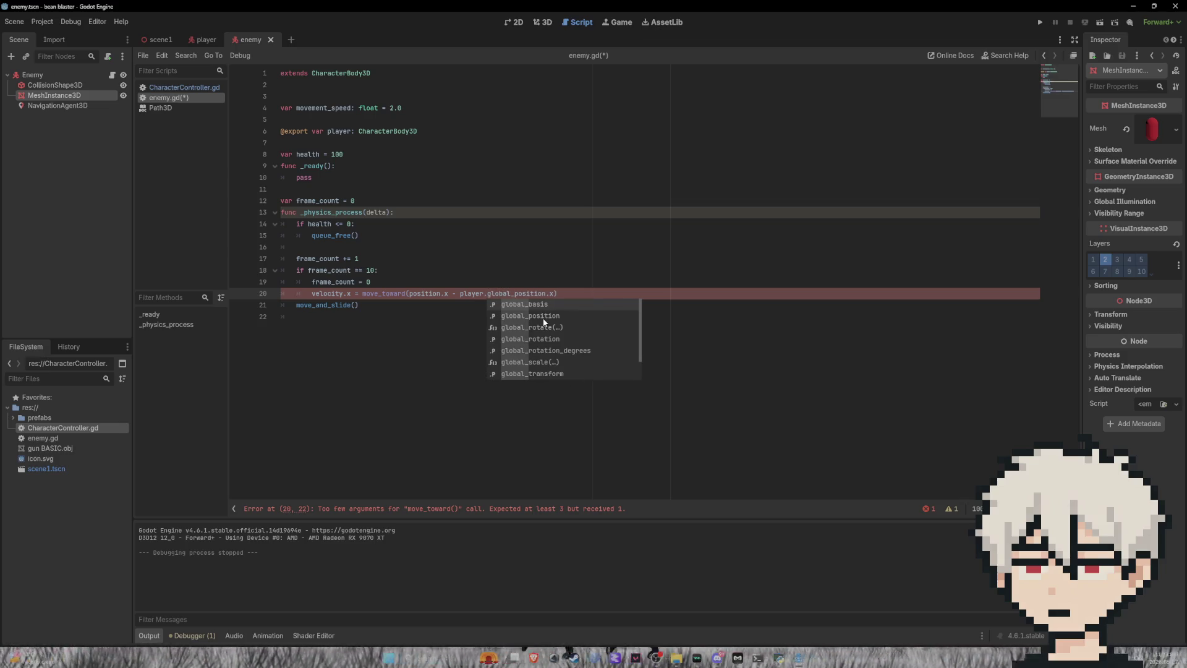
pyautogui.click(413, 295)
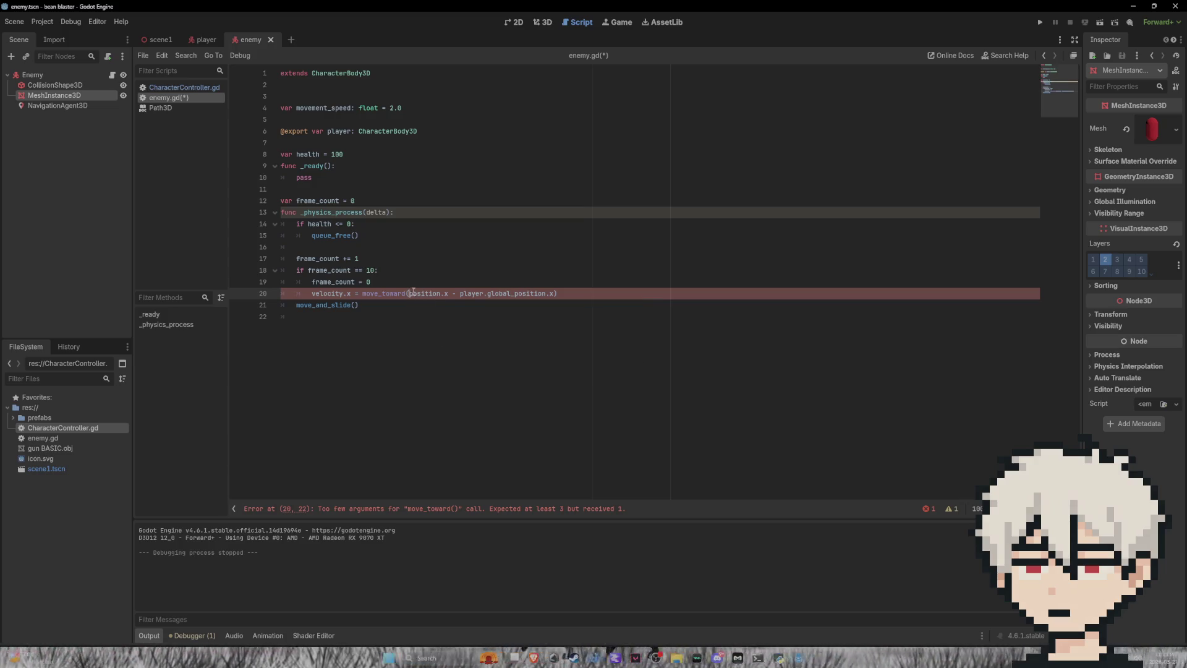
pyautogui.write('global')
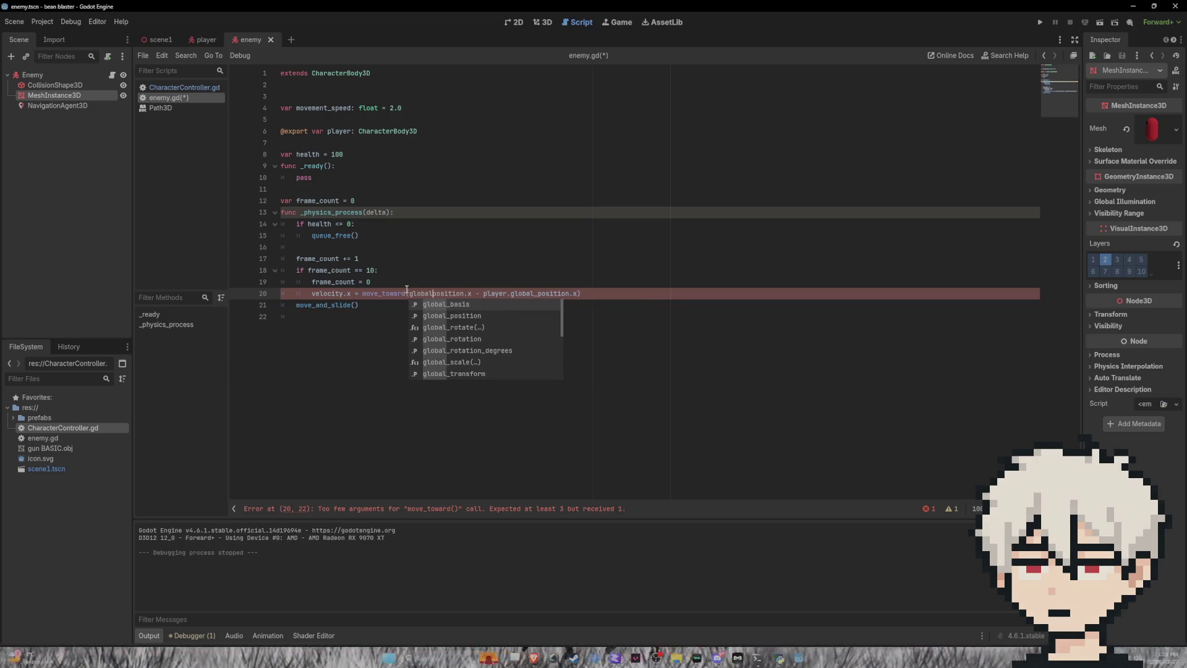
pyautogui.write('_')
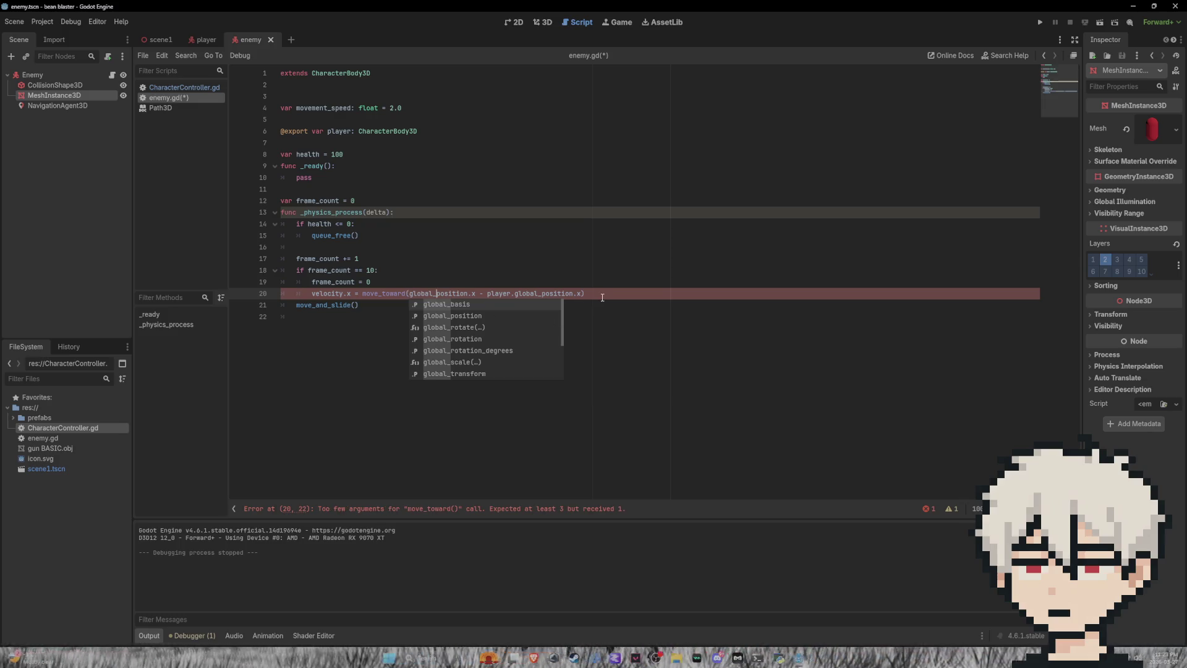
# Step: Make movement_speed the last move_toward argument, save enemy.gd, and return to CharacterController.gd
pyautogui.click(602, 298)
pyautogui.click(579, 295)
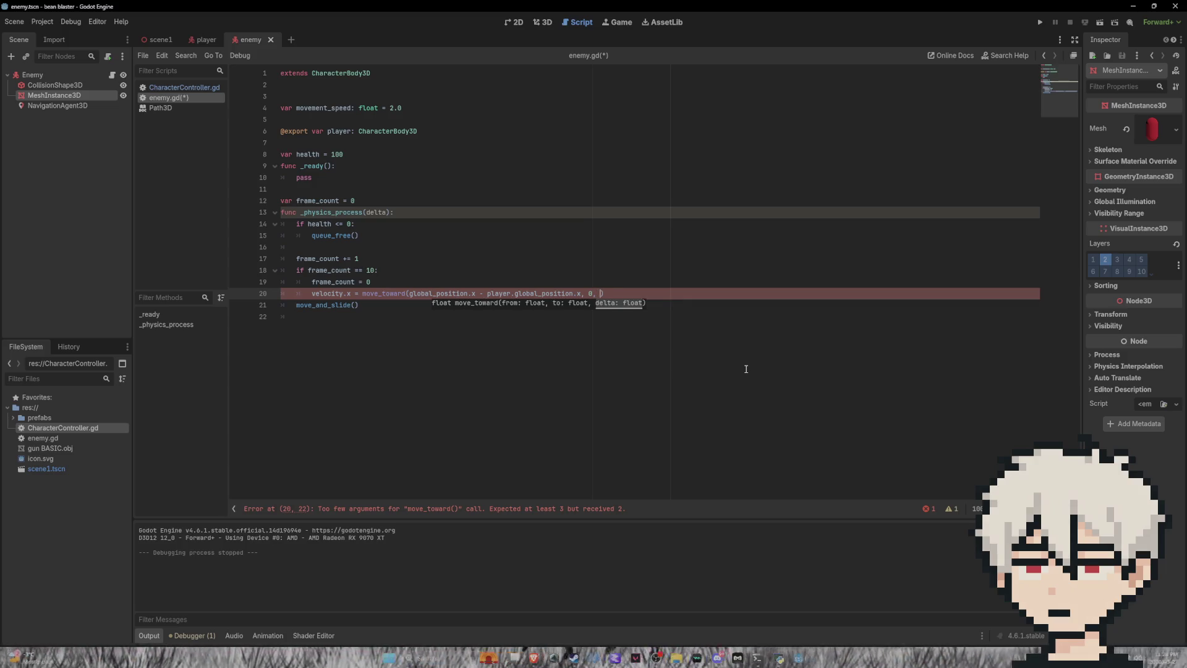
pyautogui.write('mov')
pyautogui.write('ement')
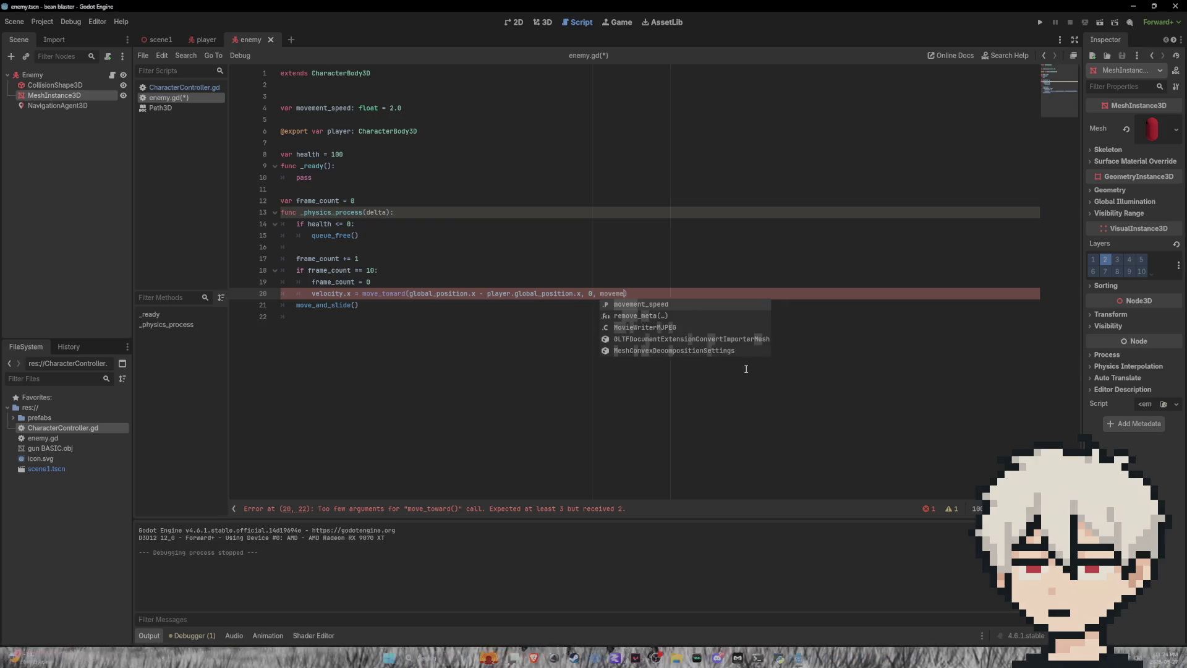
pyautogui.press('Return')
pyautogui.hotkey('ctrl', 's')
pyautogui.click(180, 89)
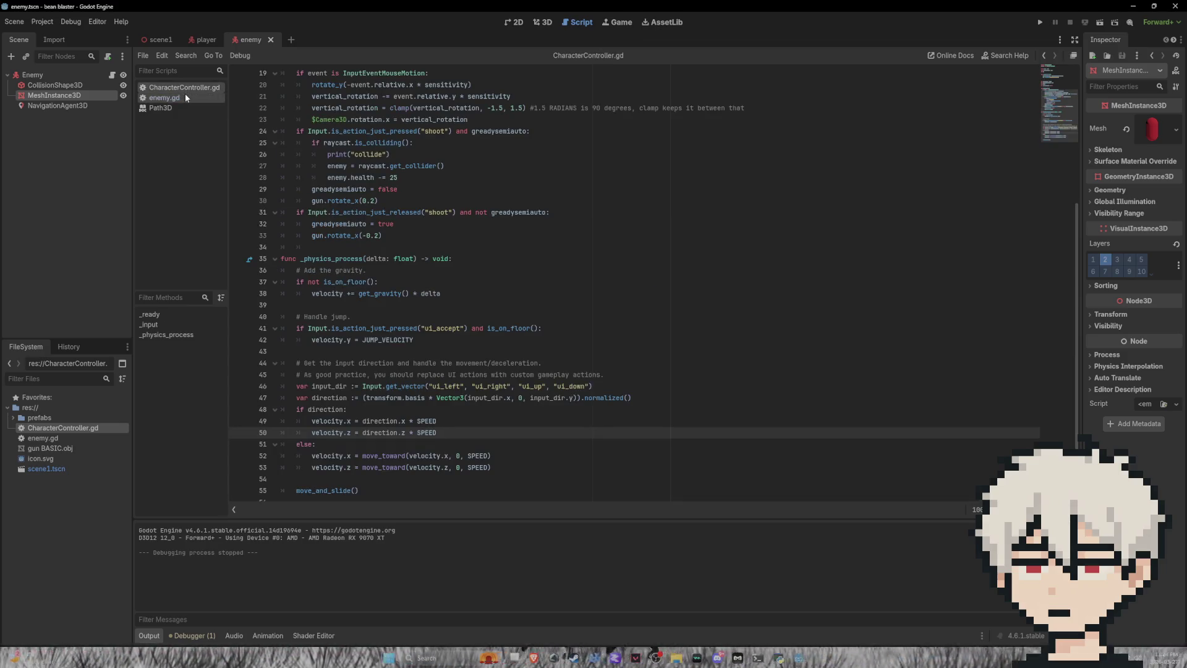
# Step: Switch back to enemy.gd, run the project to test enemy movement, and stop it with F8
pyautogui.click(158, 106)
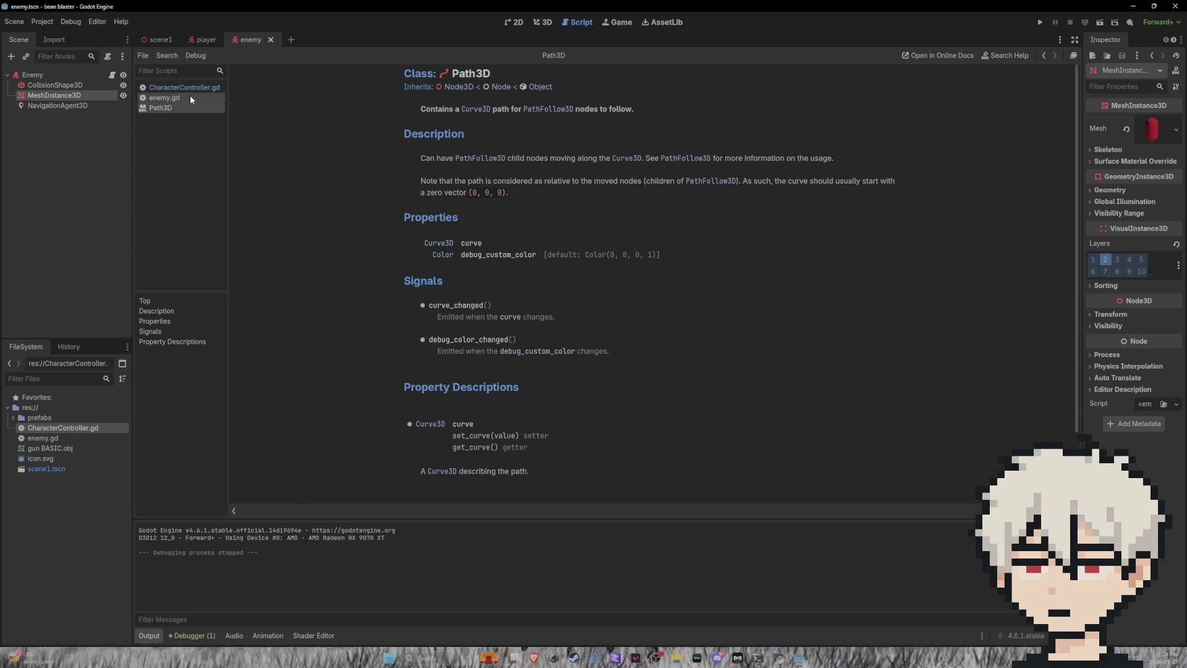
pyautogui.click(191, 97)
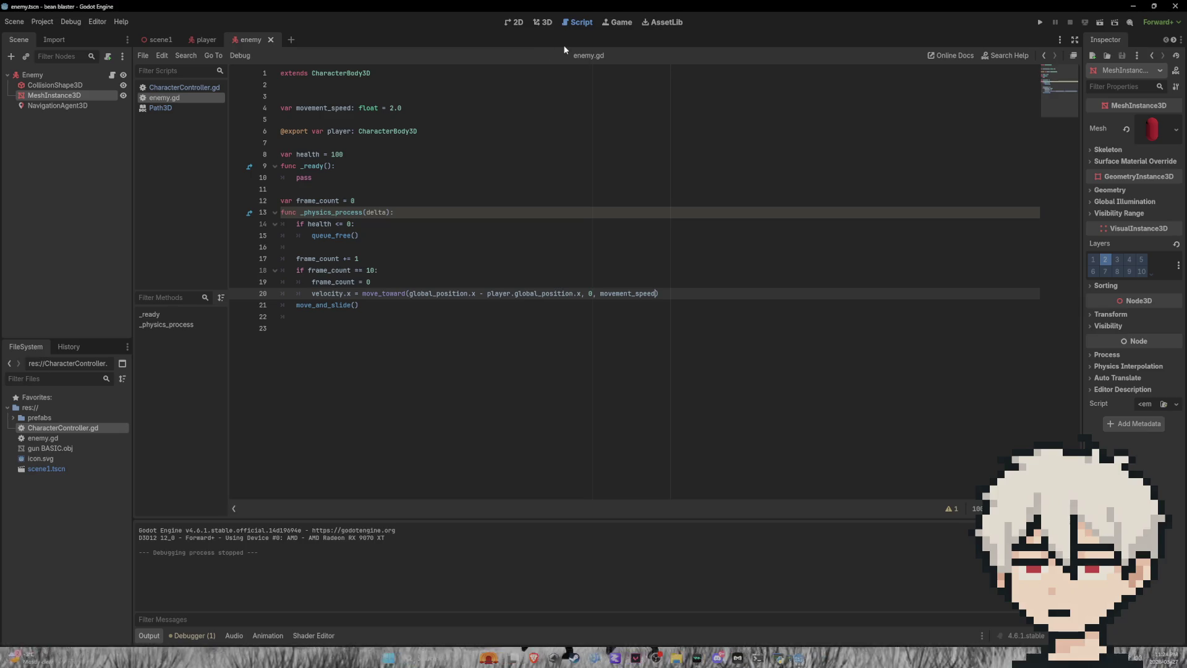
pyautogui.click(1036, 23)
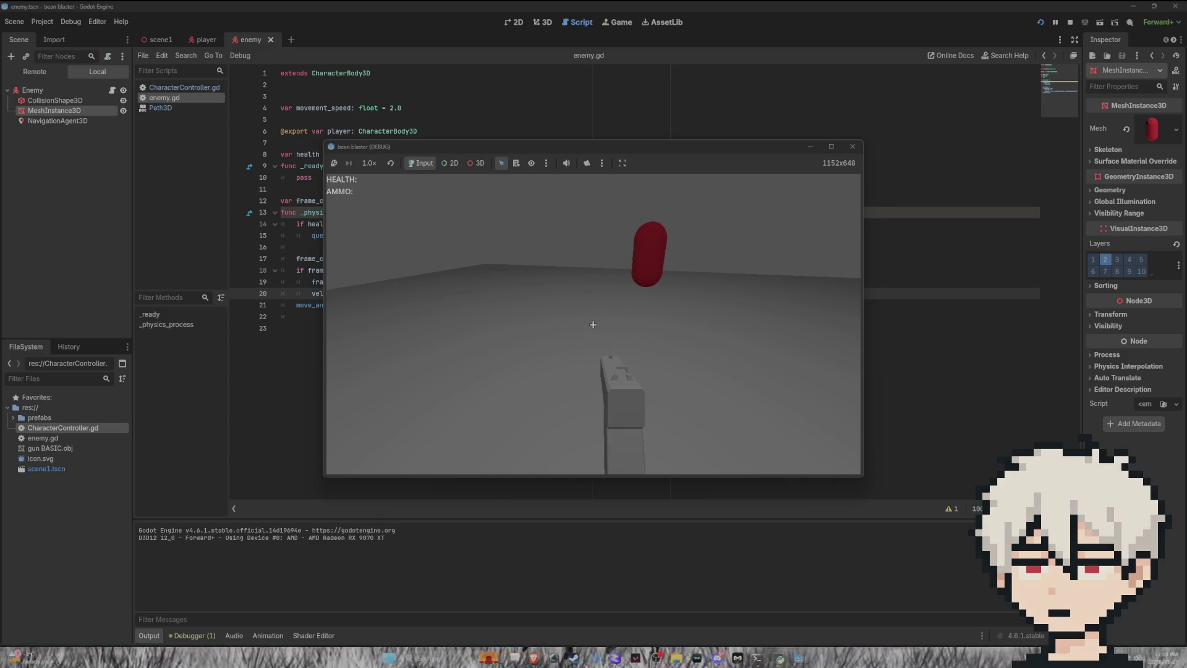
pyautogui.press('F8')
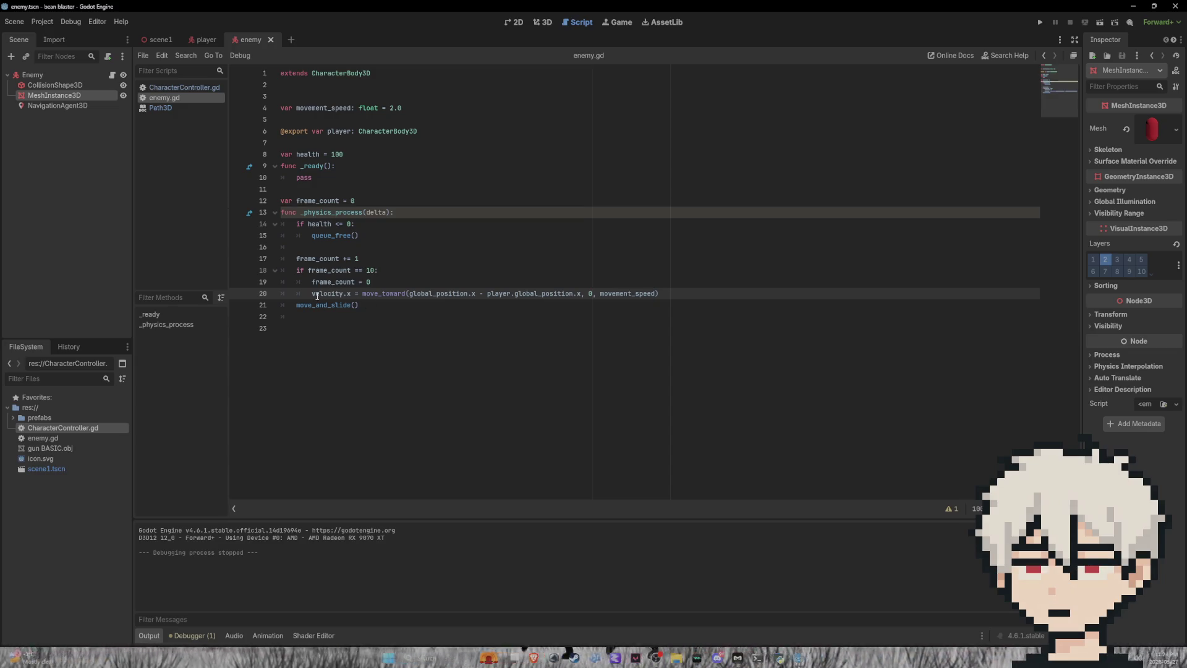
pyautogui.press('BackSpace')
pyautogui.moveTo(409, 280); pyautogui.dragTo(199, 273)
pyautogui.press('BackSpace')
pyautogui.press('BackSpace')
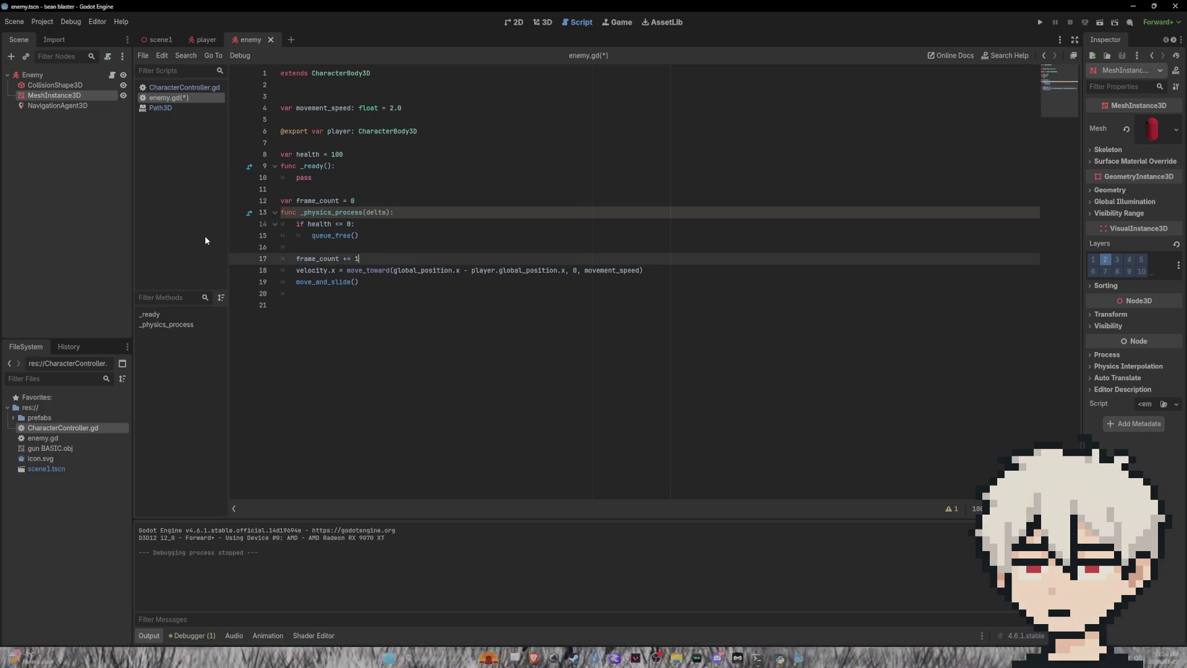
pyautogui.moveTo(358, 256); pyautogui.dragTo(263, 257)
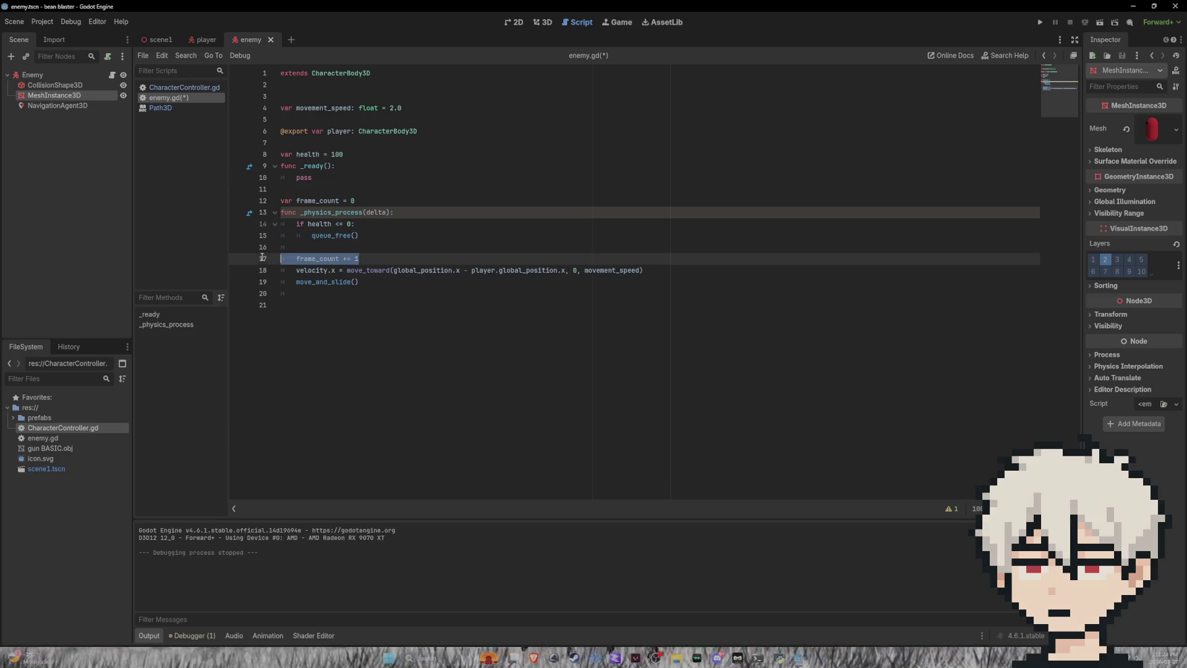
pyautogui.press('BackSpace')
pyautogui.press('BackSpace')
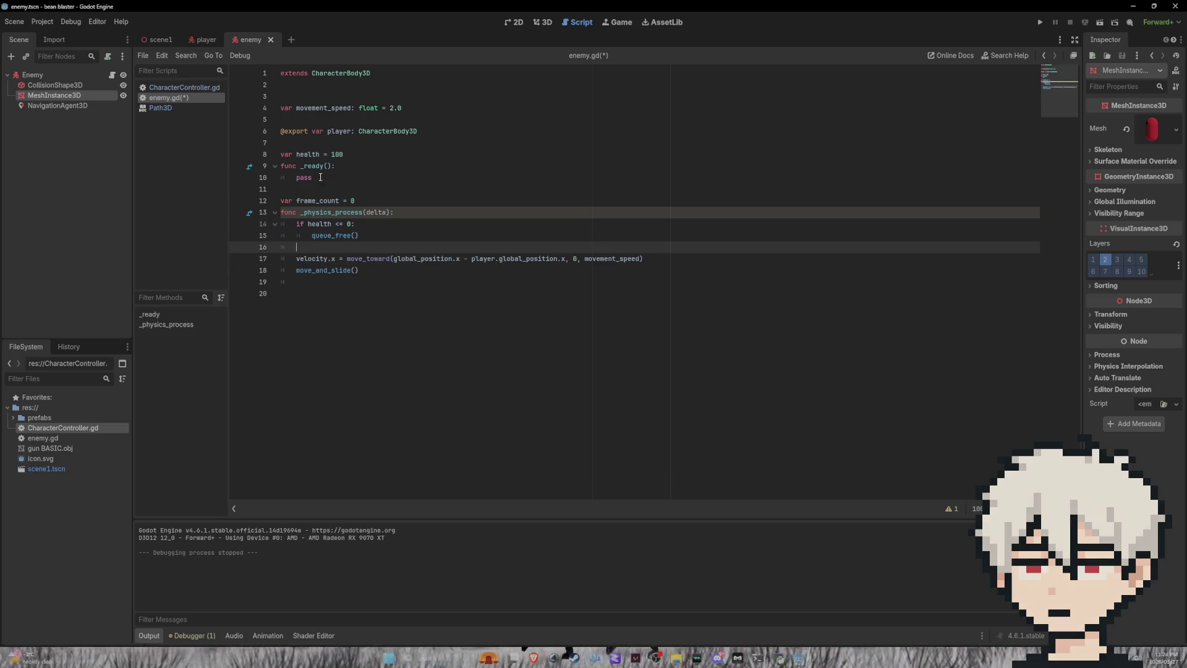
pyautogui.moveTo(367, 206); pyautogui.dragTo(250, 201)
pyautogui.press('BackSpace')
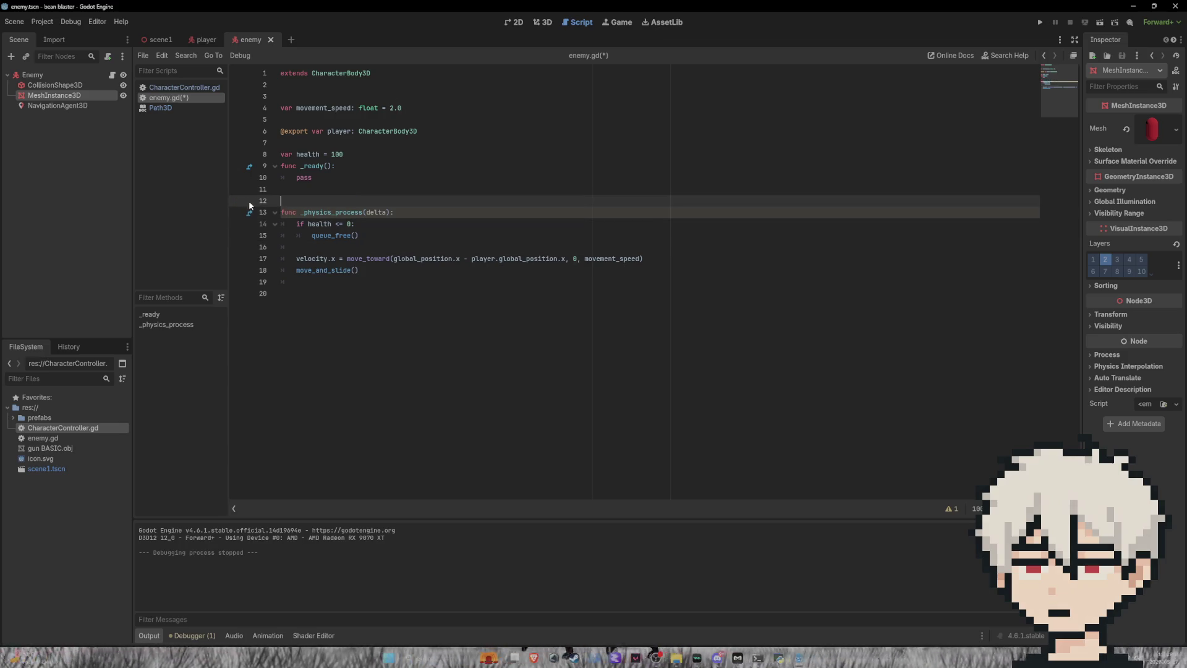
pyautogui.click(318, 248)
pyautogui.press('BackSpace')
pyautogui.press('BackSpace')
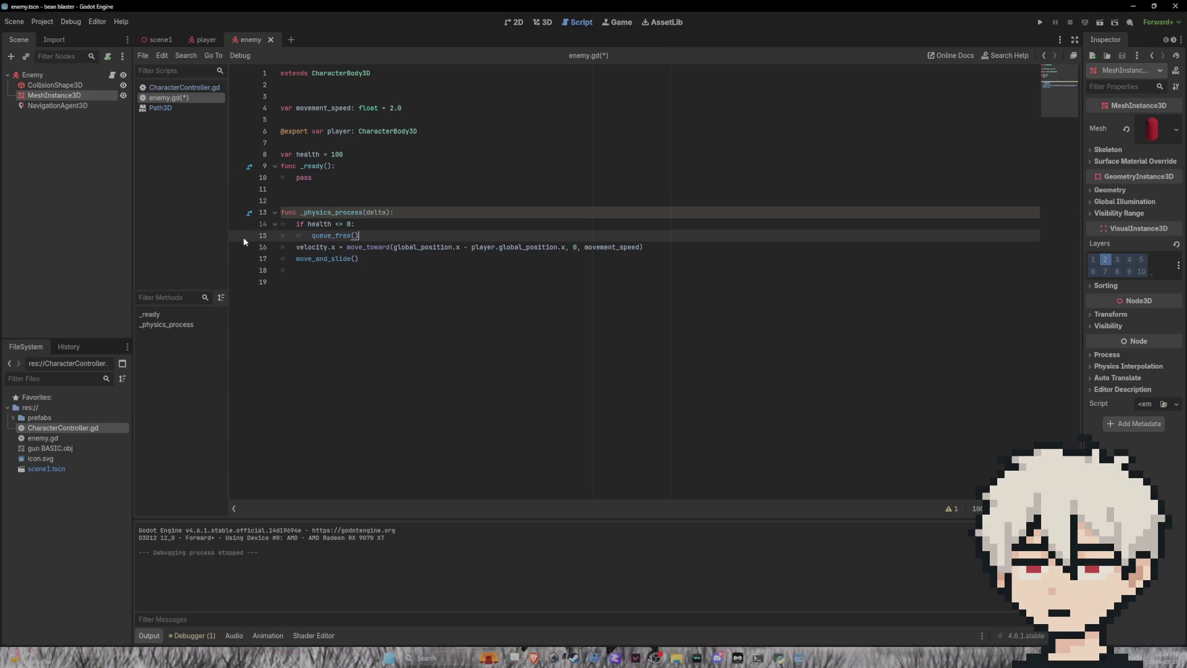
pyautogui.hotkey('ctrl', 's')
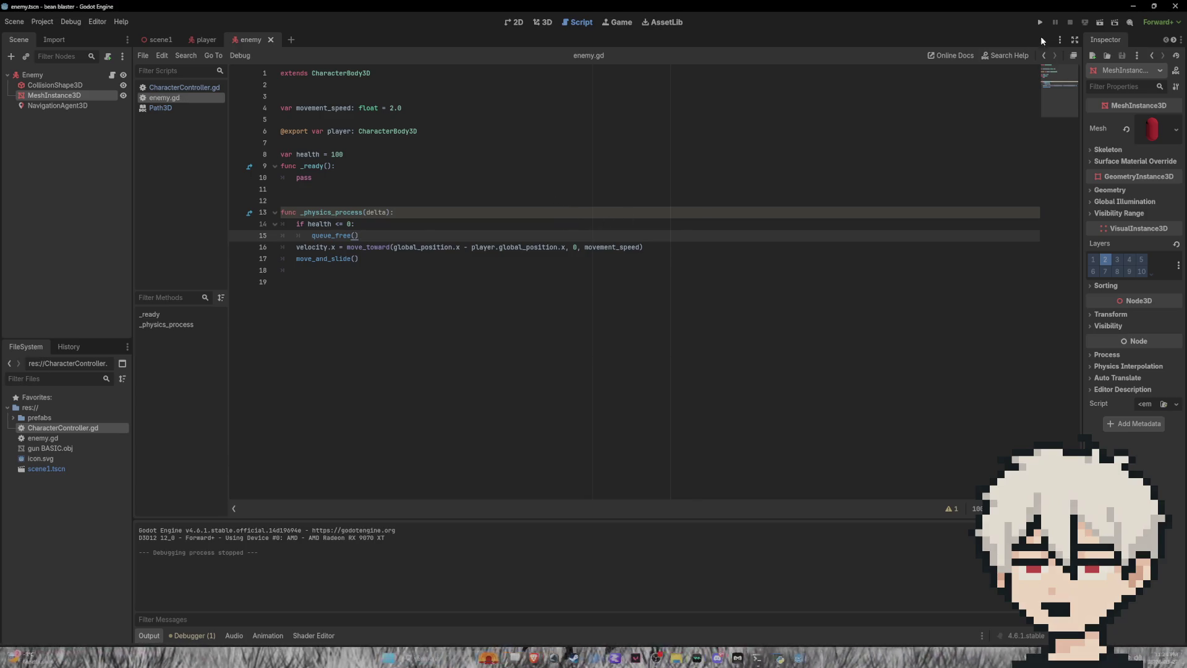
pyautogui.click(1040, 23)
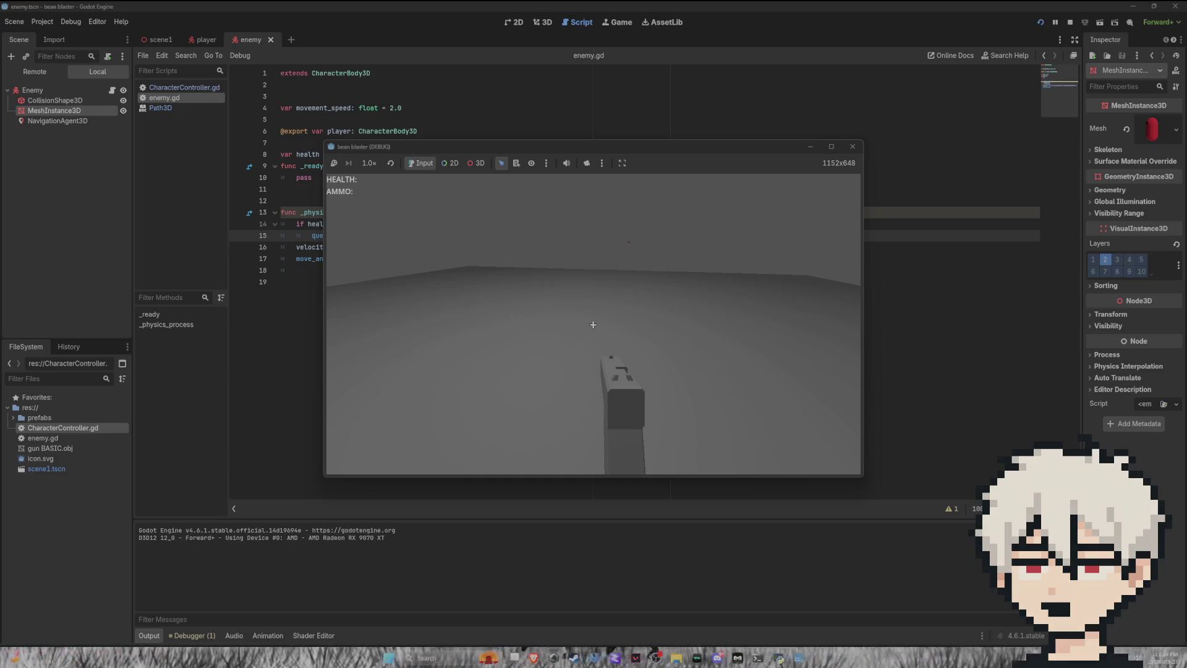
pyautogui.press('F8')
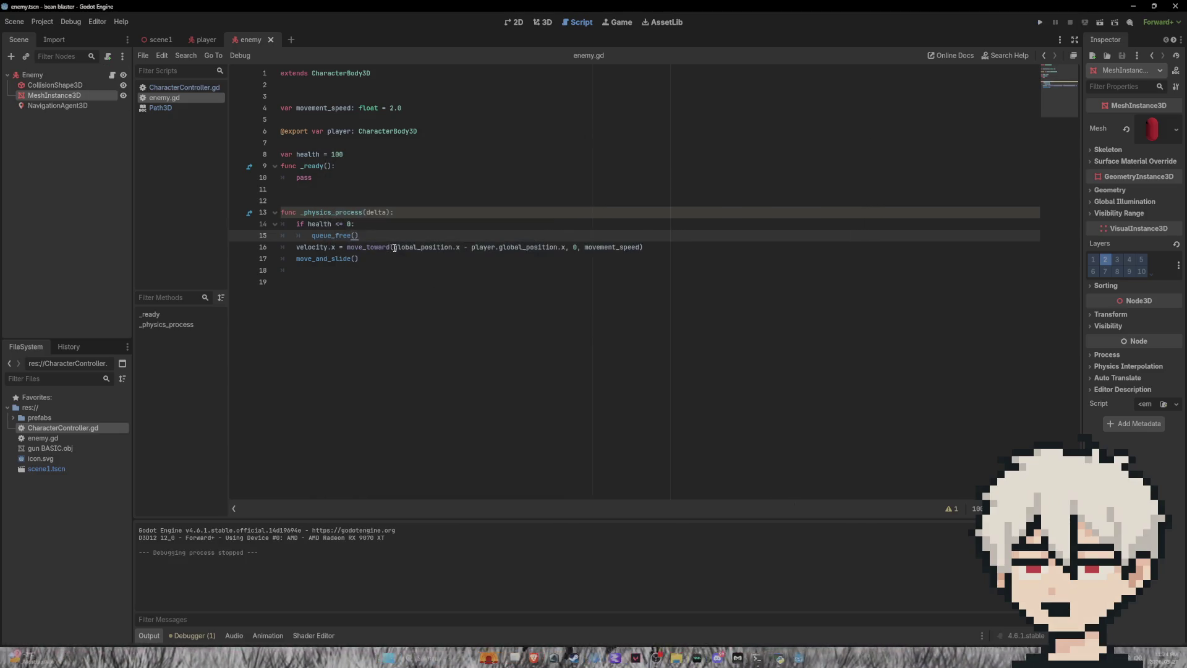
pyautogui.click(394, 248)
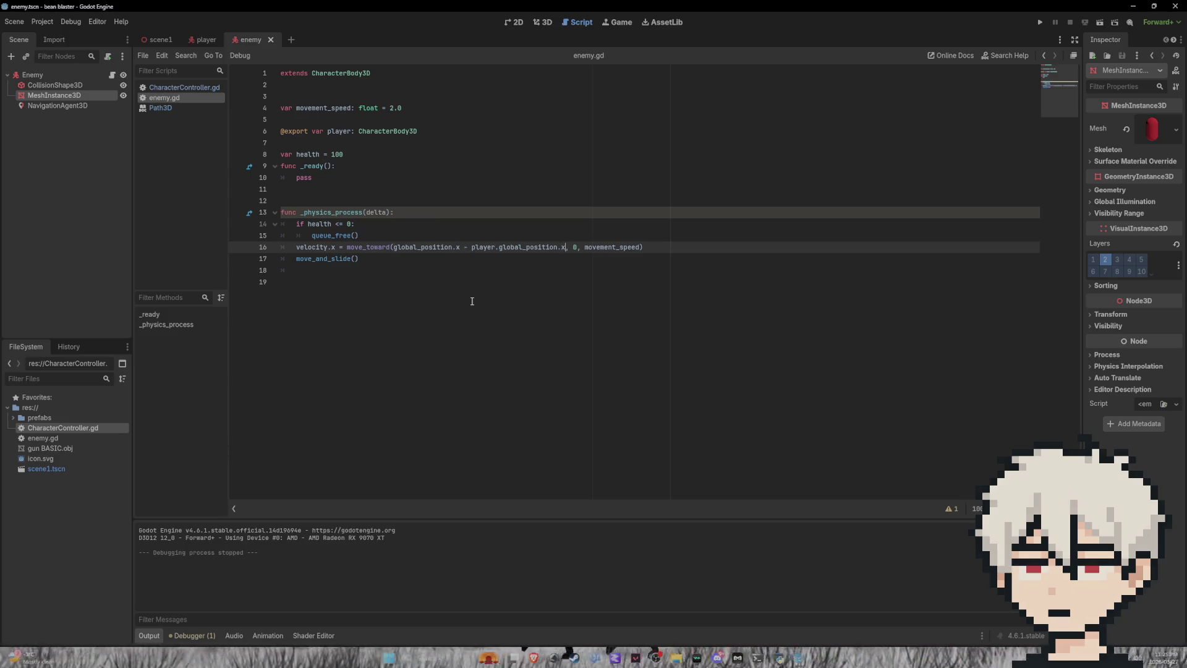
pyautogui.click(1040, 23)
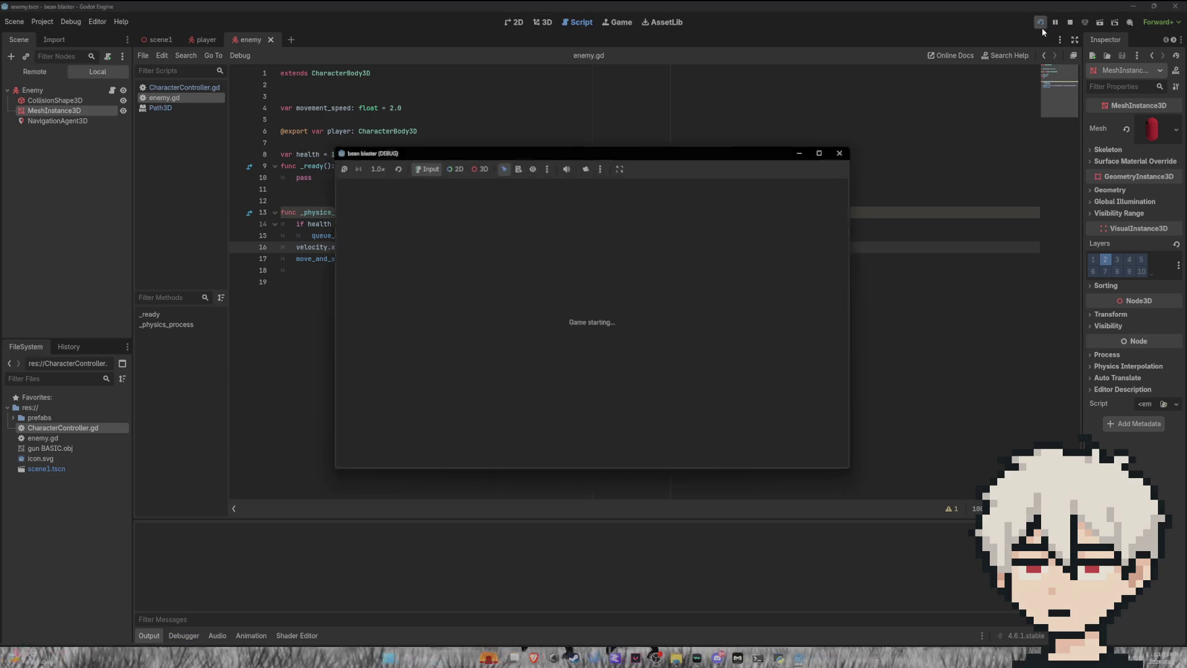
pyautogui.press('s')
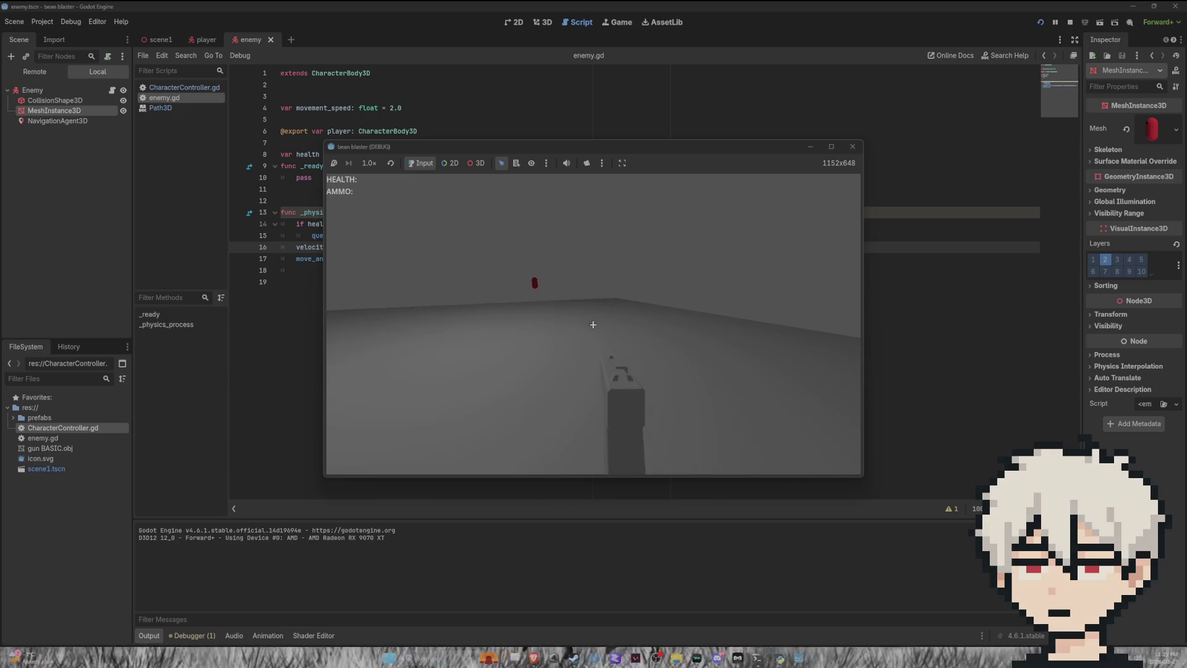
pyautogui.press('F8')
pyautogui.write('), 0, movement_speed)')
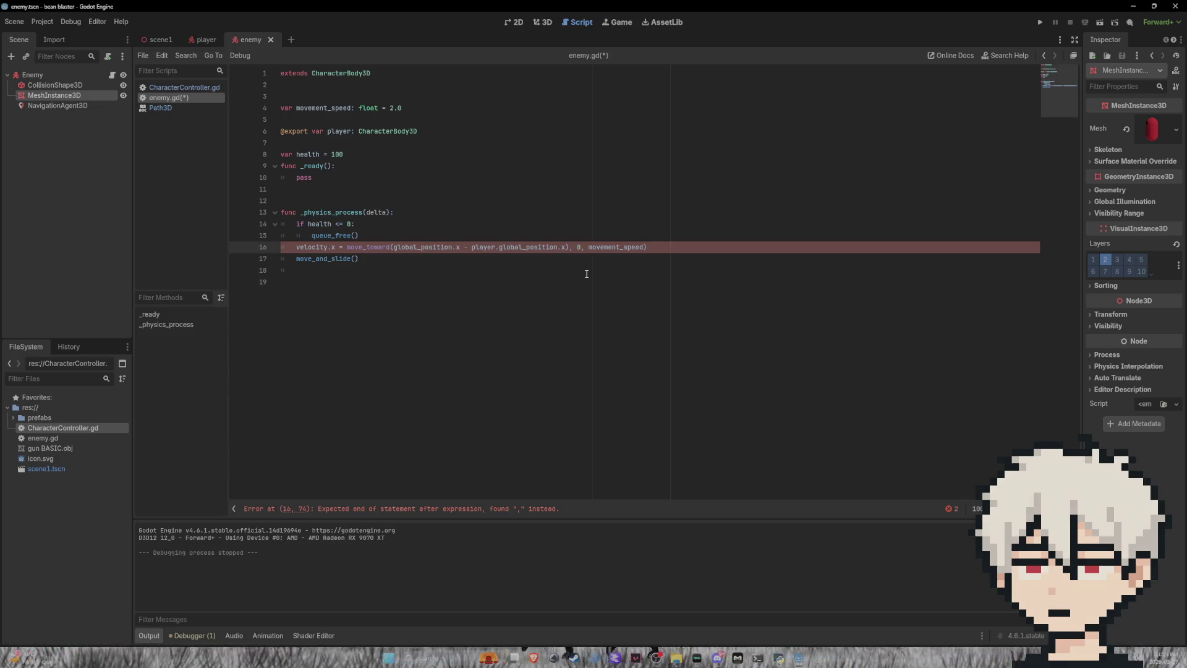
pyautogui.hotkey('ctrl', 'z')
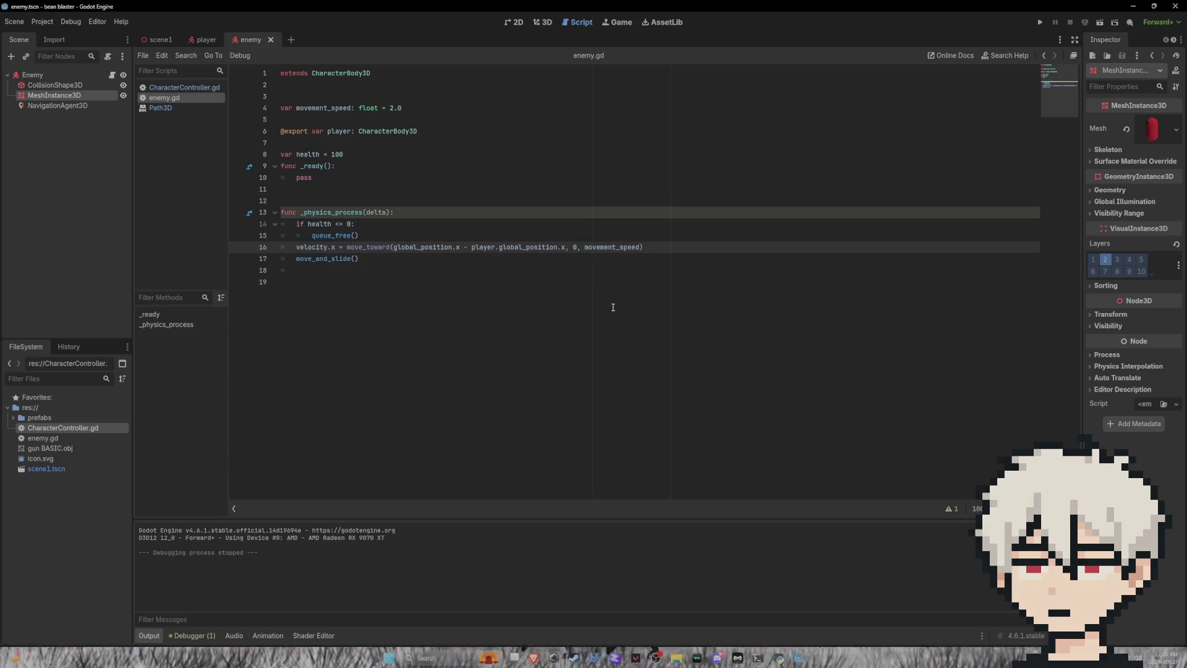
pyautogui.write('-')
pyautogui.click(1040, 21)
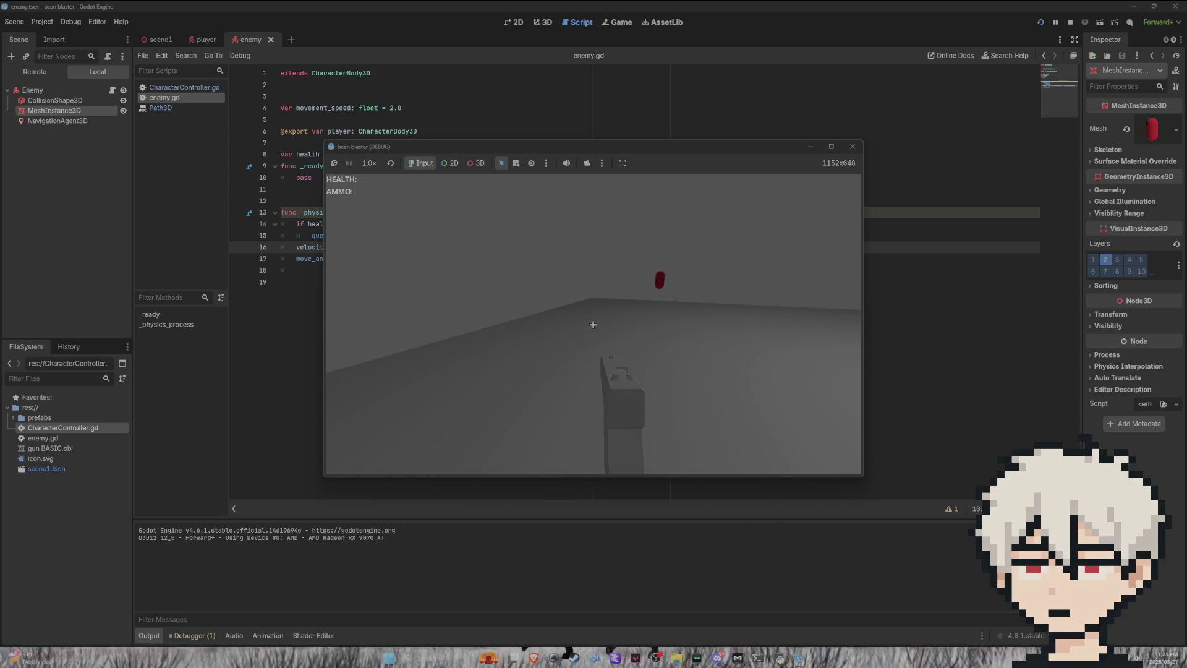
pyautogui.press('F8')
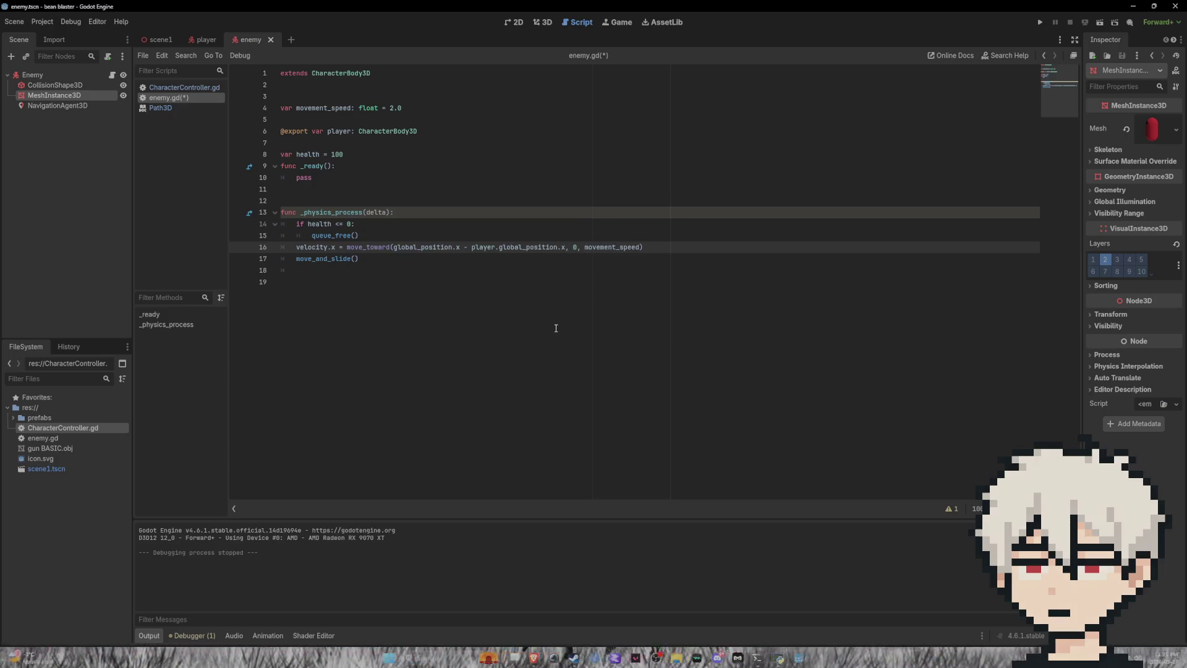
pyautogui.hotkey('ctrl', 'Left')
pyautogui.hotkey('ctrl', 'Left')
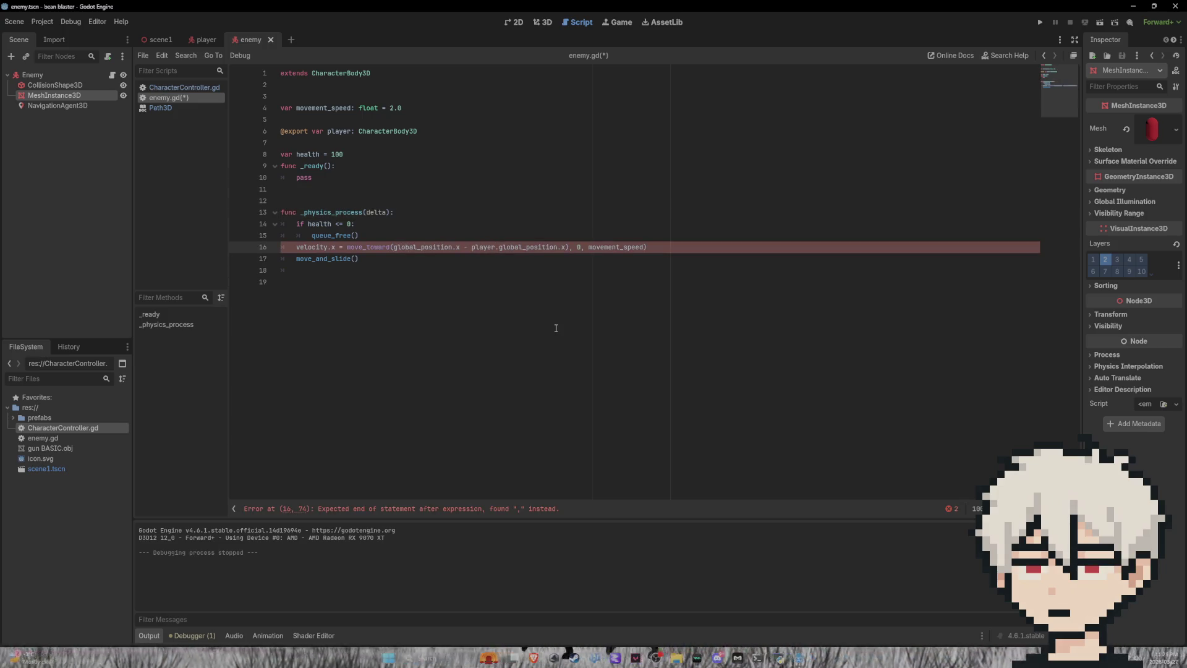
# Step: Wrap line 16's position difference in -( ) with a +1 offset, testing the game twice
pyautogui.write('(-')
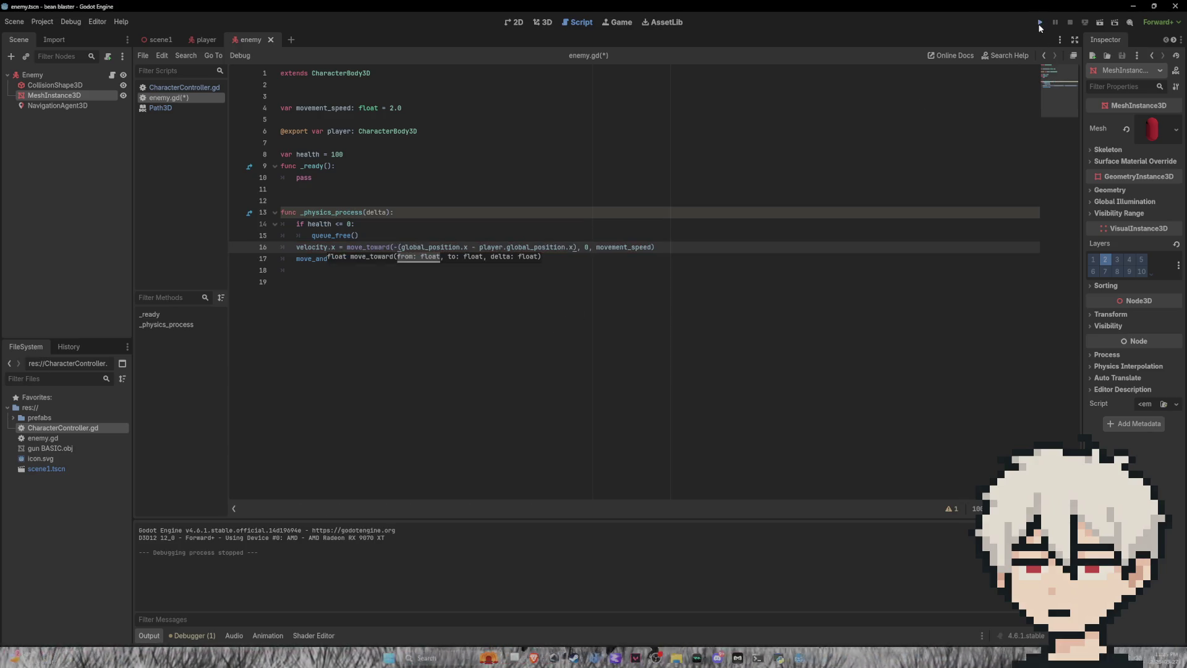
pyautogui.click(1039, 24)
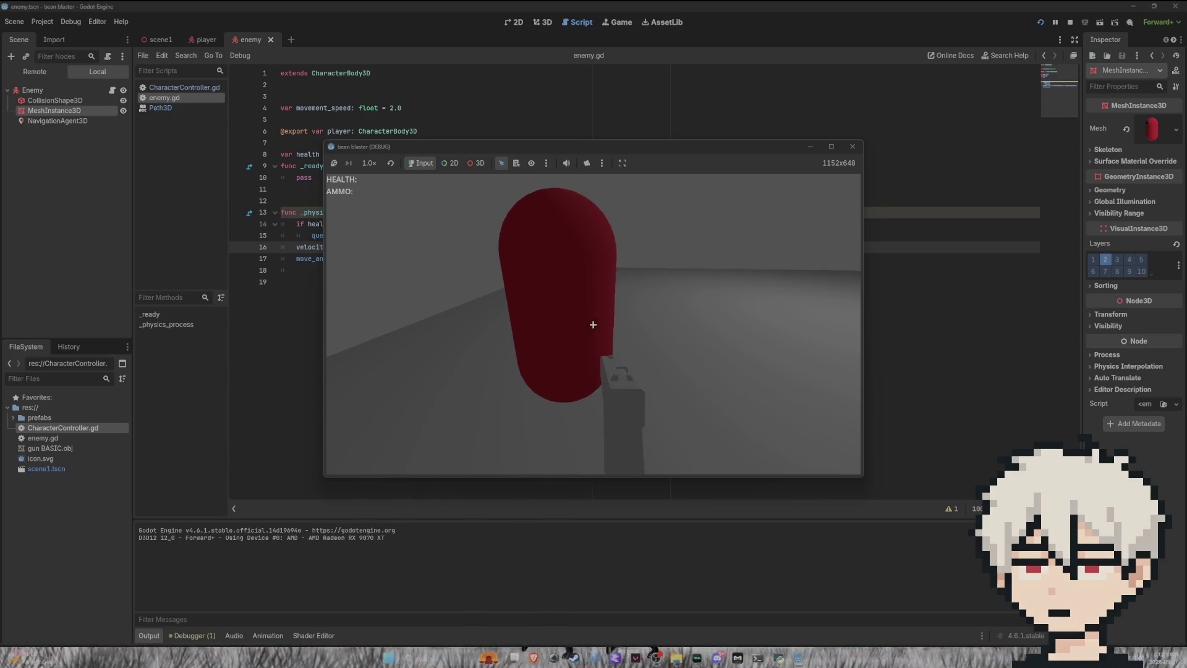
pyautogui.press('F8')
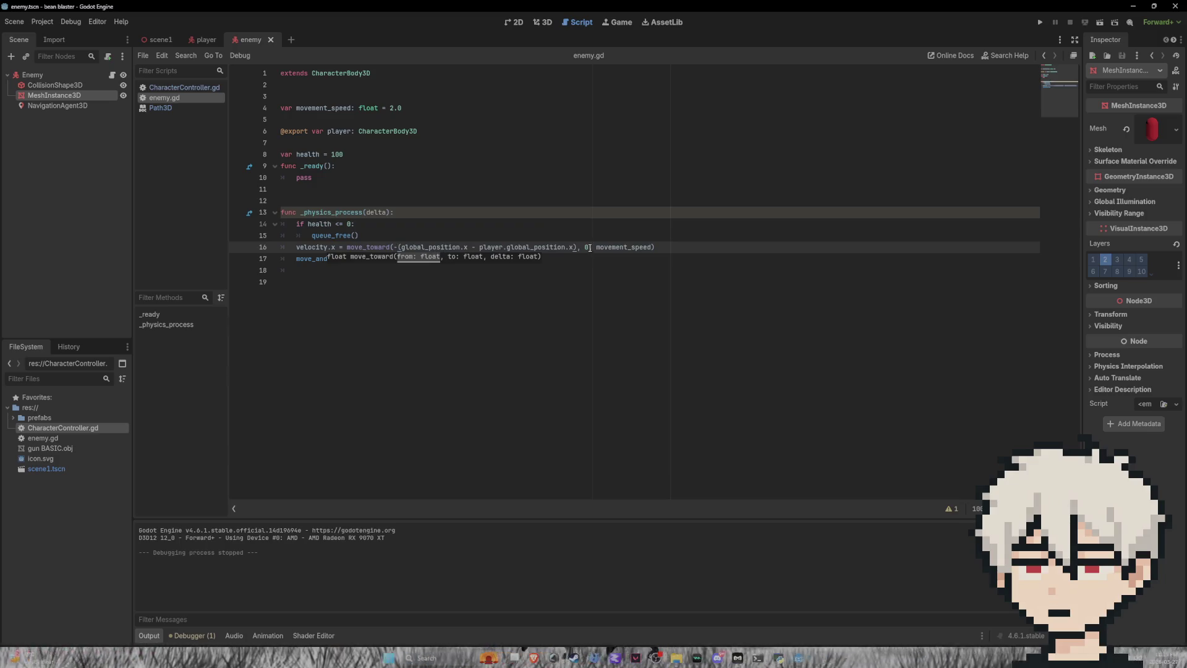
pyautogui.click(578, 247)
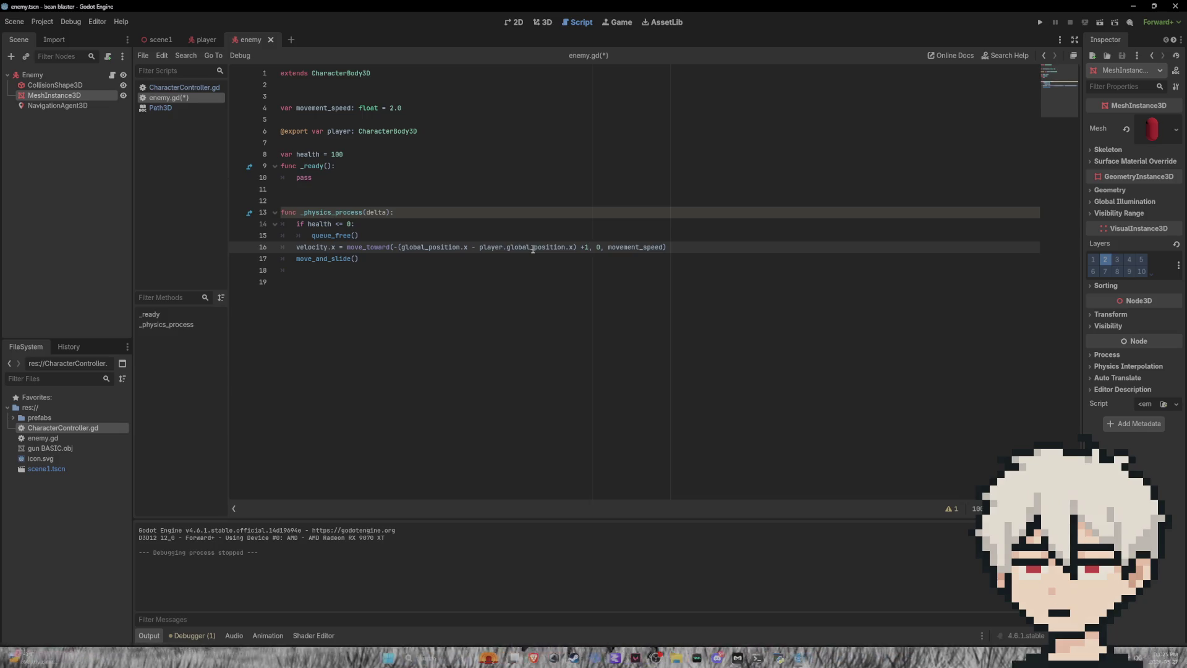
pyautogui.click(1039, 22)
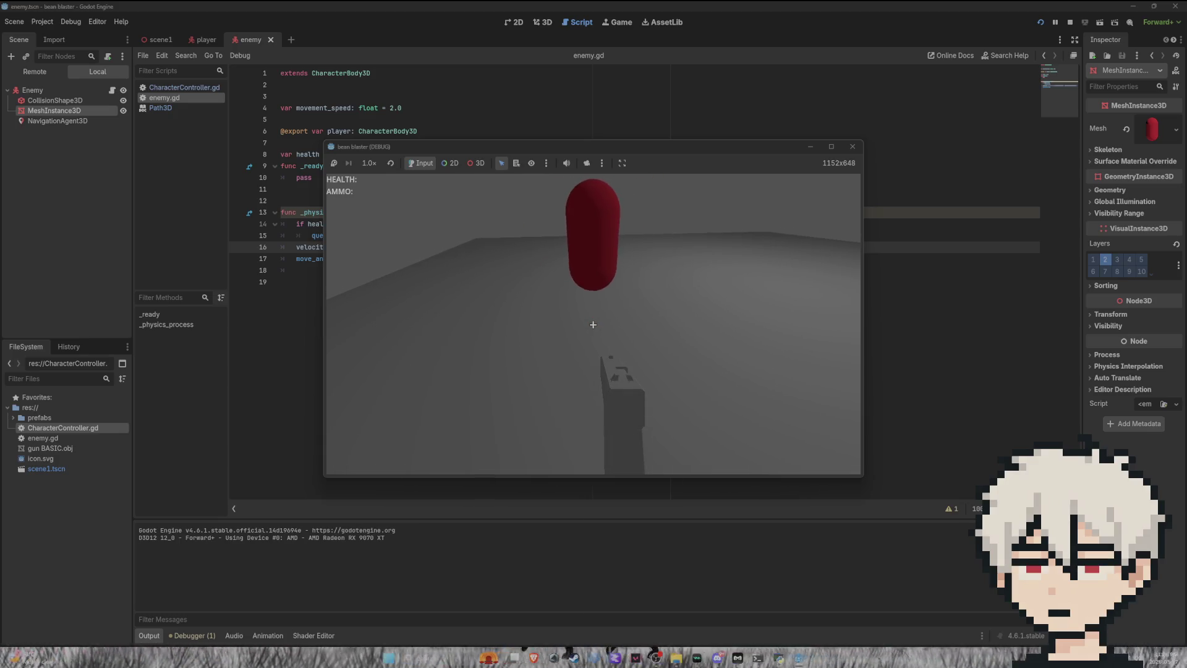
pyautogui.press('F8')
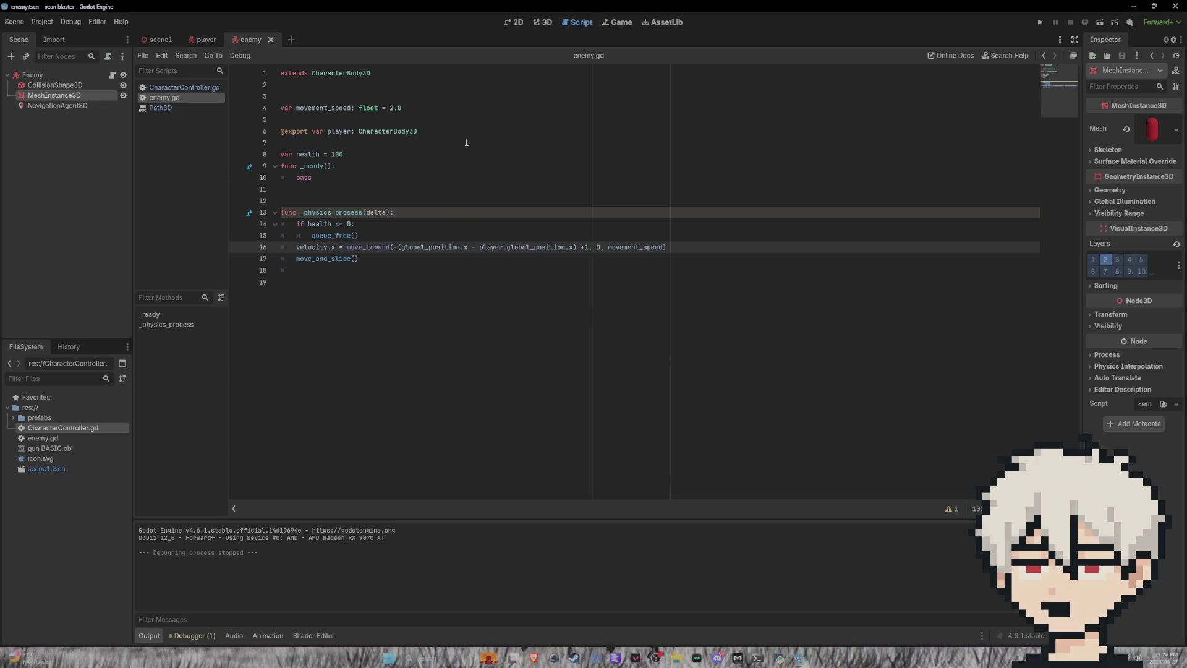
# Step: Test line 16 with a +10 offset, then replace it with - 2 and rerun
pyautogui.write('0')
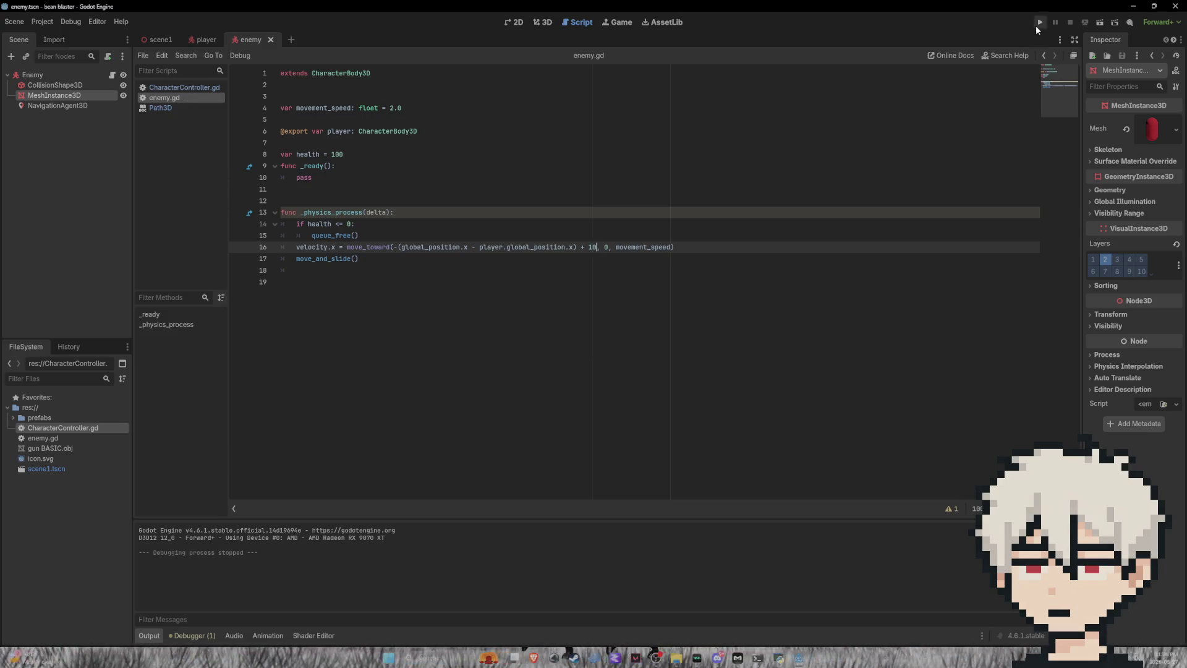
pyautogui.click(1039, 24)
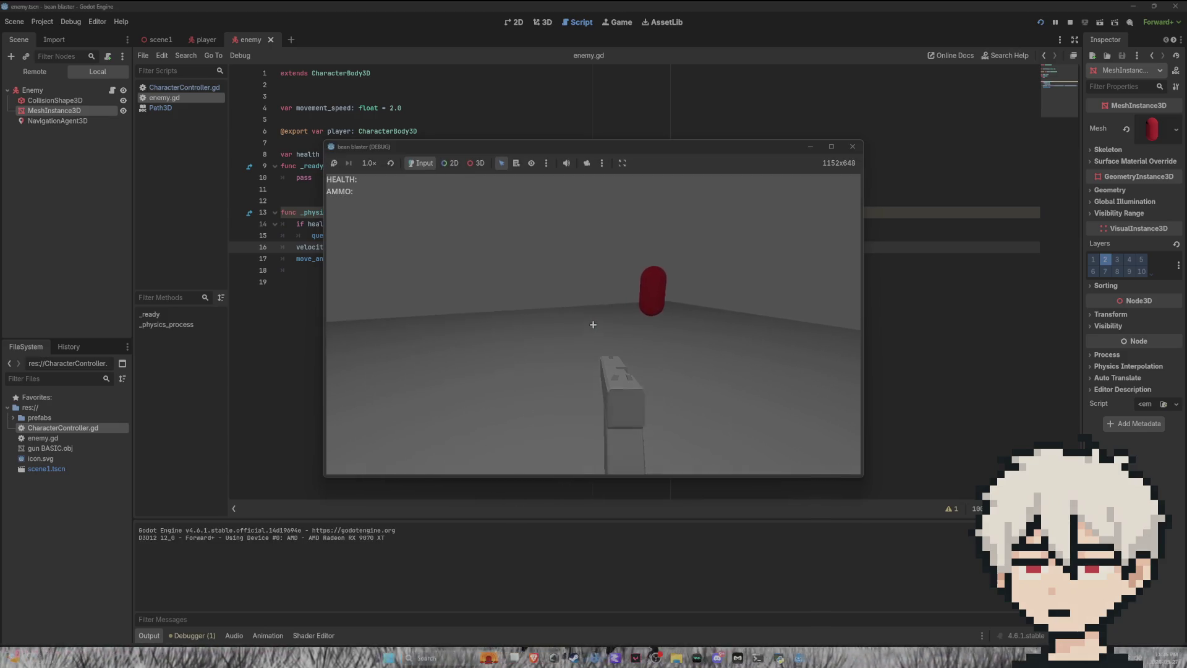
pyautogui.press('w')
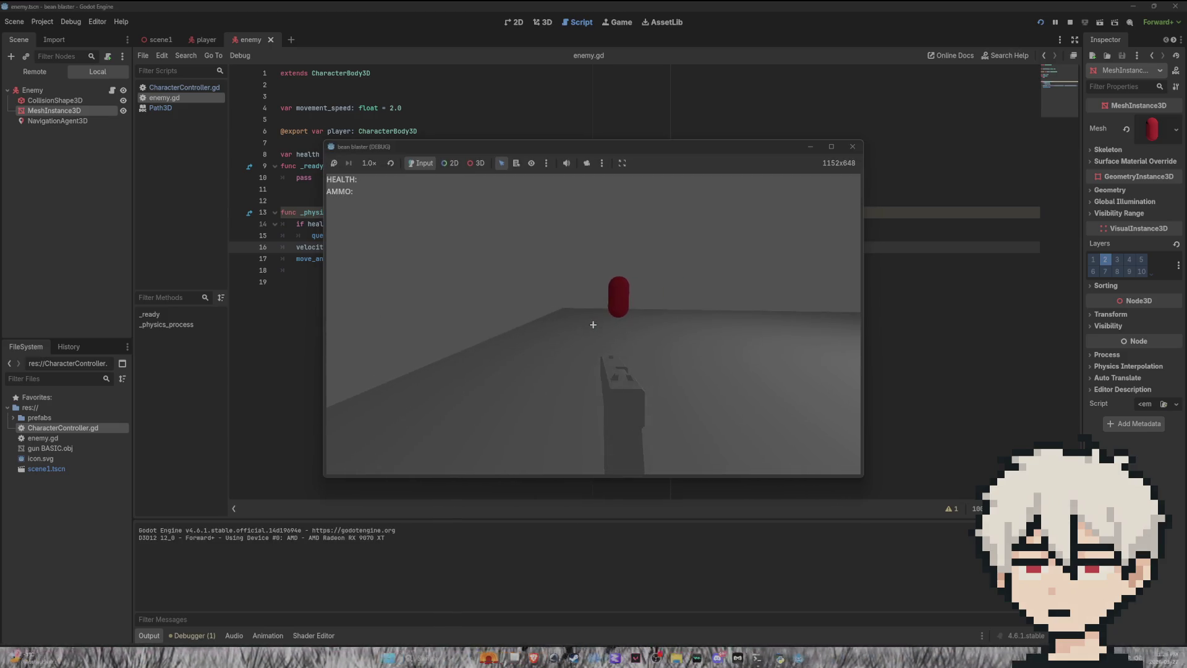
pyautogui.press('Escape')
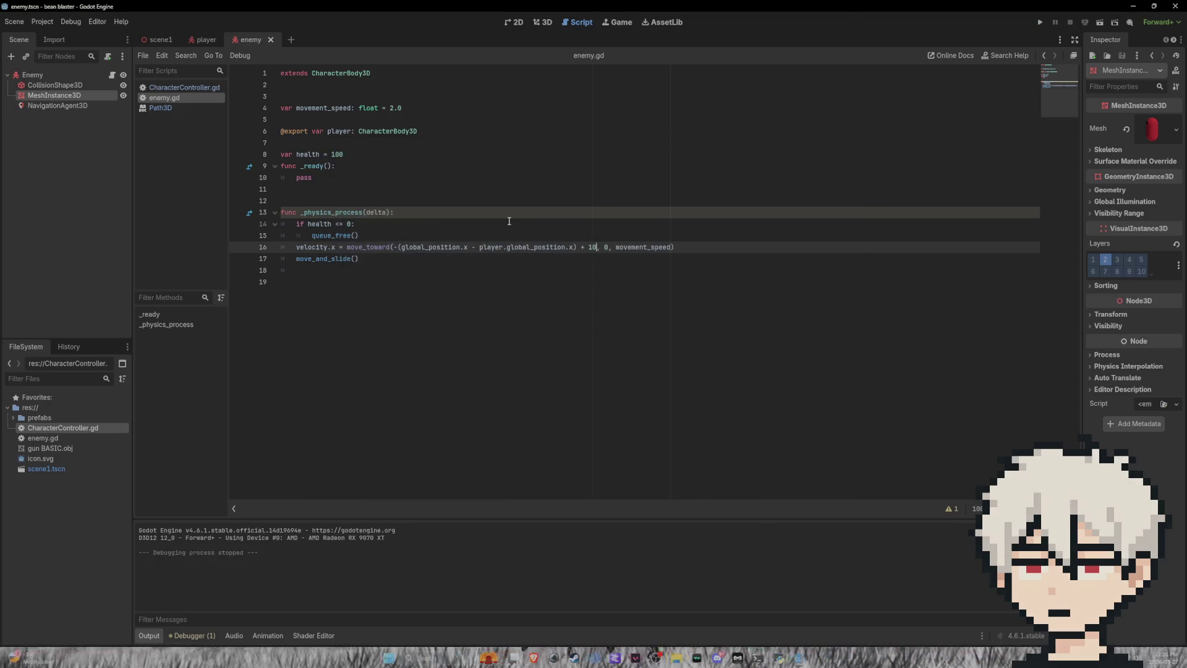
pyautogui.press('BackSpace')
pyautogui.press('BackSpace')
pyautogui.press('BackSpace')
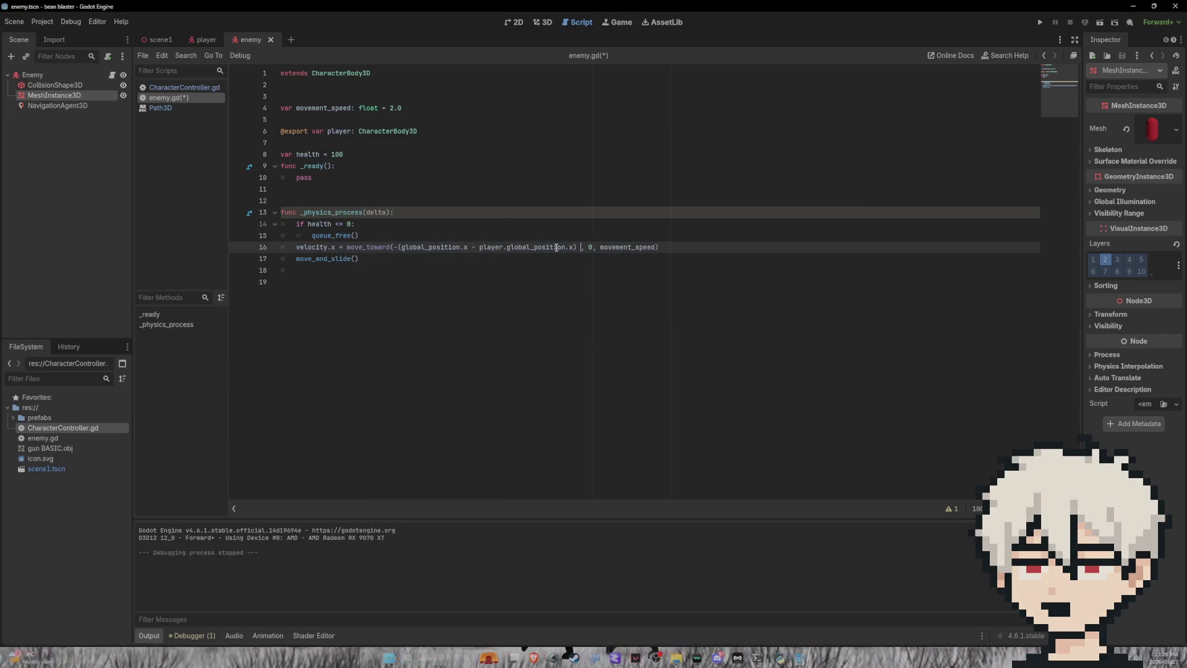
pyautogui.press('F5')
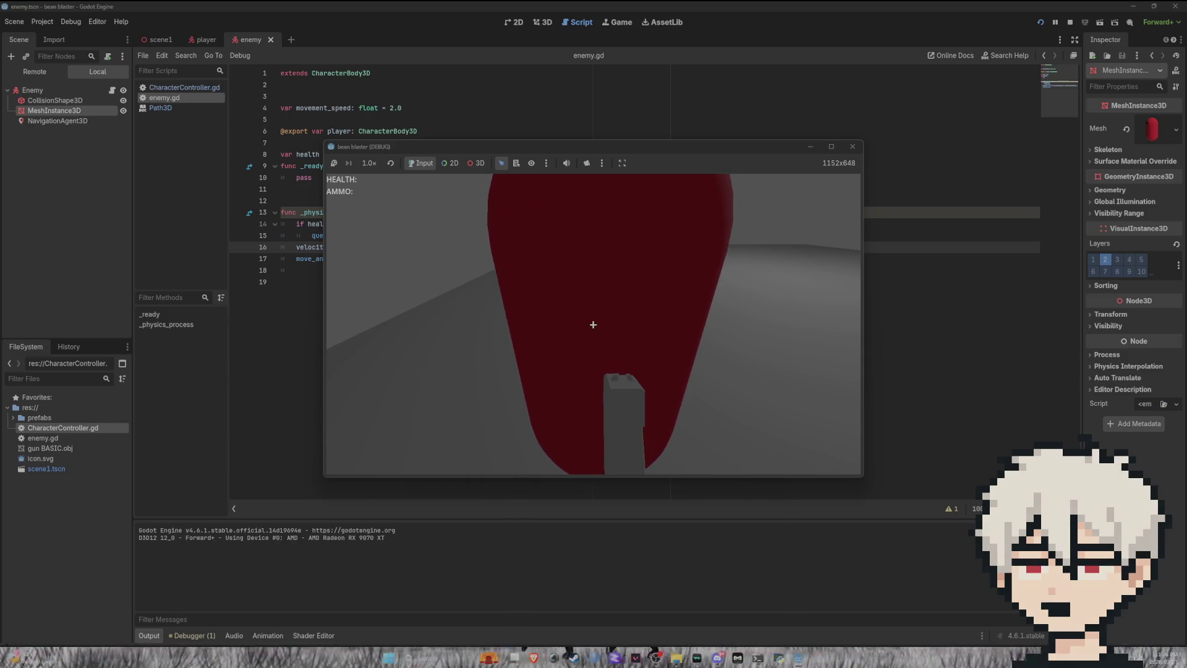
pyautogui.press('Escape')
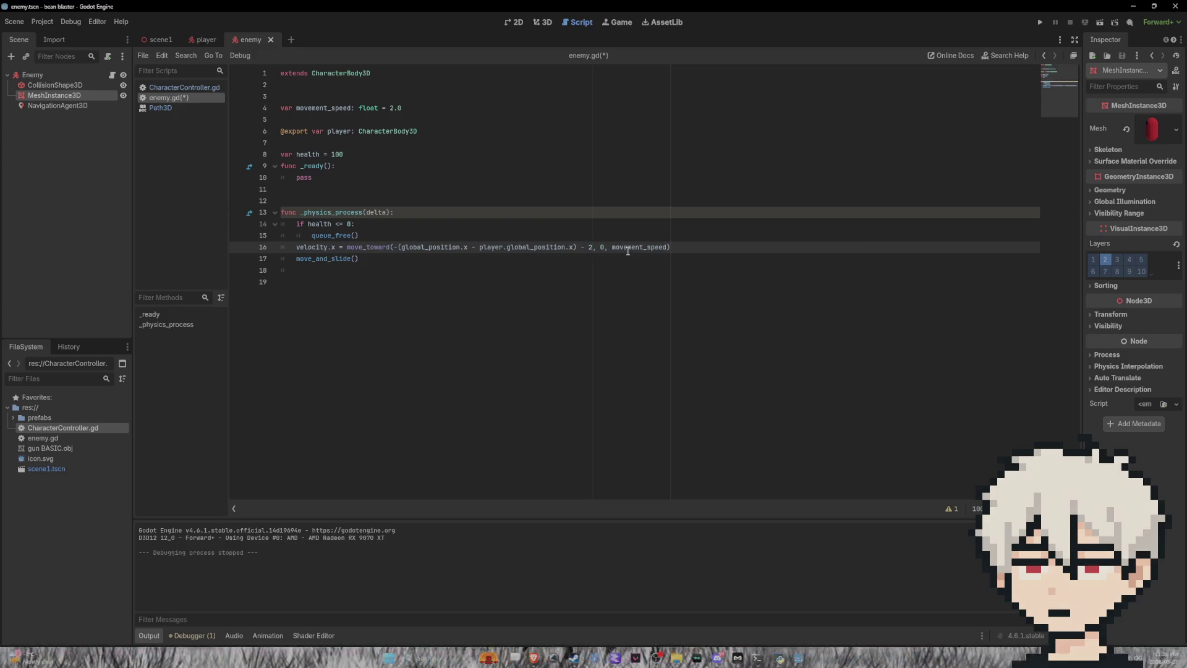
# Step: Duplicate line 16 as line 17, switching velocity.x and global_position.x to .y
pyautogui.moveTo(295, 248); pyautogui.dragTo(736, 262)
pyautogui.hotkey('ctrl', 'c')
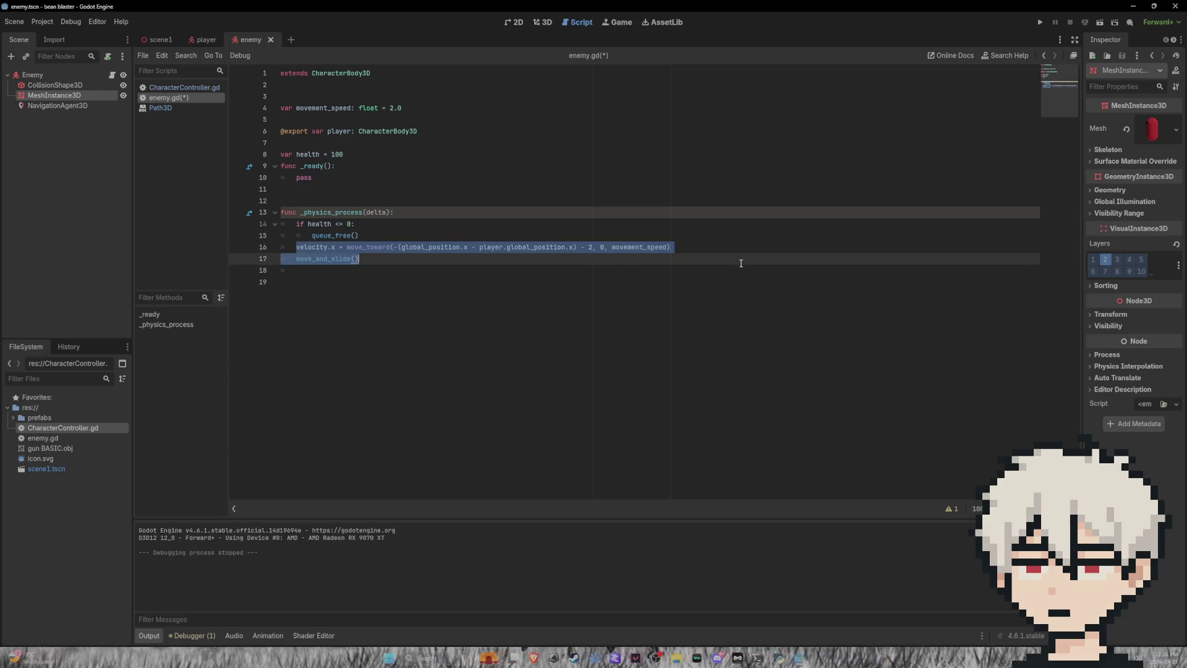
pyautogui.click(713, 248)
pyautogui.press('Return')
pyautogui.hotkey('ctrl', 'v')
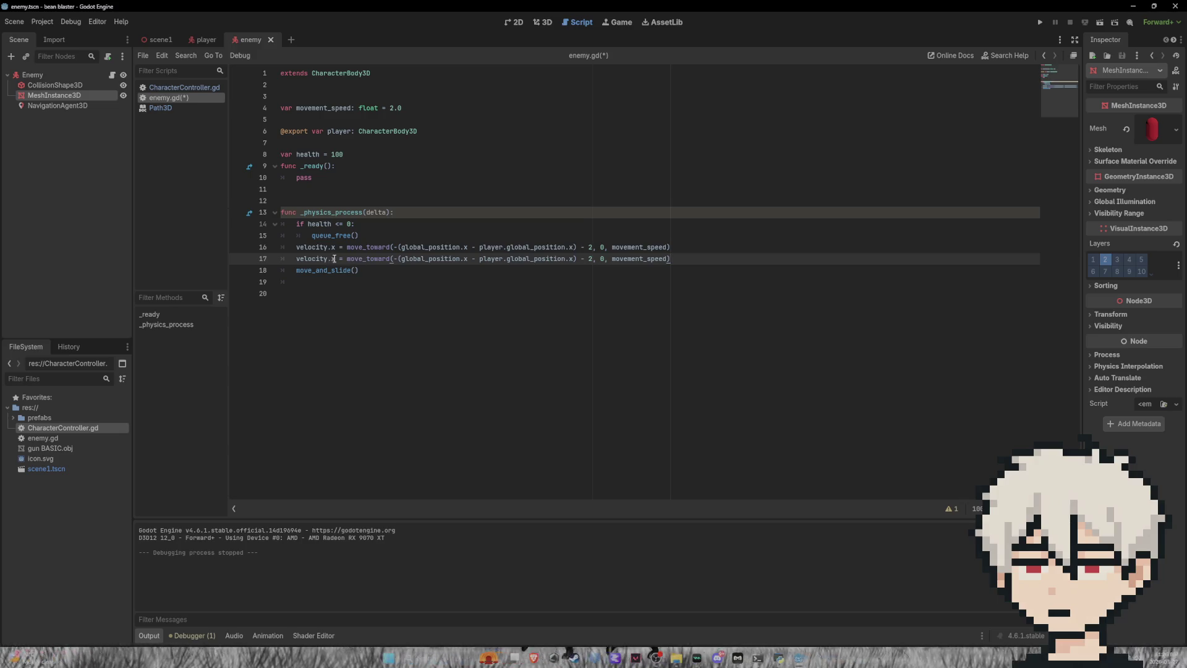
pyautogui.press('BackSpace')
pyautogui.write('y')
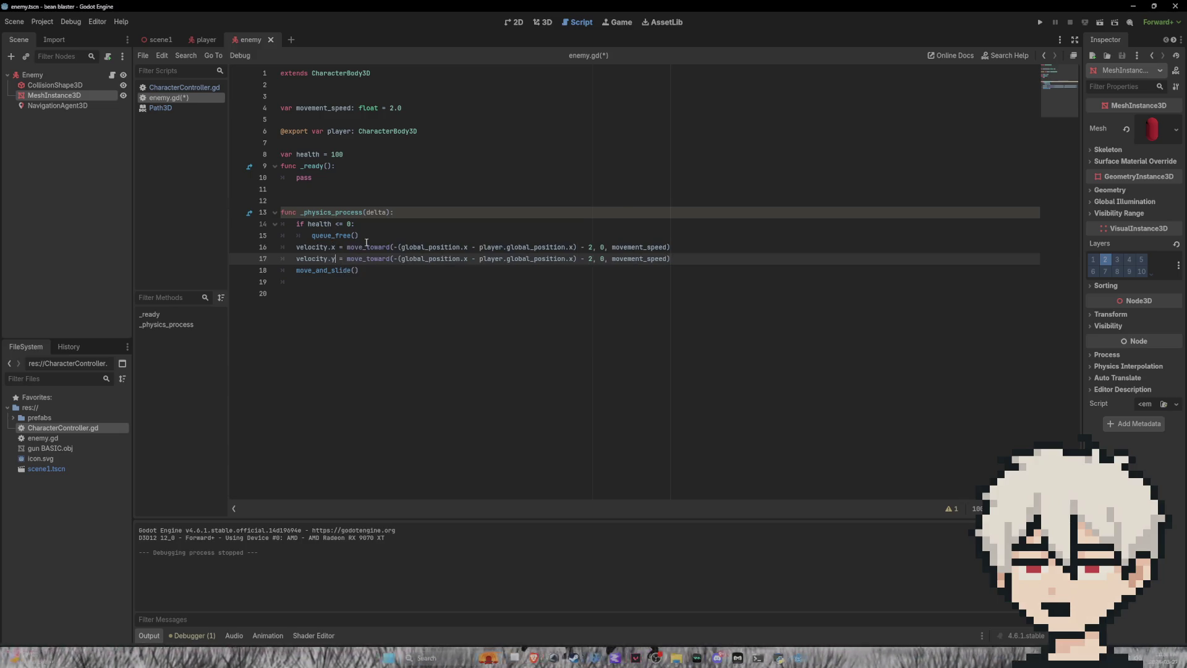
pyautogui.press('BackSpace')
pyautogui.write('y')
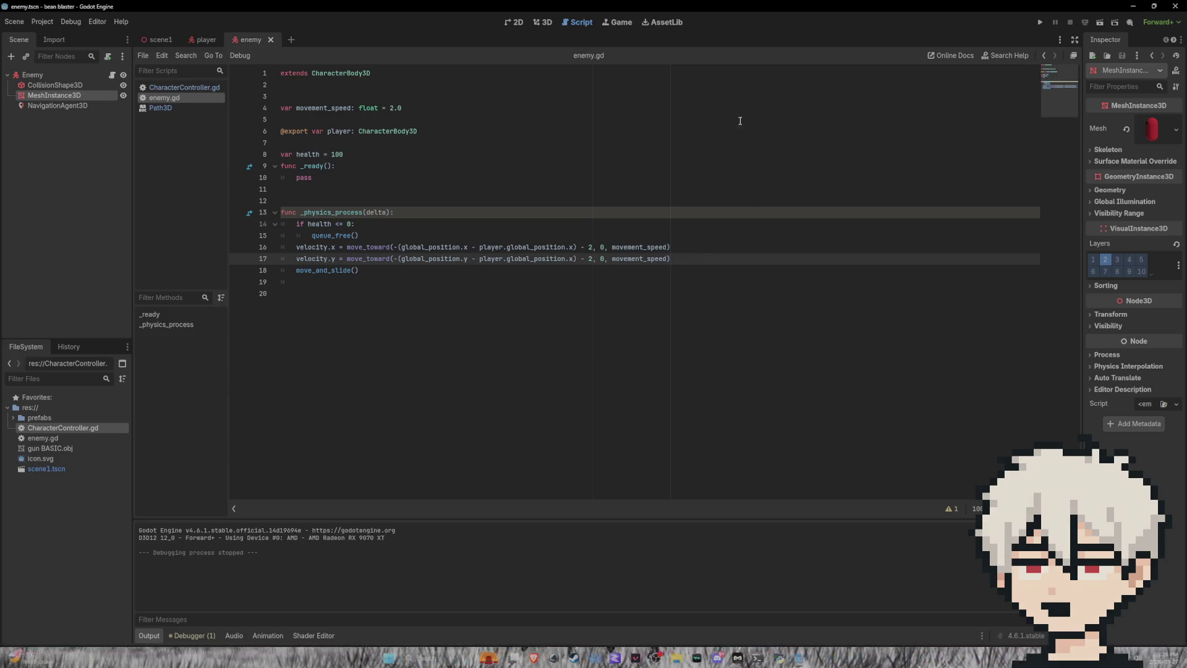
# Step: Test-run the game, remove the leading minus on line 17, and run again
pyautogui.click(1039, 22)
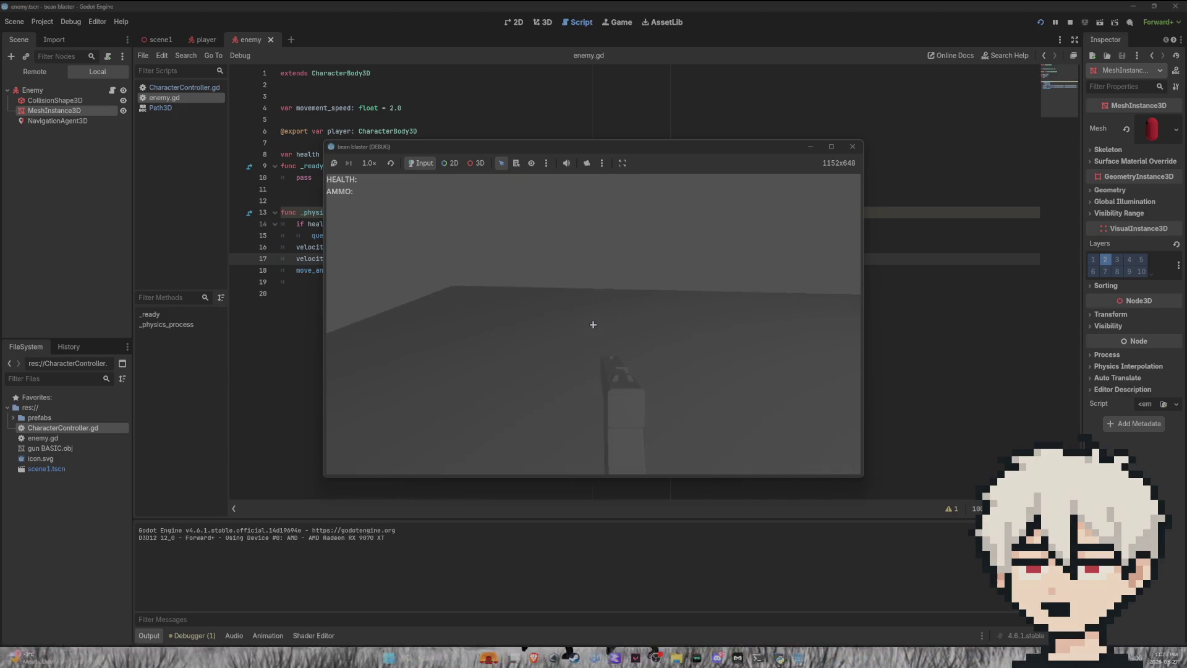
pyautogui.press('F8')
pyautogui.rightClick(398, 262)
pyautogui.click(377, 277)
pyautogui.press('BackSpace')
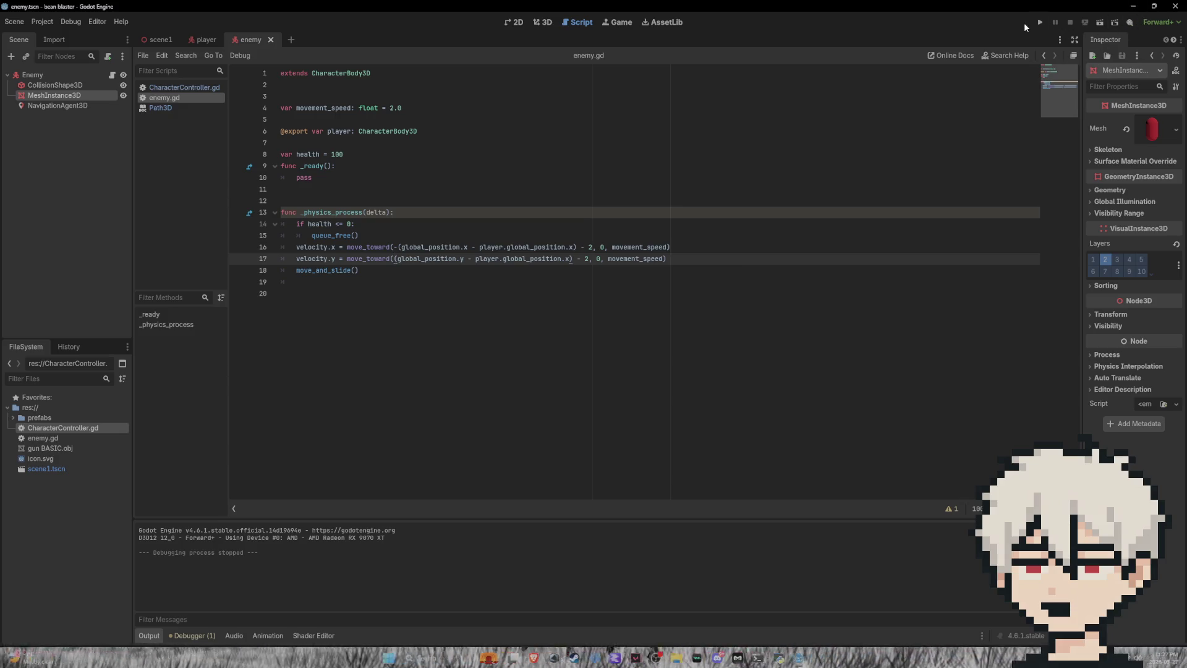
pyautogui.click(1044, 24)
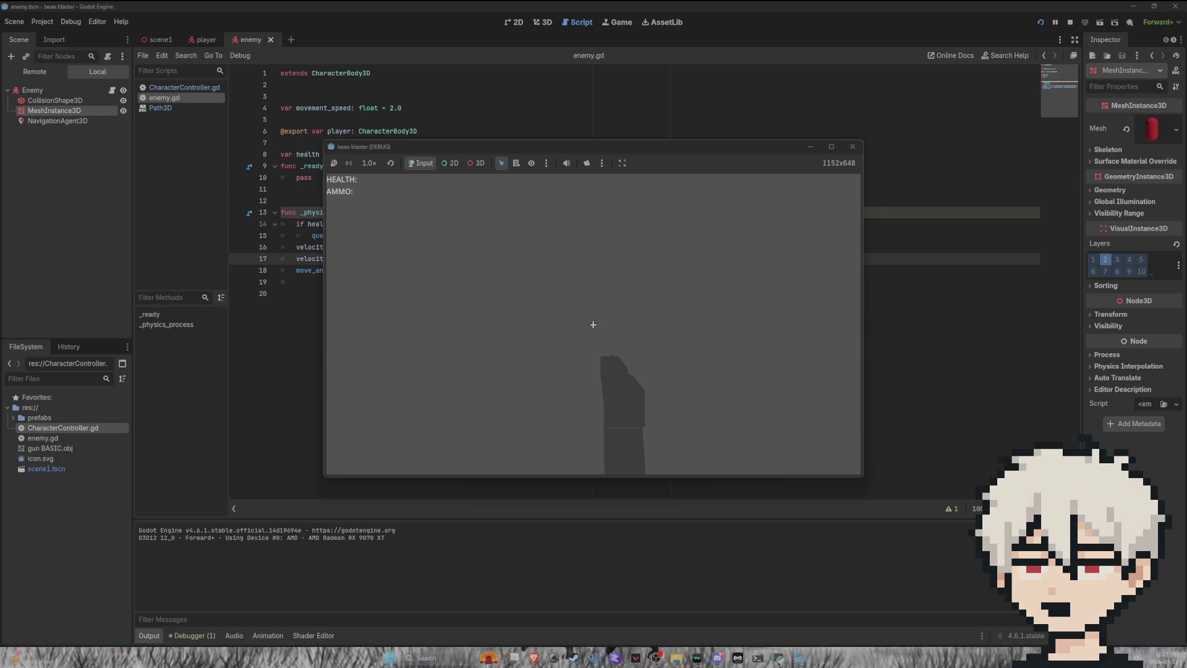
# Step: Change line 17's velocity axis letter to z, save enemy.gd, and rerun the game
pyautogui.press('F8')
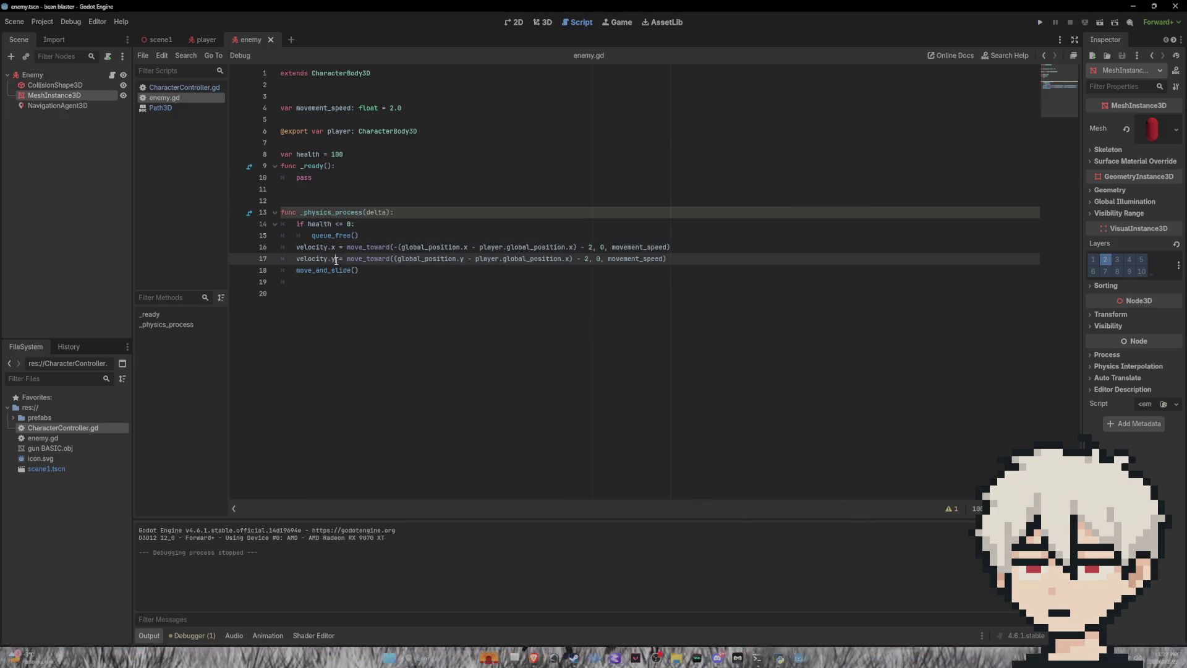
pyautogui.press('BackSpace')
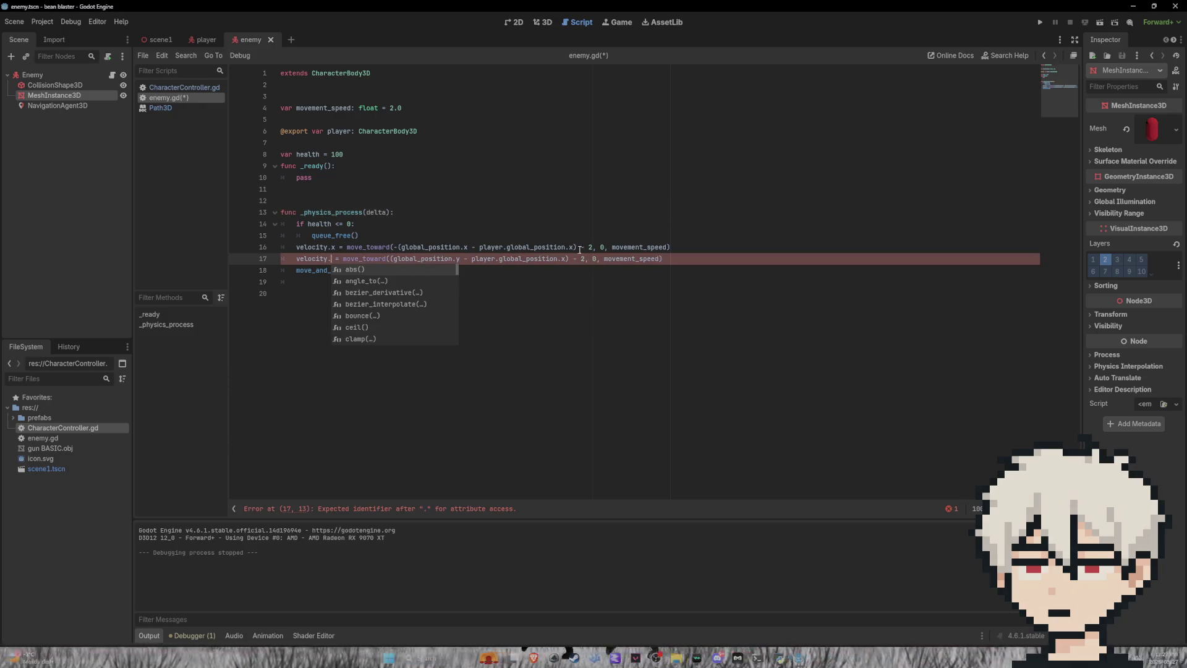
pyautogui.write('z')
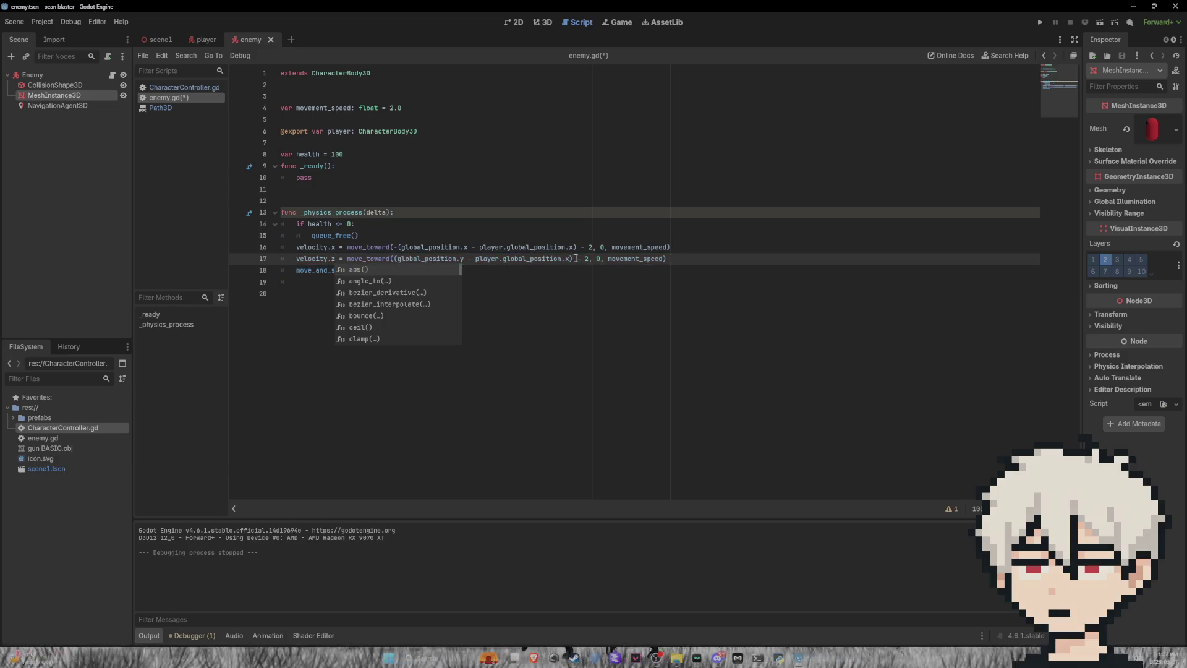
pyautogui.click(569, 258)
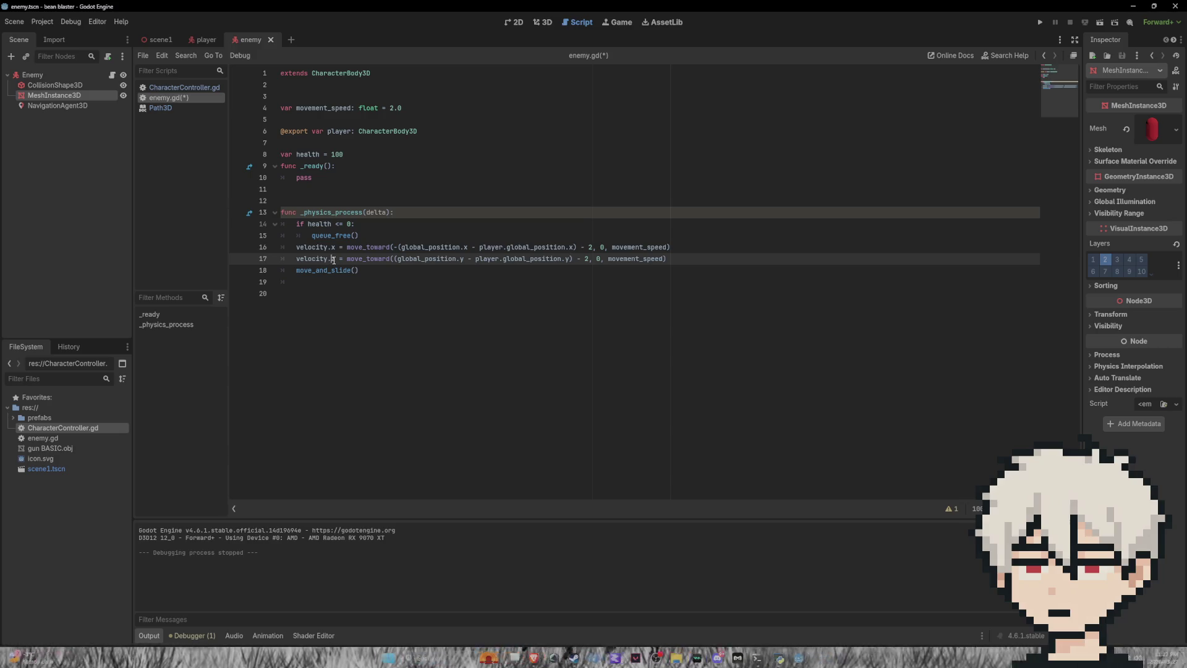
pyautogui.hotkey('ctrl', 's')
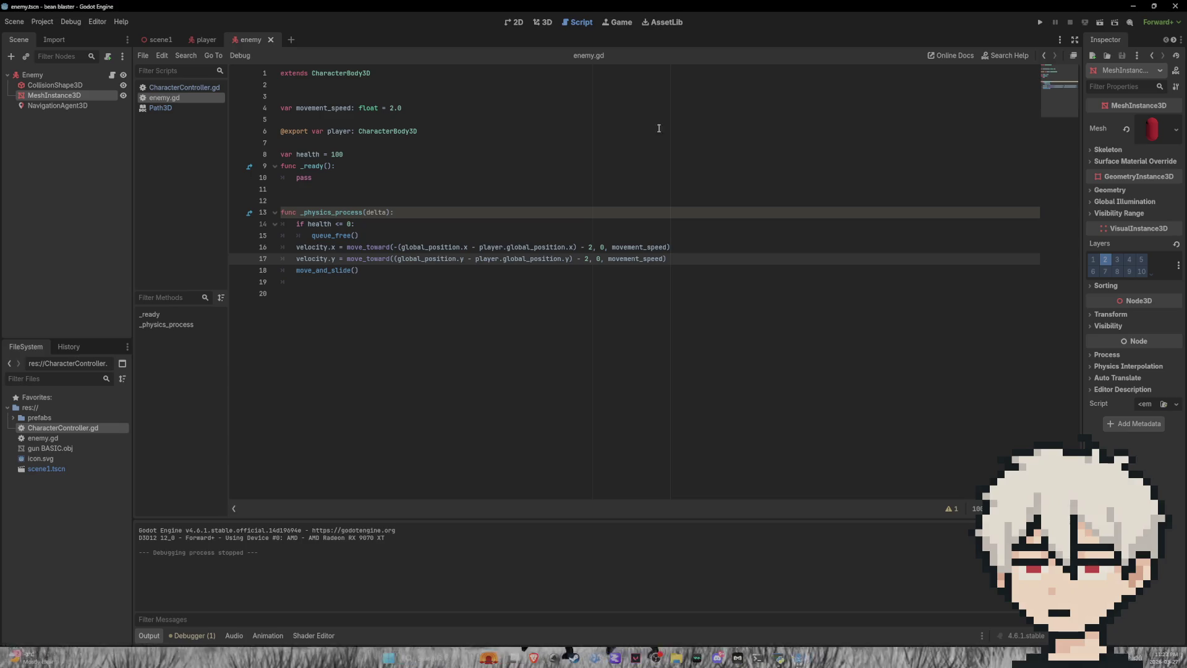
pyautogui.click(1041, 22)
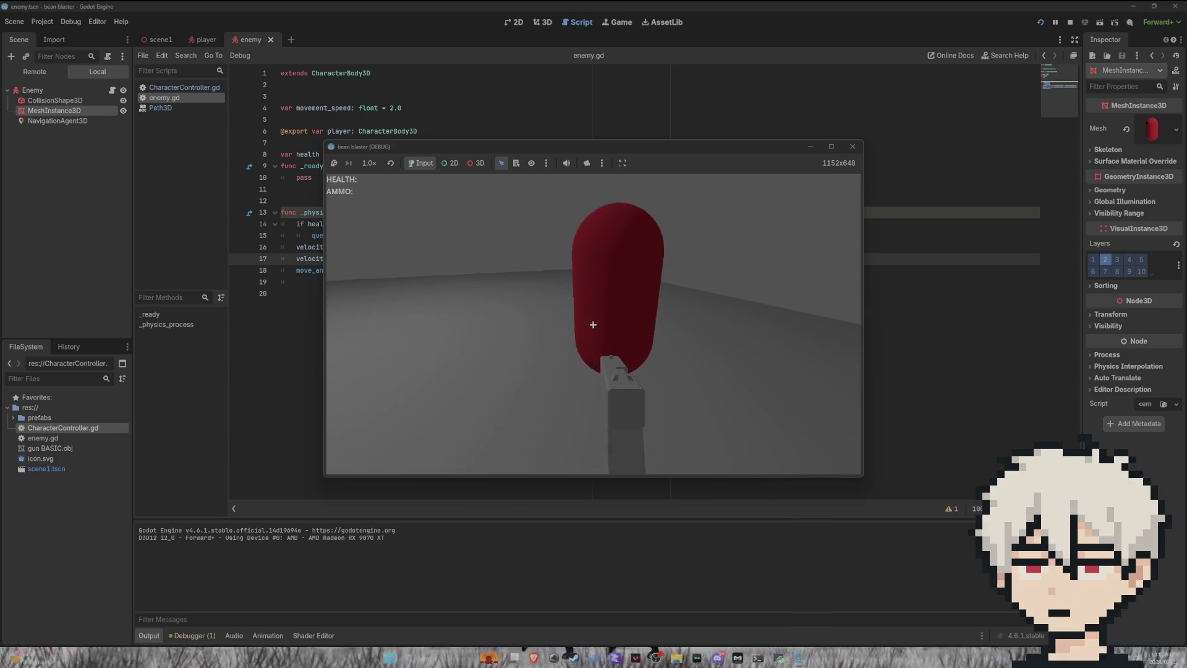
# Step: Negate line 17's move_toward argument, set movement_speed to 10.0, and save
pyautogui.press('Escape')
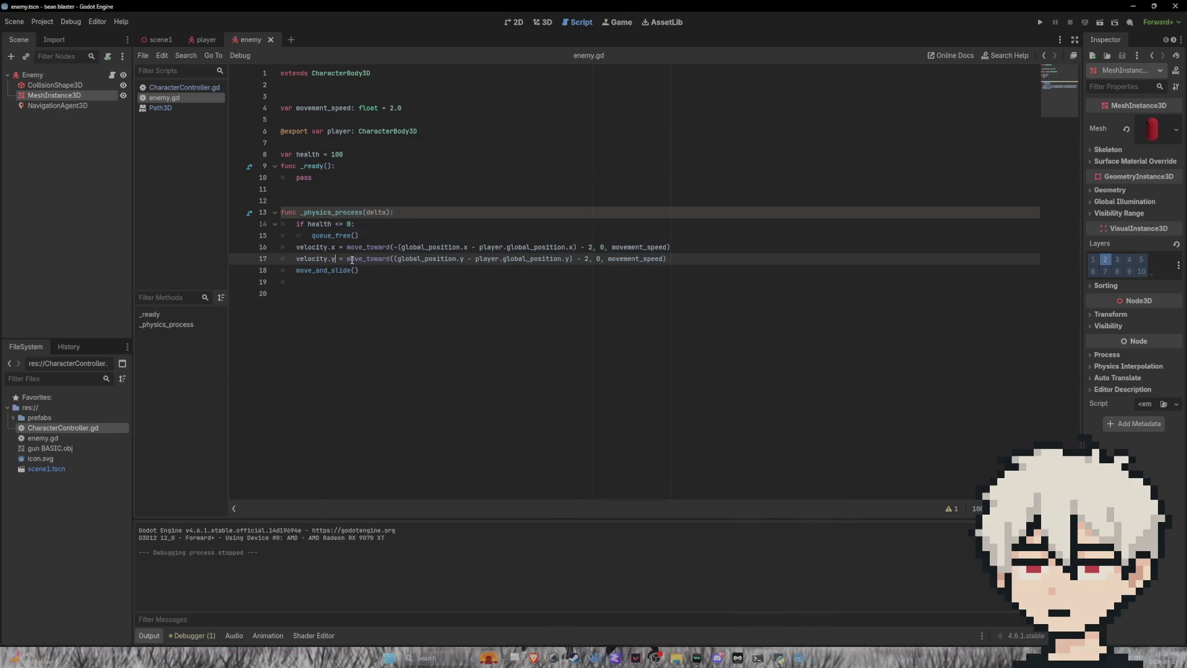
pyautogui.write('-')
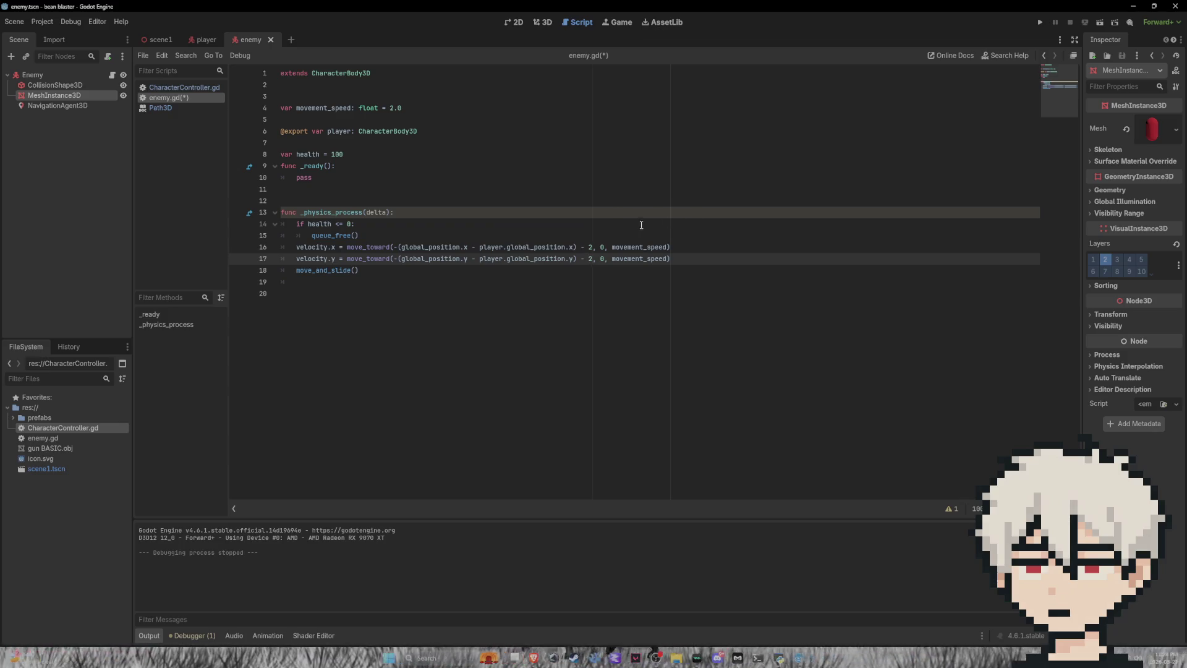
pyautogui.click(393, 107)
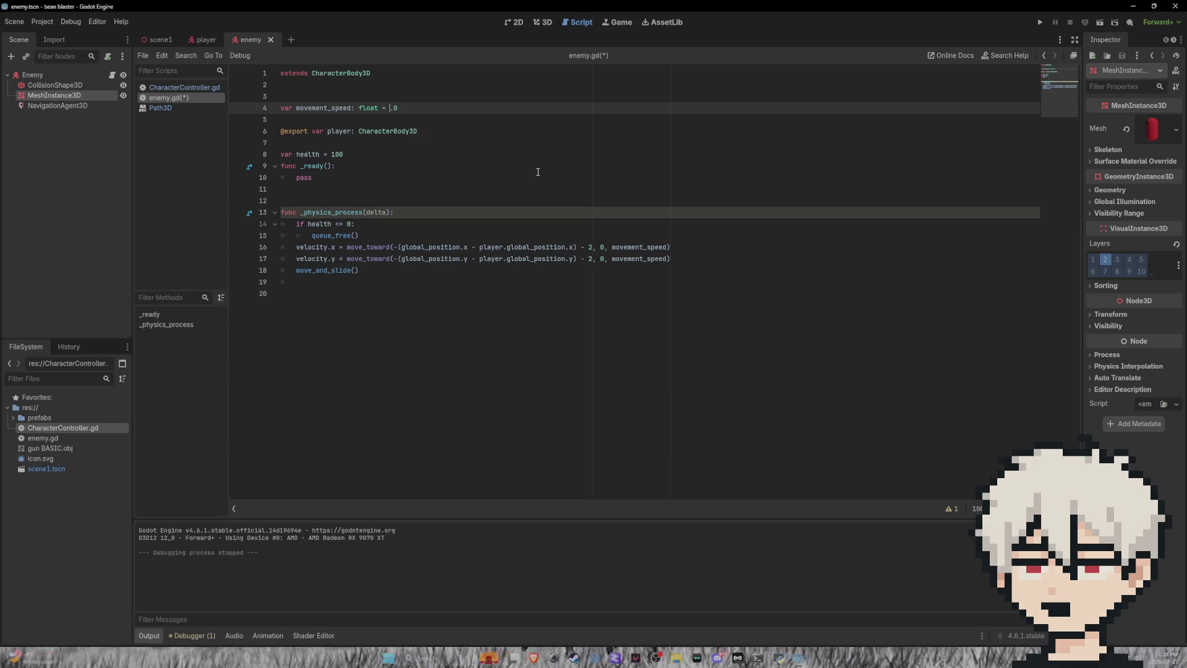
pyautogui.hotkey('ctrl', 's')
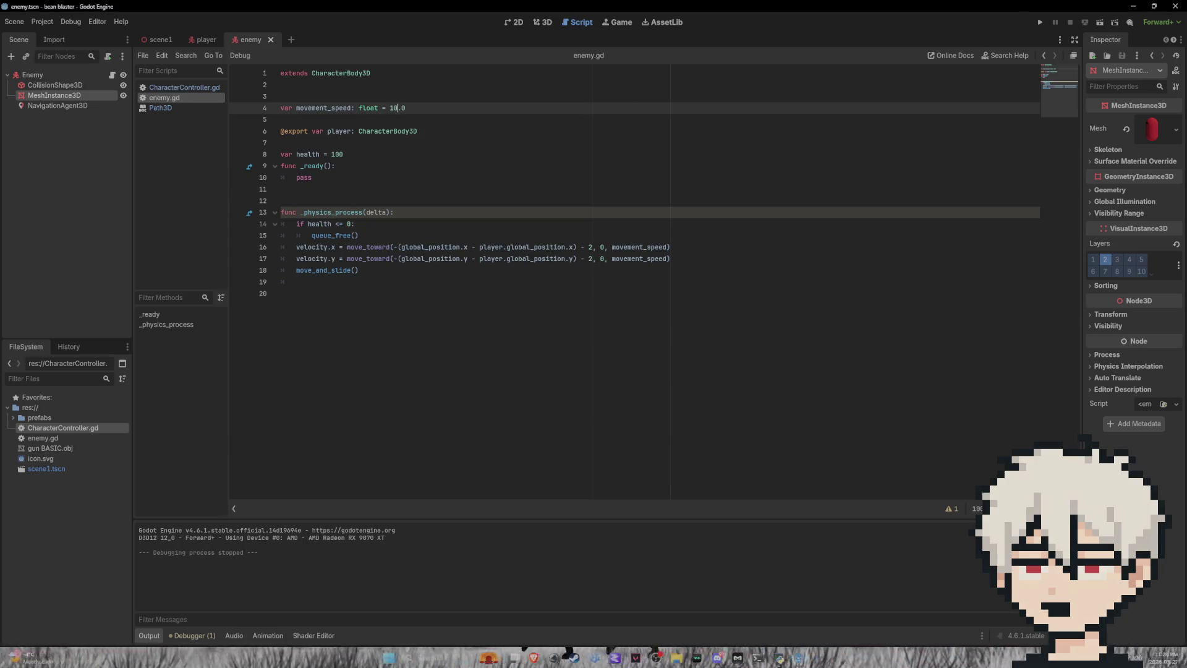
# Step: Playtest, shoot the red enemy away, stop the game, and select the whole script
pyautogui.click(1040, 25)
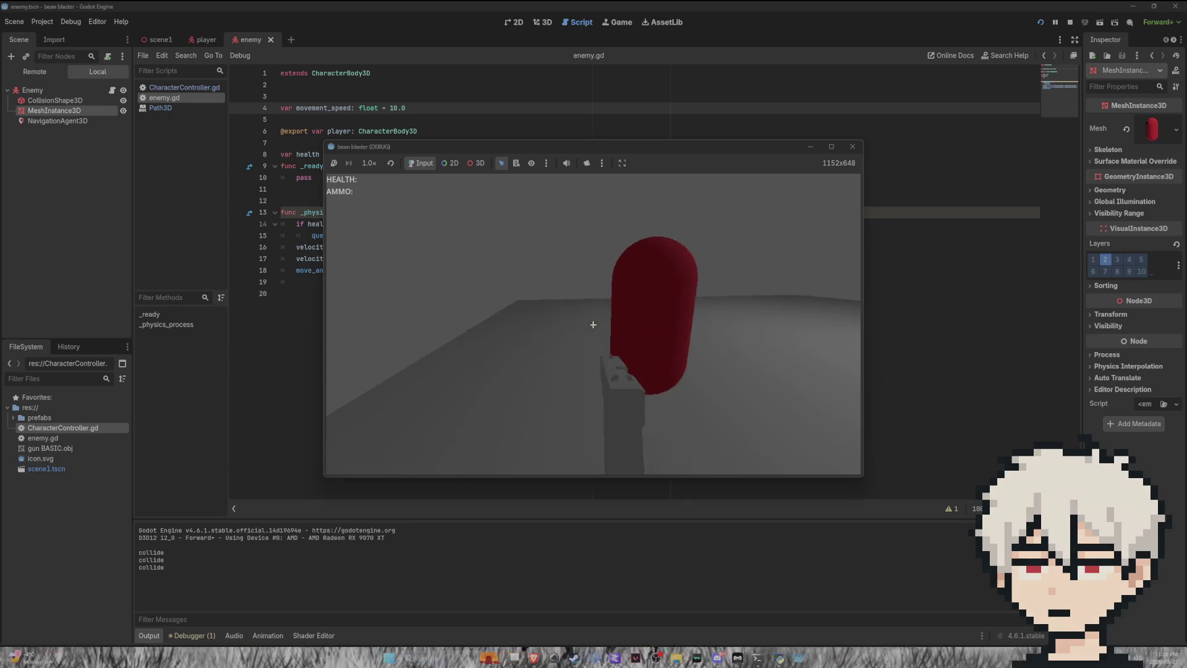
pyautogui.click(593, 324)
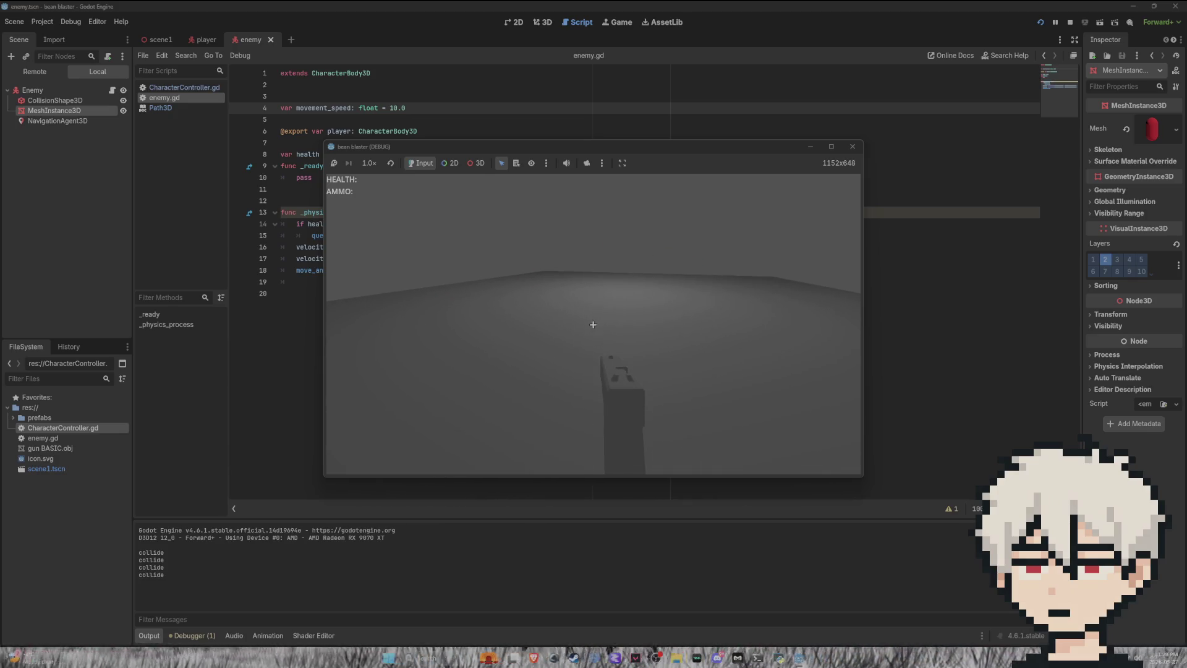
pyautogui.press('F8')
pyautogui.moveTo(590, 326)
pyautogui.mouseDown()
pyautogui.moveTo(309, 155)
pyautogui.moveTo(118, 63)
pyautogui.mouseUp()
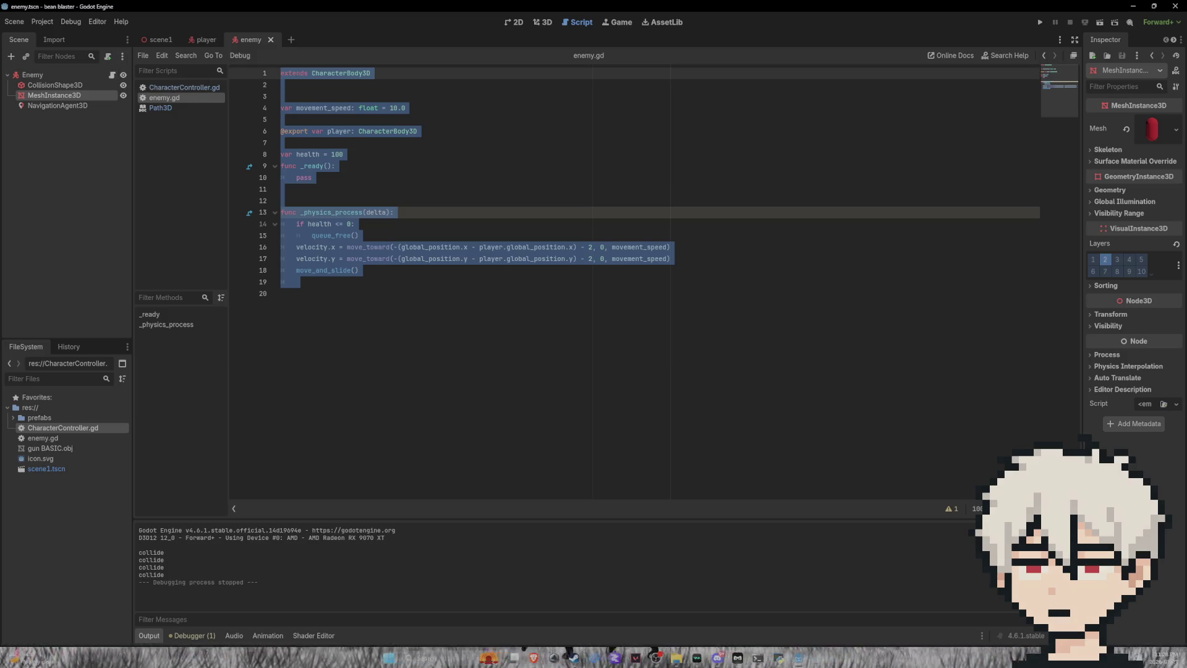
pyautogui.click(534, 657)
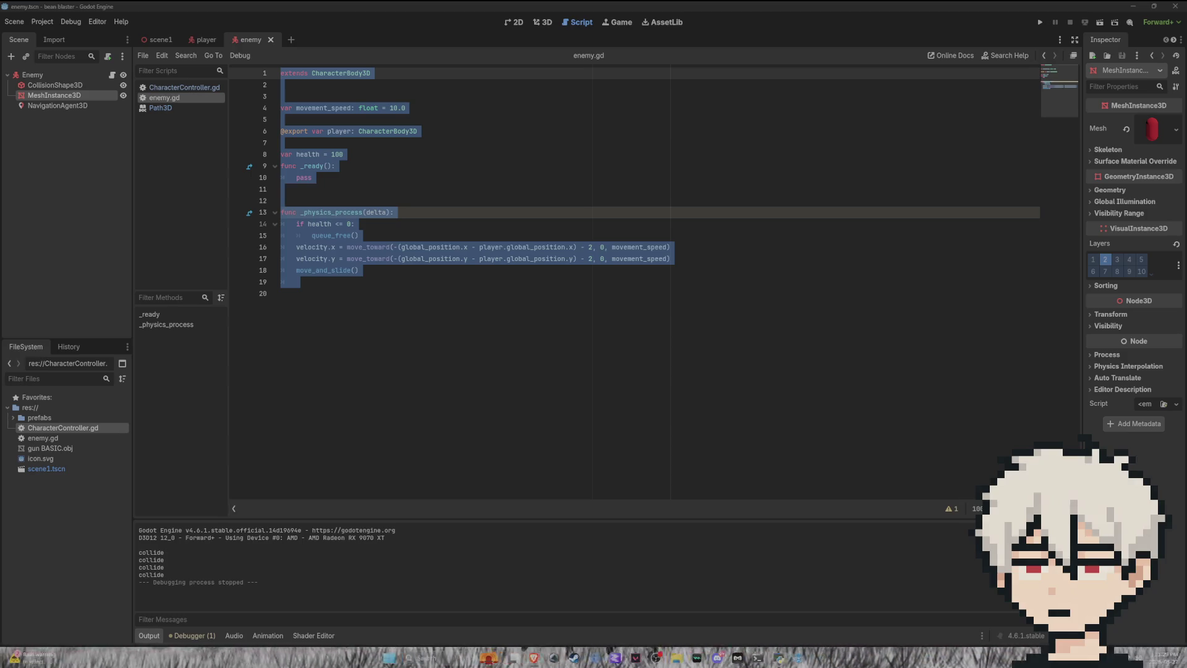
pyautogui.click(433, 260)
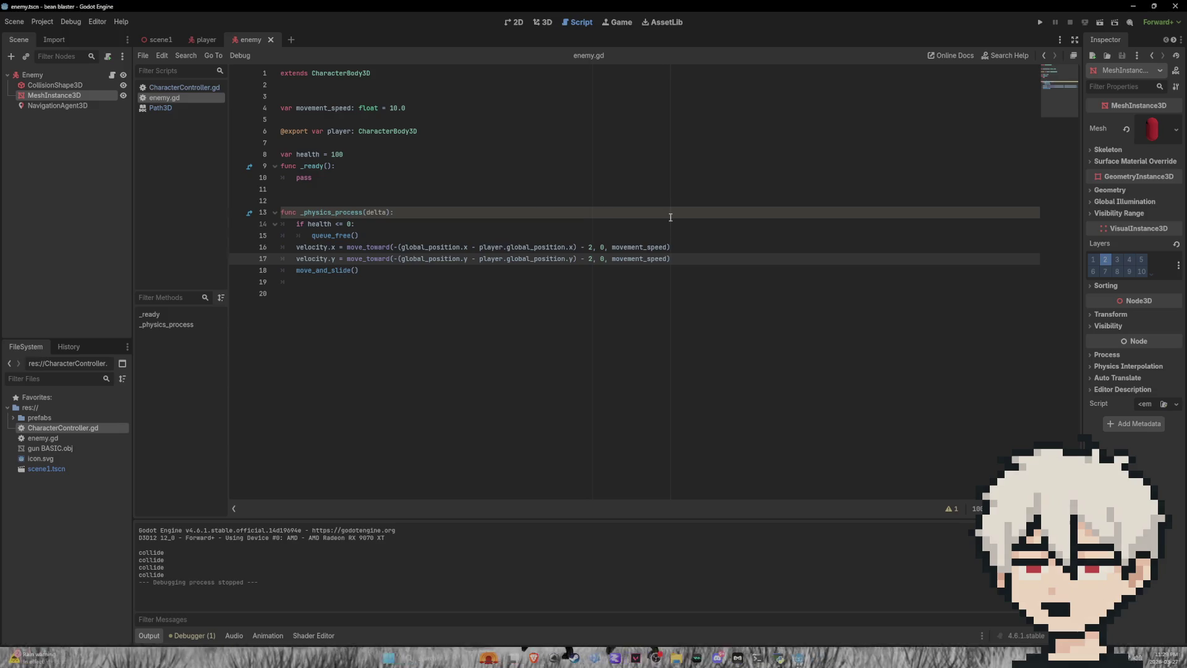
# Step: Delete the two velocity lines and declare var direction on line 11
pyautogui.moveTo(690, 259); pyautogui.dragTo(283, 246)
pyautogui.press('BackSpace')
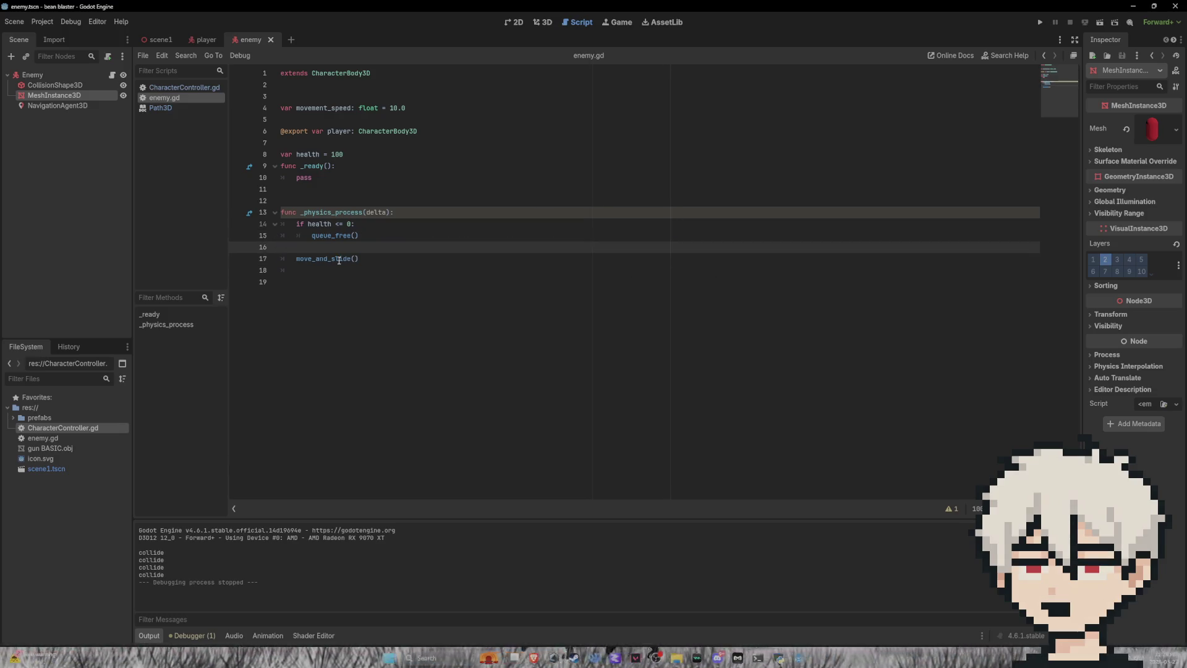
pyautogui.press('Return')
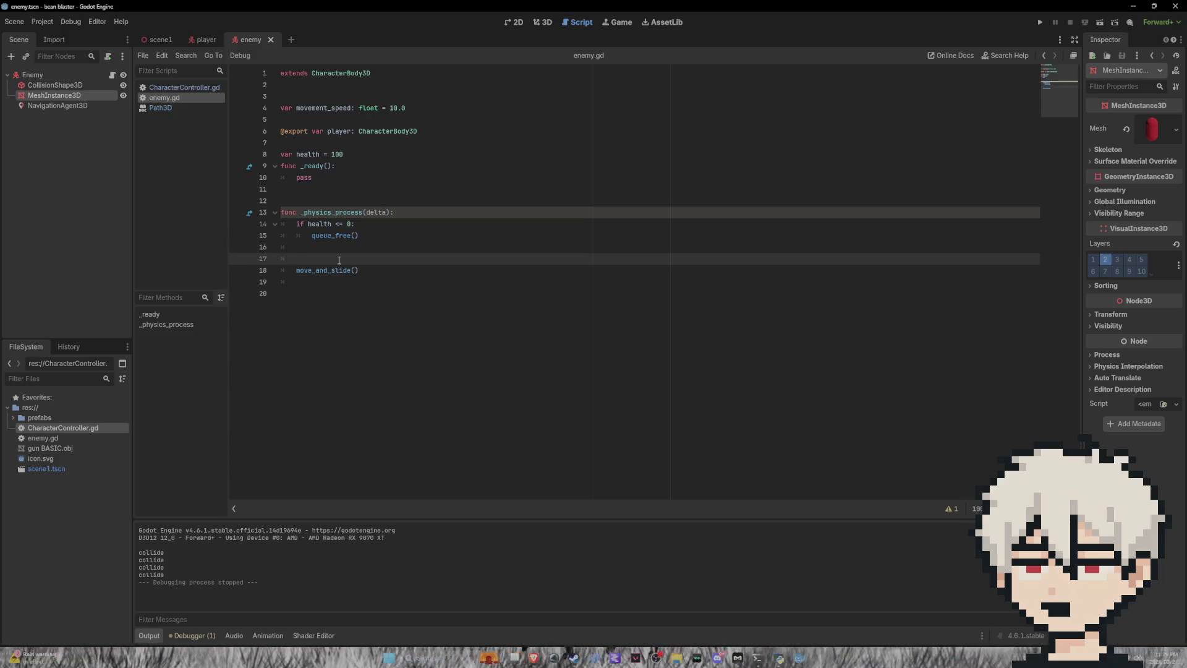
pyautogui.press('Up')
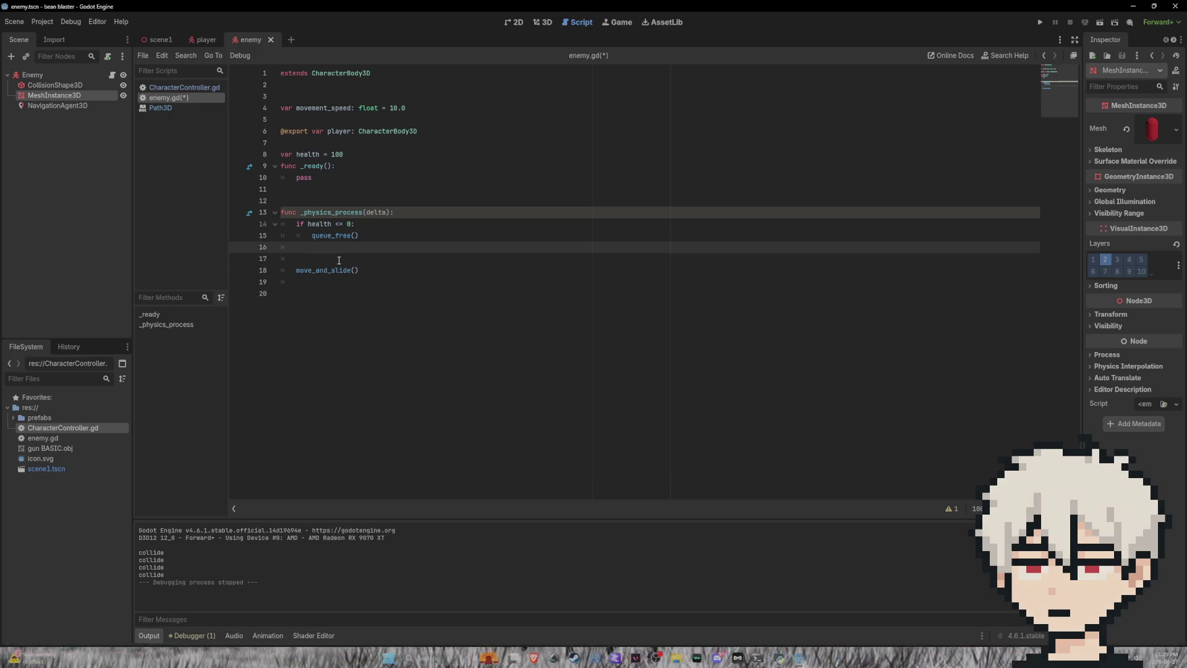
pyautogui.click(292, 189)
pyautogui.write('var di')
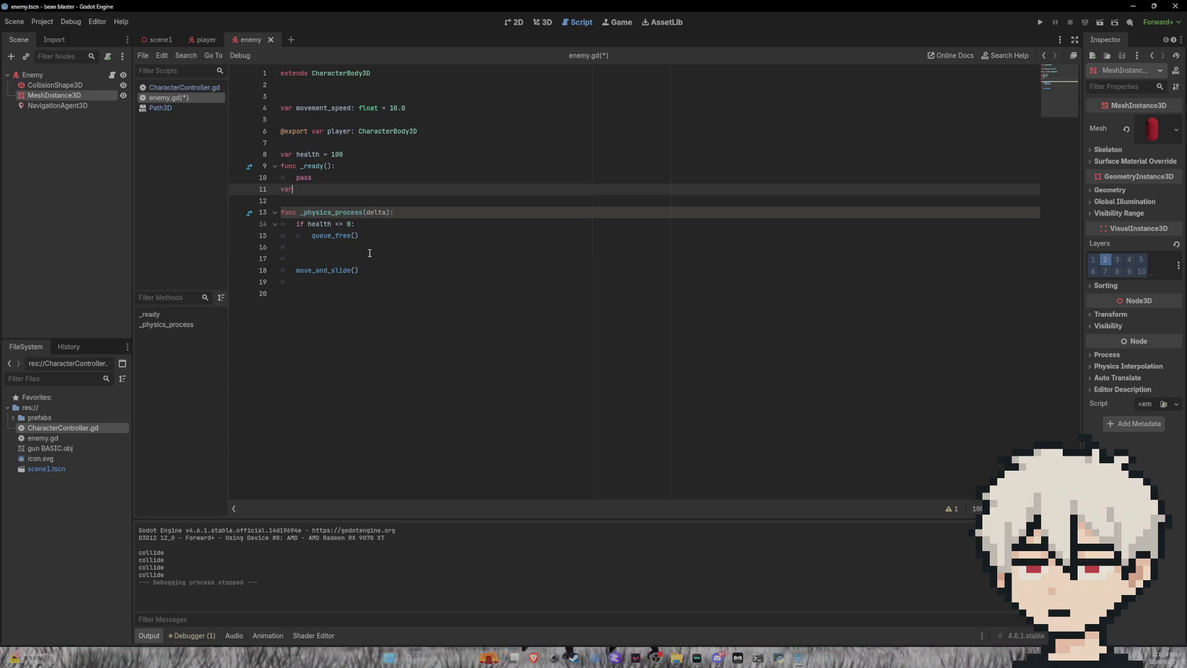
pyautogui.write('rec')
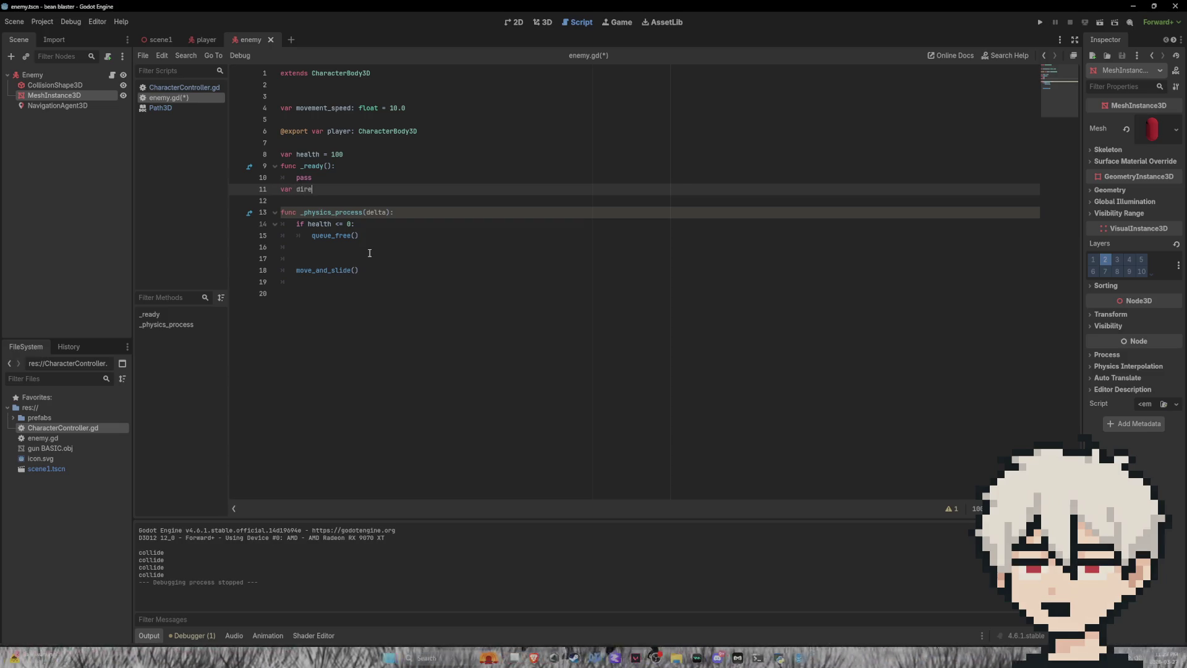
pyautogui.write('tion')
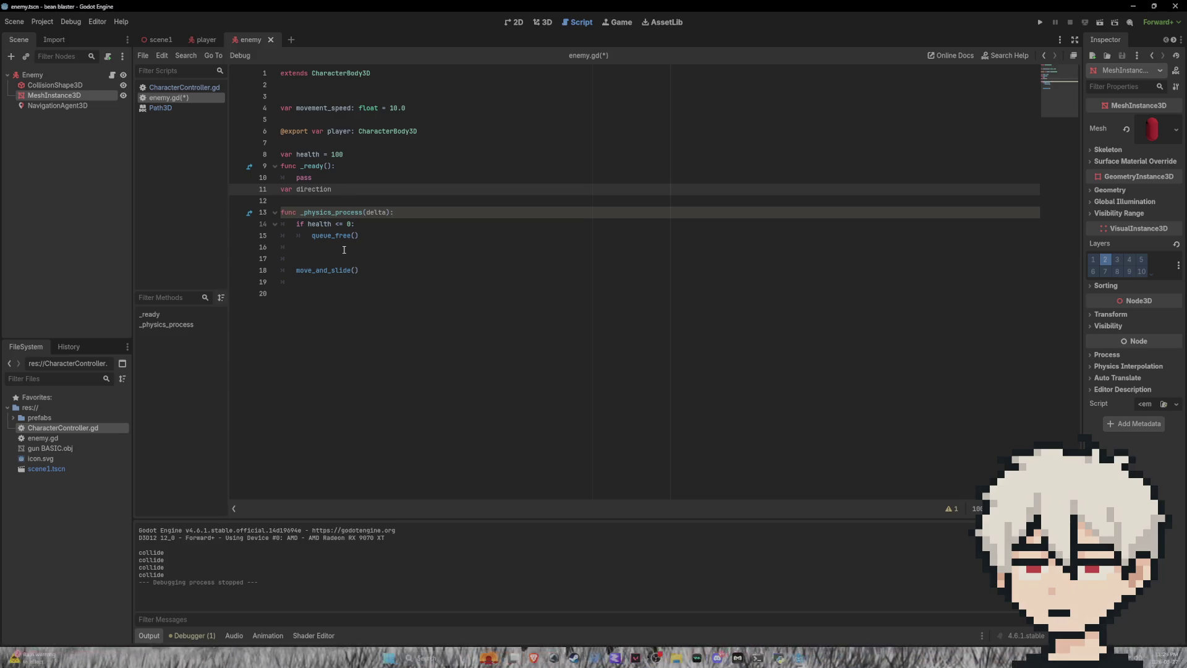
# Step: Write direction = (player.global_position - global_position).normalized() on line 16 and remove leftover blank lines
pyautogui.click(343, 248)
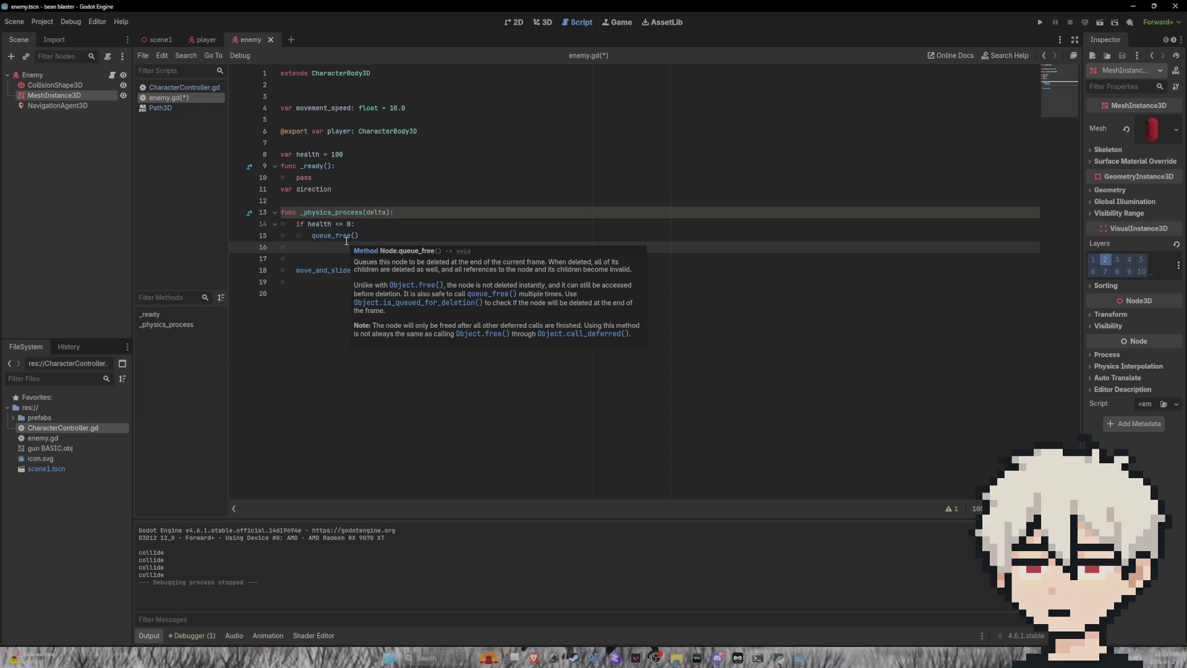
pyautogui.write('dir')
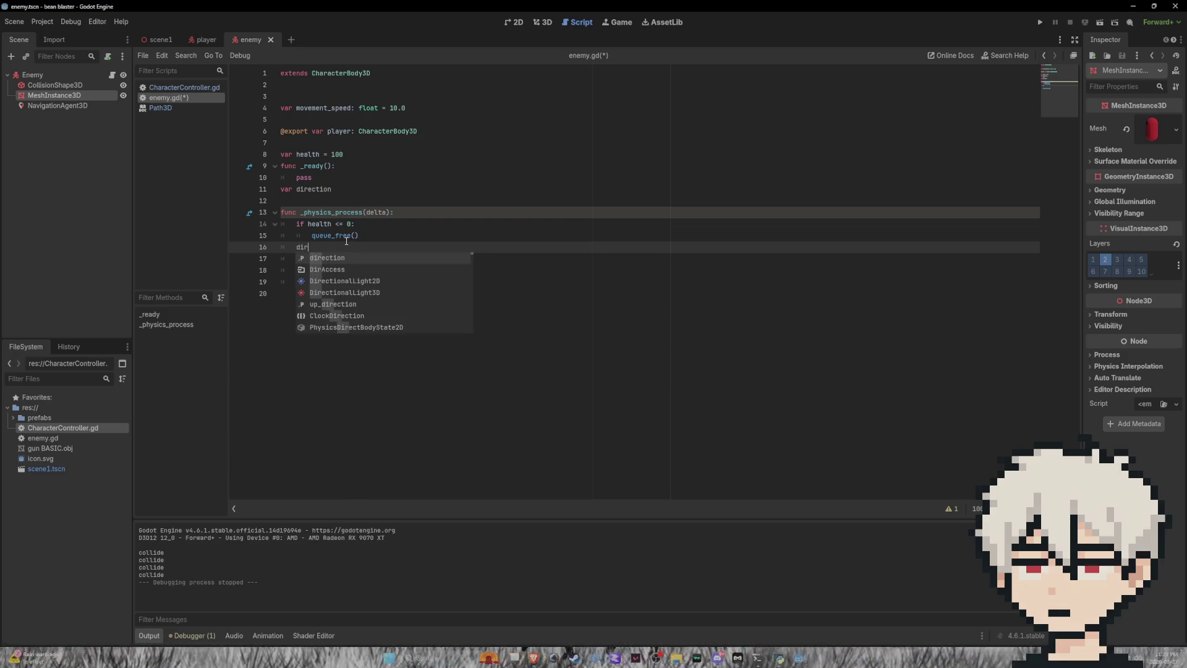
pyautogui.press('Return')
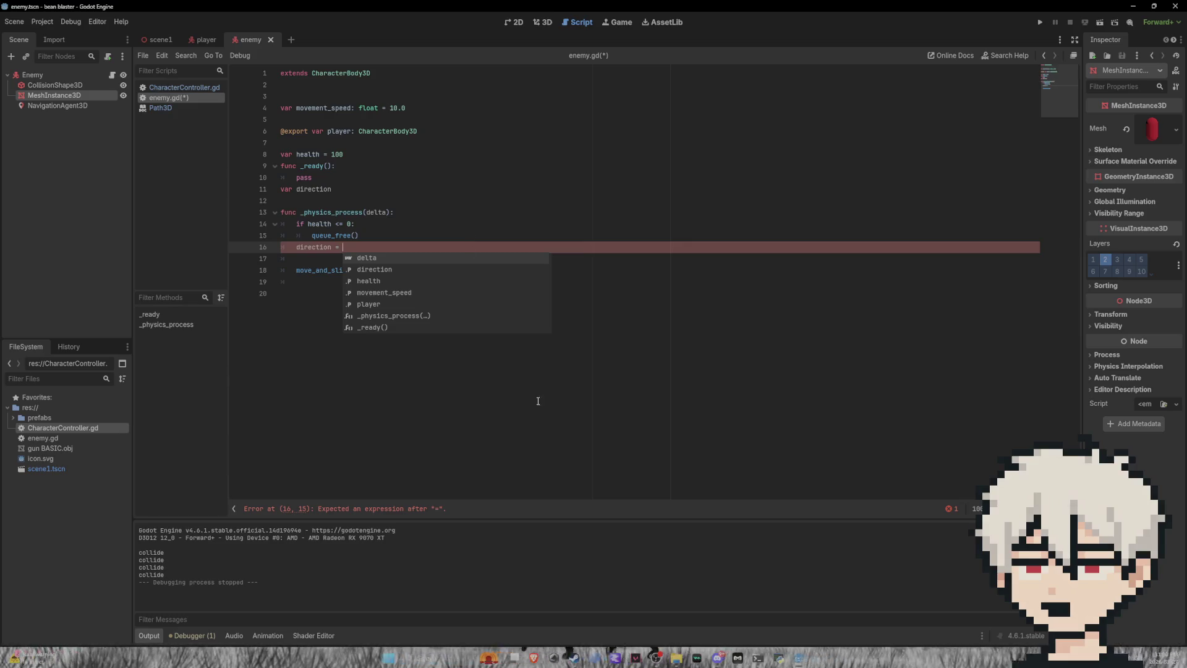
pyautogui.write('(player.global_position - global_position).normalized()')
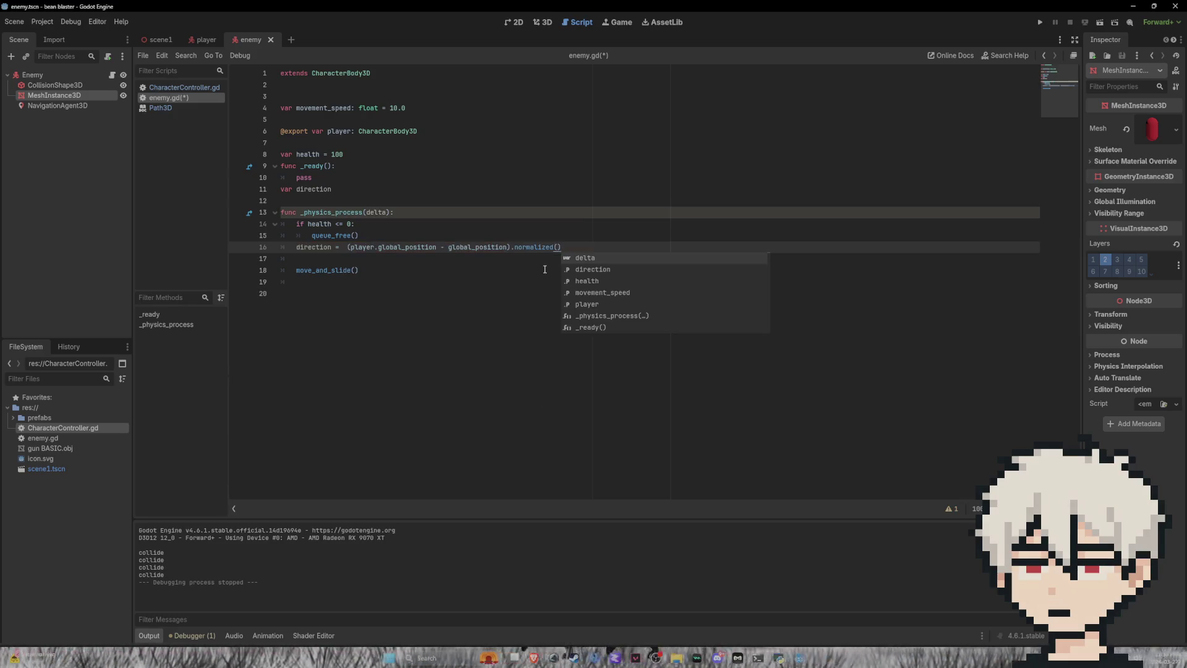
pyautogui.press('Escape')
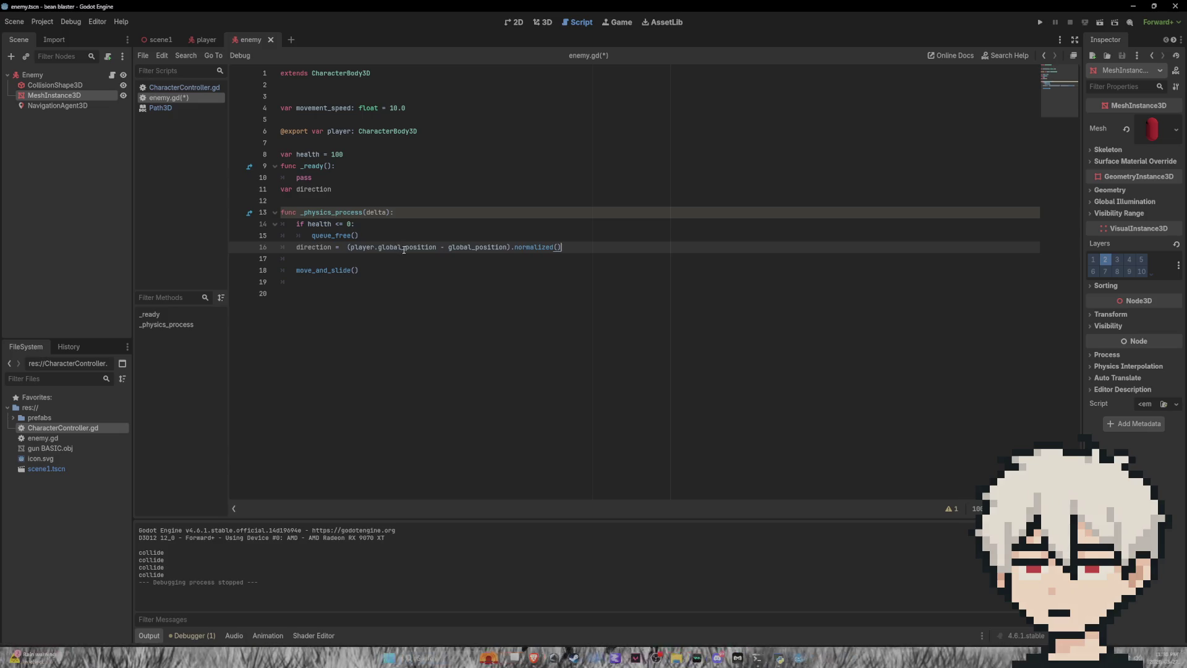
pyautogui.click(397, 258)
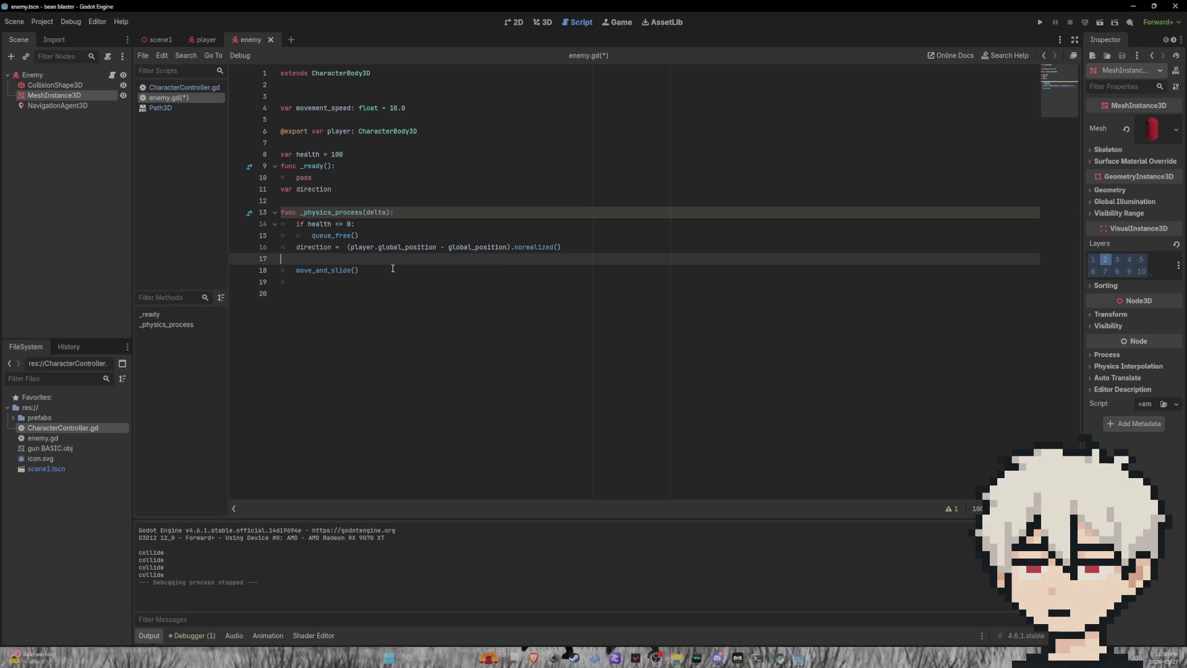
pyautogui.press('BackSpace')
pyautogui.moveTo(285, 281); pyautogui.dragTo(251, 270)
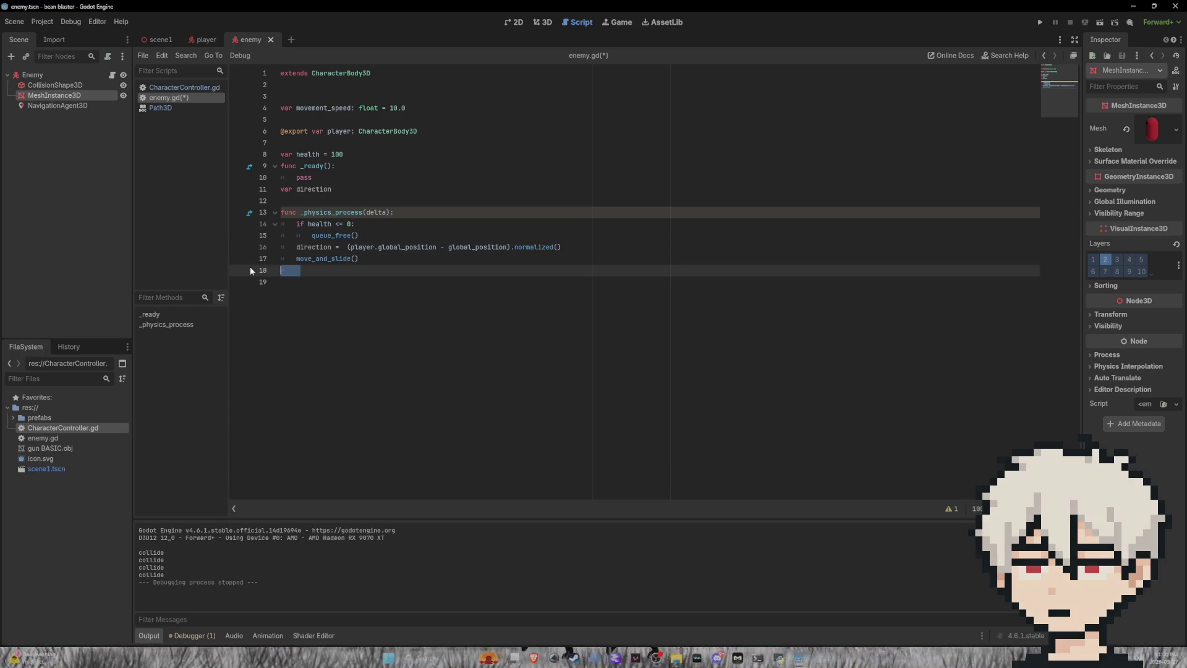
pyautogui.press('BackSpace')
pyautogui.press('BackSpace')
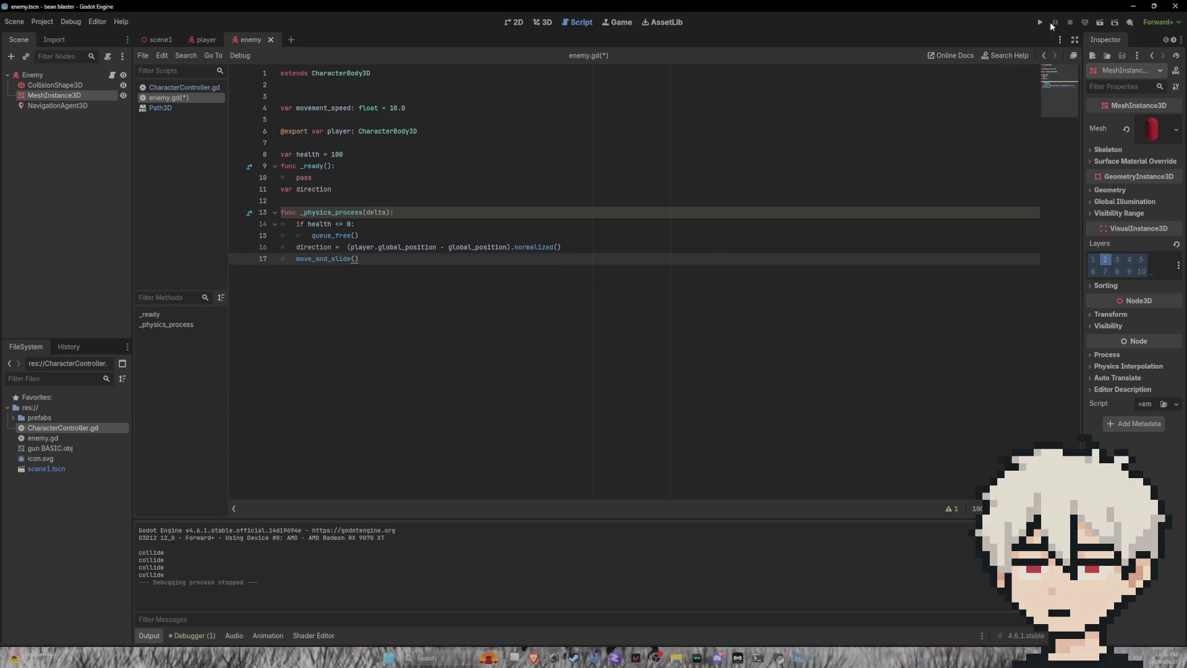
# Step: After a quick test run, add velocity = direction * movement_speed on line 17 and save
pyautogui.click(1039, 25)
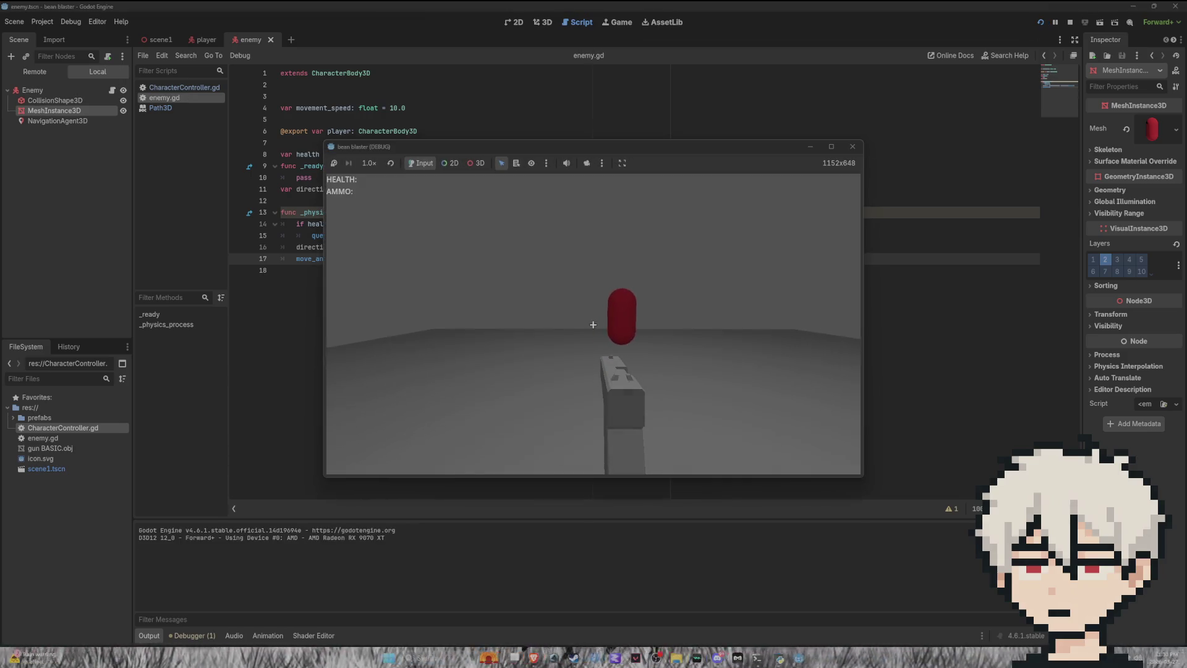
pyautogui.press('F8')
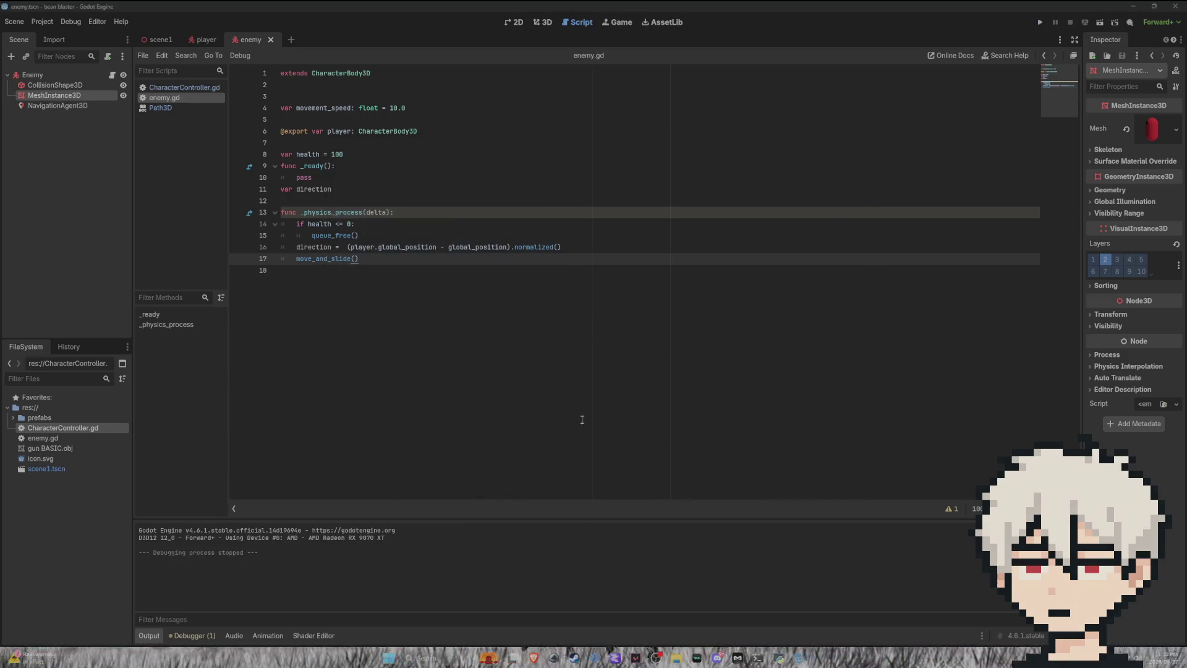
pyautogui.press('super')
pyautogui.press('super')
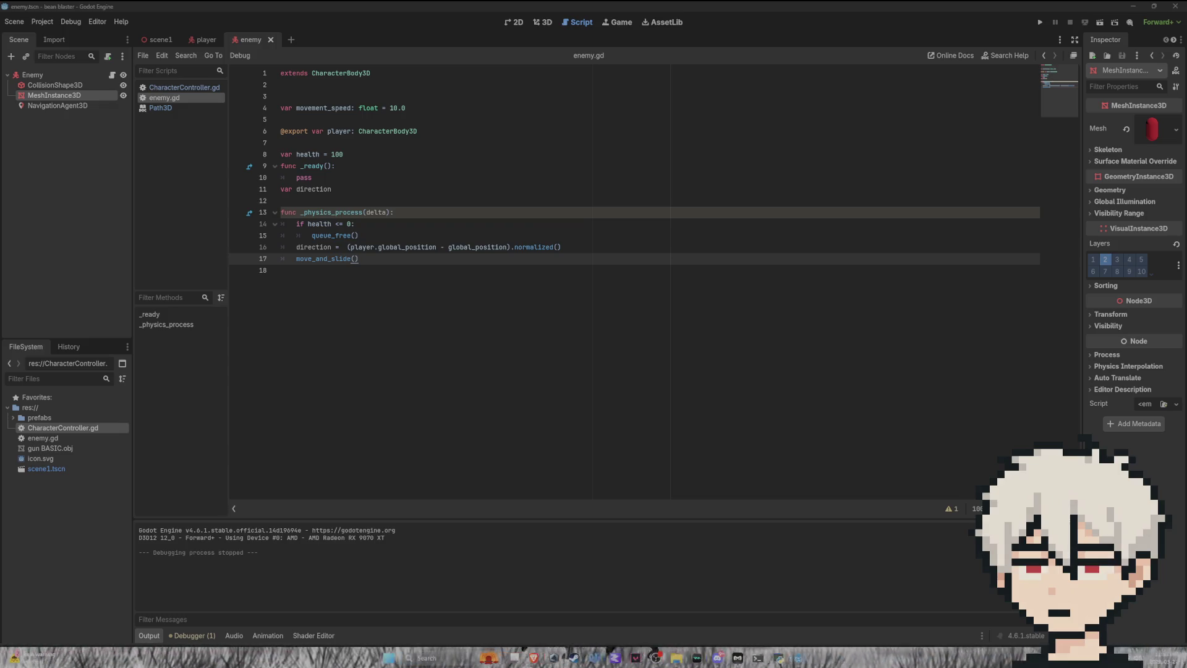
pyautogui.click(569, 250)
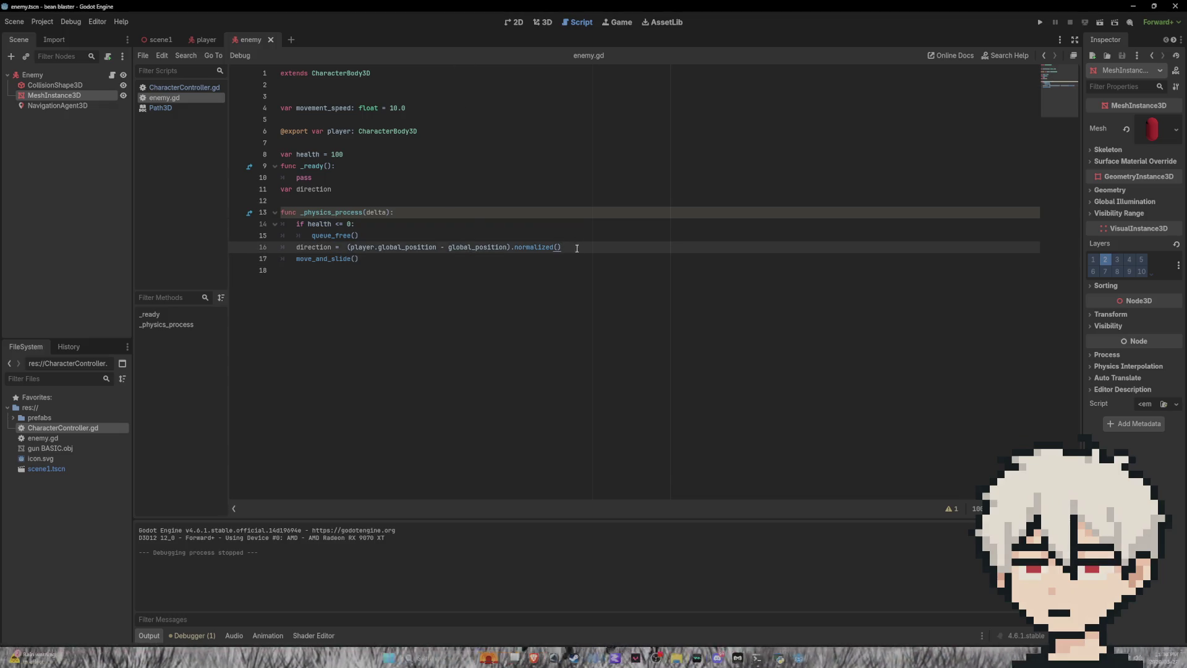
pyautogui.press('Return')
pyautogui.write('velocity = direction * movement_speed')
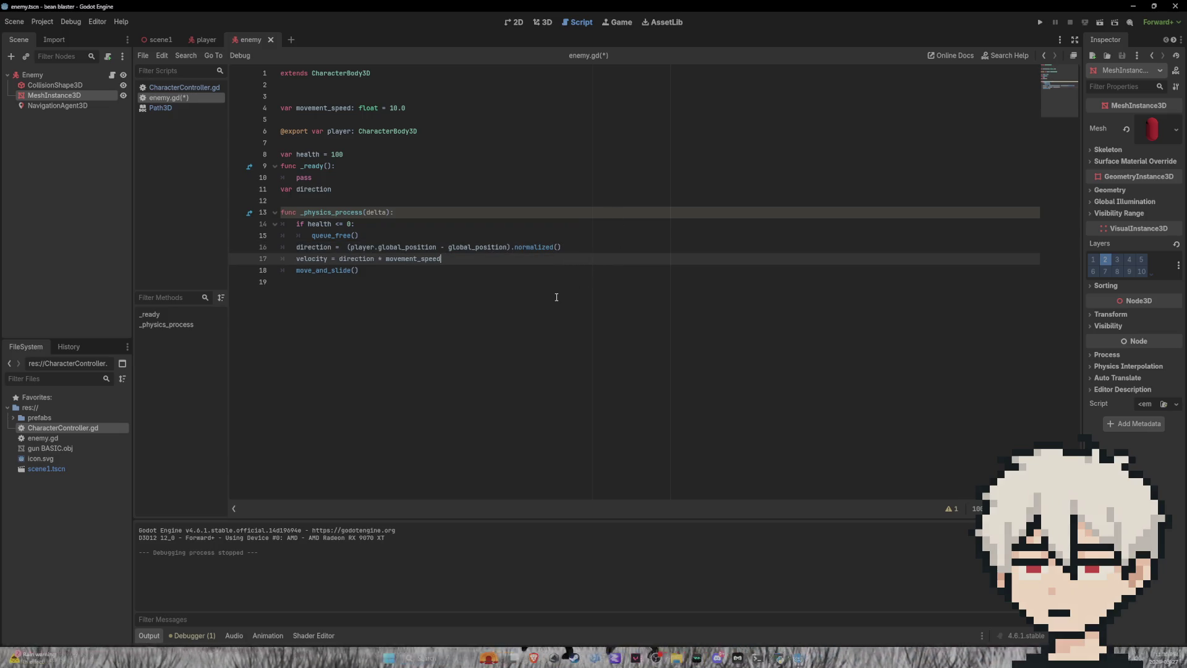
pyautogui.hotkey('ctrl', 's')
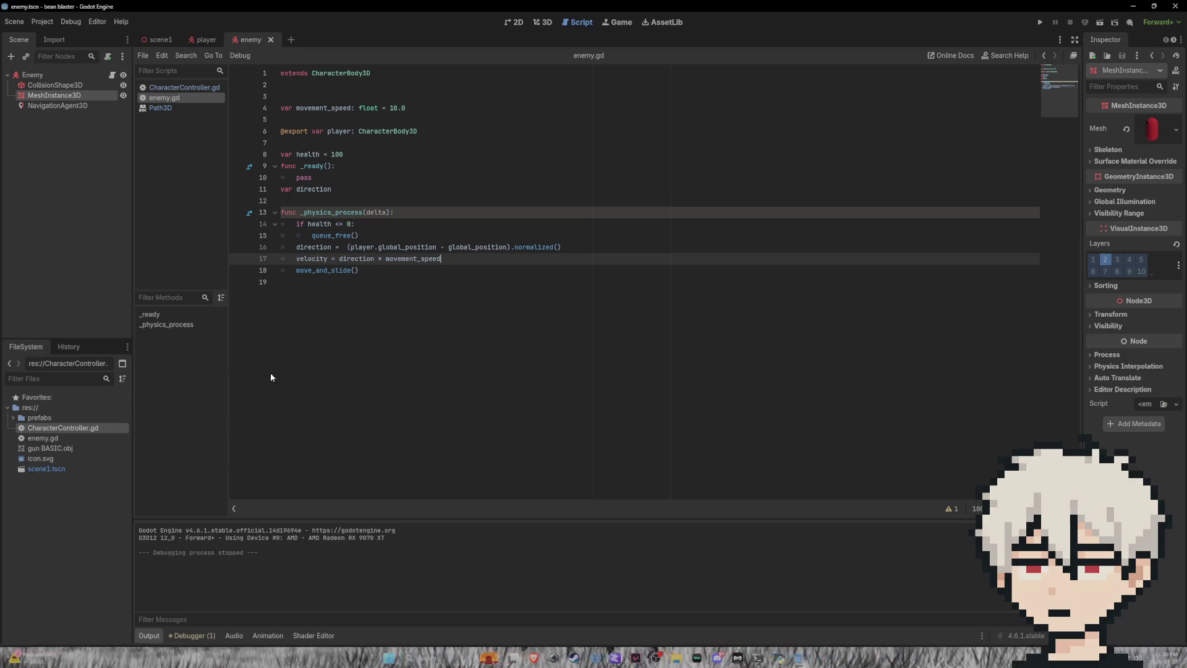
pyautogui.click(539, 245)
# Step: Look up normalized() and read through its entry in the Vector3 reference
pyautogui.rightClick(538, 247)
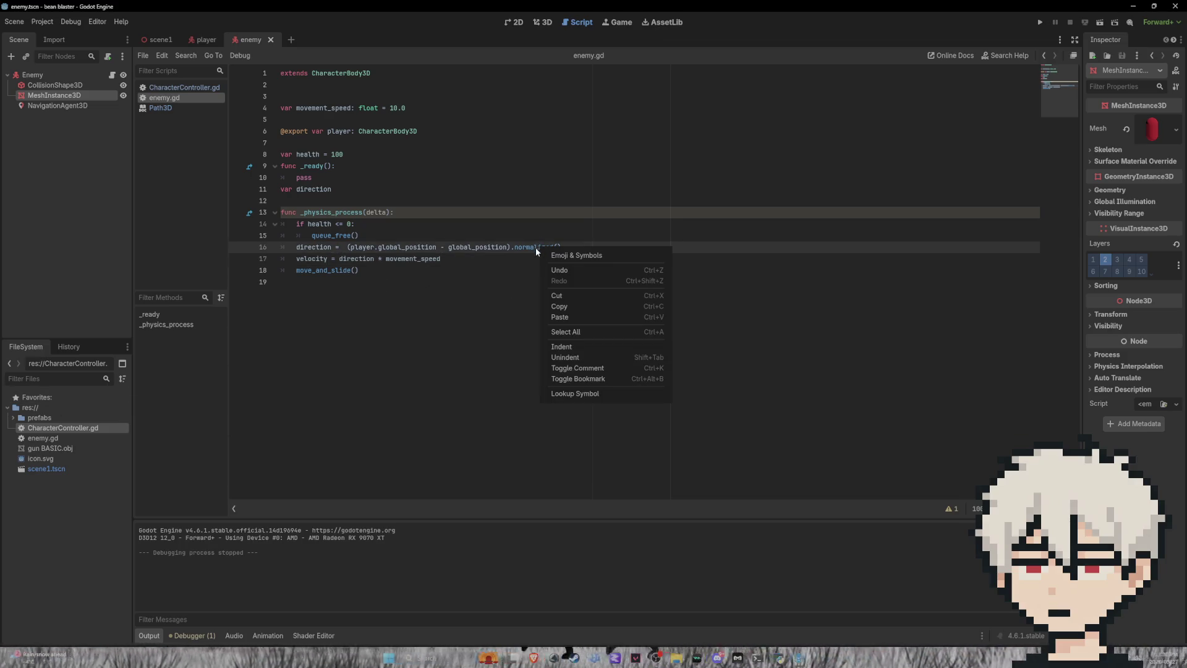
pyautogui.click(546, 247)
pyautogui.rightClick(549, 249)
pyautogui.click(579, 393)
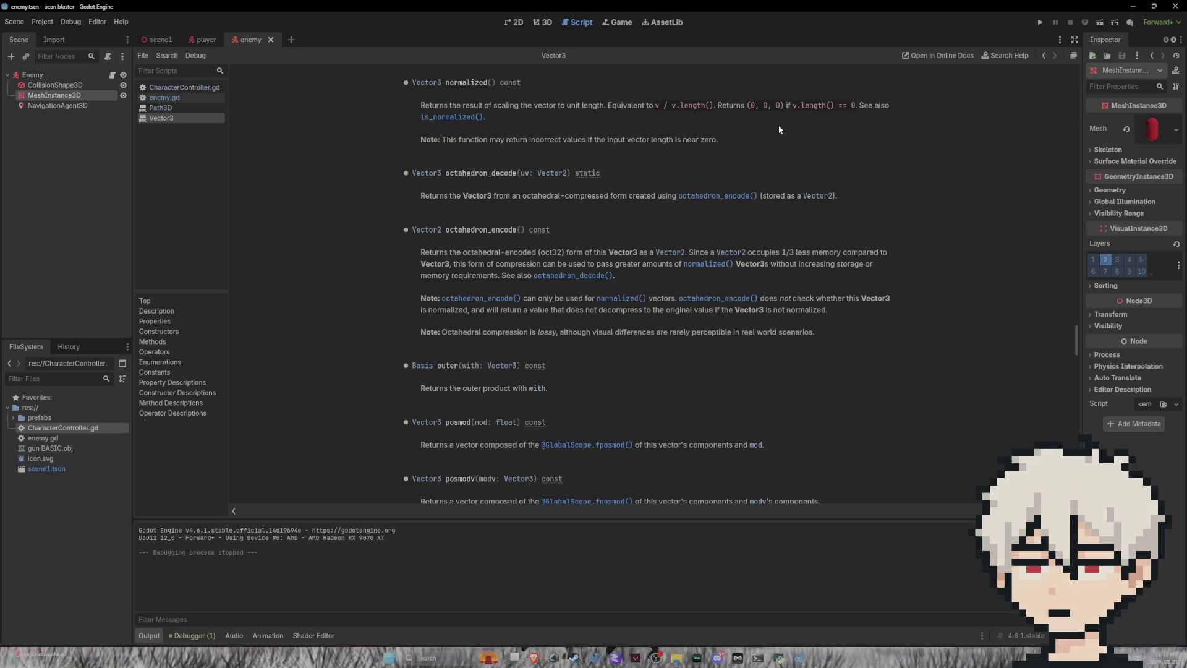
pyautogui.scroll(-3, 525, 178)
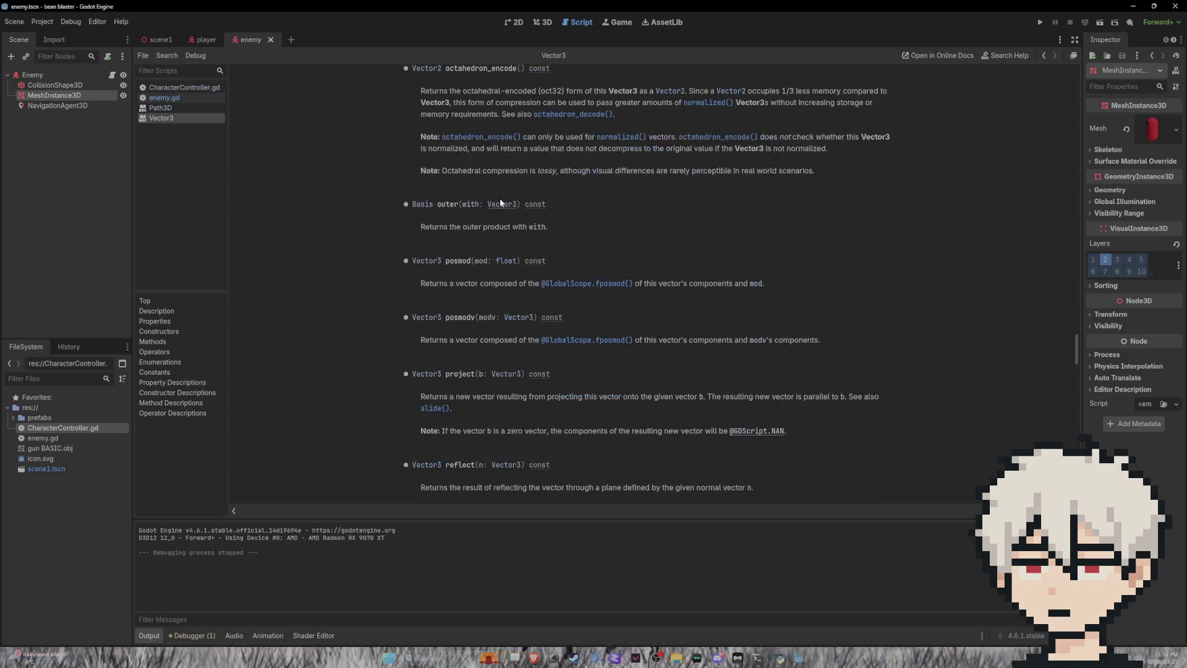
pyautogui.scroll(-6, 540, 232)
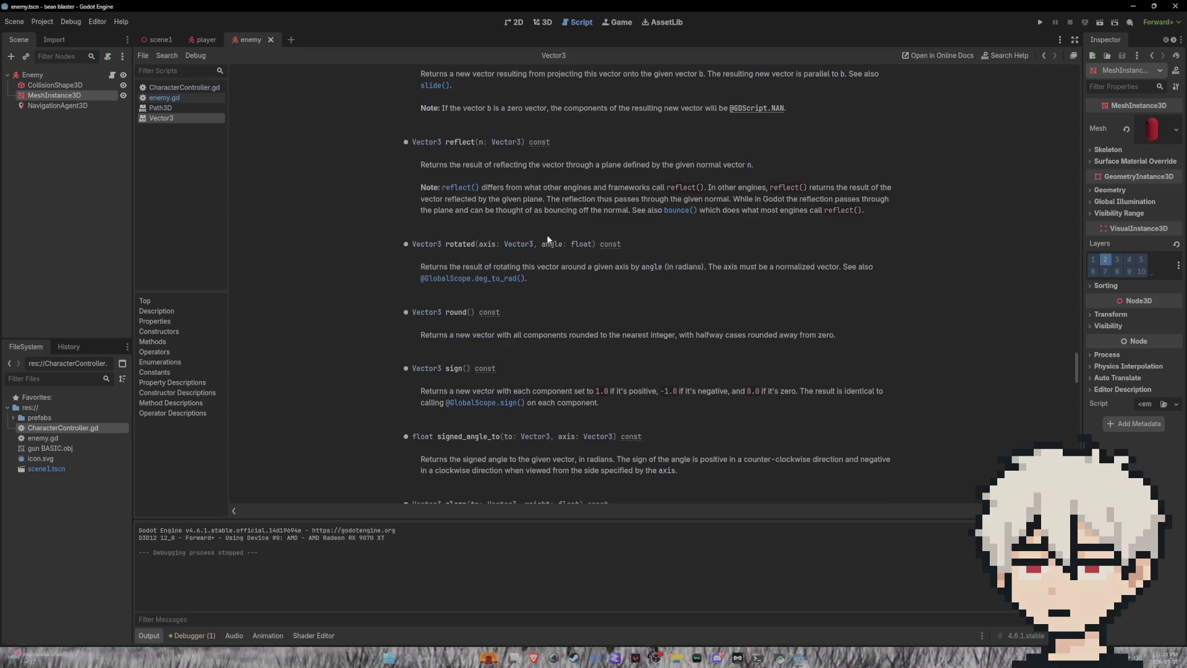
pyautogui.scroll(20, 591, 268)
pyautogui.scroll(-12, 635, 241)
pyautogui.scroll(-7, 616, 252)
# Step: Reopen the normalized() reference from line 16, test-run the game, and return to enemy.gd
pyautogui.rightClick(202, 119)
pyautogui.click(223, 121)
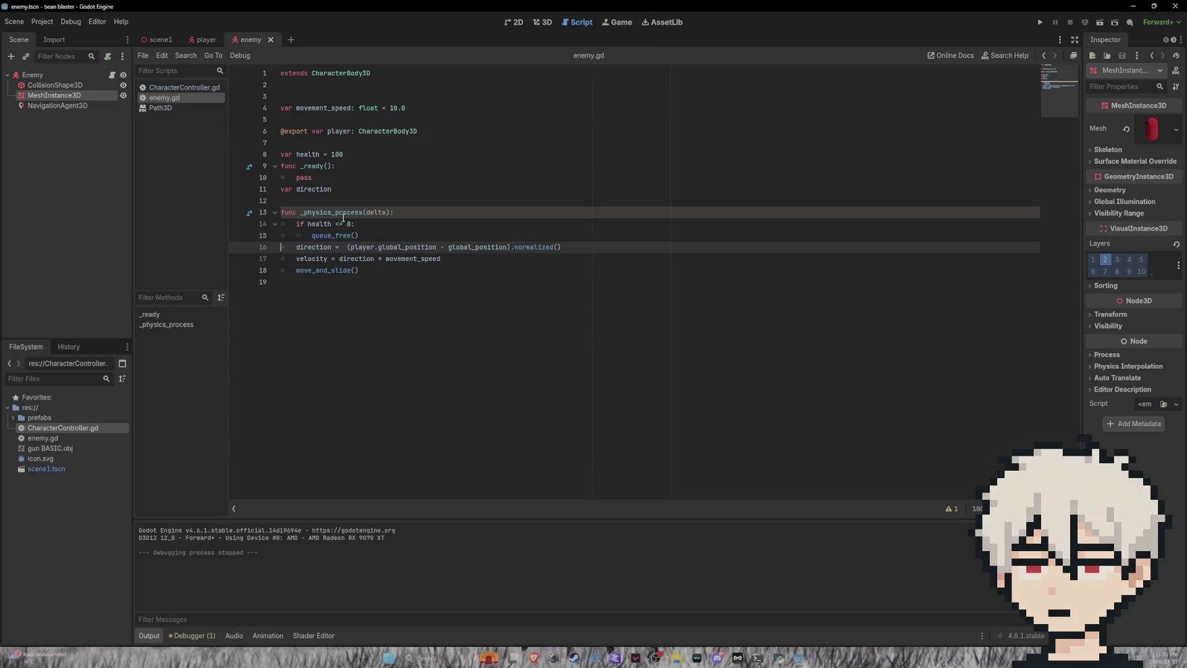
pyautogui.rightClick(542, 250)
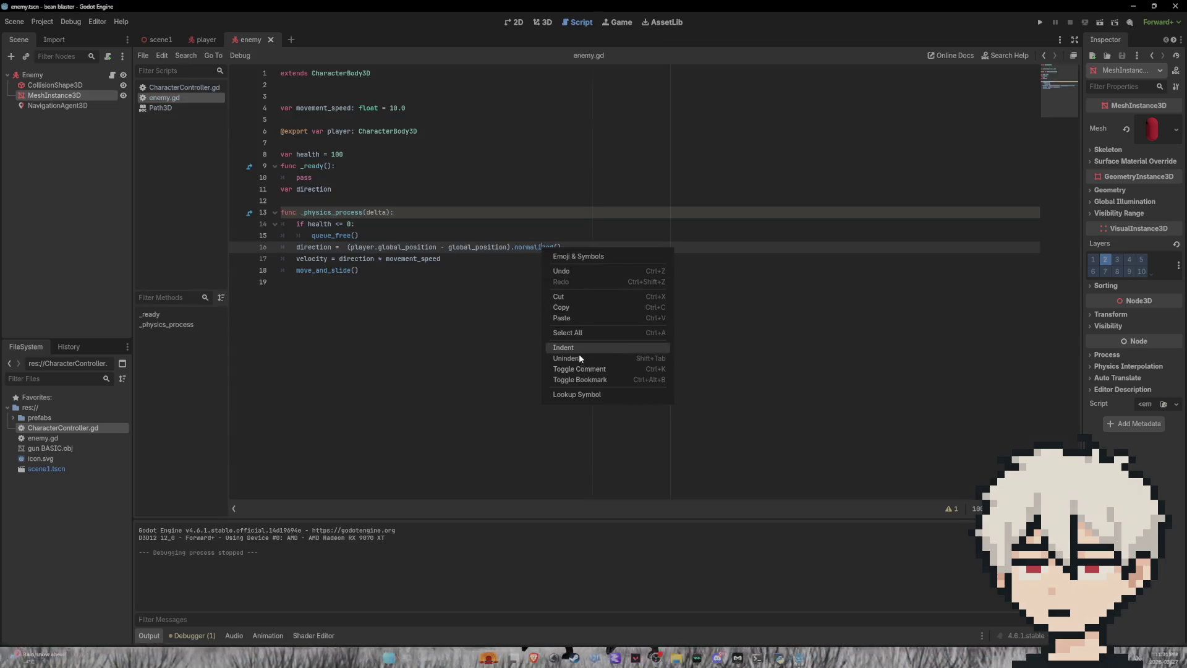
pyautogui.click(588, 393)
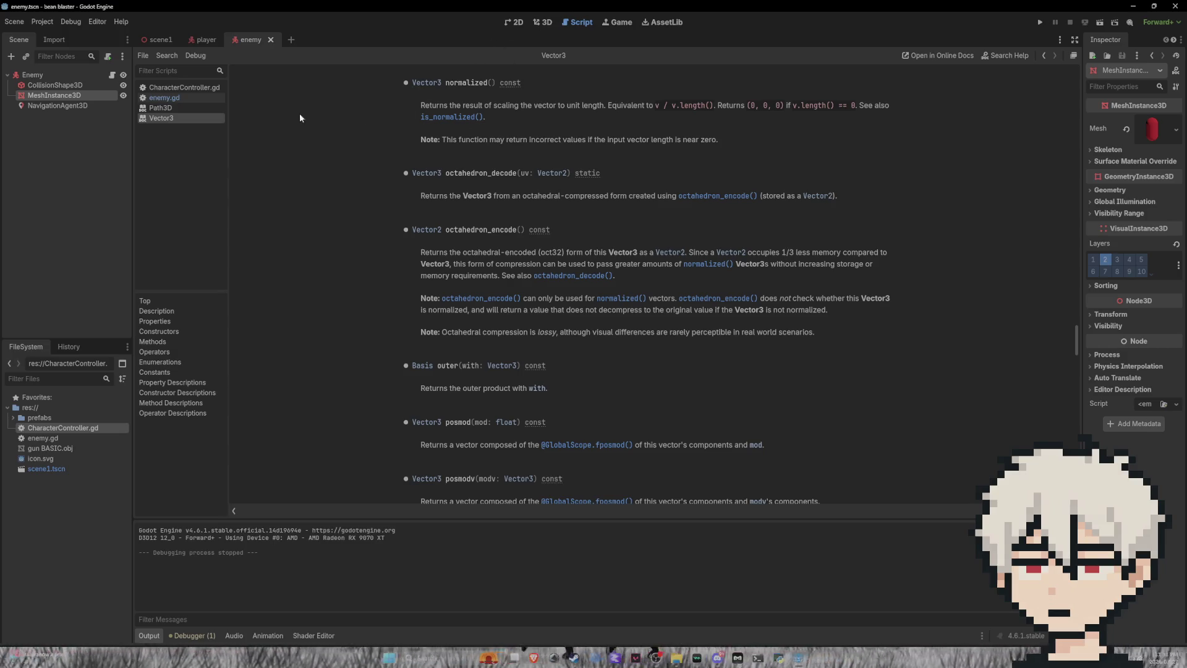
pyautogui.press('F5')
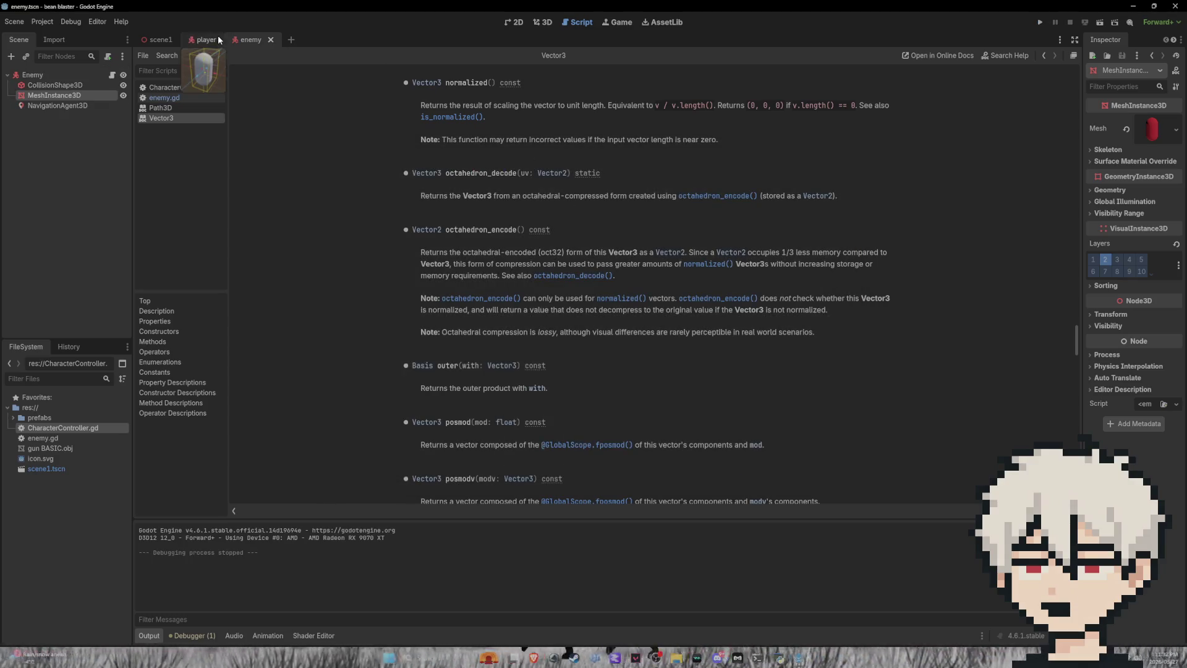
pyautogui.click(176, 97)
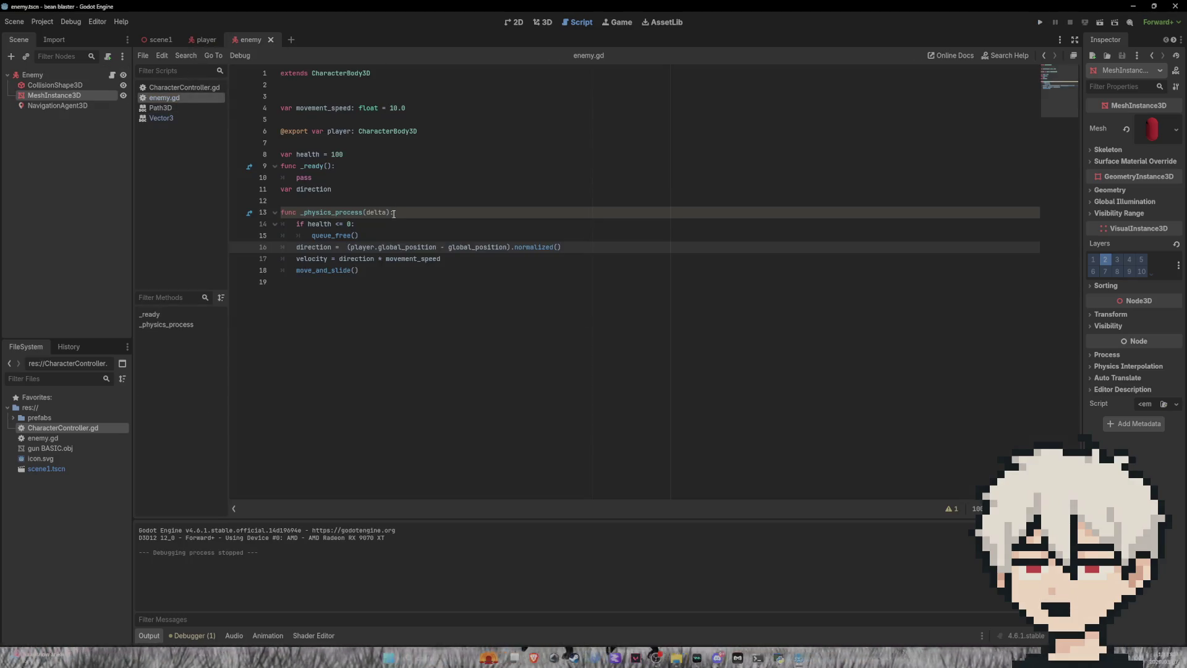
# Step: In scene1, move the floor node out from under NavigationRegion3D onto Main
pyautogui.click(398, 108)
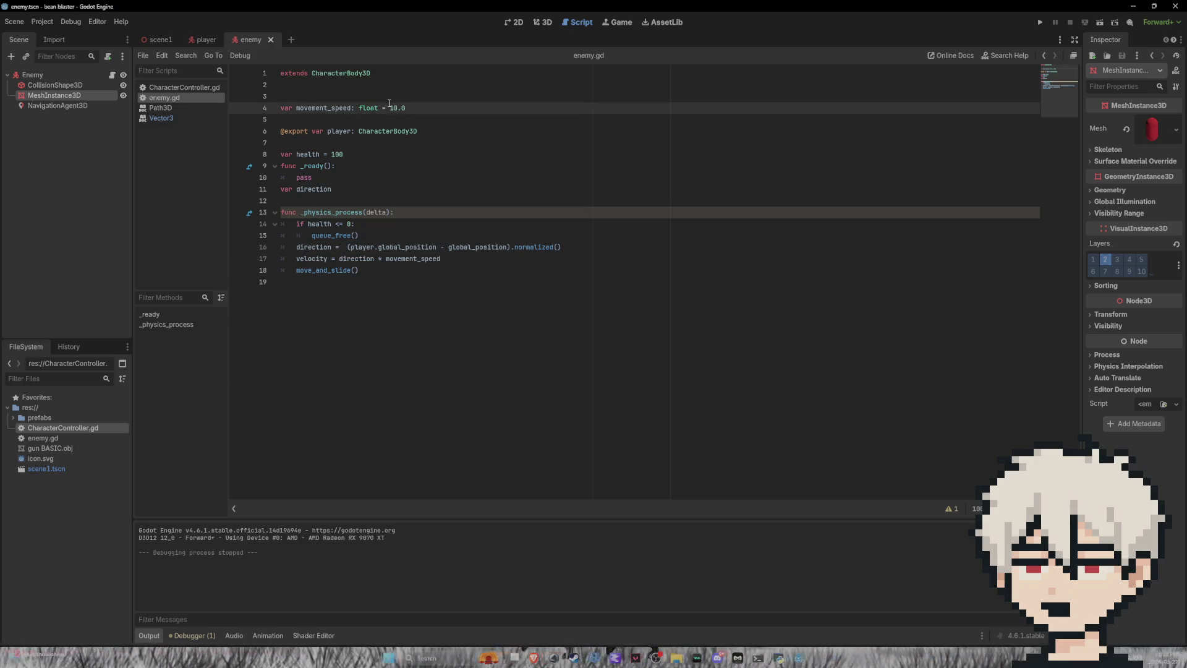
pyautogui.click(542, 22)
pyautogui.click(517, 23)
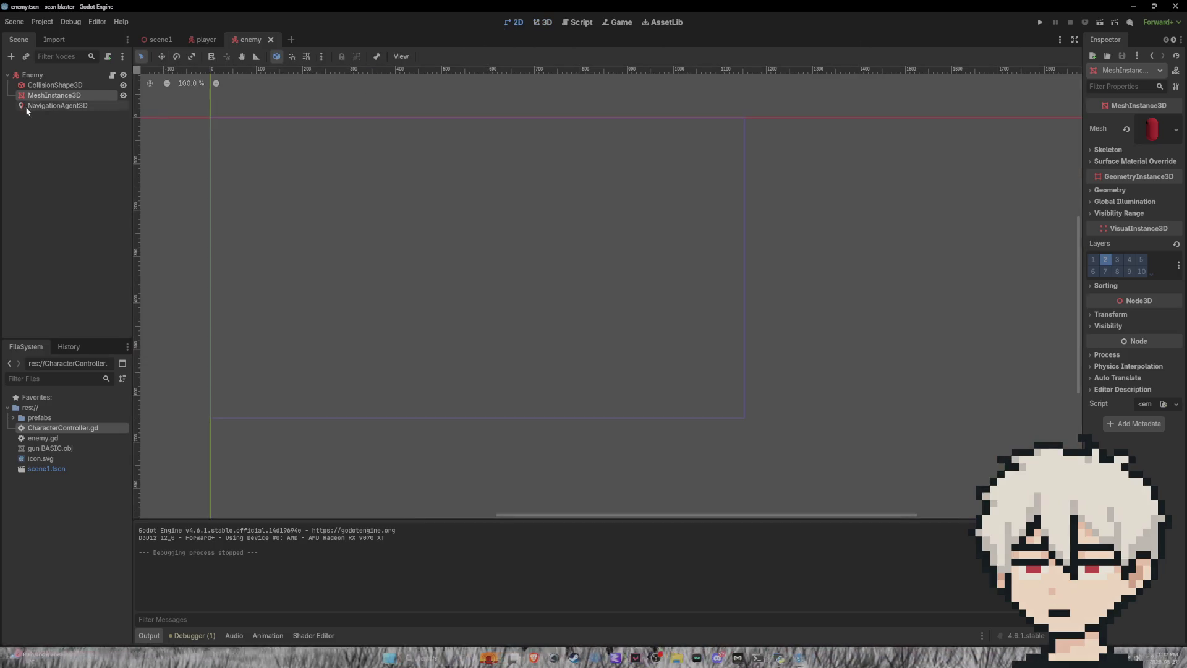
pyautogui.click(161, 41)
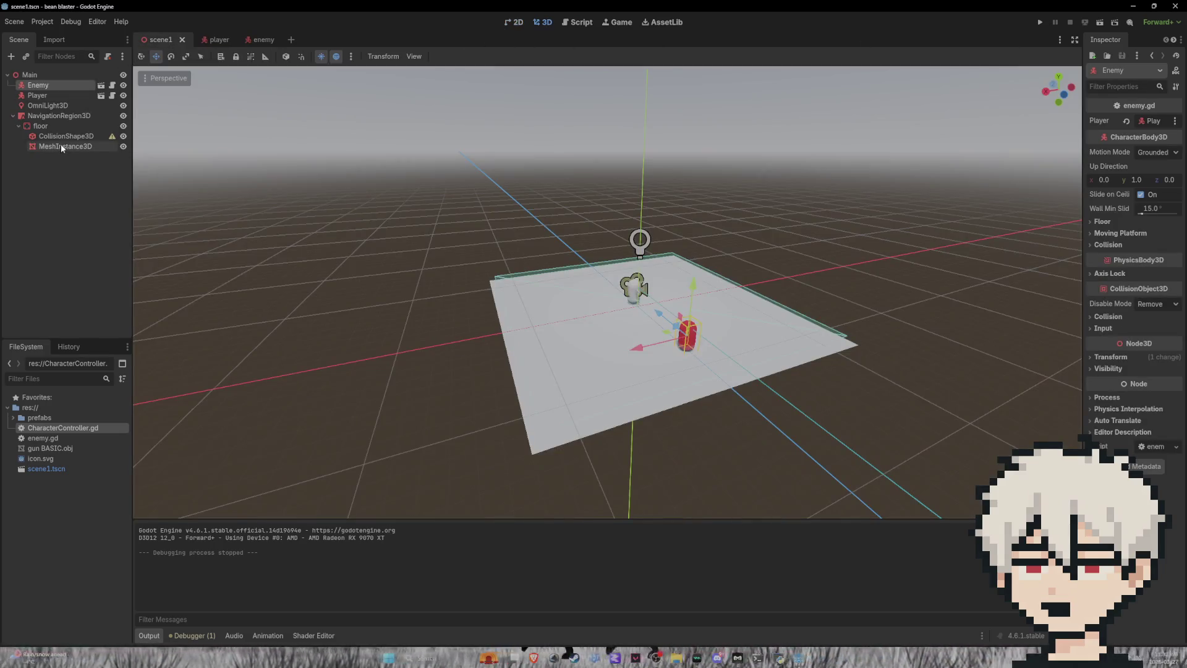
pyautogui.click(58, 115)
pyautogui.moveTo(61, 123); pyautogui.dragTo(75, 85)
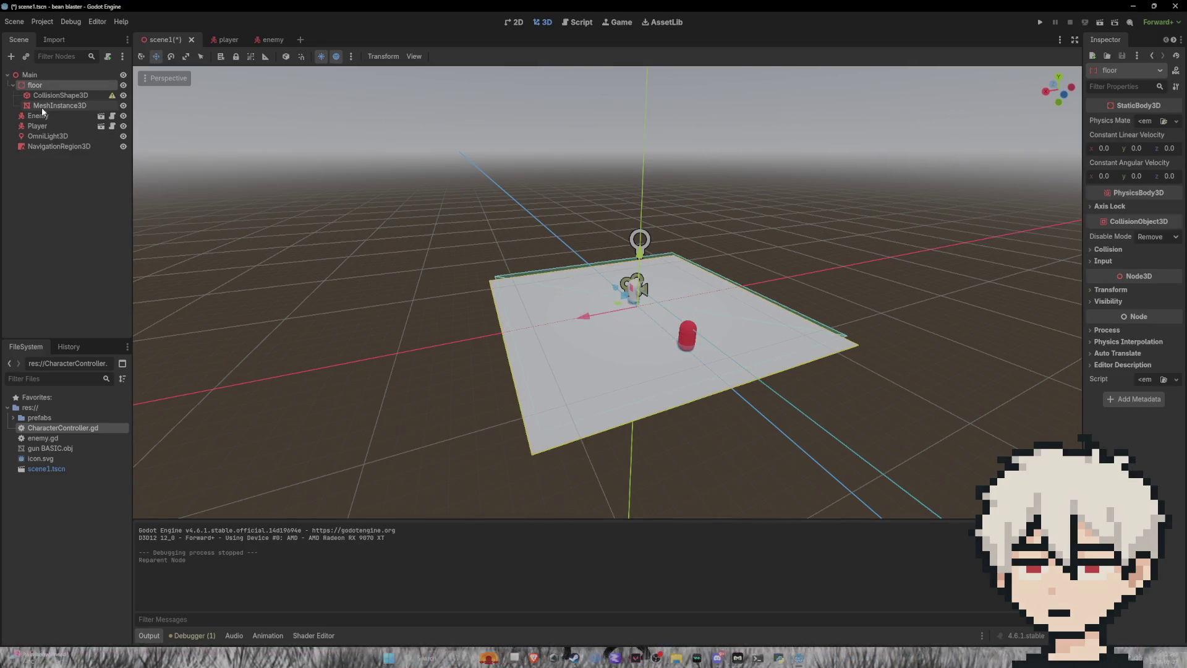
# Step: Delete the NavigationRegion3D node and launch the game
pyautogui.click(39, 147)
pyautogui.press('Delete')
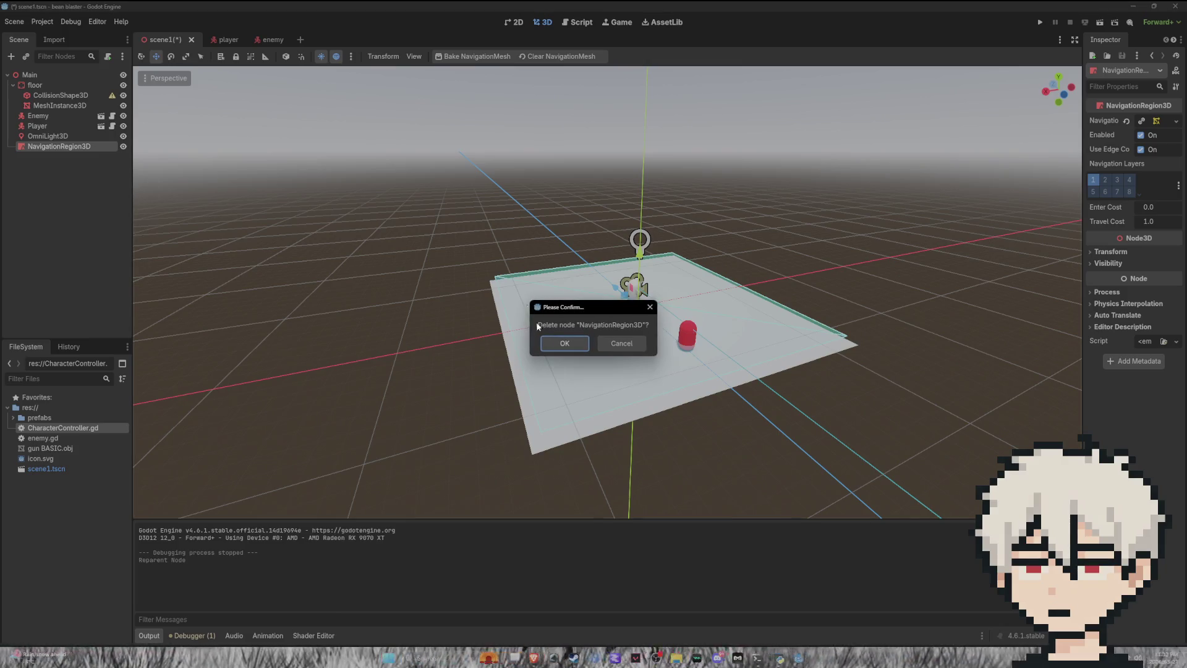
pyautogui.click(564, 340)
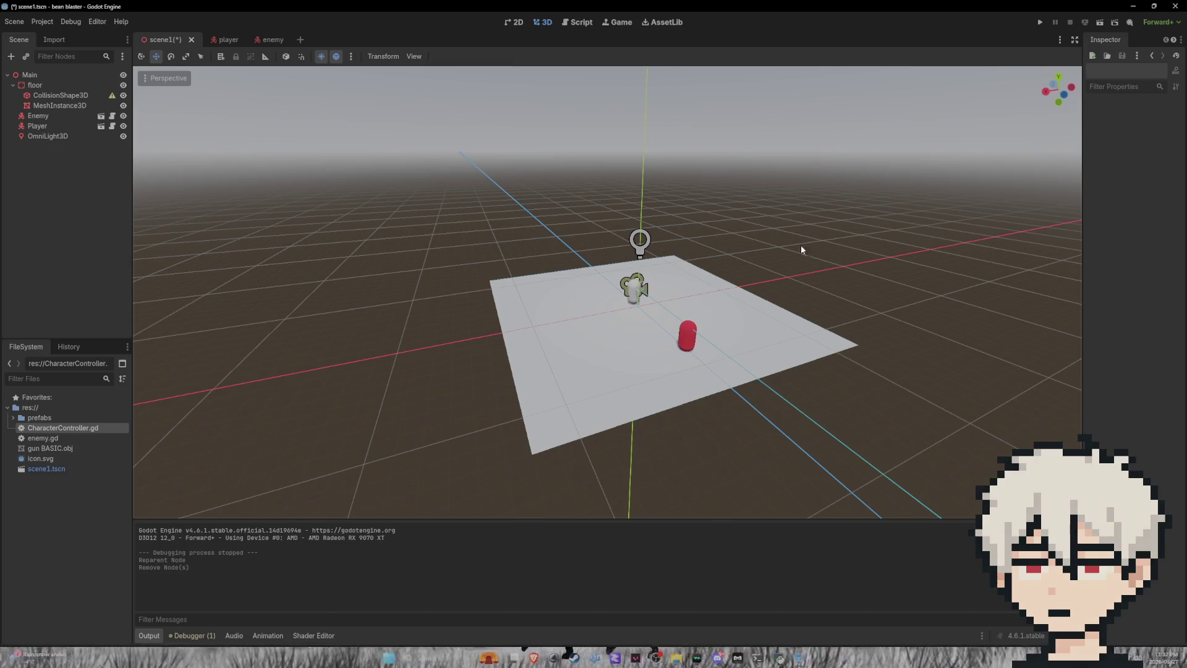
pyautogui.click(1040, 22)
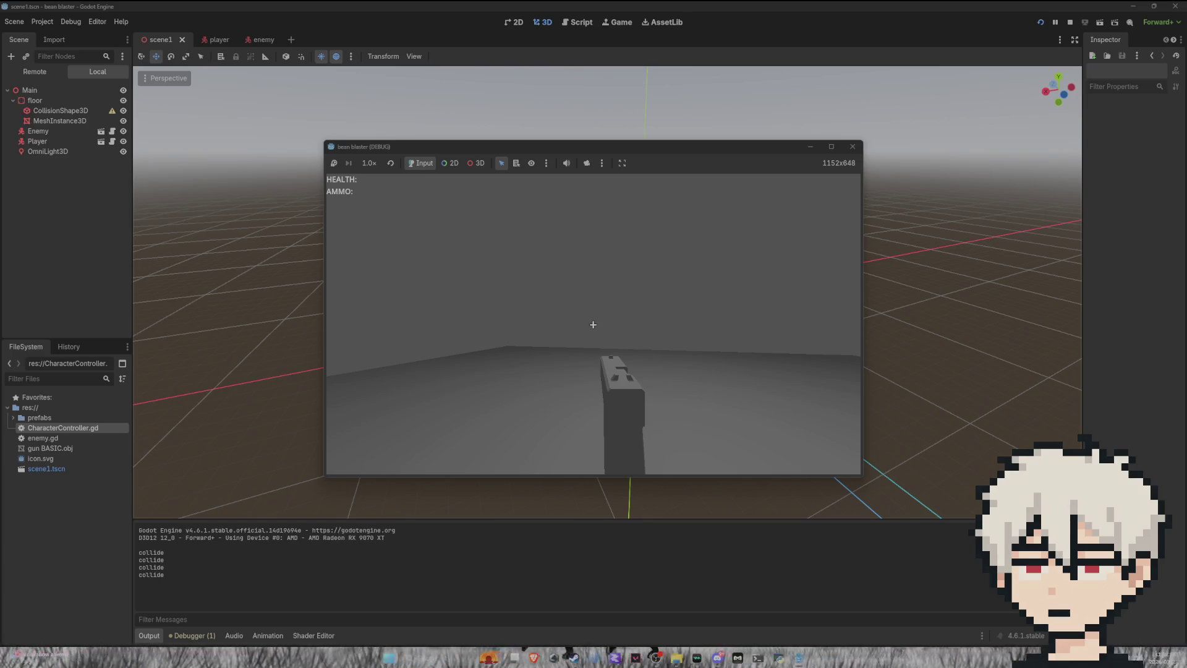
# Step: Stop the test run, inspect the floor and capsules in the 3D view, and collapse floor's children
pyautogui.press('Escape')
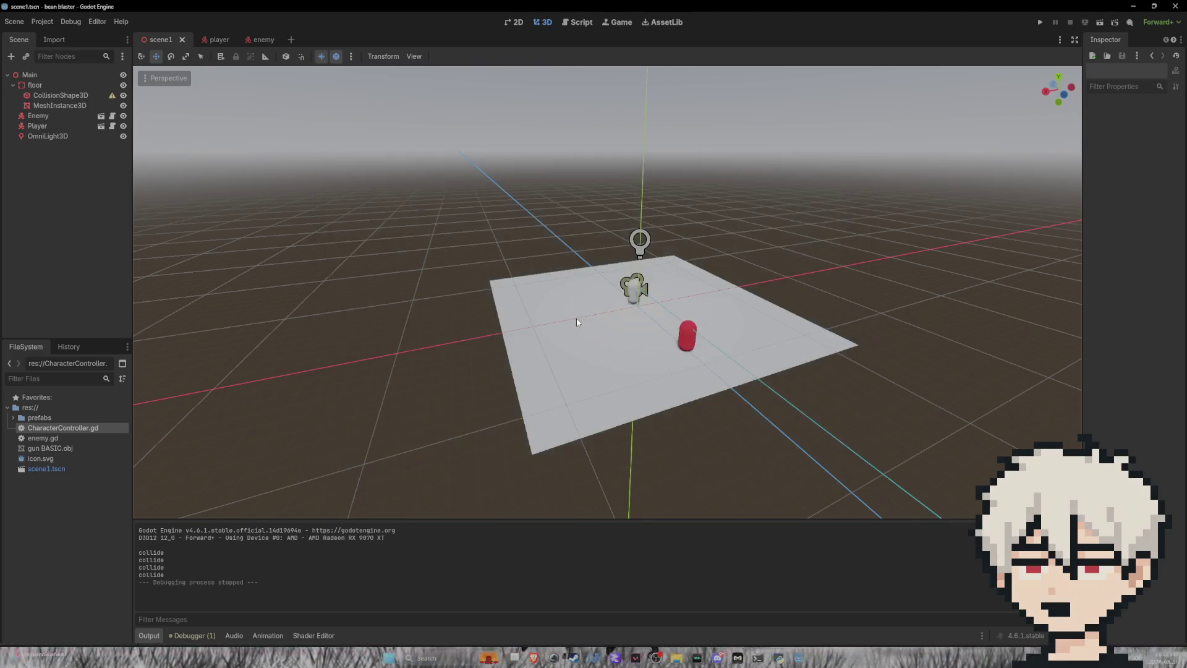
pyautogui.scroll(8, 589, 231)
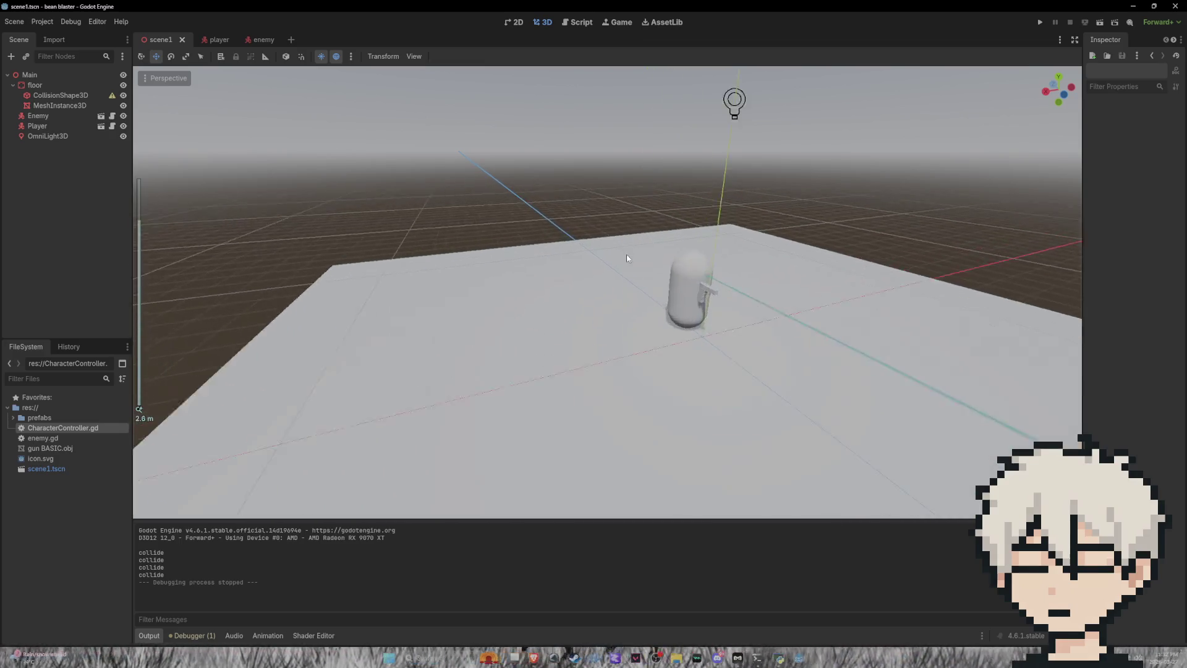
pyautogui.scroll(-8, 835, 237)
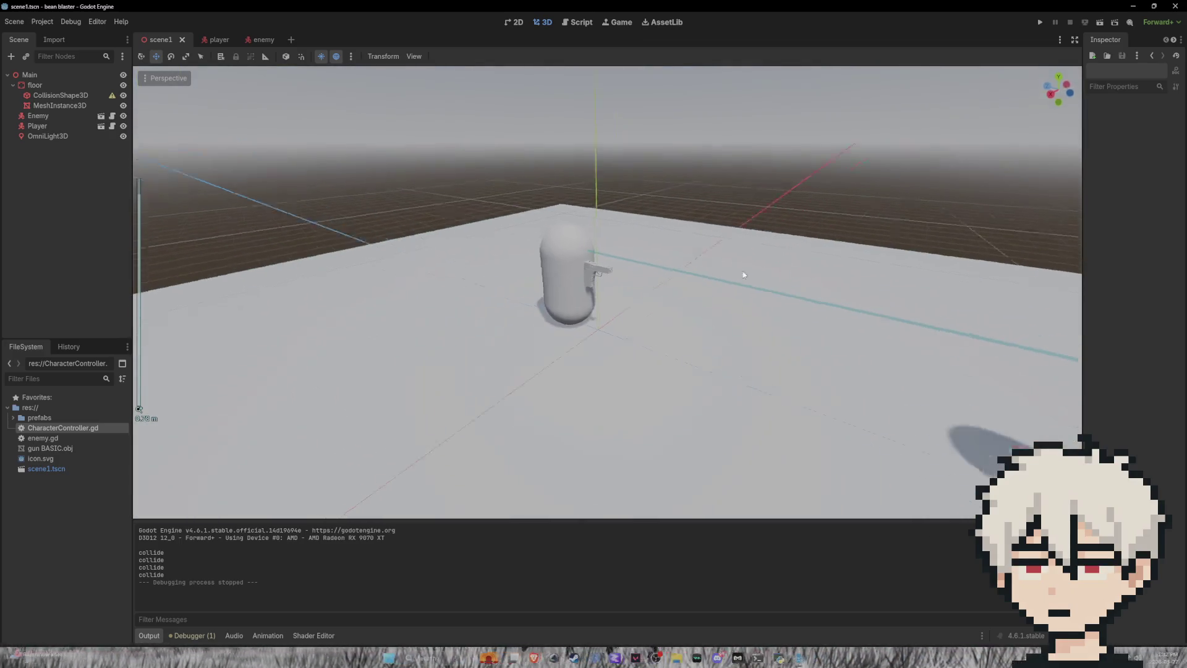
pyautogui.scroll(-5, 588, 340)
pyautogui.scroll(8, 565, 319)
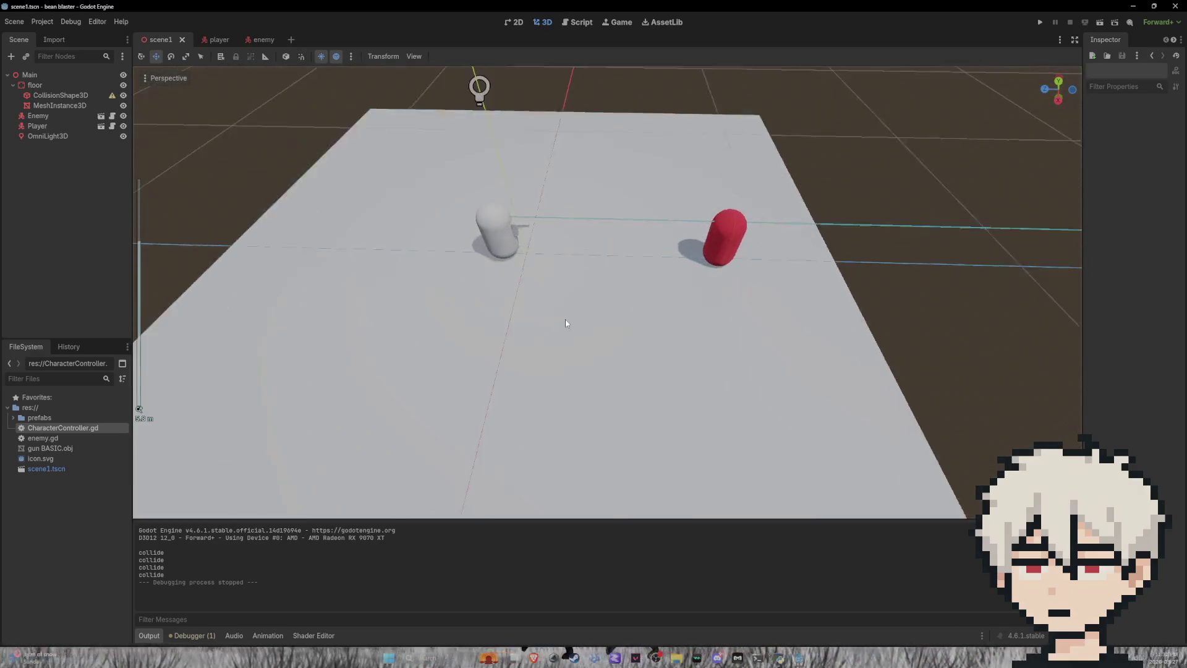
pyautogui.scroll(-3, 563, 325)
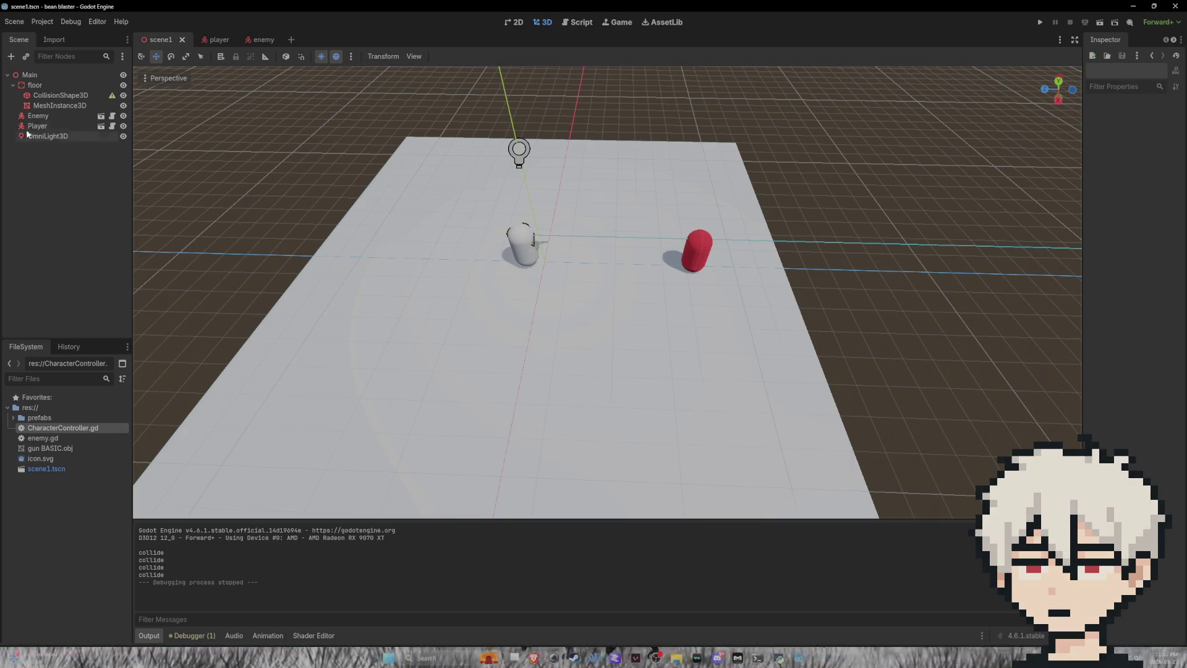
pyautogui.click(13, 85)
# Step: Add a StaticBody3D node under Main
pyautogui.rightClick(41, 163)
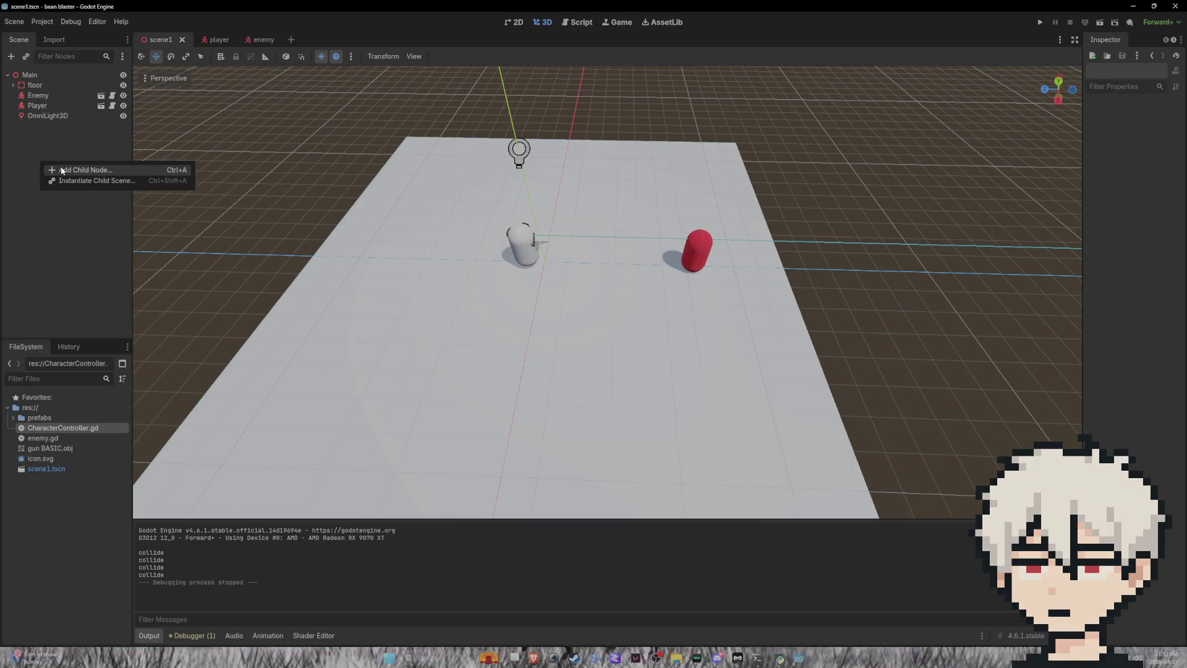
pyautogui.click(65, 170)
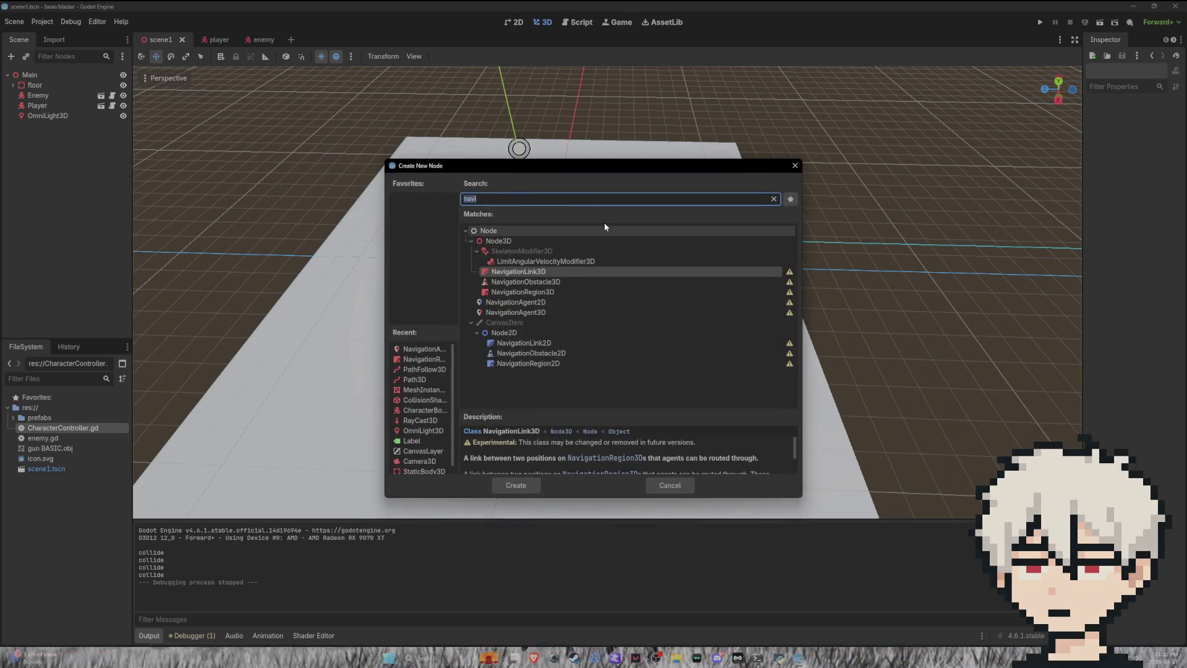
pyautogui.write('static')
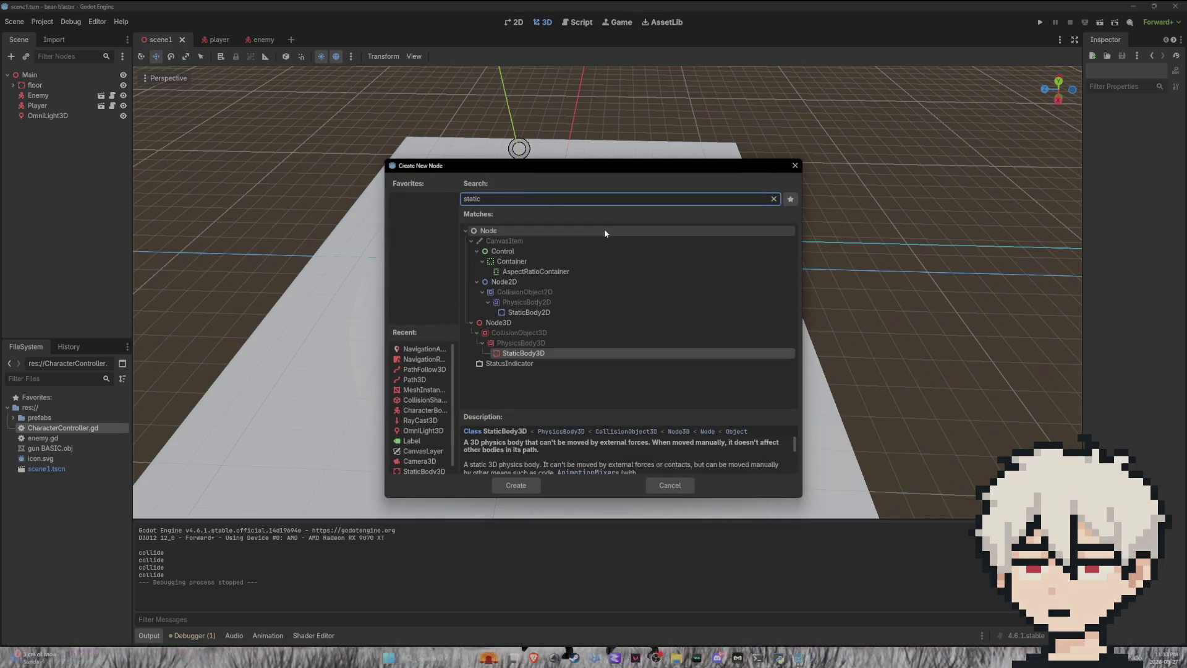
pyautogui.click(516, 486)
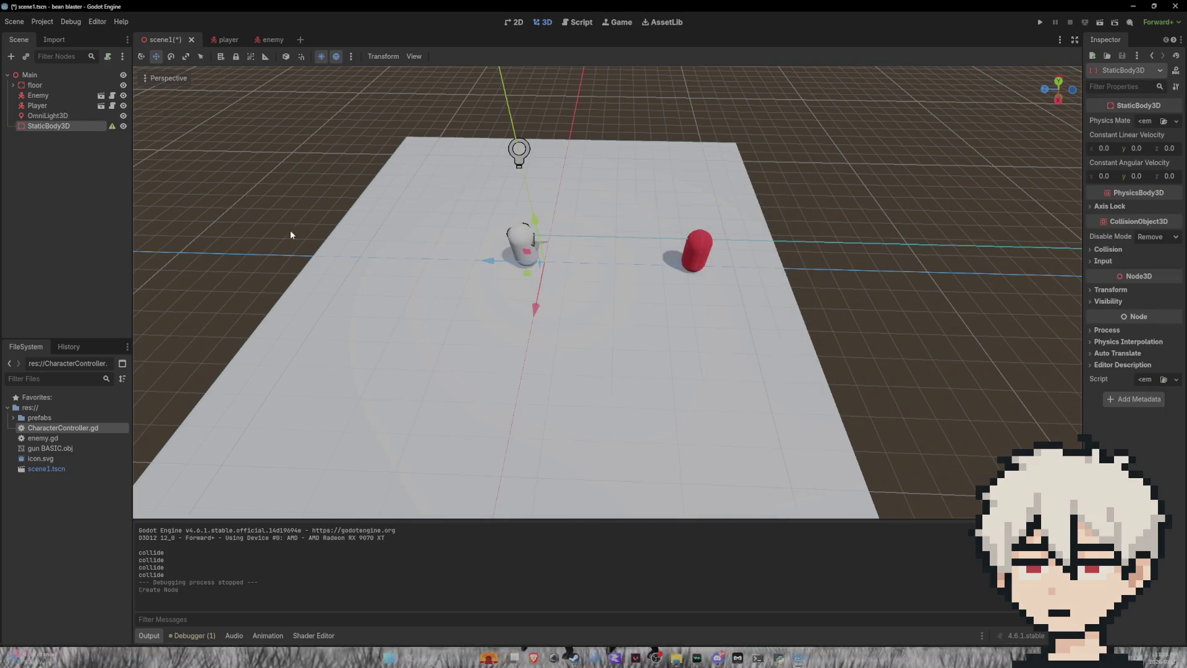
pyautogui.moveTo(496, 238); pyautogui.dragTo(445, 260)
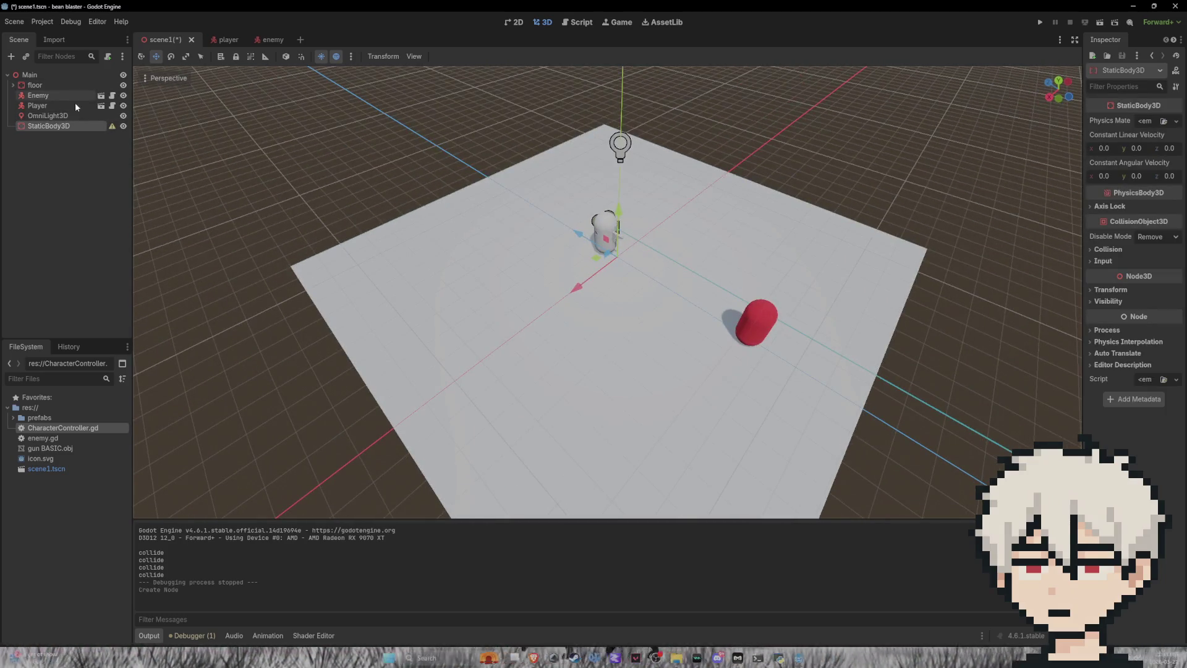
# Step: Add a MeshInstance3D child to the static body
pyautogui.click(11, 56)
pyautogui.write('mesh')
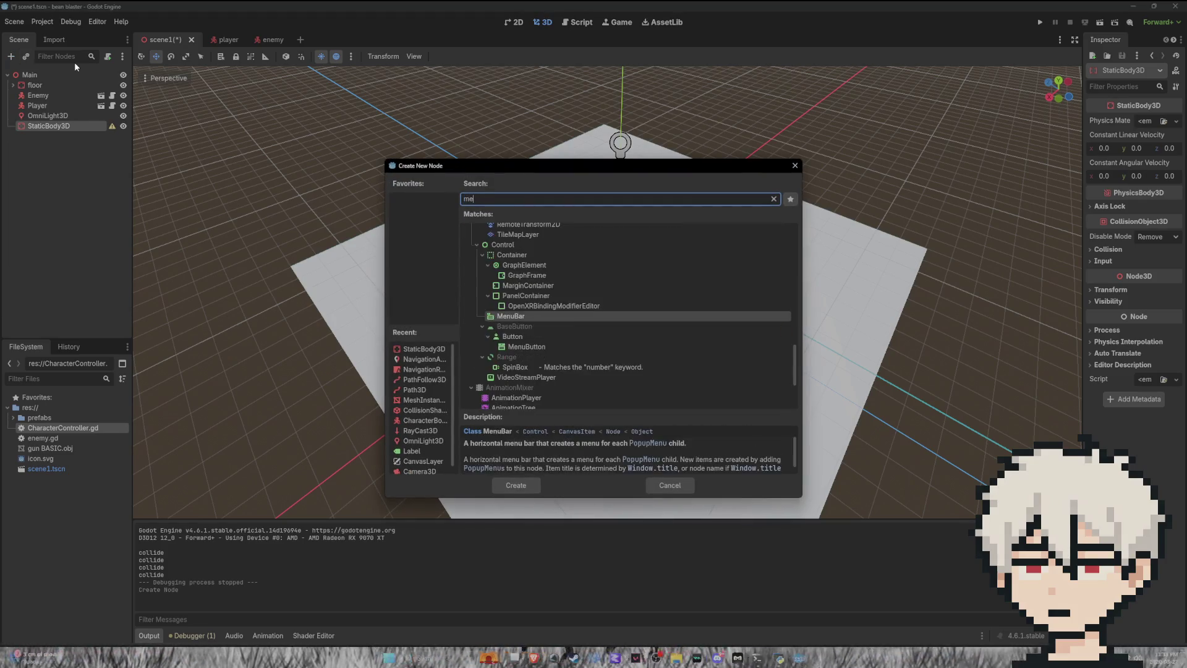
pyautogui.press('Tab')
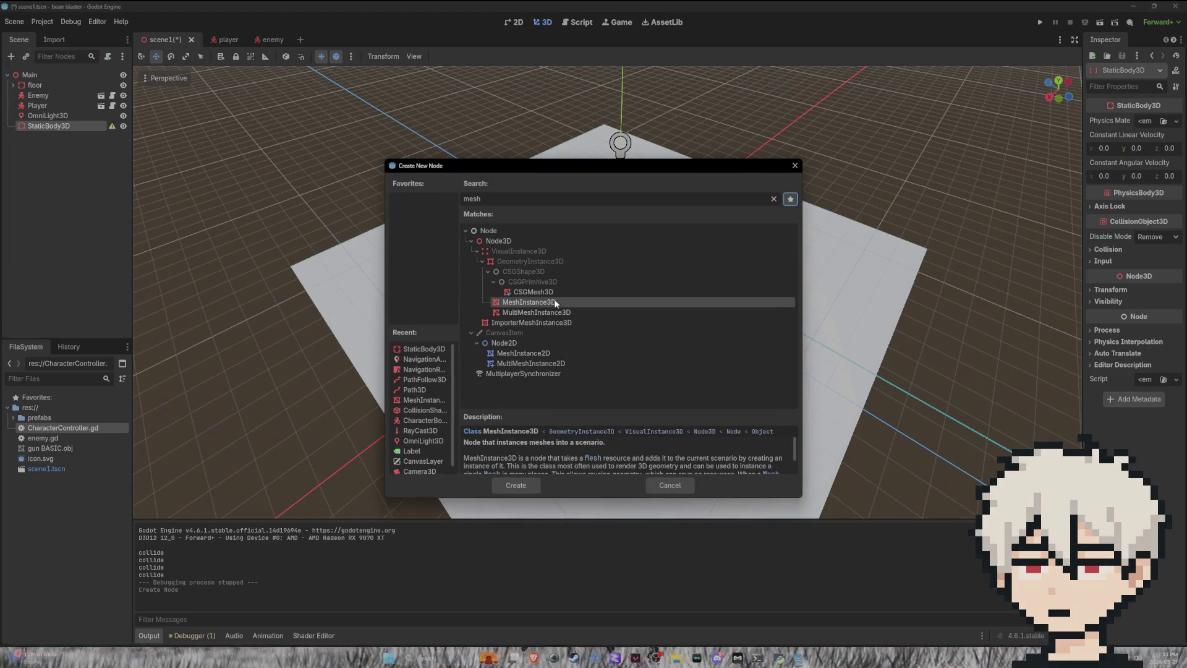
pyautogui.click(516, 486)
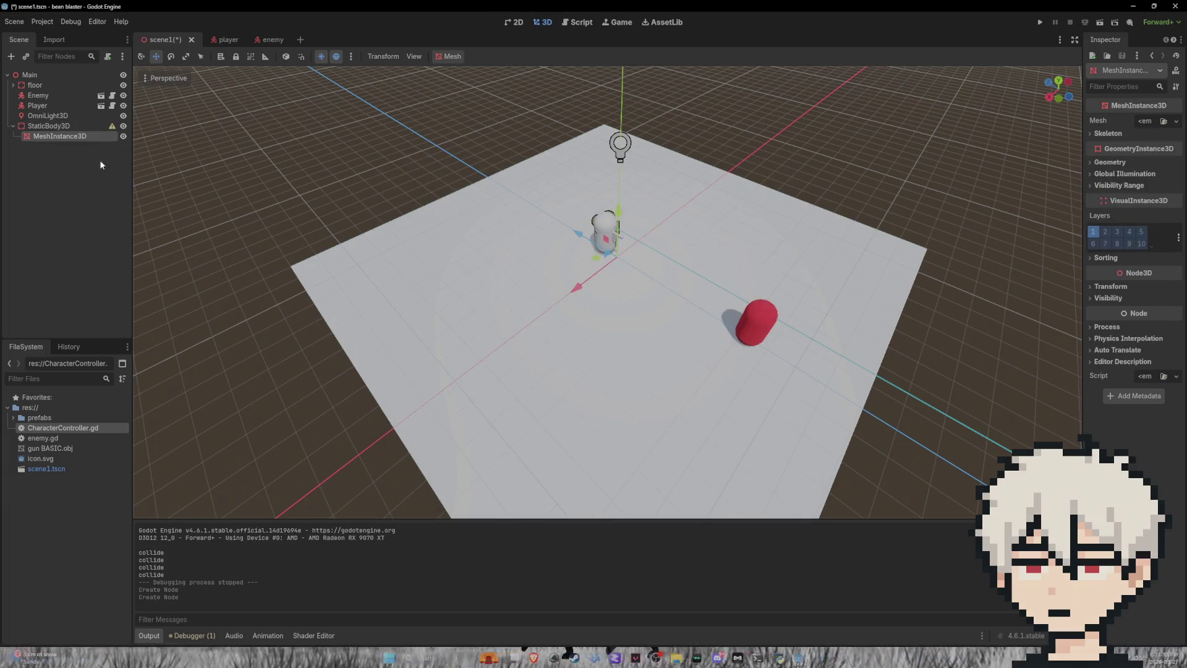
pyautogui.click(69, 124)
# Step: Cancel adding another child to the body and expand its collision settings
pyautogui.click(11, 56)
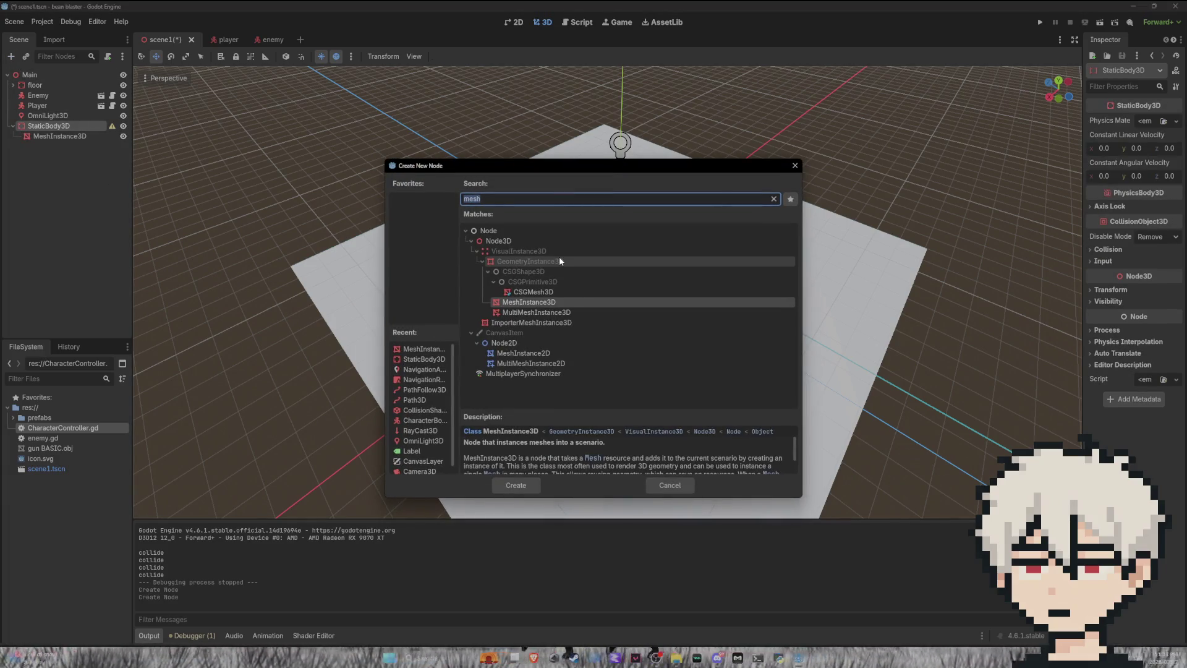
pyautogui.write('co')
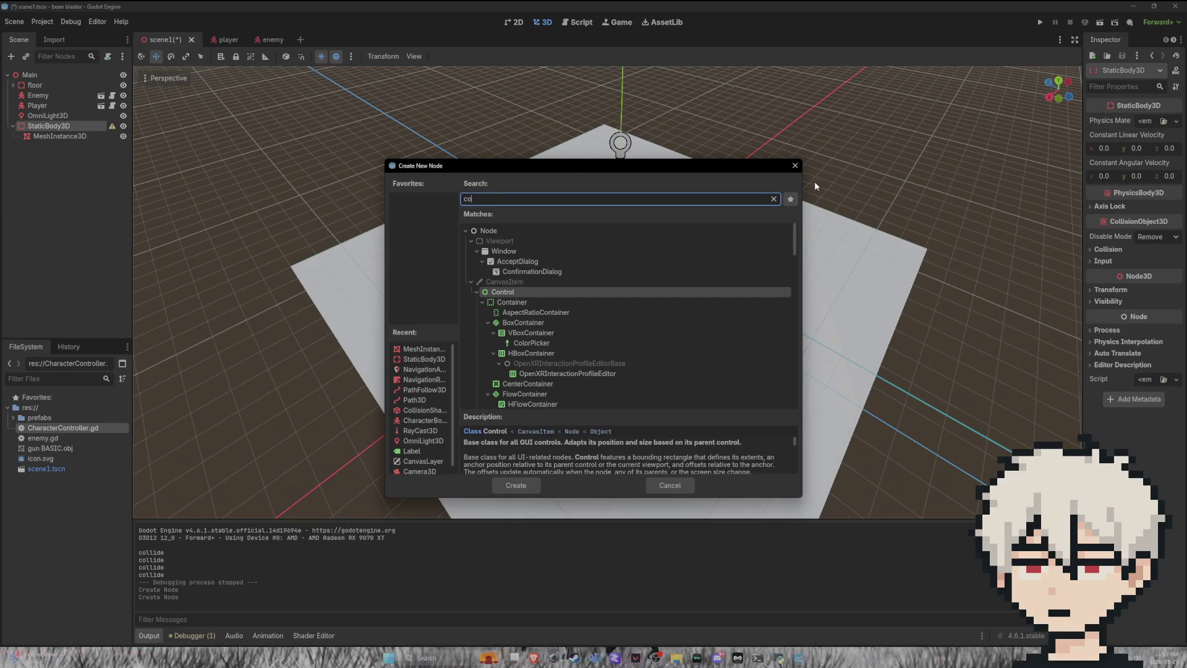
pyautogui.press('Escape')
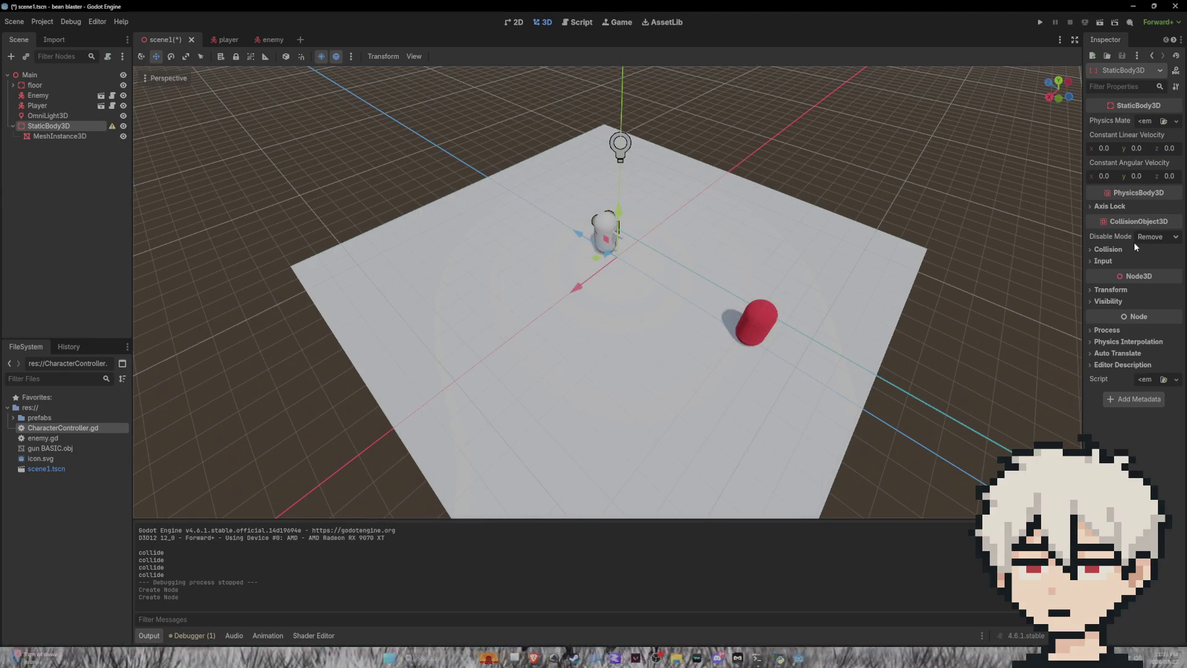
pyautogui.click(1135, 248)
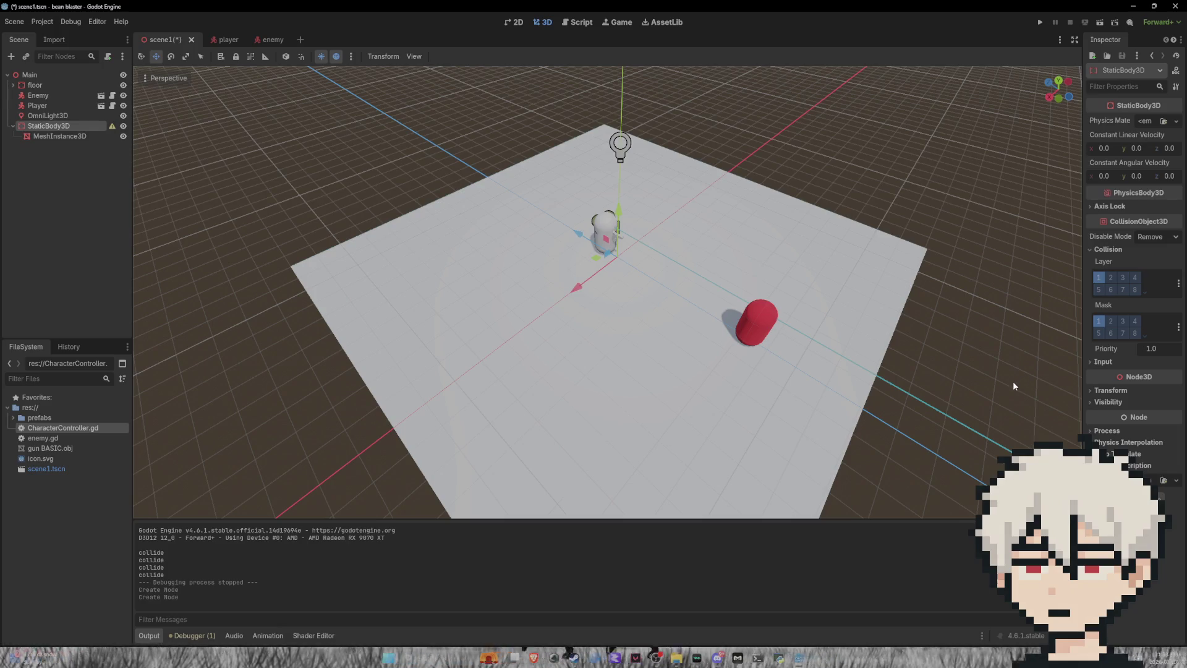
pyautogui.click(1155, 239)
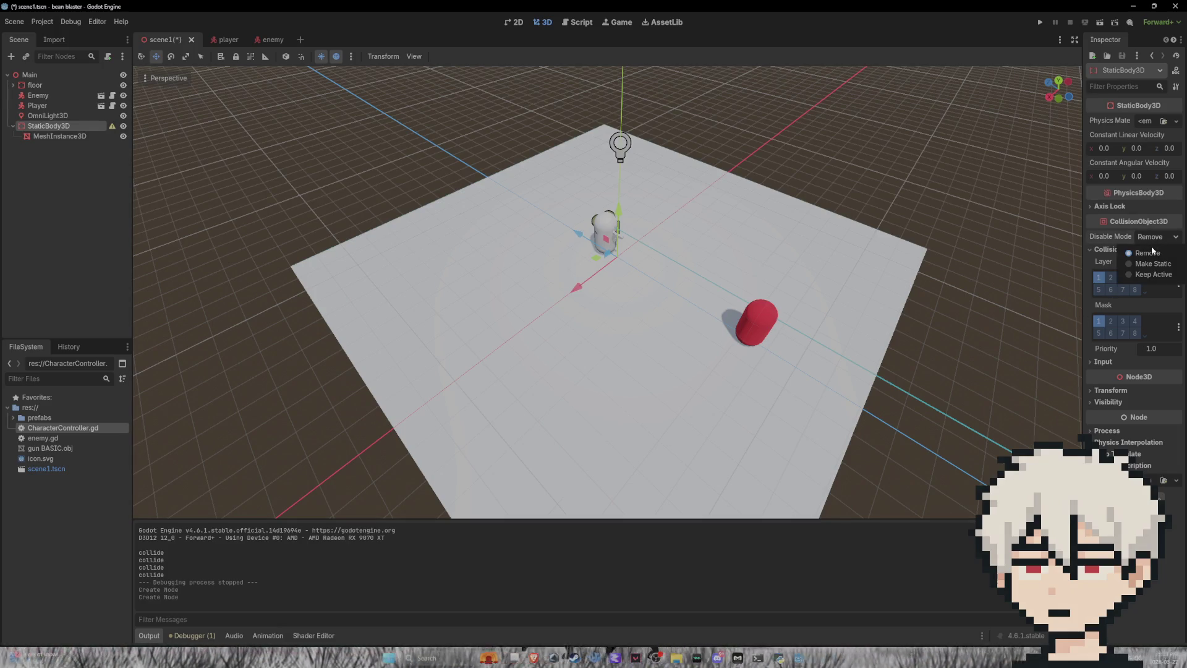
pyautogui.click(1131, 252)
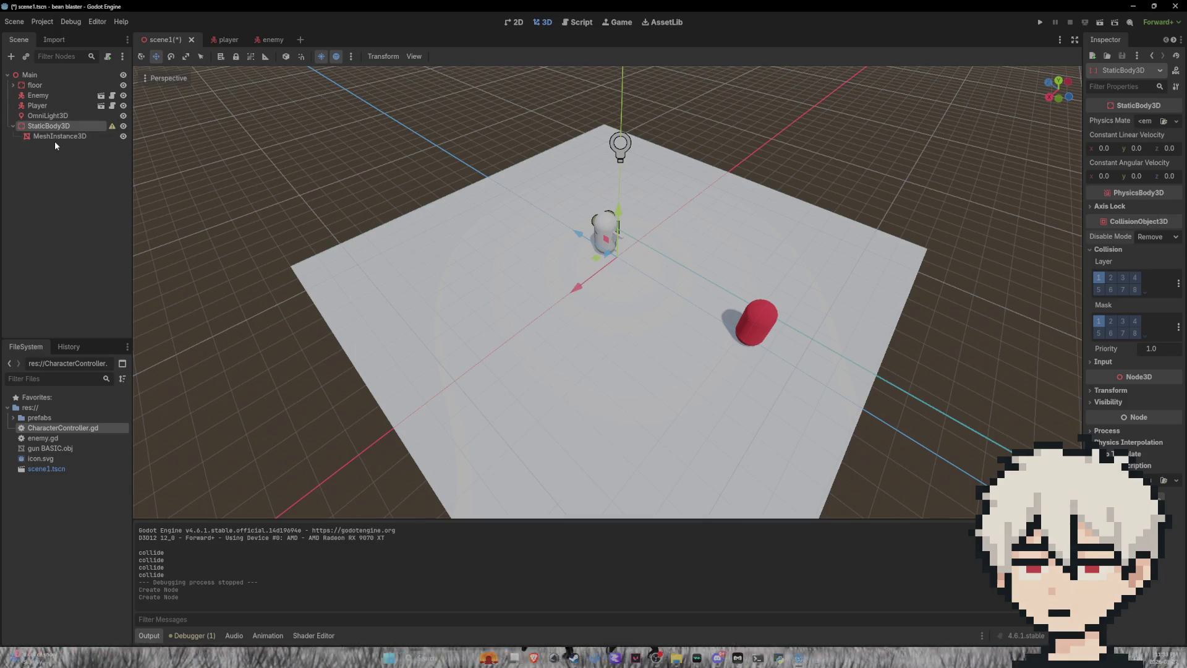
pyautogui.click(1152, 123)
pyautogui.click(1151, 148)
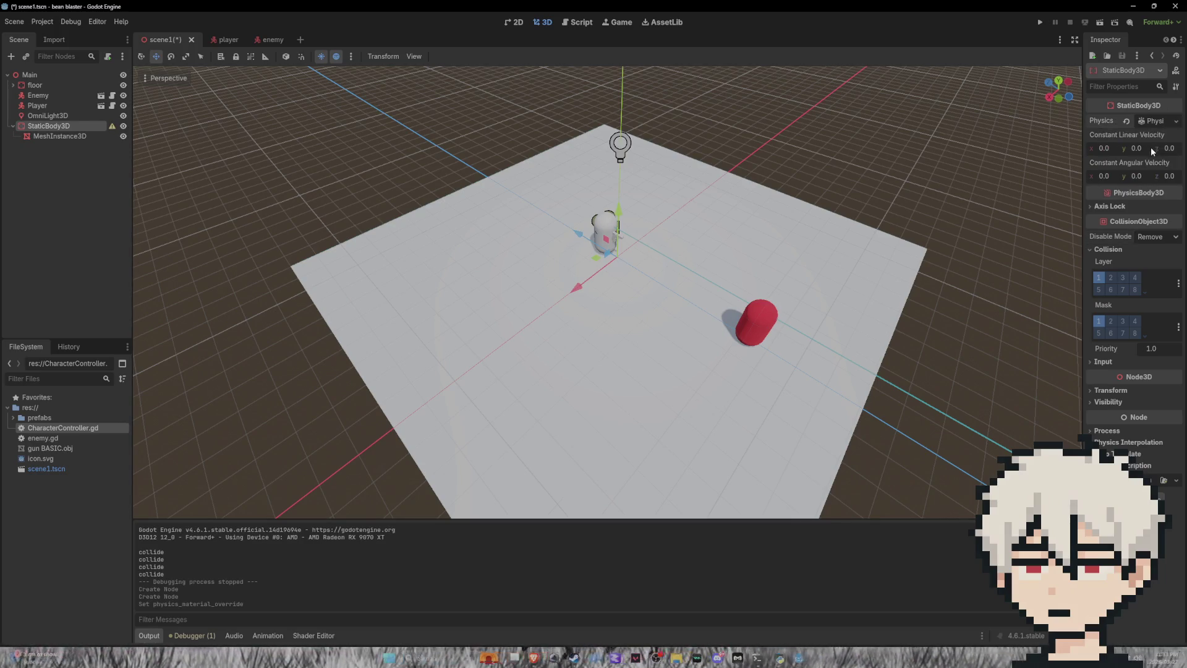
pyautogui.click(1166, 122)
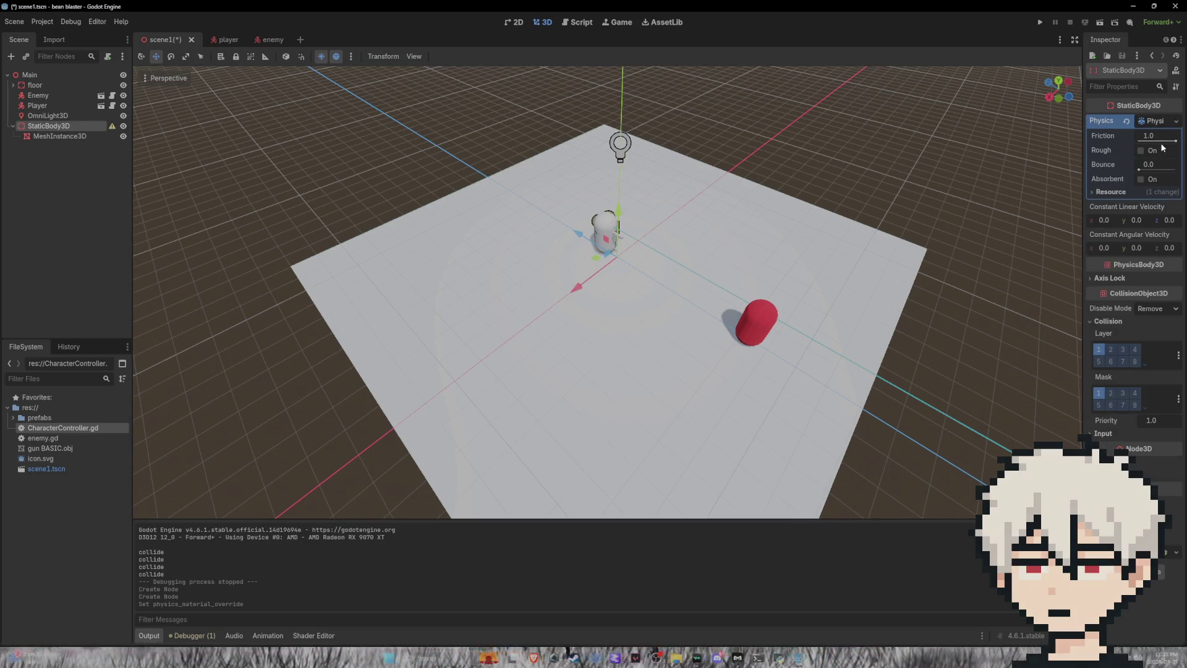
pyautogui.click(1165, 309)
pyautogui.click(1165, 337)
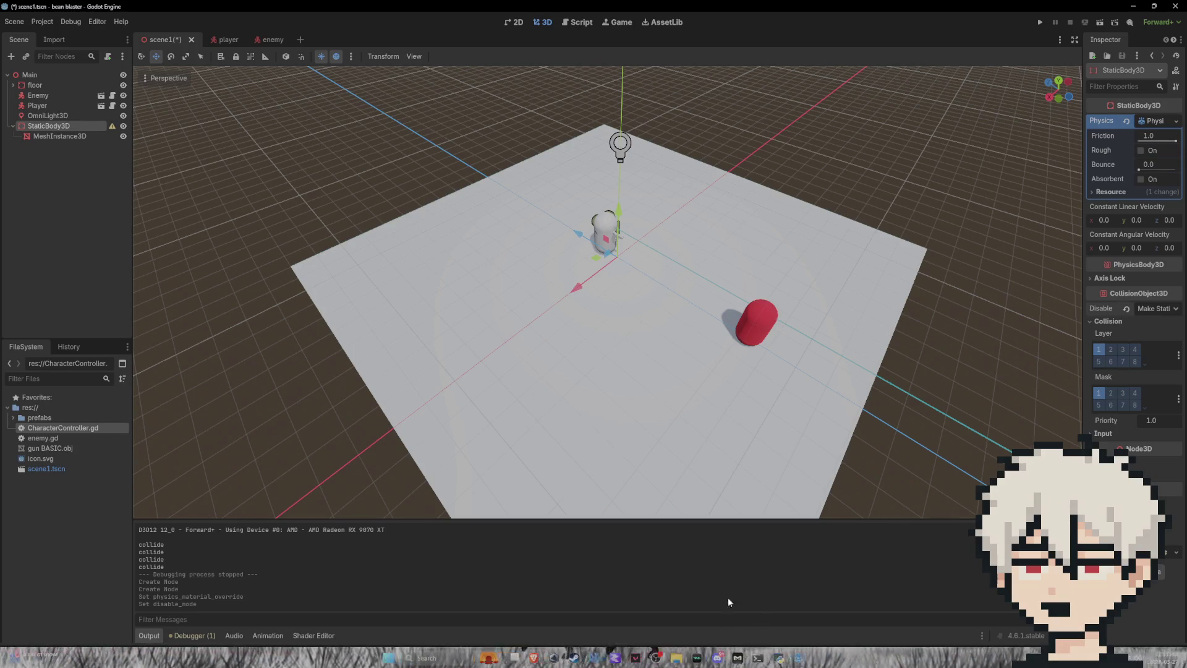
pyautogui.click(93, 136)
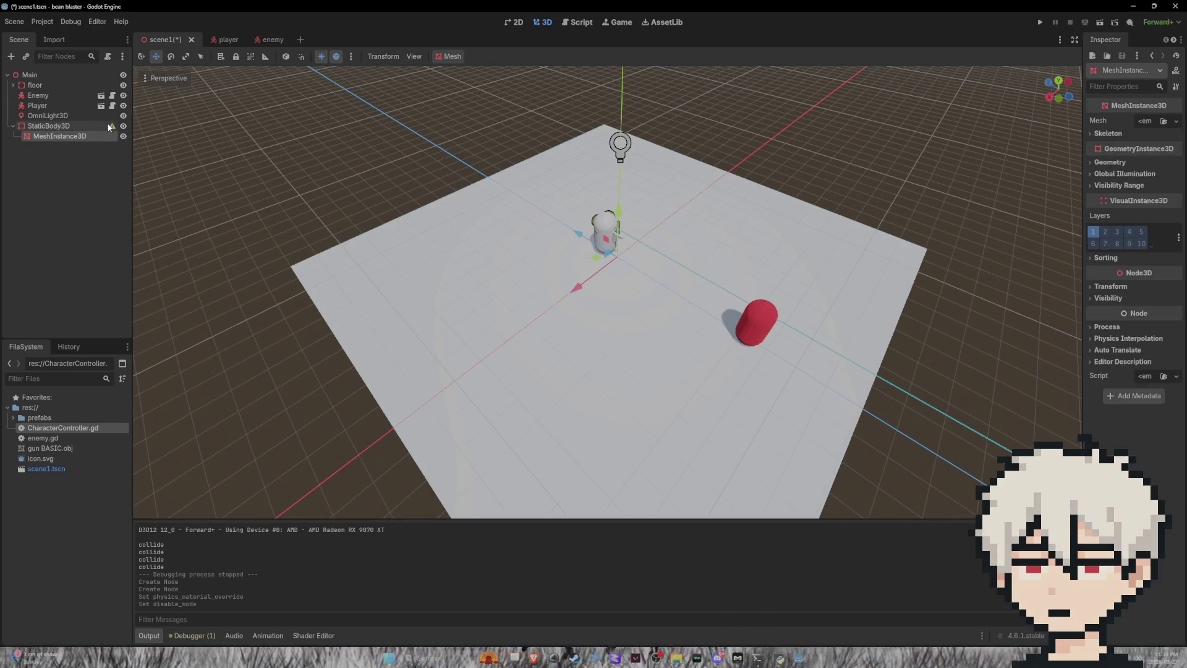
pyautogui.click(112, 125)
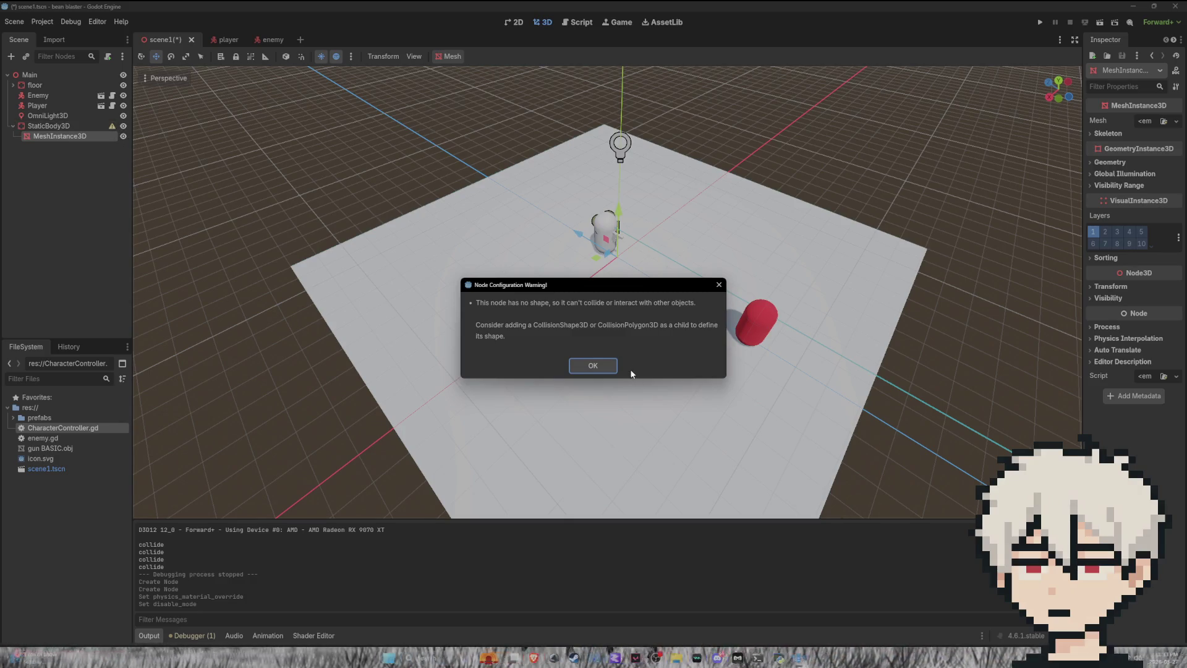
pyautogui.click(718, 284)
pyautogui.click(62, 126)
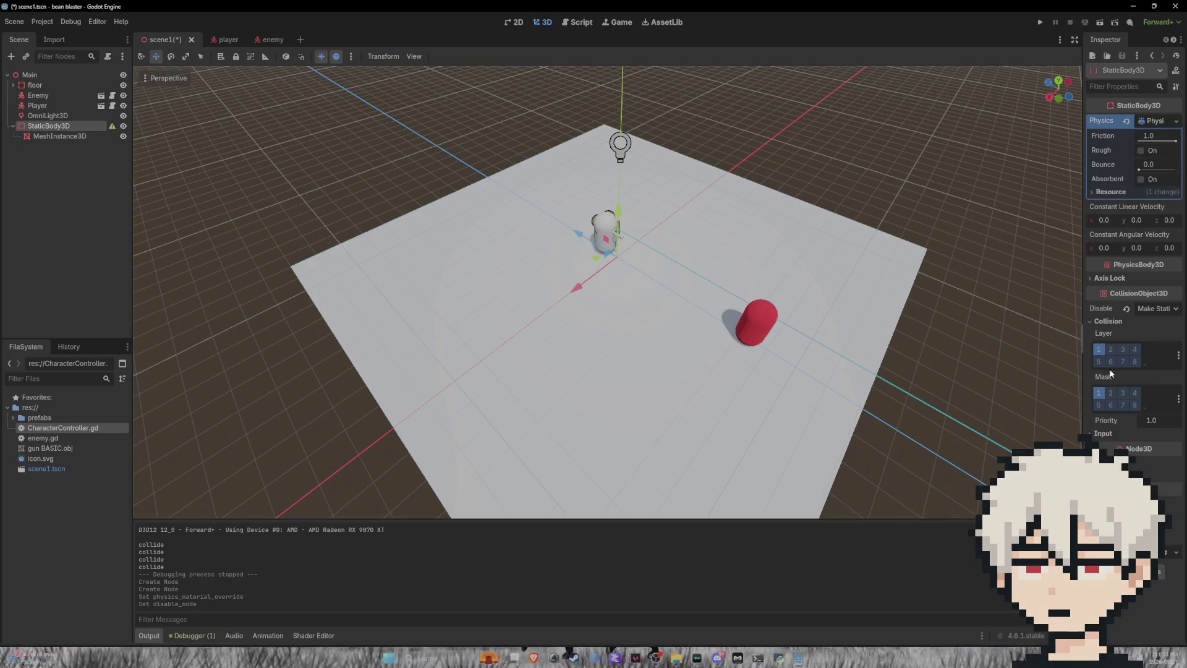
pyautogui.click(1166, 314)
pyautogui.click(1130, 322)
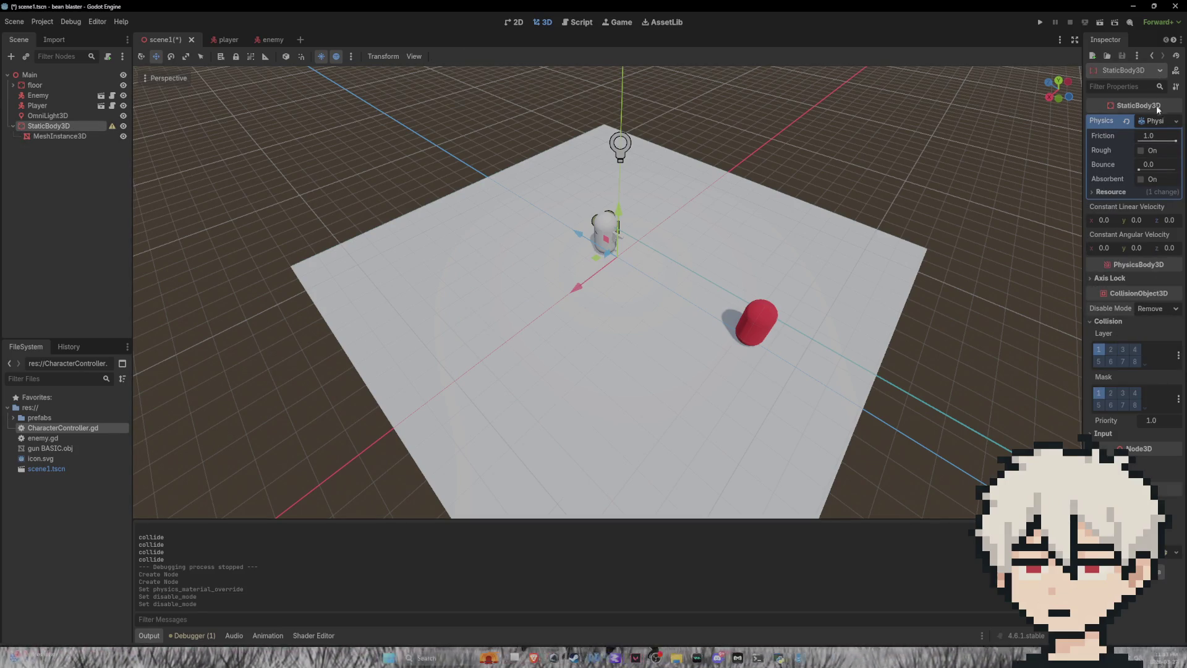
pyautogui.click(1132, 120)
pyautogui.rightClick(69, 127)
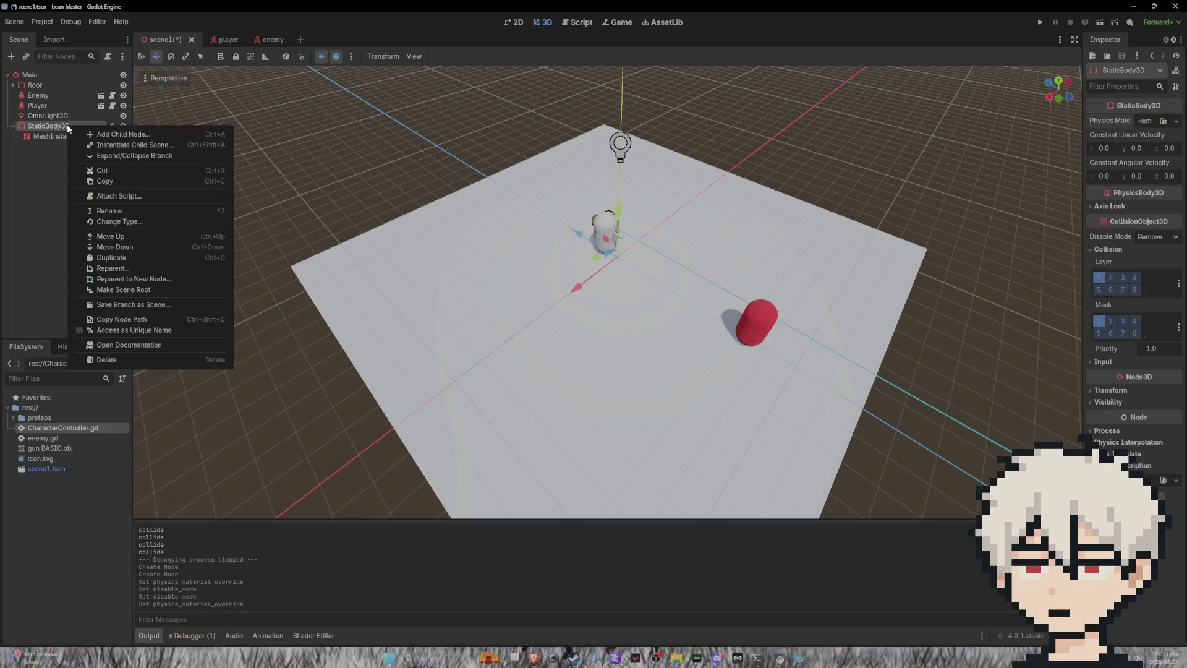
# Step: Add a CollisionShape3D child under the StaticBody3D
pyautogui.click(114, 135)
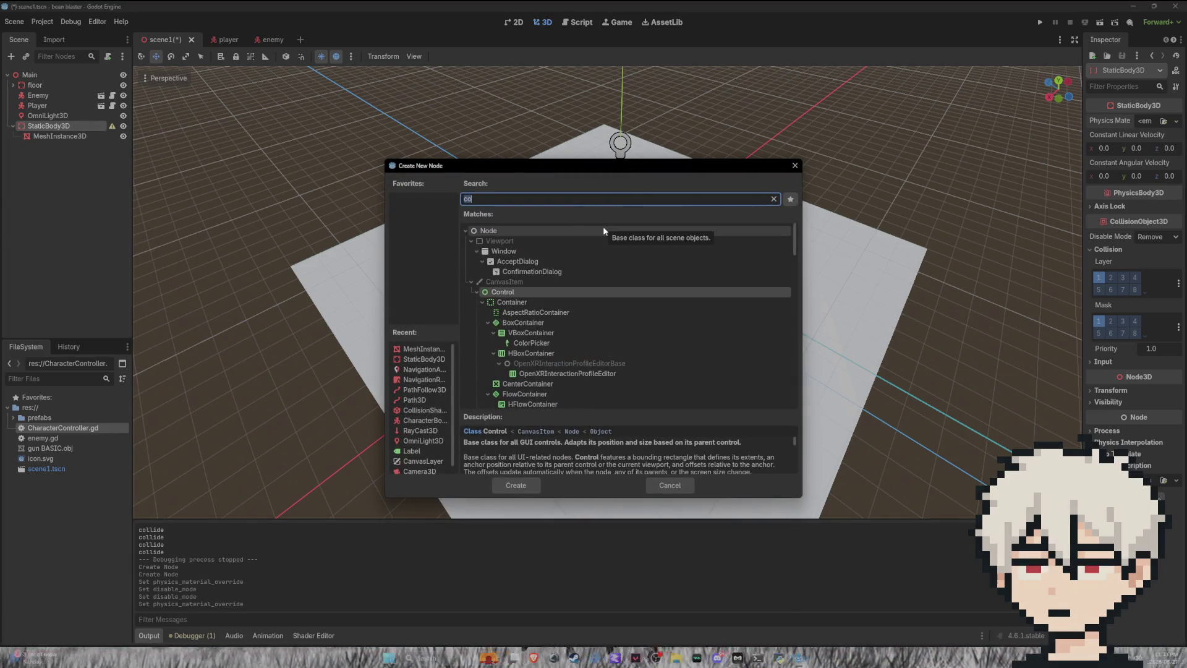
pyautogui.write('coll')
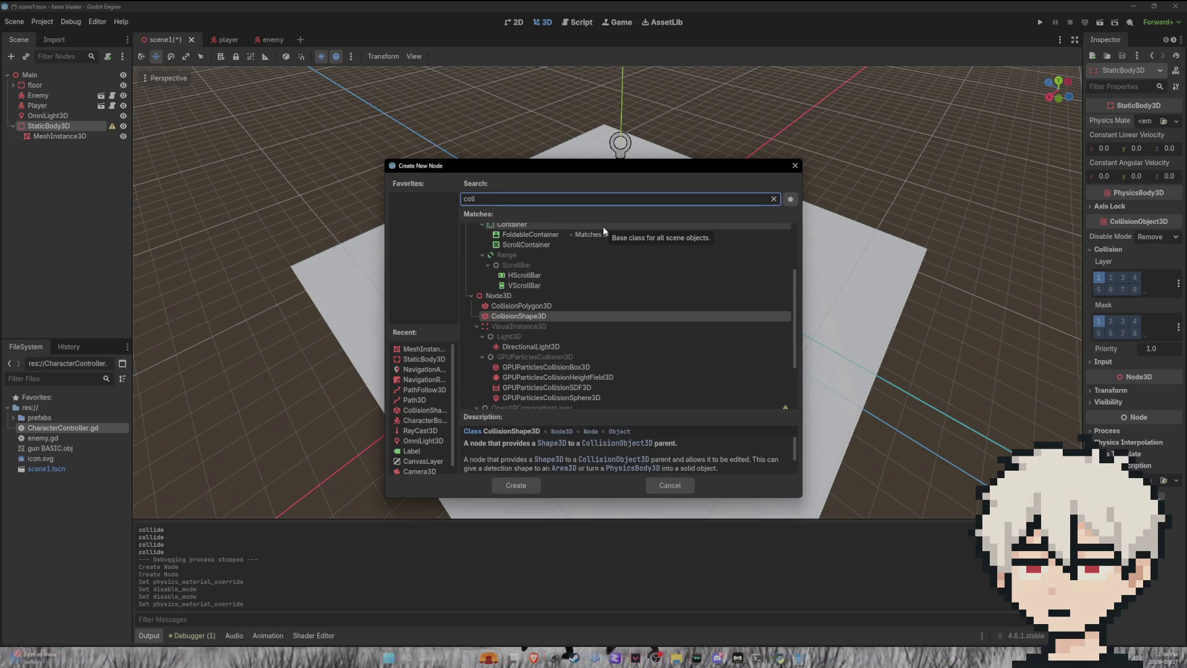
pyautogui.click(516, 485)
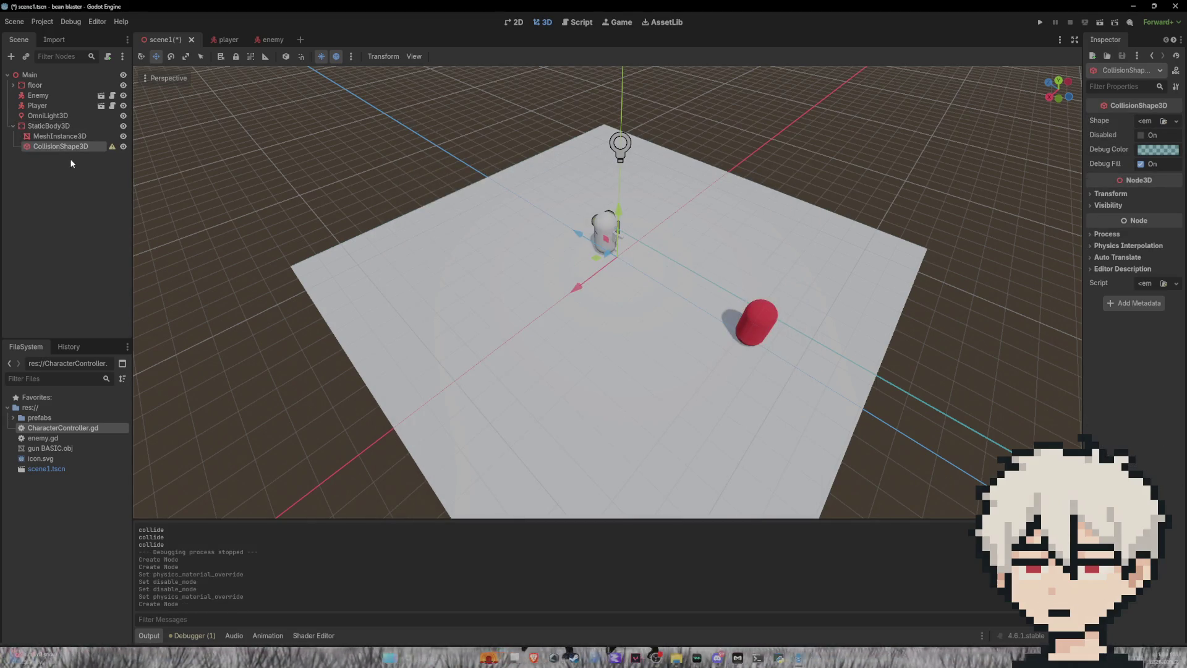
# Step: Rename the static body to 'wall' and select its MeshInstance3D
pyautogui.doubleClick(53, 125)
pyautogui.write('wall')
pyautogui.press('Return')
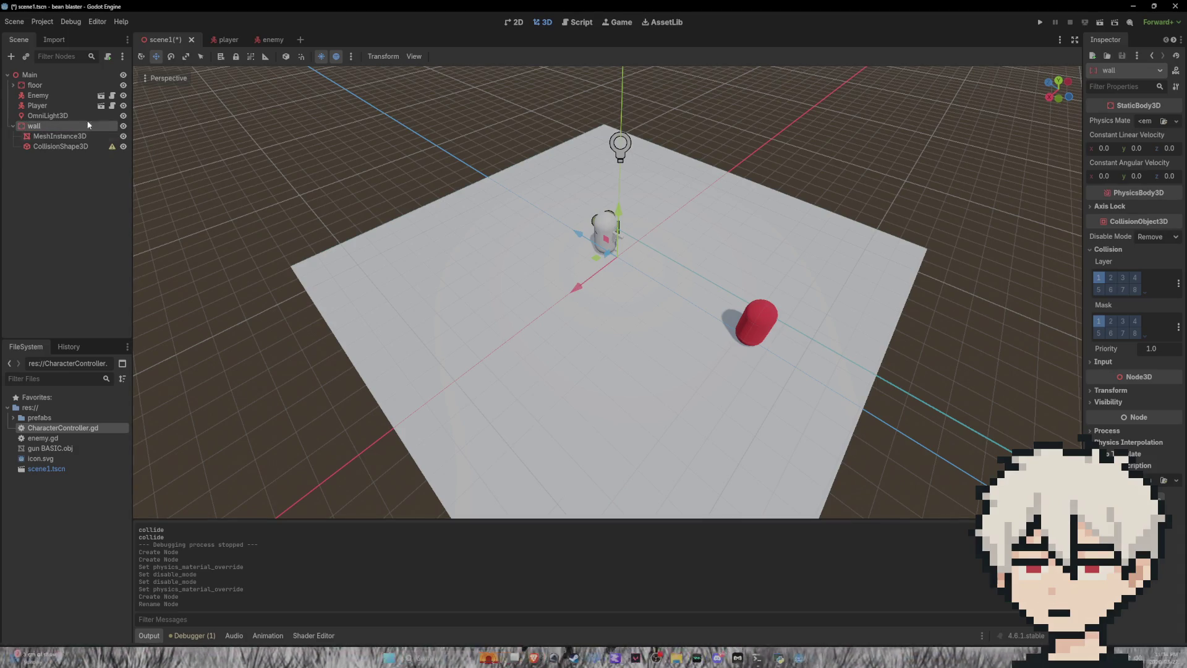
pyautogui.click(81, 136)
pyautogui.click(1177, 121)
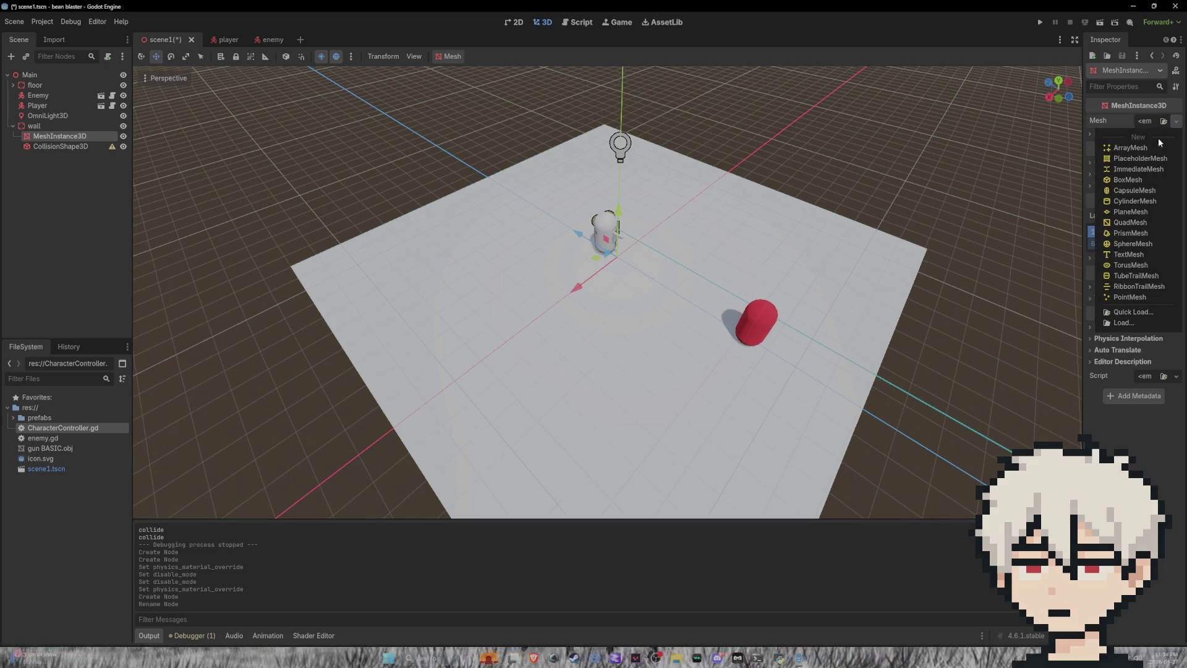
# Step: Give the wall a new BoxMesh and its collision a new BoxShape3D
pyautogui.click(1123, 186)
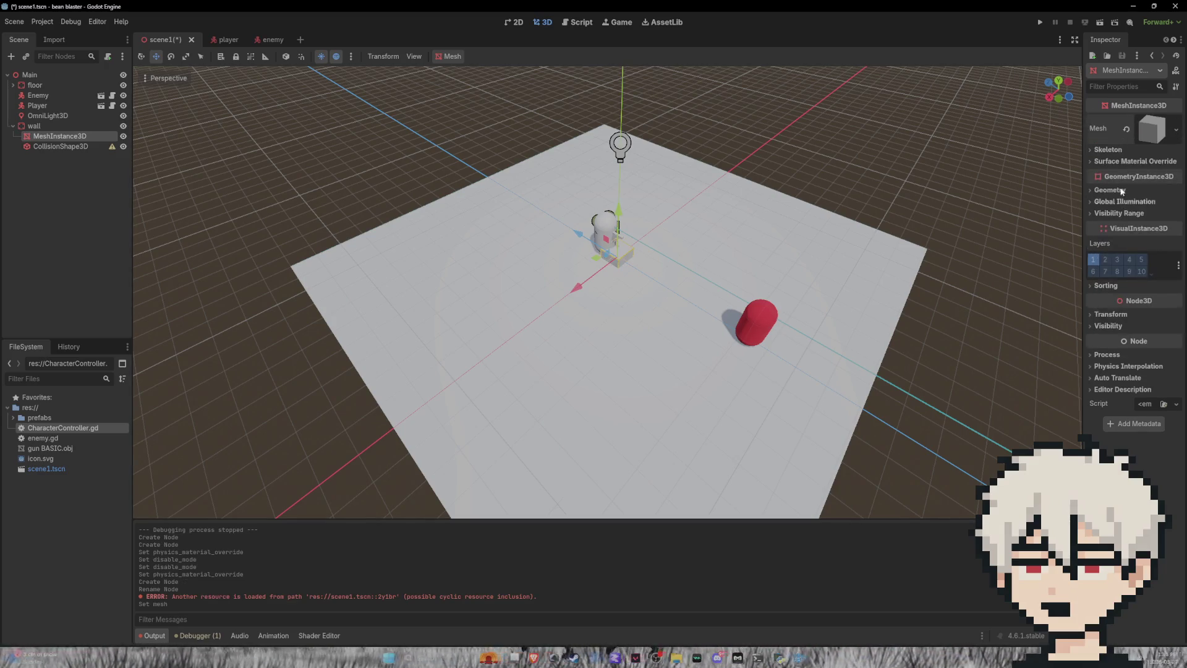
pyautogui.click(56, 146)
pyautogui.click(1177, 122)
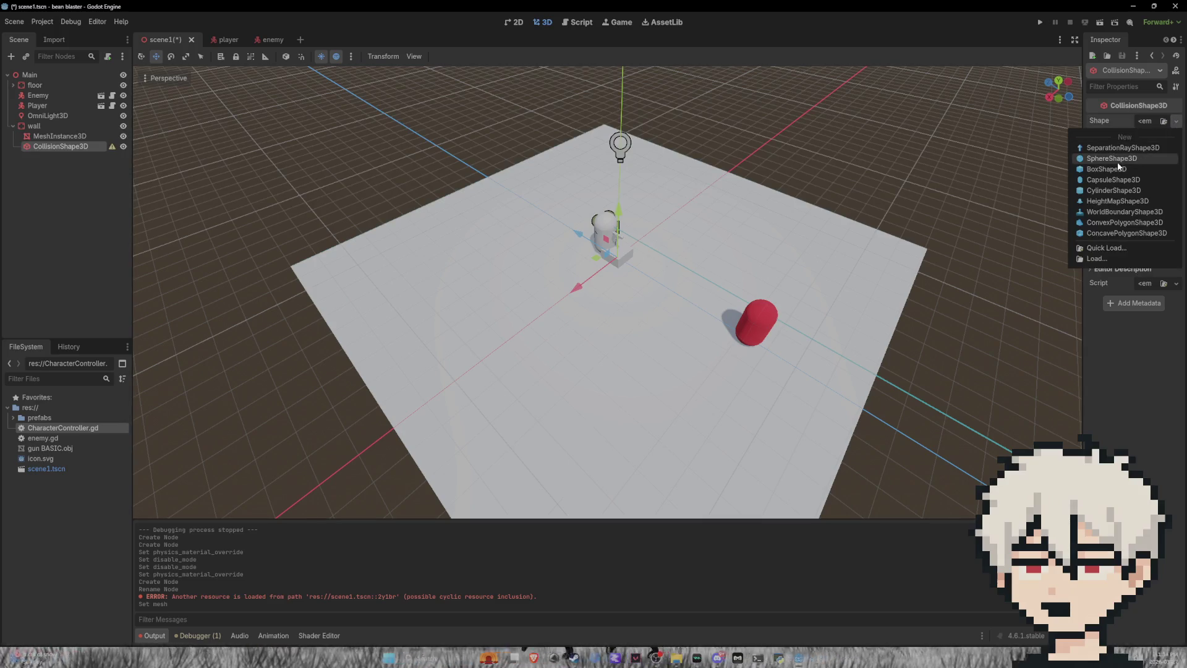
pyautogui.click(1110, 173)
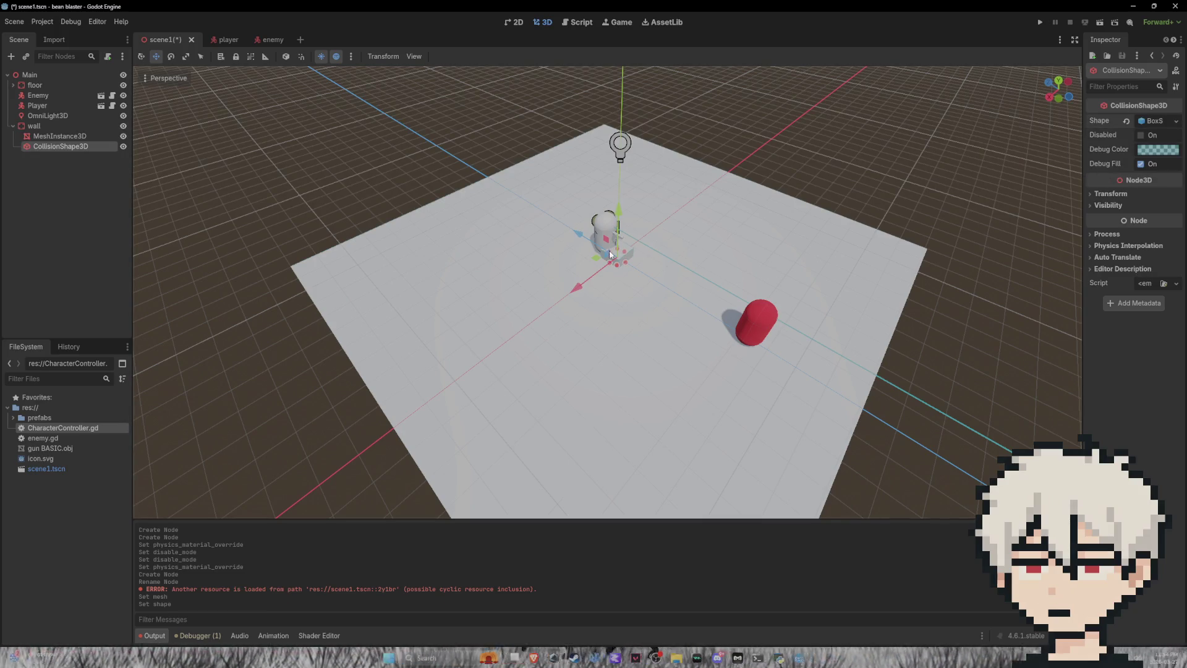
# Step: Scale the boxes into a tall, thin wall on the floor, save, and launch the game
pyautogui.keyDown('ctrl'); pyautogui.click(92, 137); pyautogui.keyUp('ctrl')
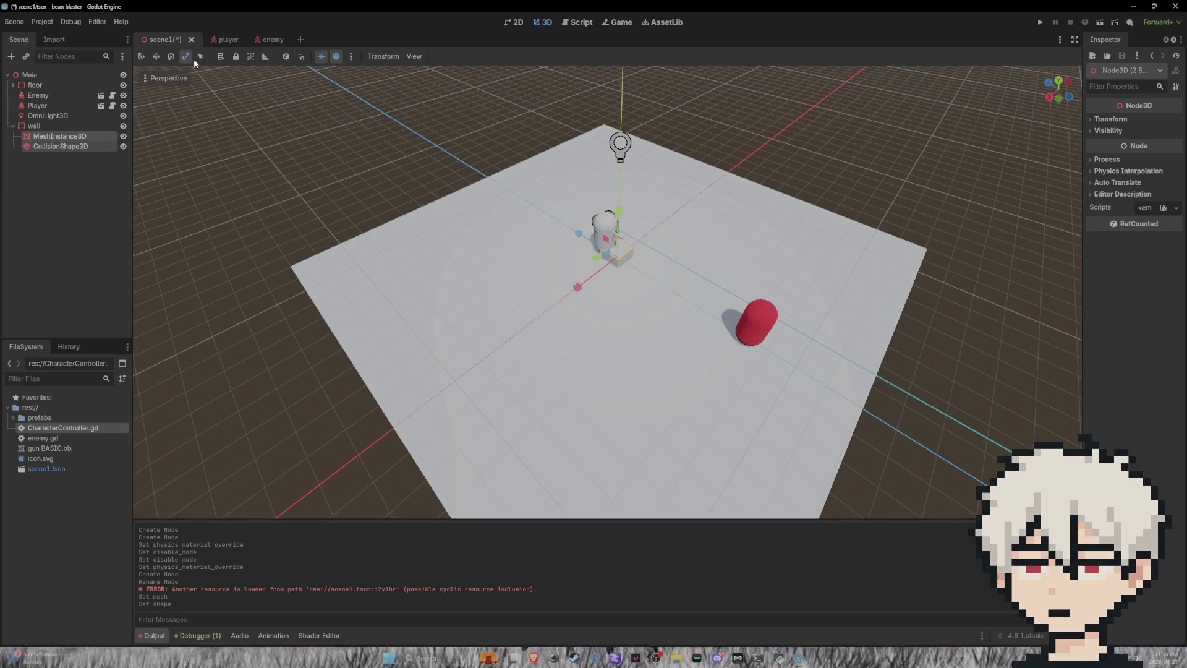
pyautogui.moveTo(570, 286); pyautogui.dragTo(404, 381)
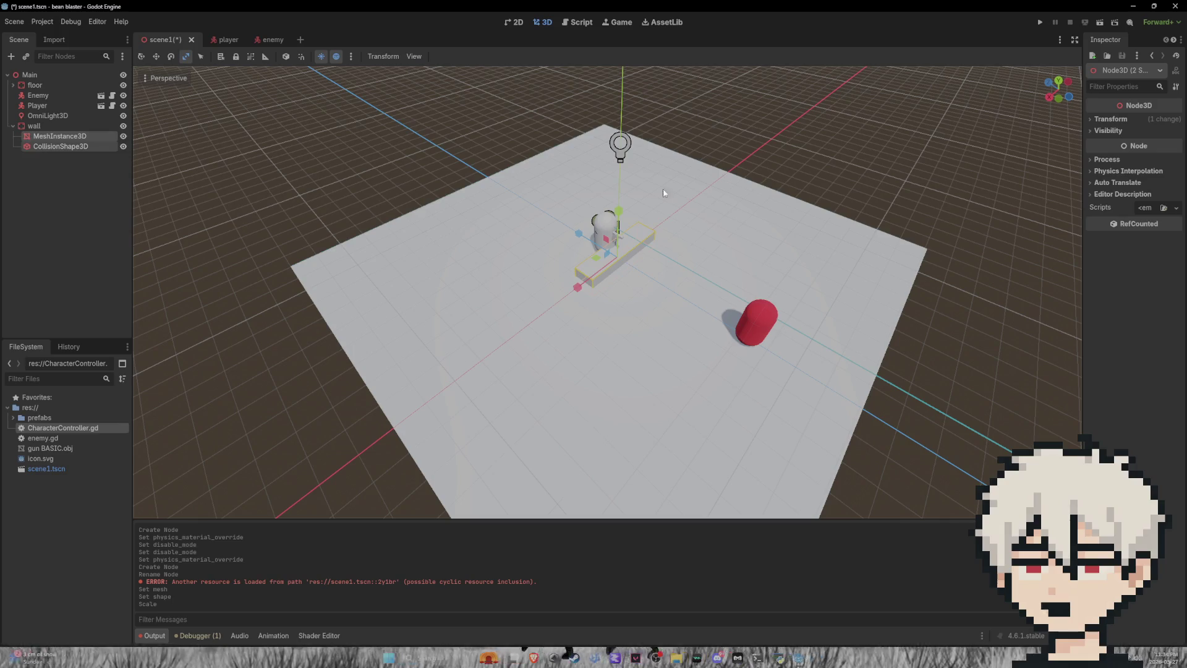
pyautogui.moveTo(614, 229); pyautogui.dragTo(605, 99)
pyautogui.moveTo(709, 226); pyautogui.dragTo(747, 232)
pyautogui.moveTo(470, 327); pyautogui.dragTo(490, 325)
pyautogui.press('w')
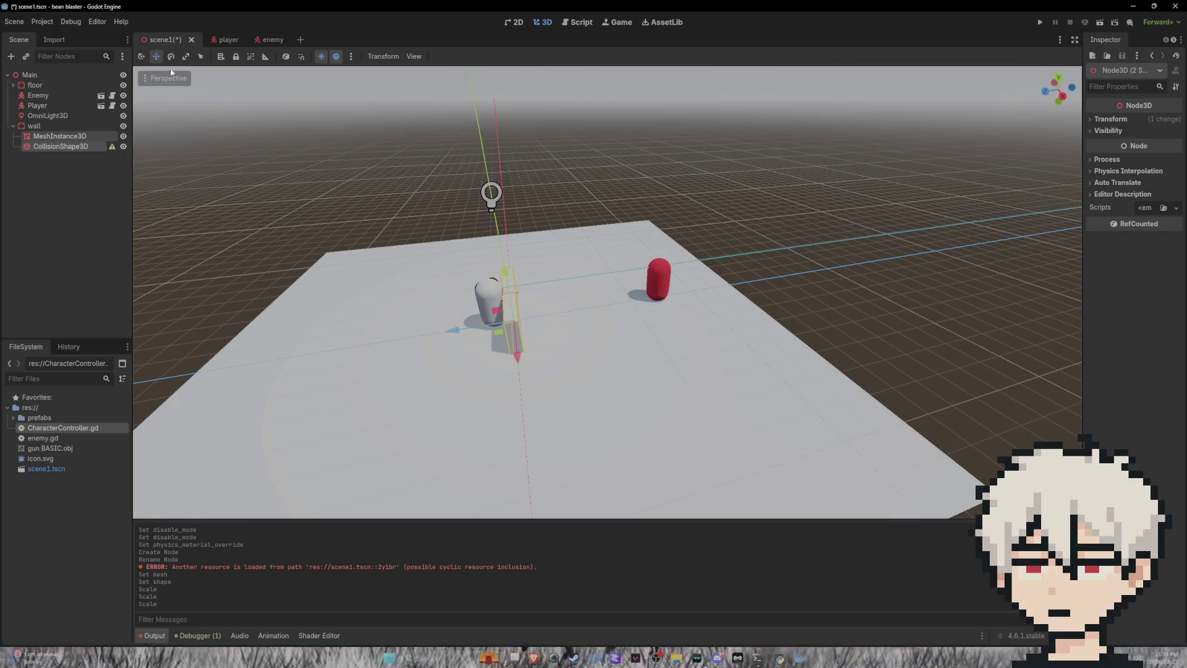
pyautogui.moveTo(504, 276)
pyautogui.mouseDown()
pyautogui.moveTo(504, 236)
pyautogui.moveTo(477, 294)
pyautogui.moveTo(517, 282)
pyautogui.moveTo(544, 299)
pyautogui.mouseUp()
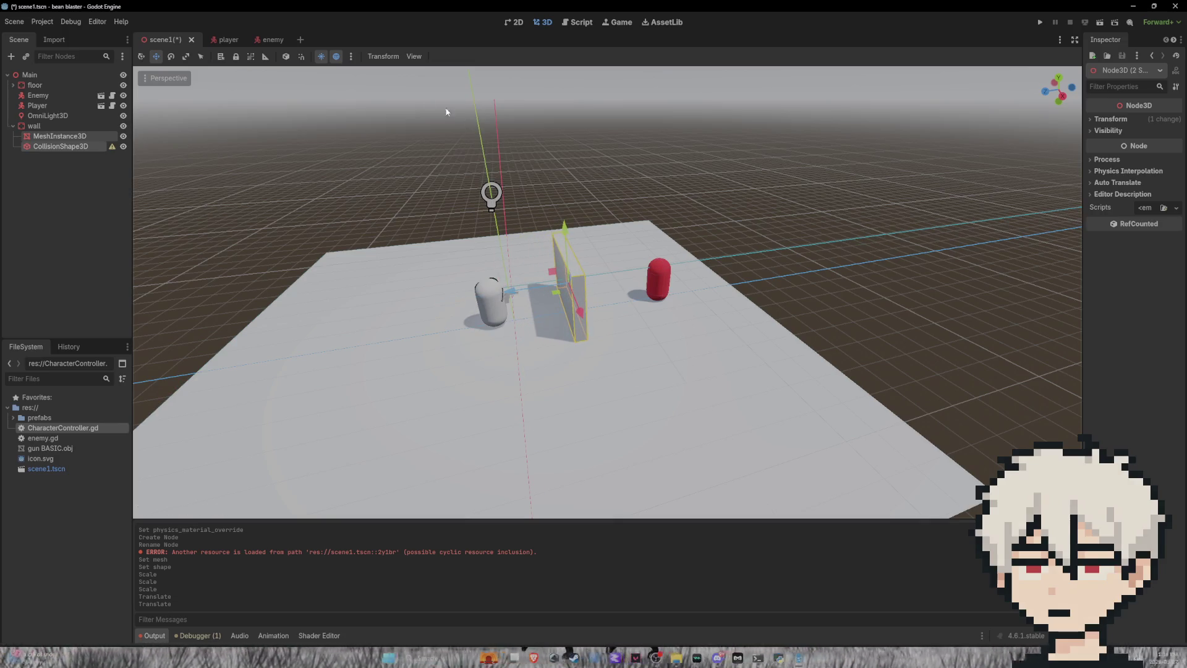
pyautogui.hotkey('ctrl', 's')
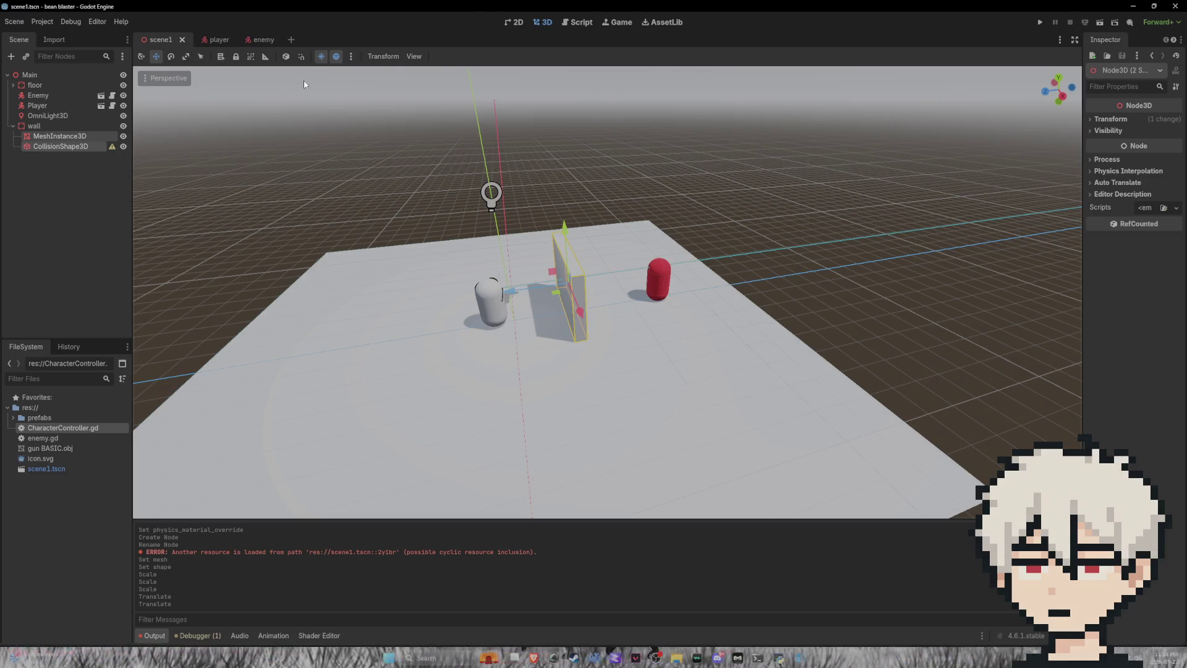
pyautogui.click(1040, 21)
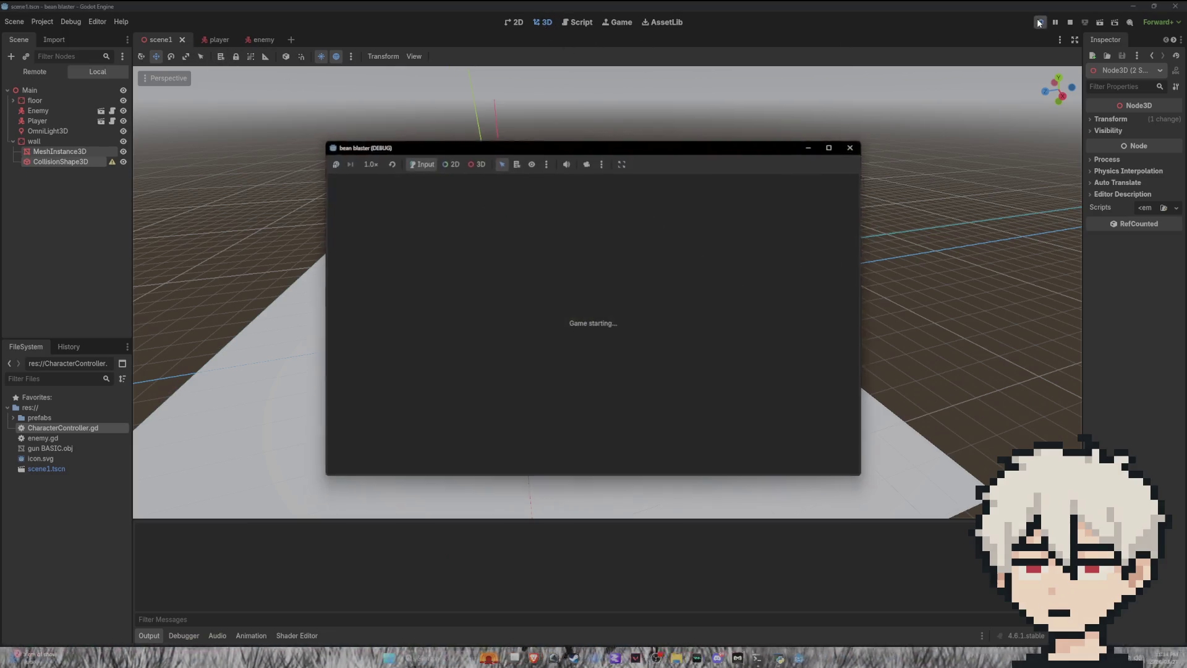
pyautogui.moveTo(593, 324)
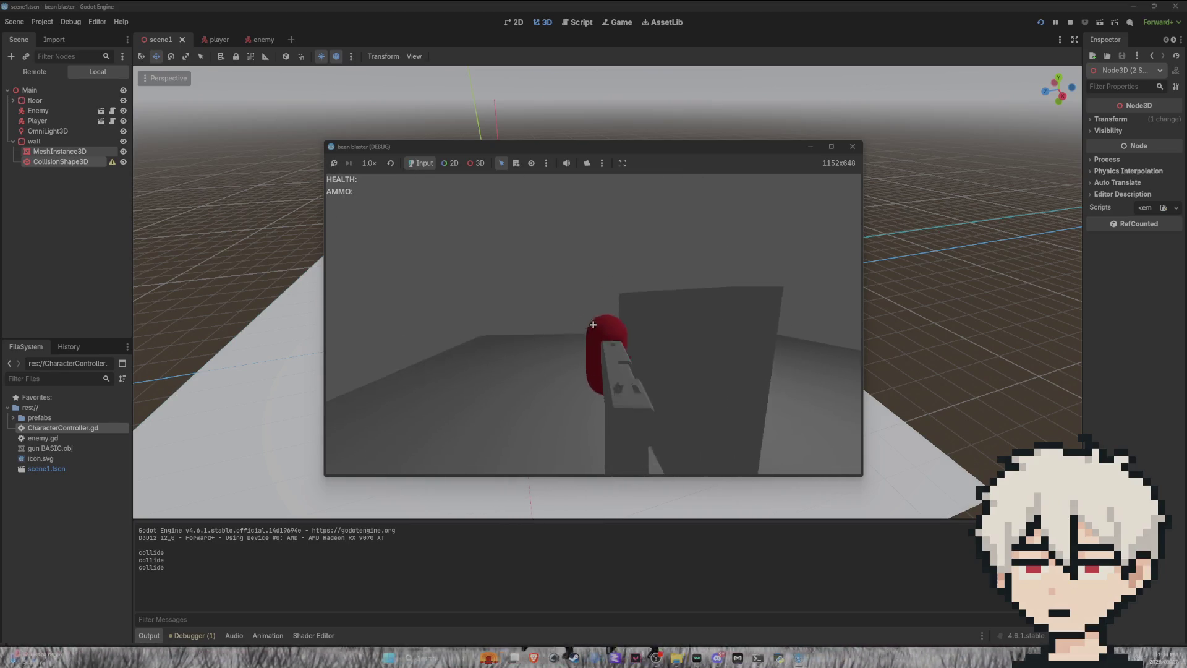
pyautogui.press('Escape')
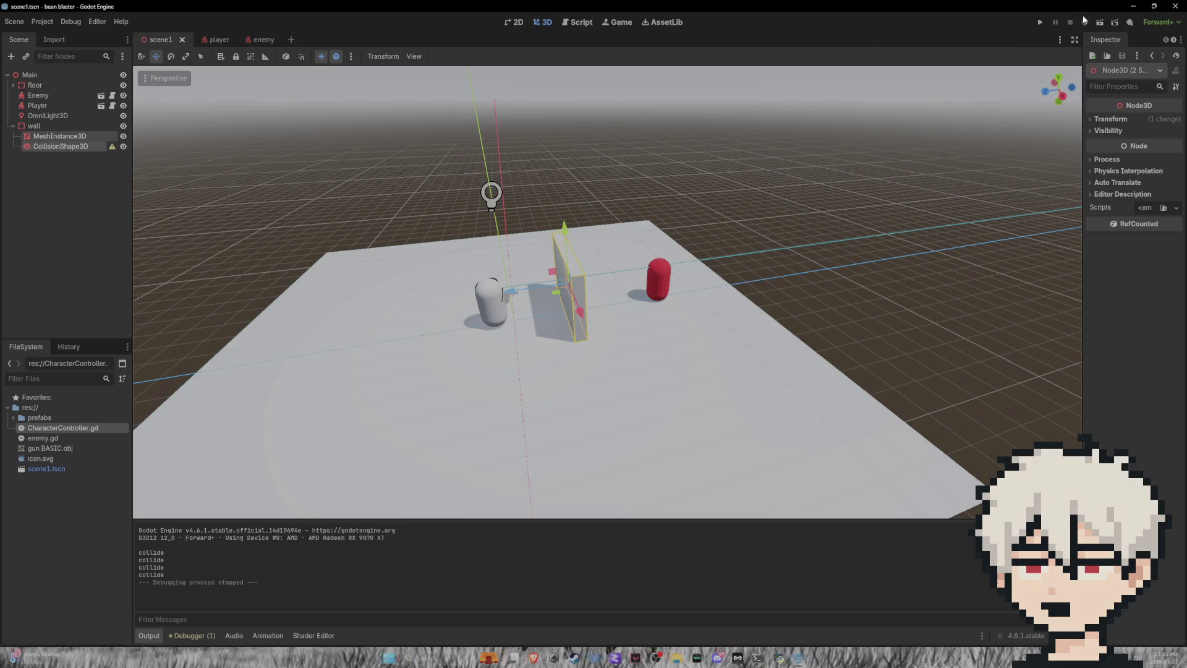
pyautogui.click(1040, 22)
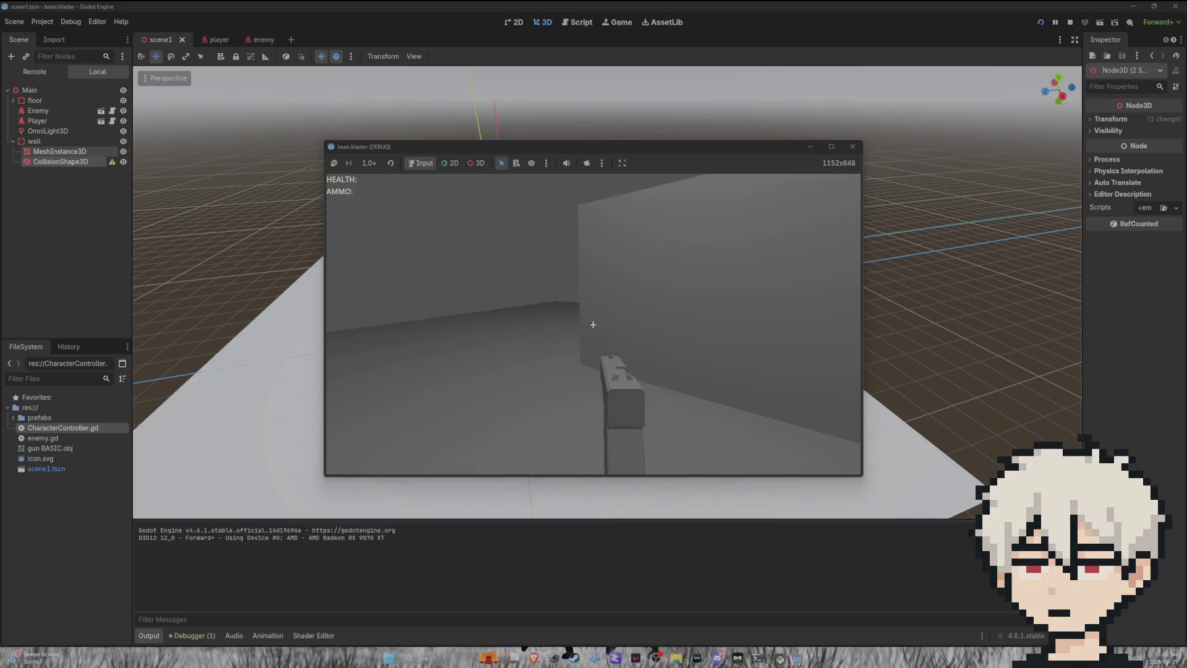
pyautogui.press('w')
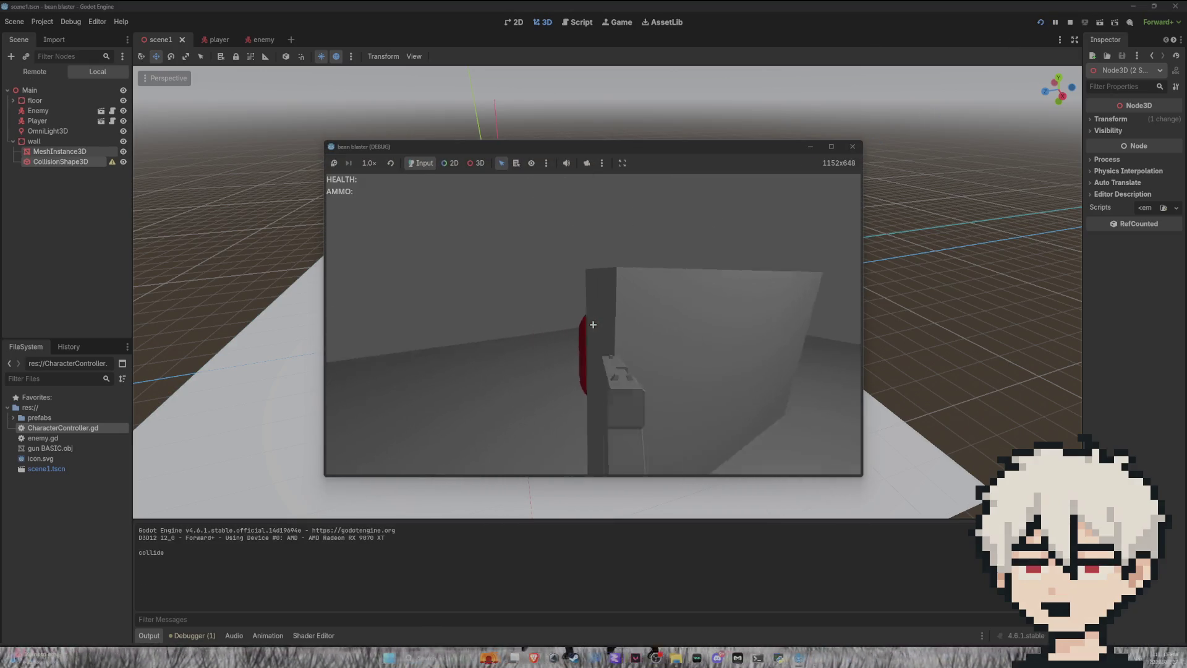
pyautogui.press('w')
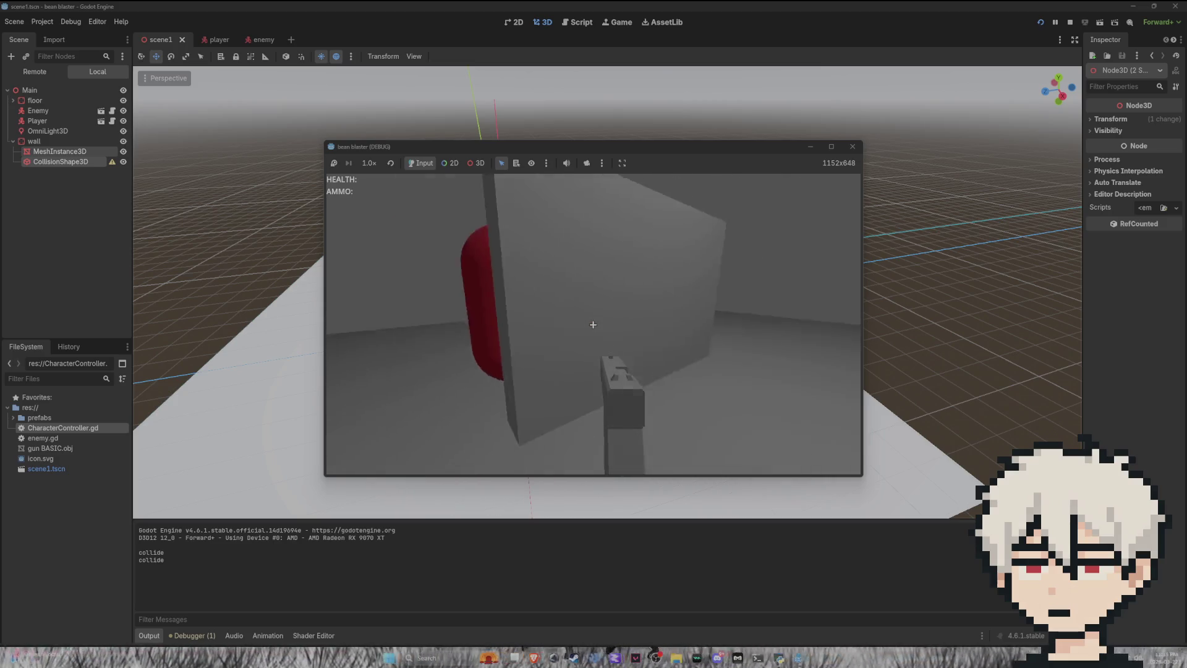
pyautogui.press('w')
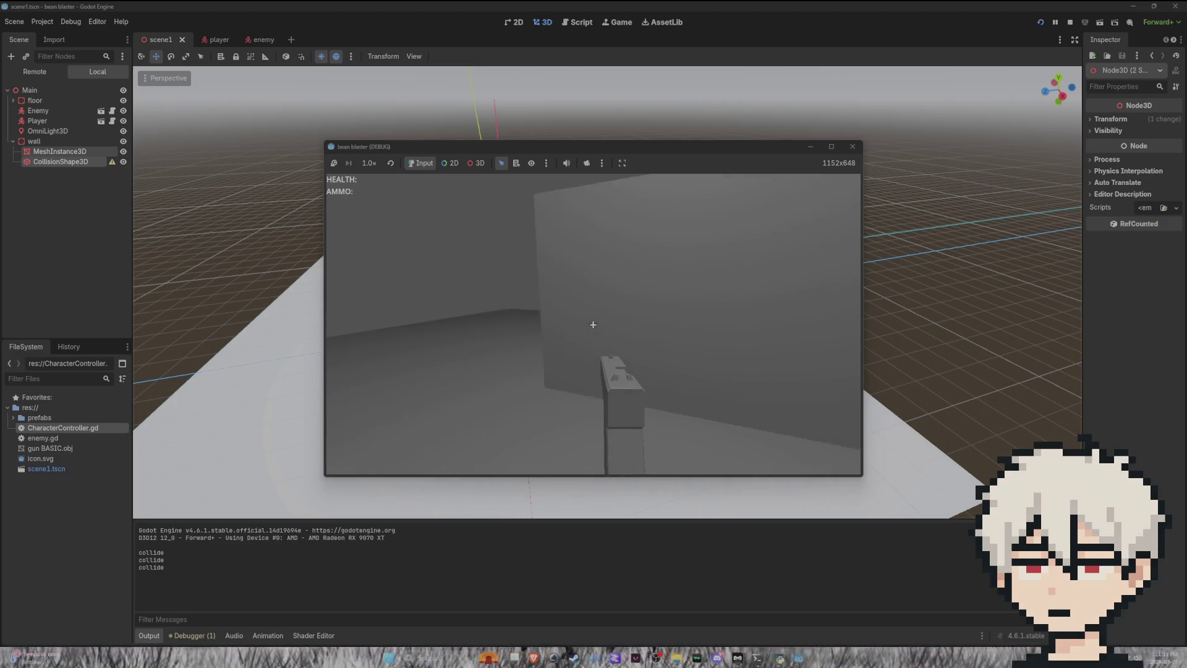
pyautogui.press('w')
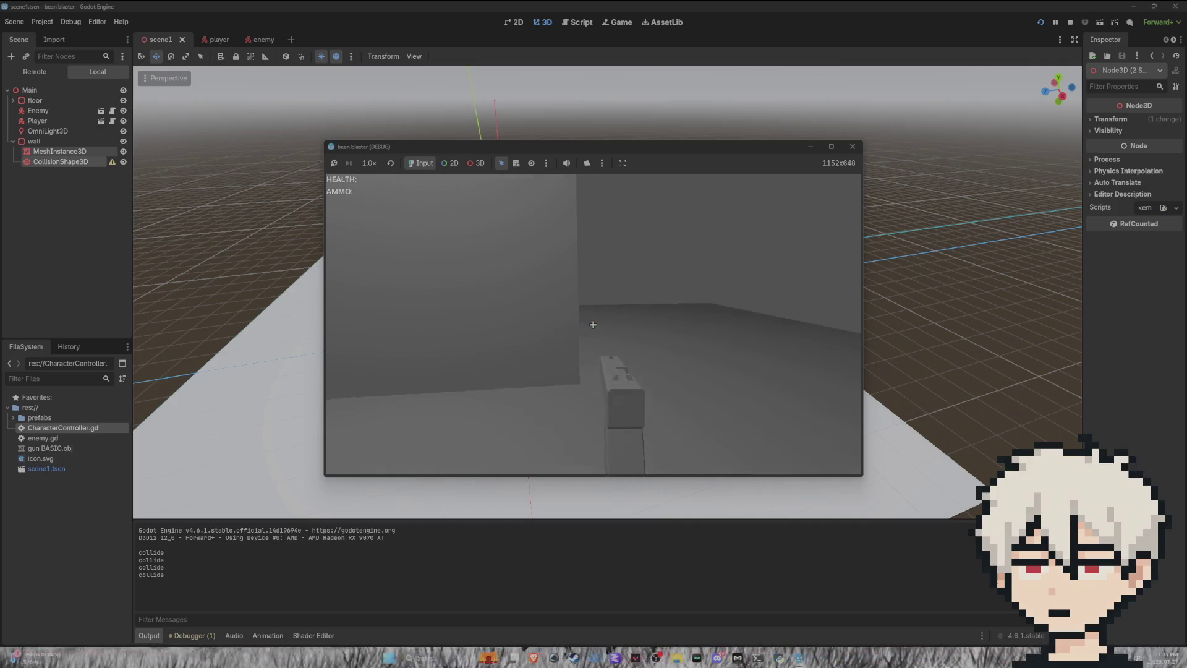
pyautogui.press('w')
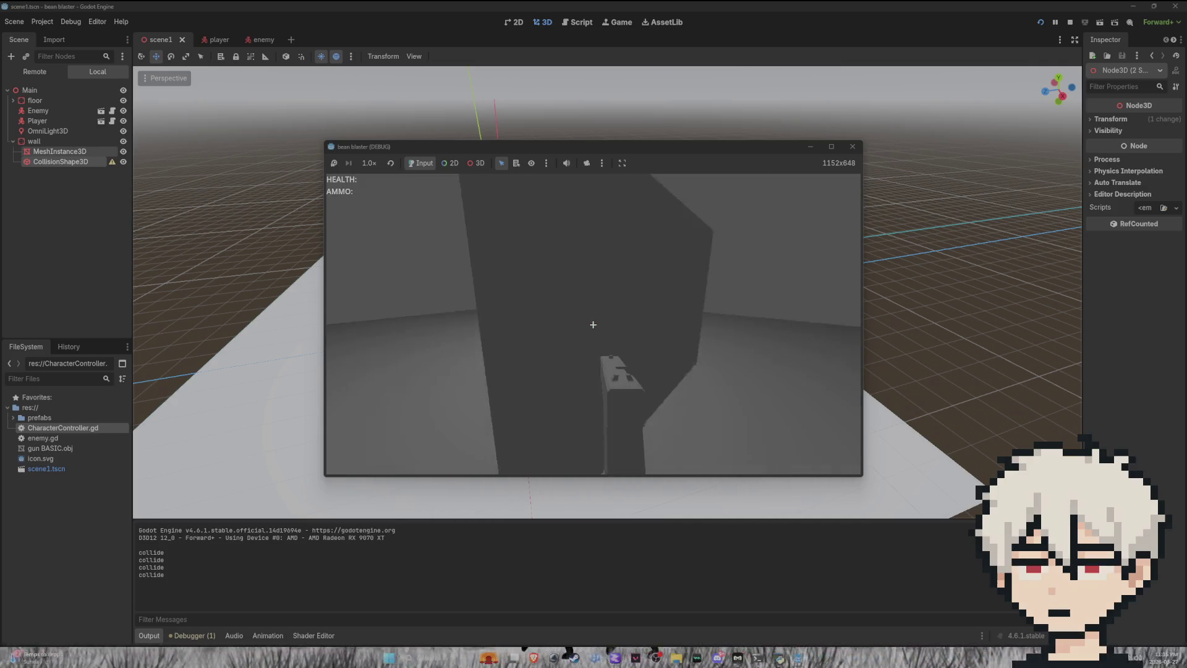
pyautogui.press('w')
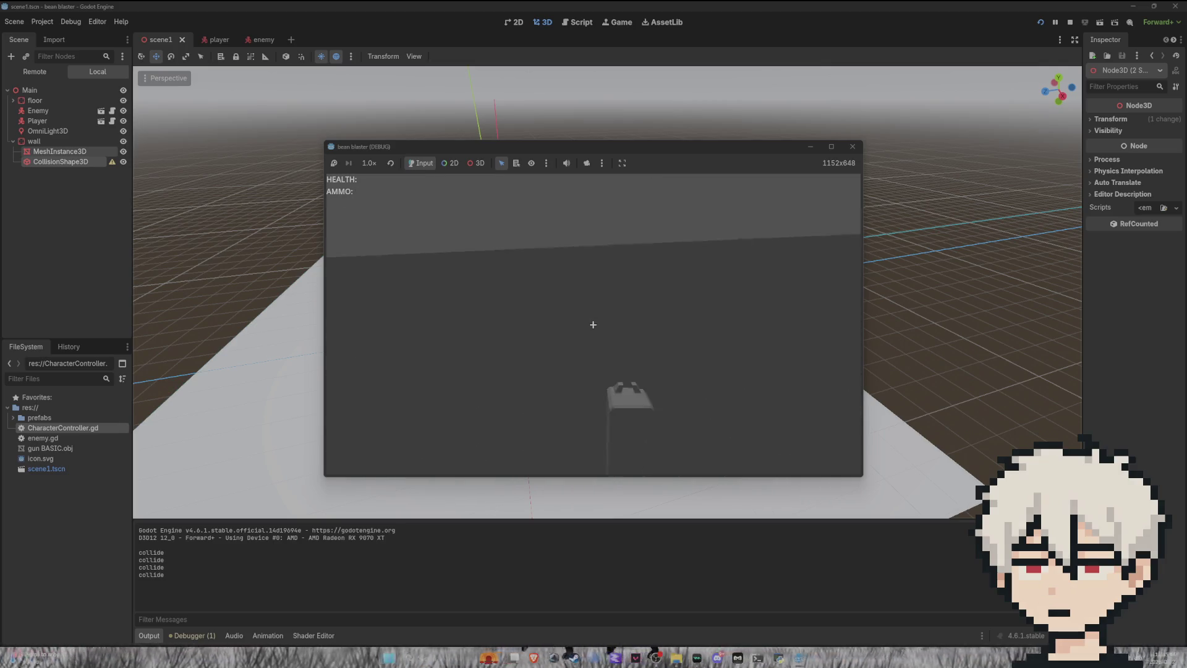
pyautogui.press('w')
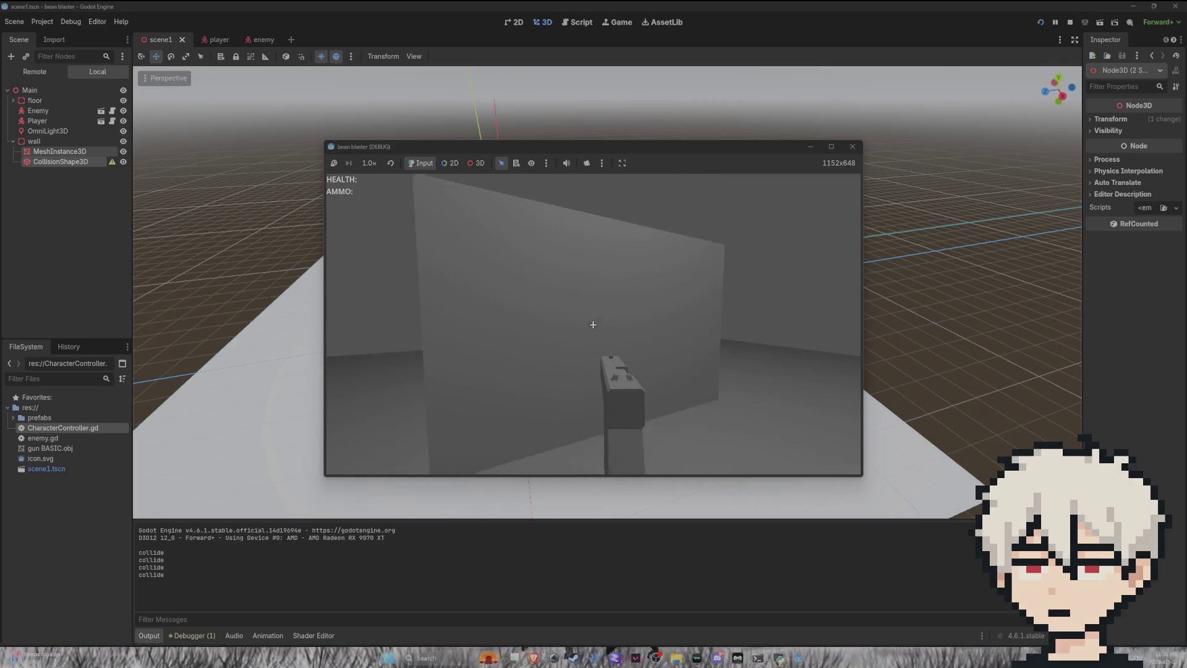
pyautogui.press('F8')
pyautogui.click(1045, 24)
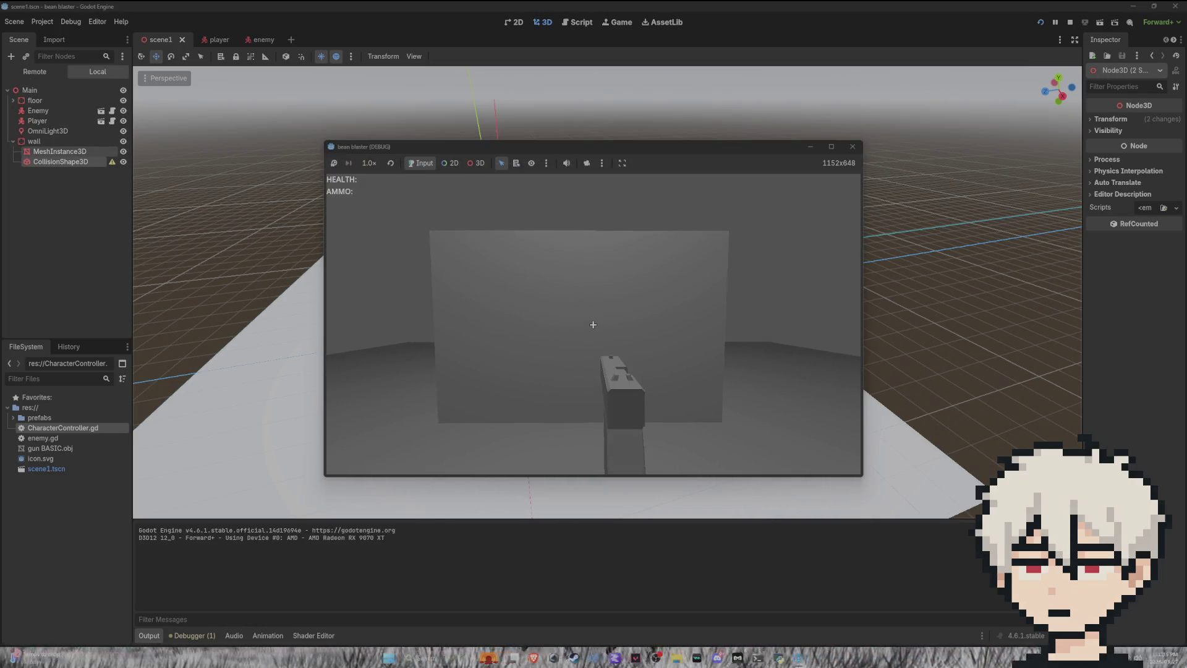
pyautogui.click(593, 325)
pyautogui.press('w')
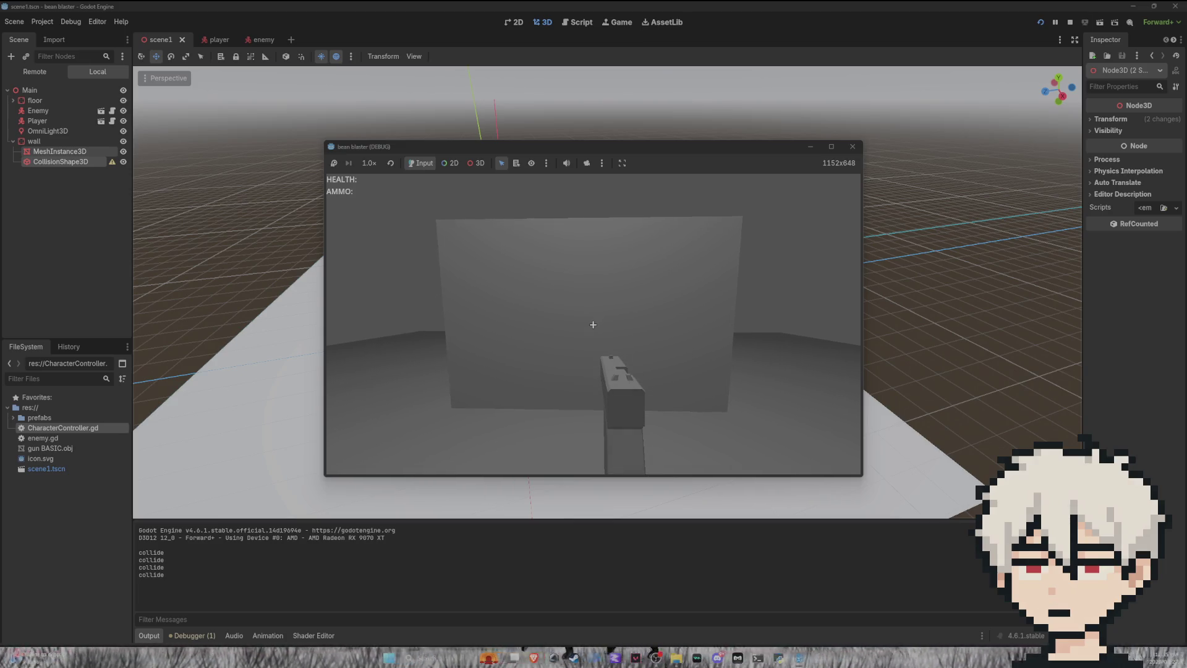
pyautogui.press('a')
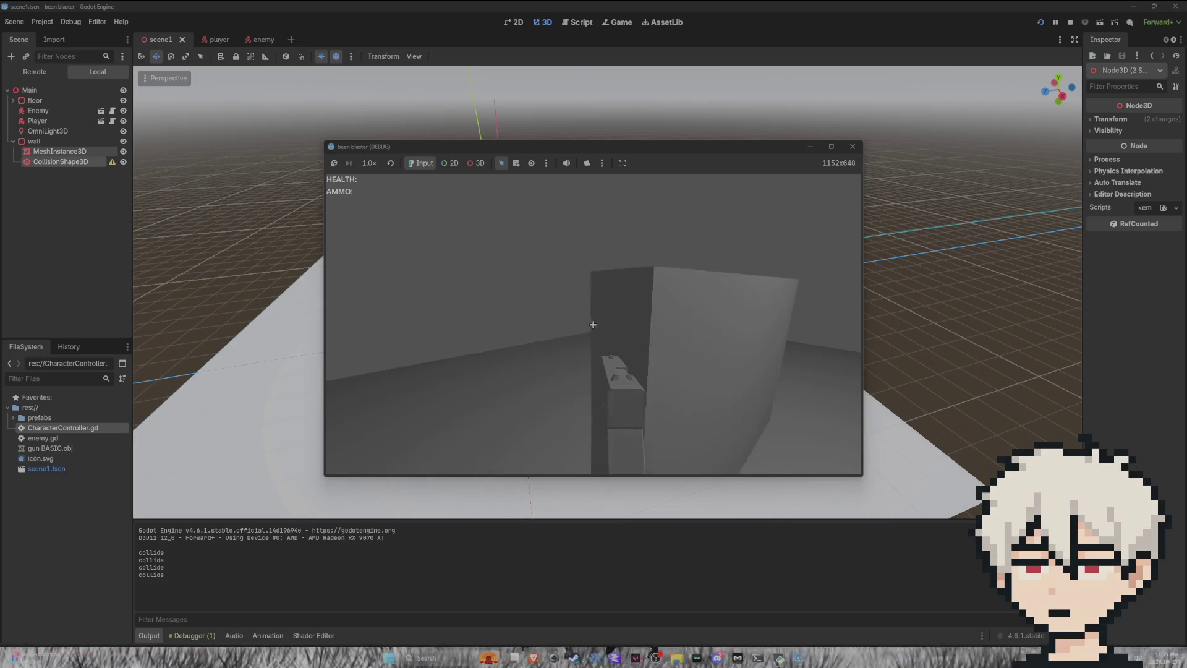
pyautogui.press('w')
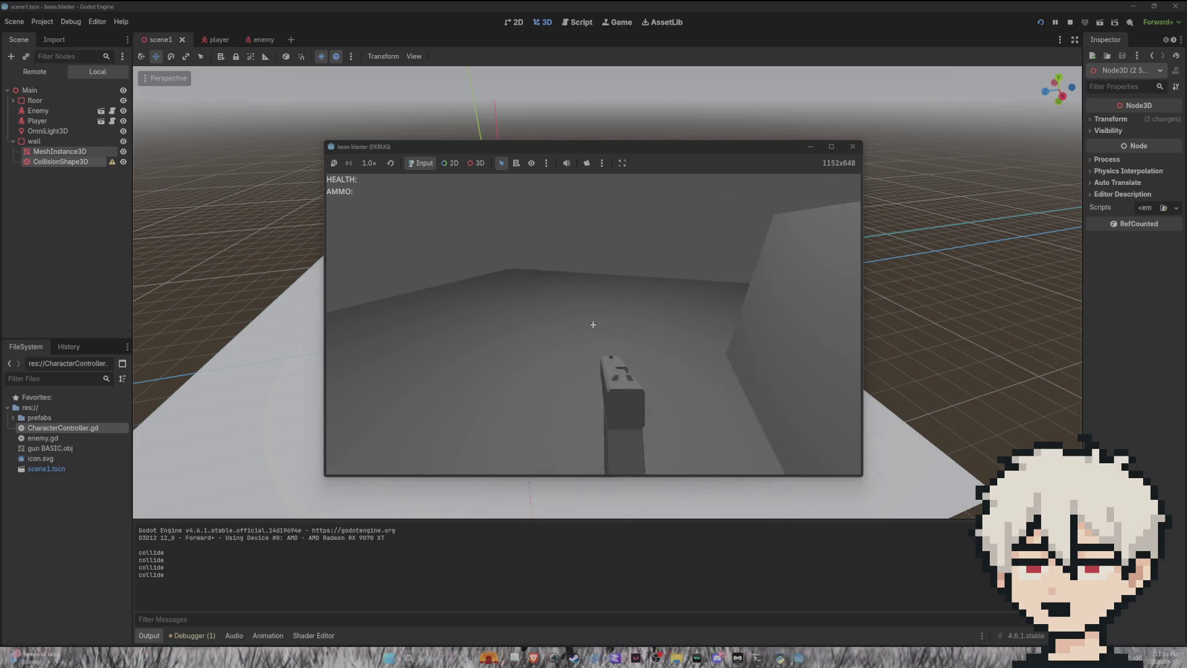
pyautogui.press('w')
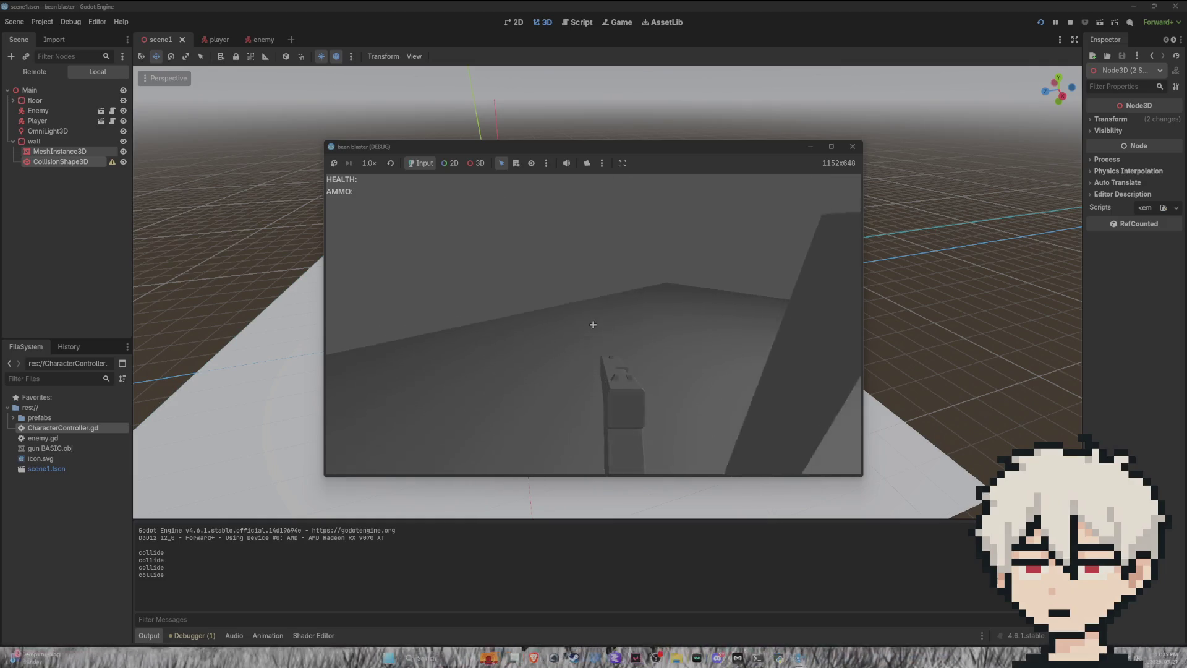
pyautogui.press('s')
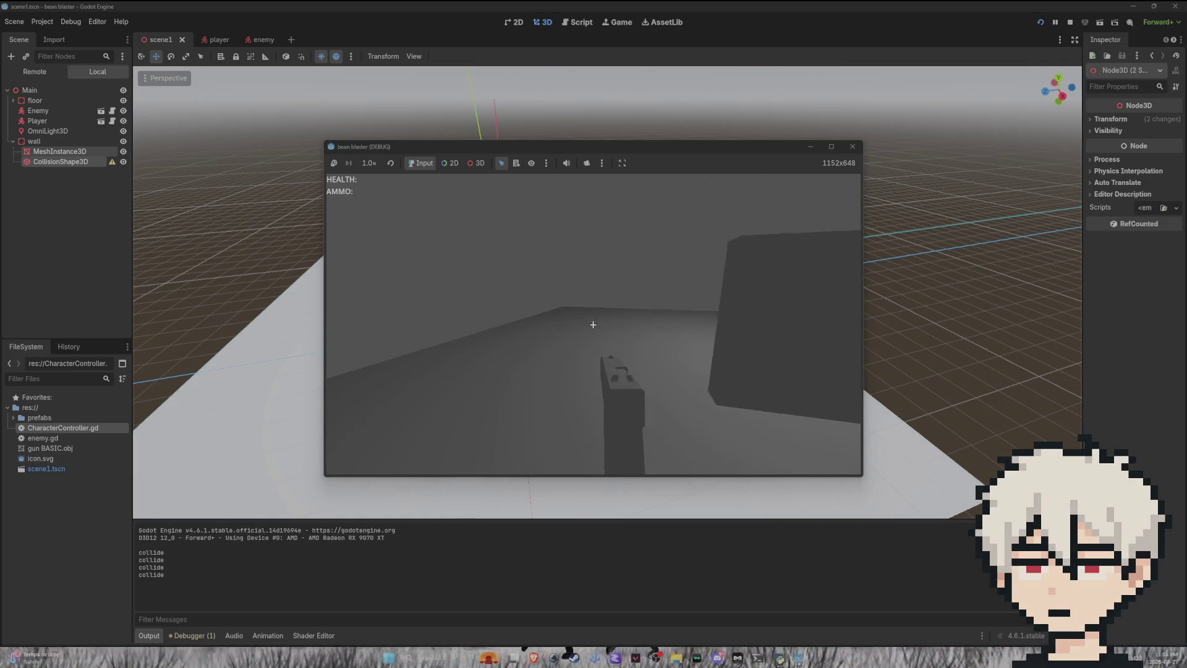
pyautogui.press('w')
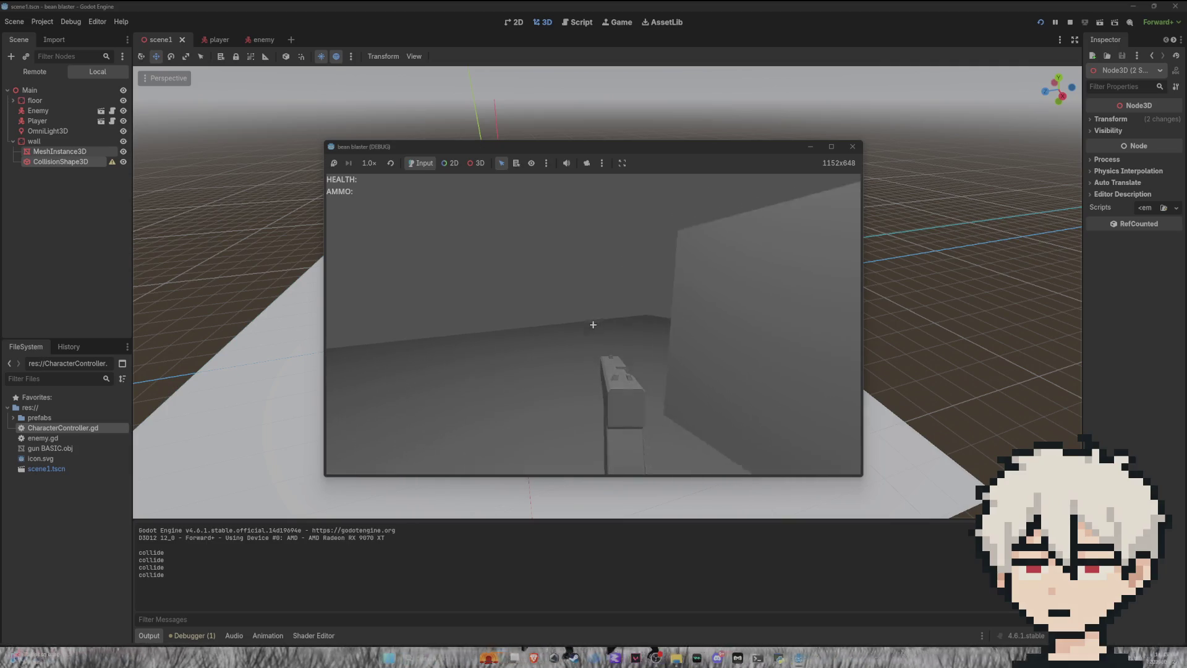
pyautogui.press('s')
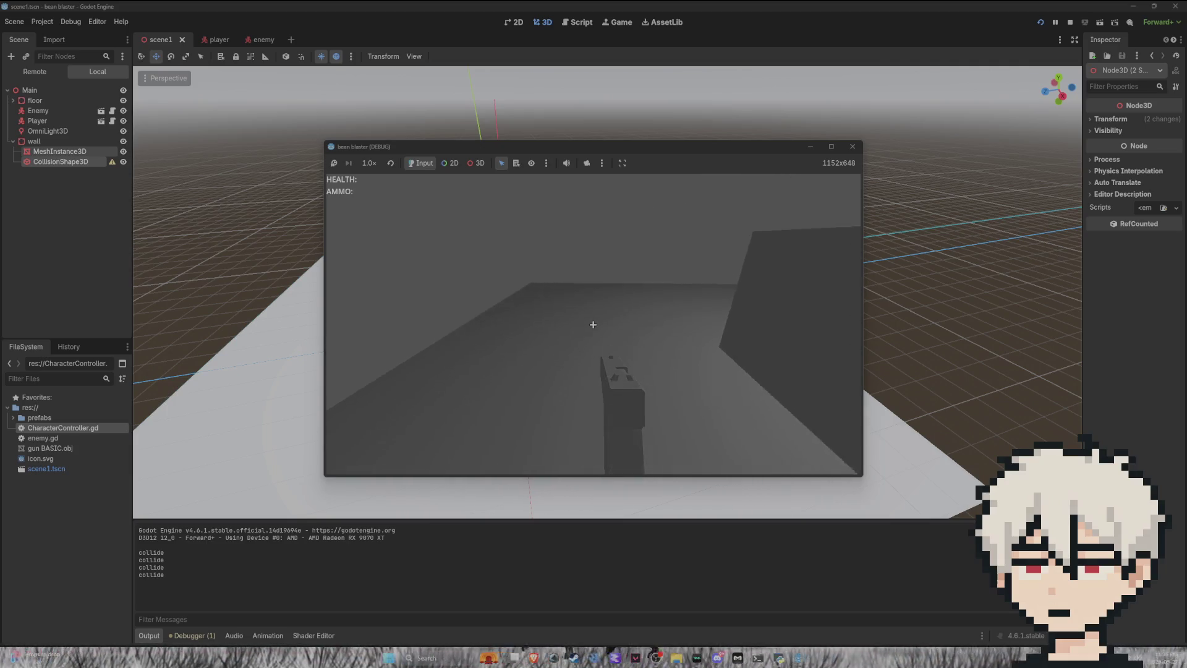
pyautogui.press('w')
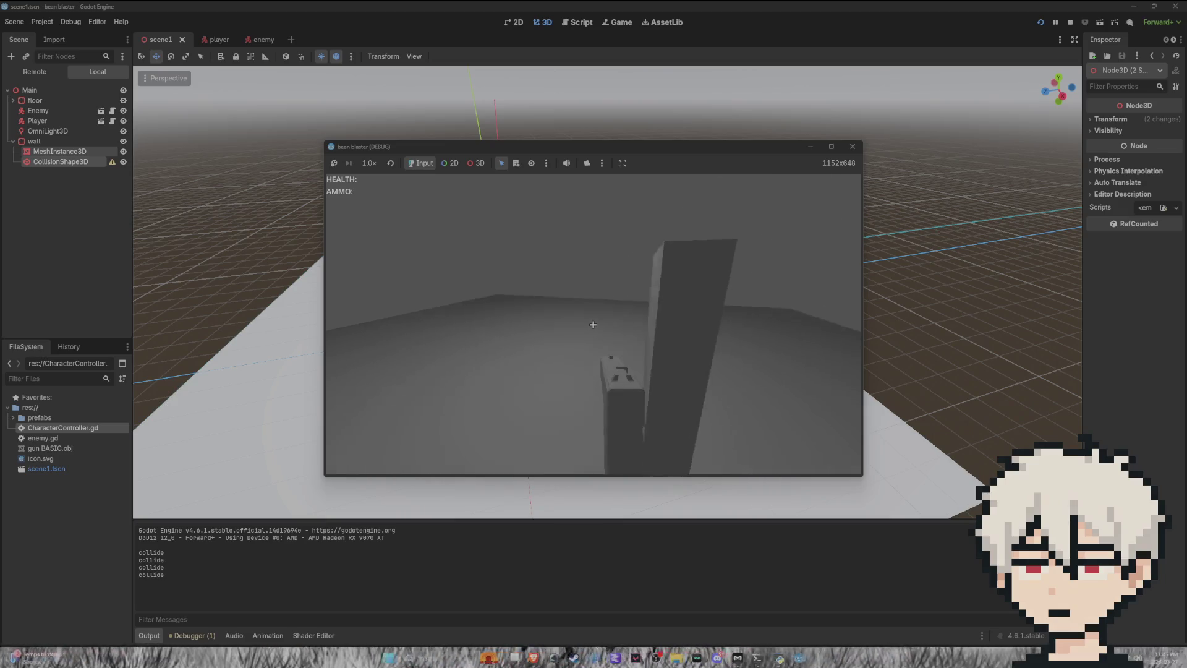
pyautogui.press('F8')
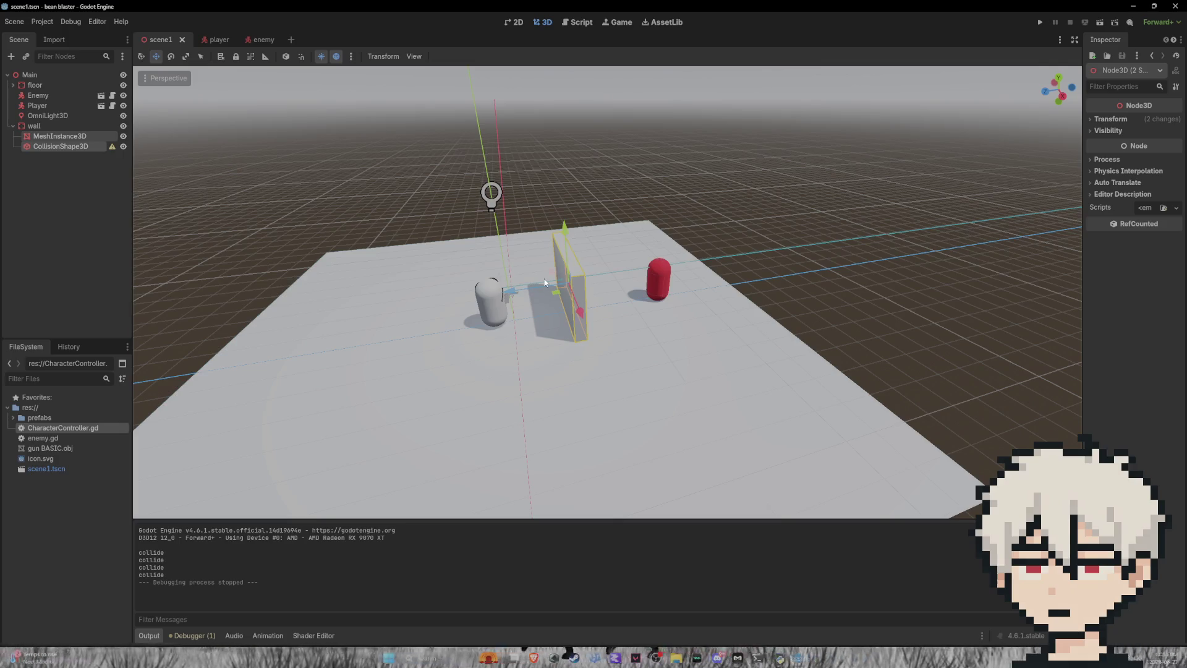
# Step: Enable collision mask layer 1 on the player's RayCast3D, save the player scene, and rerun from scene1
pyautogui.click(38, 106)
pyautogui.click(213, 41)
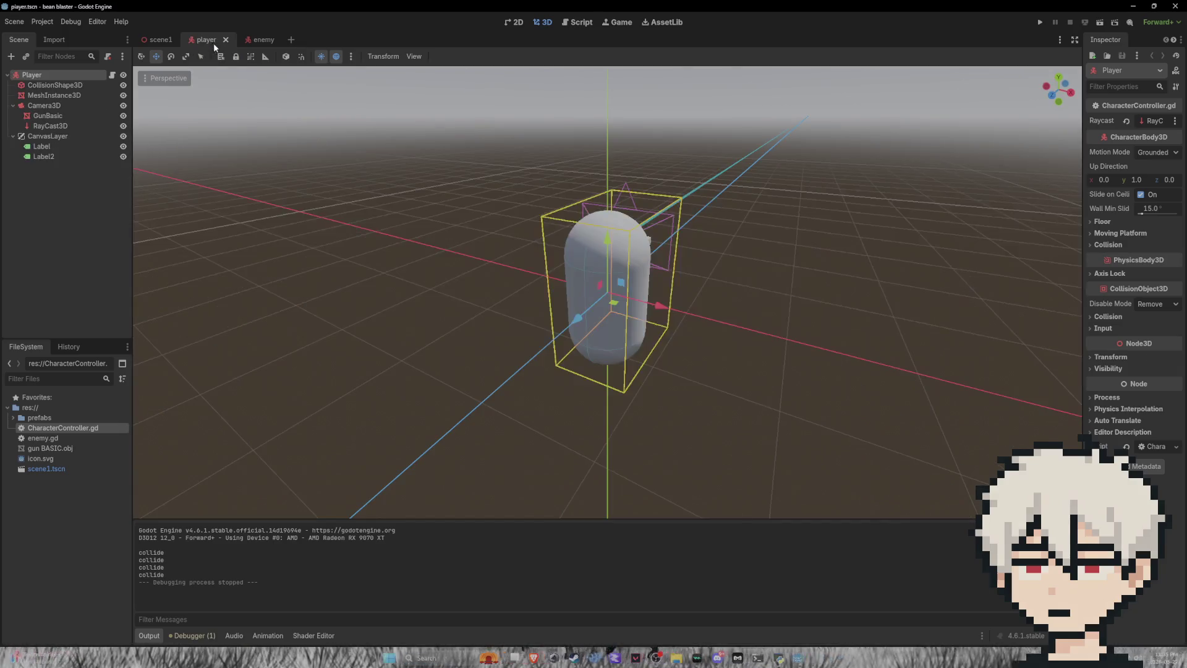
pyautogui.click(69, 123)
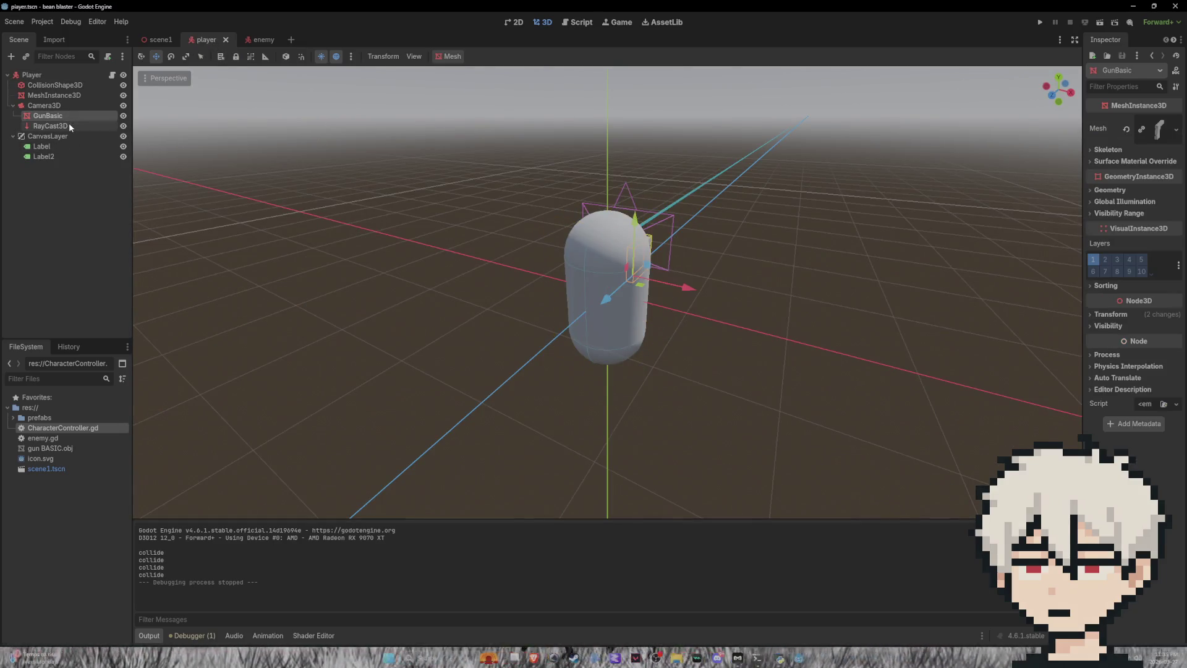
pyautogui.click(1093, 193)
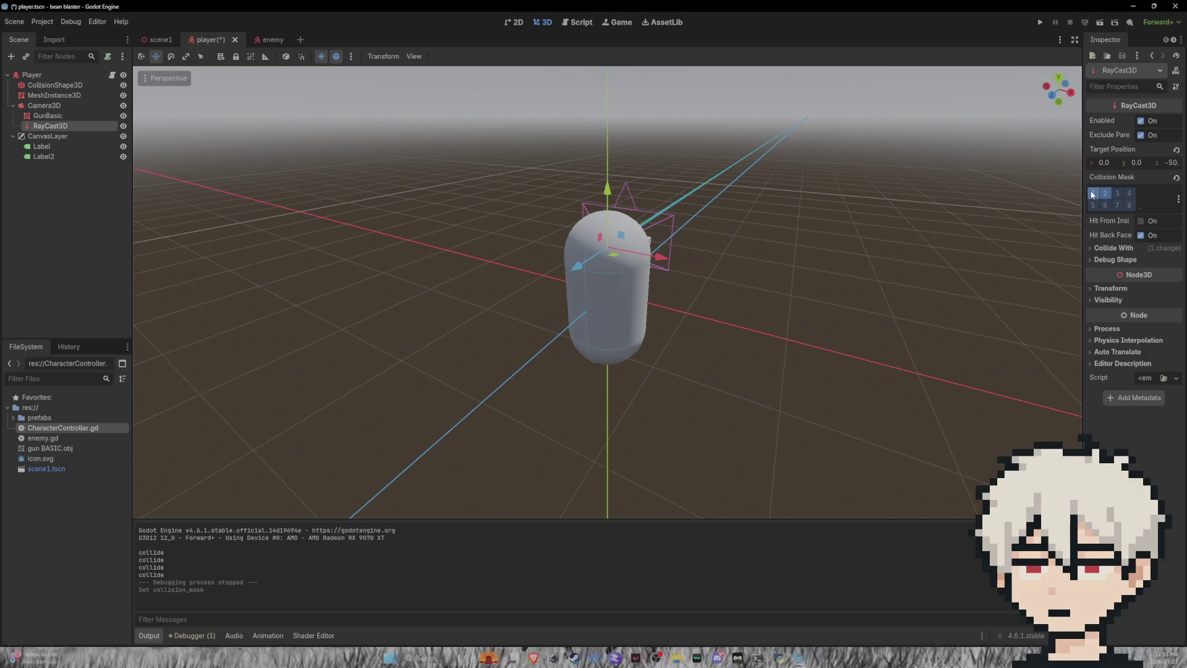
pyautogui.hotkey('ctrl', 's')
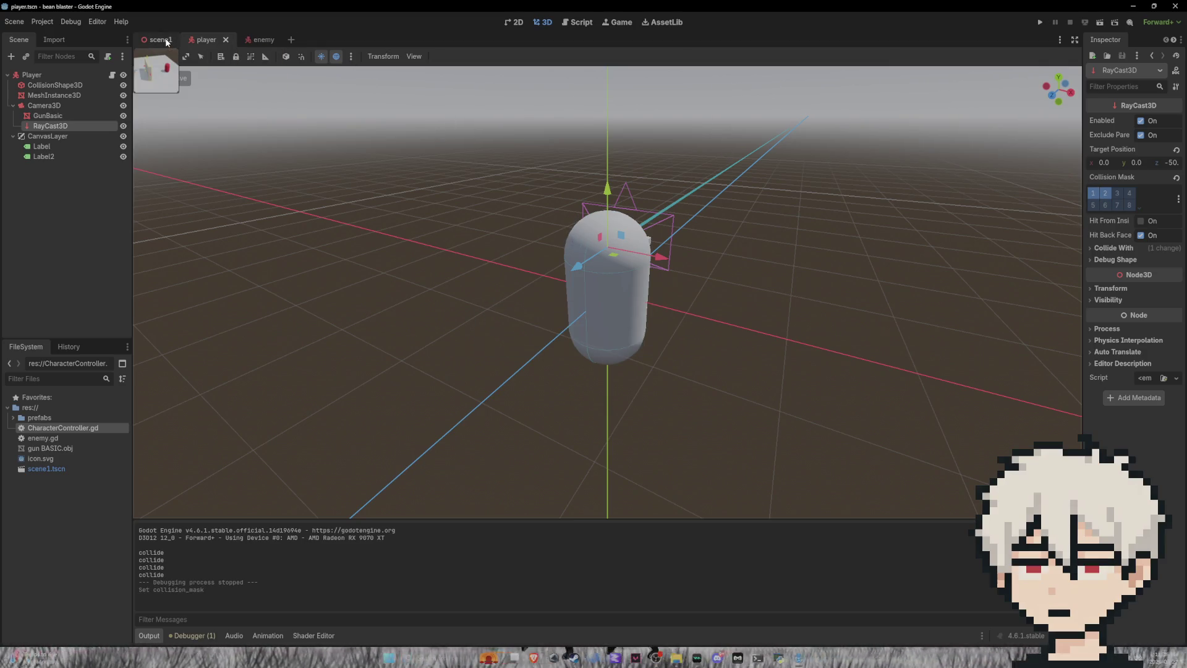
pyautogui.click(160, 39)
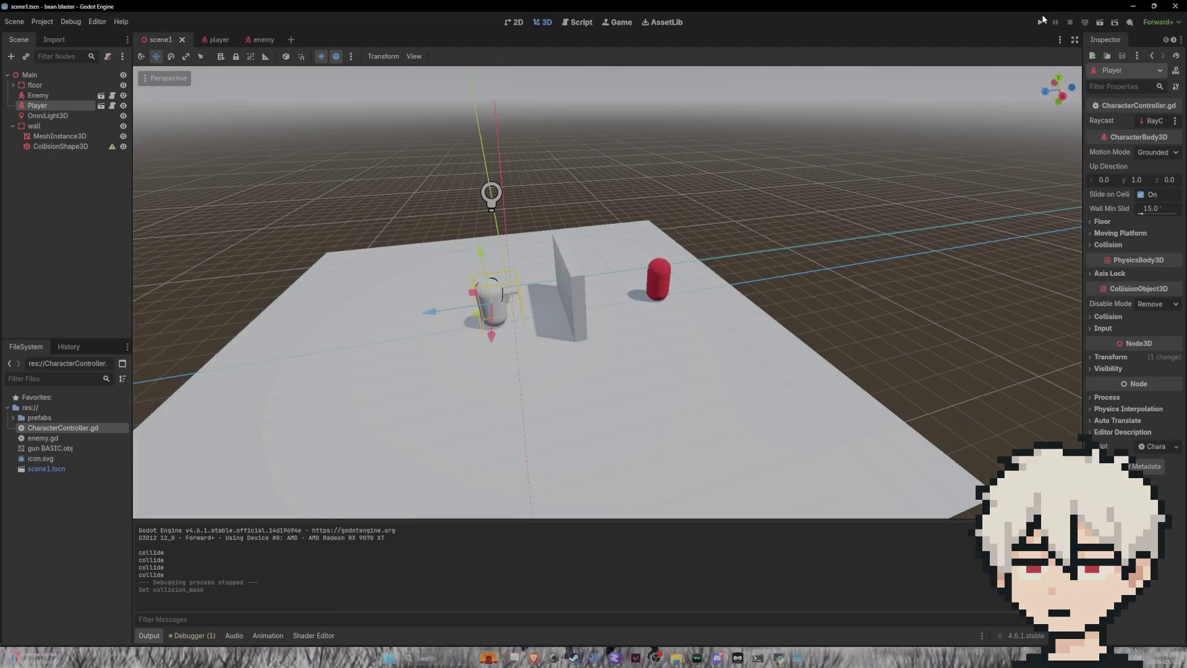
pyautogui.click(1042, 20)
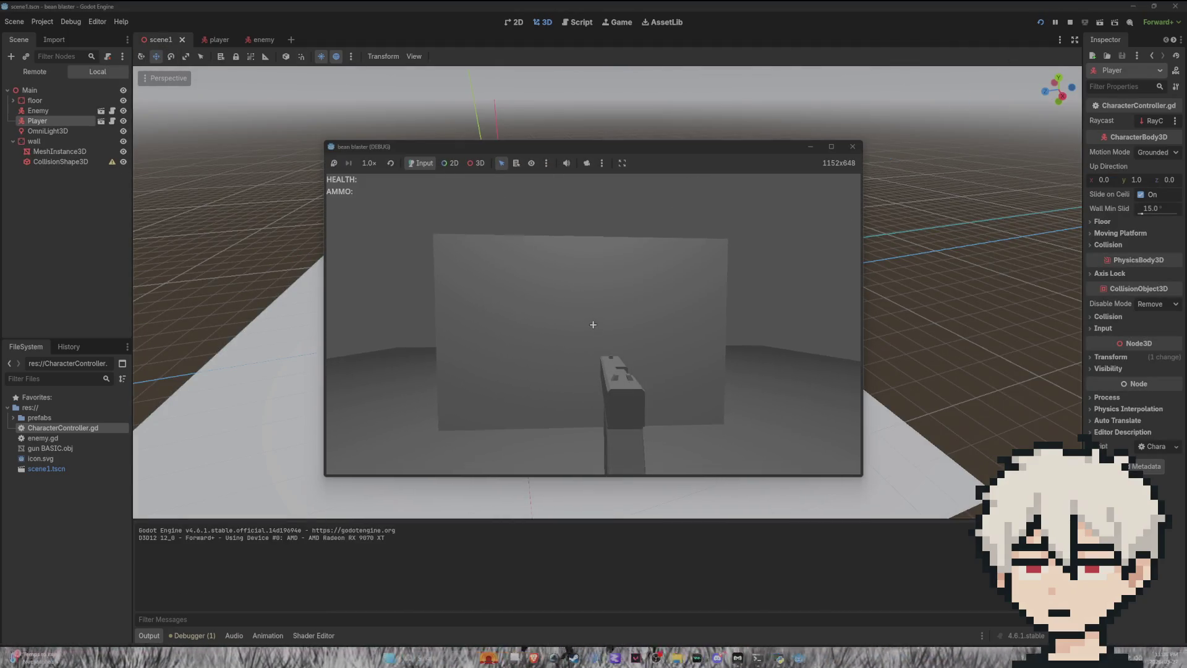
# Step: Shoot the wall in the running game, then start a try: line after line 27
pyautogui.click(593, 325)
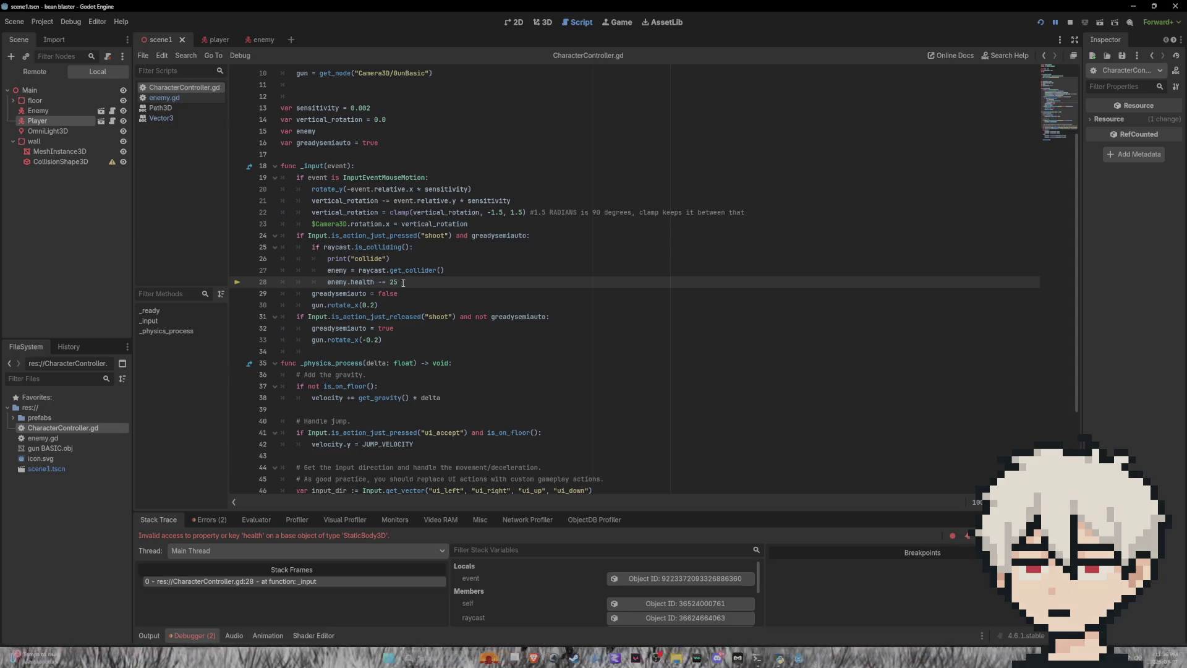
pyautogui.press('Up')
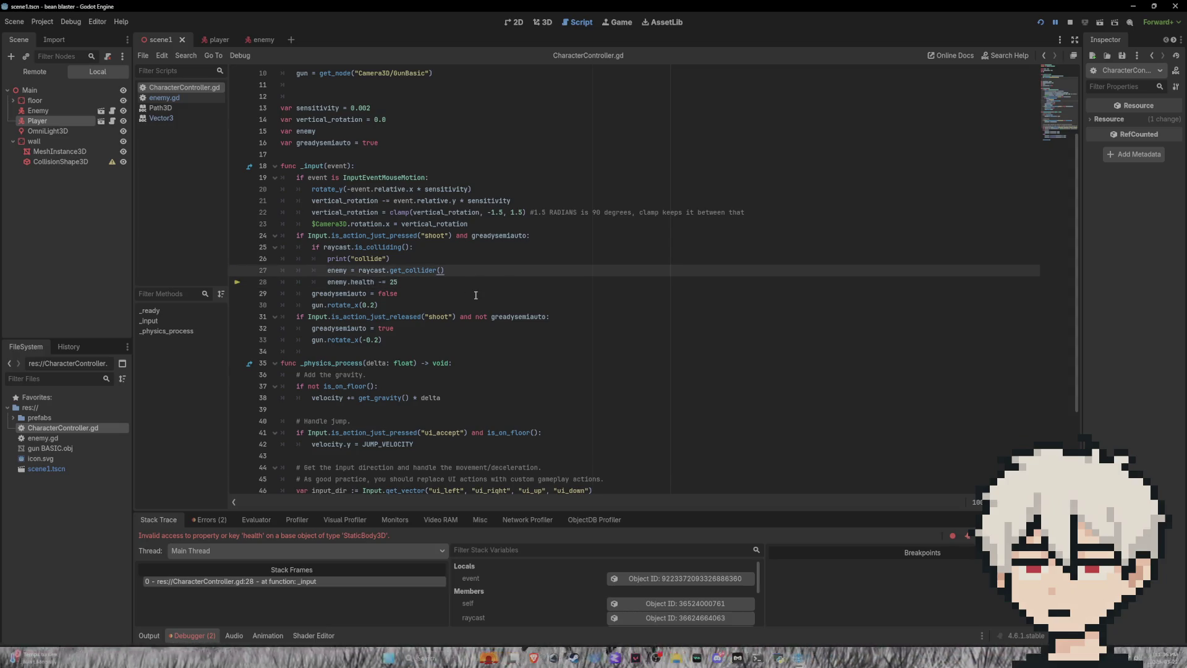
pyautogui.press('Return')
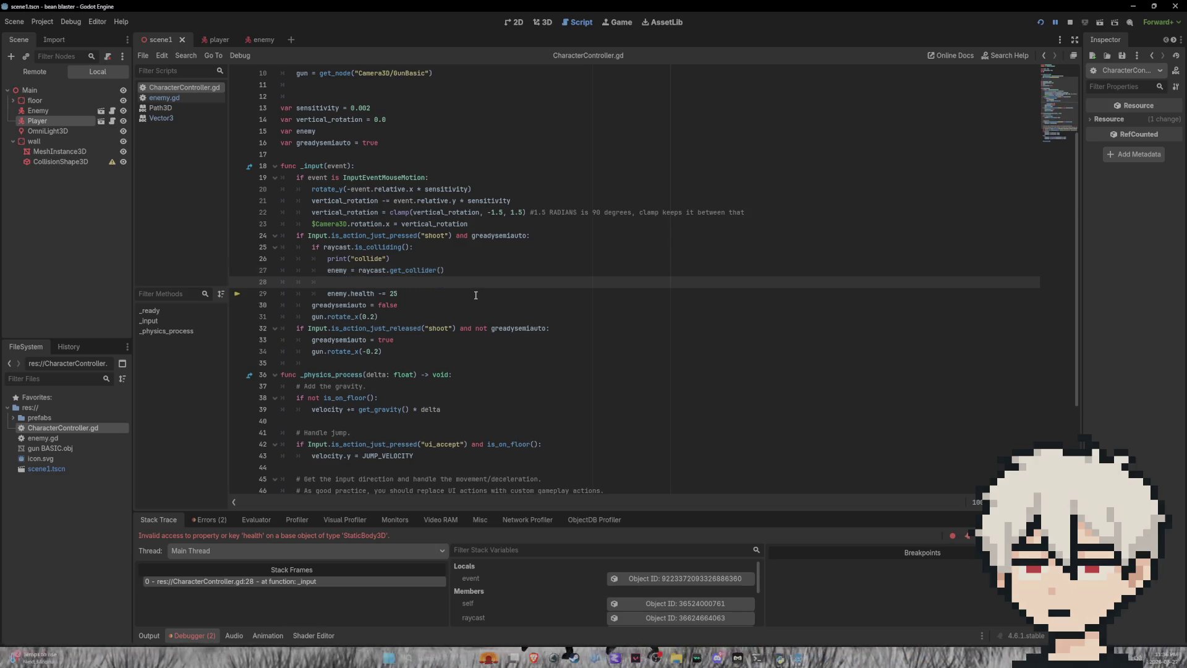
pyautogui.write('try')
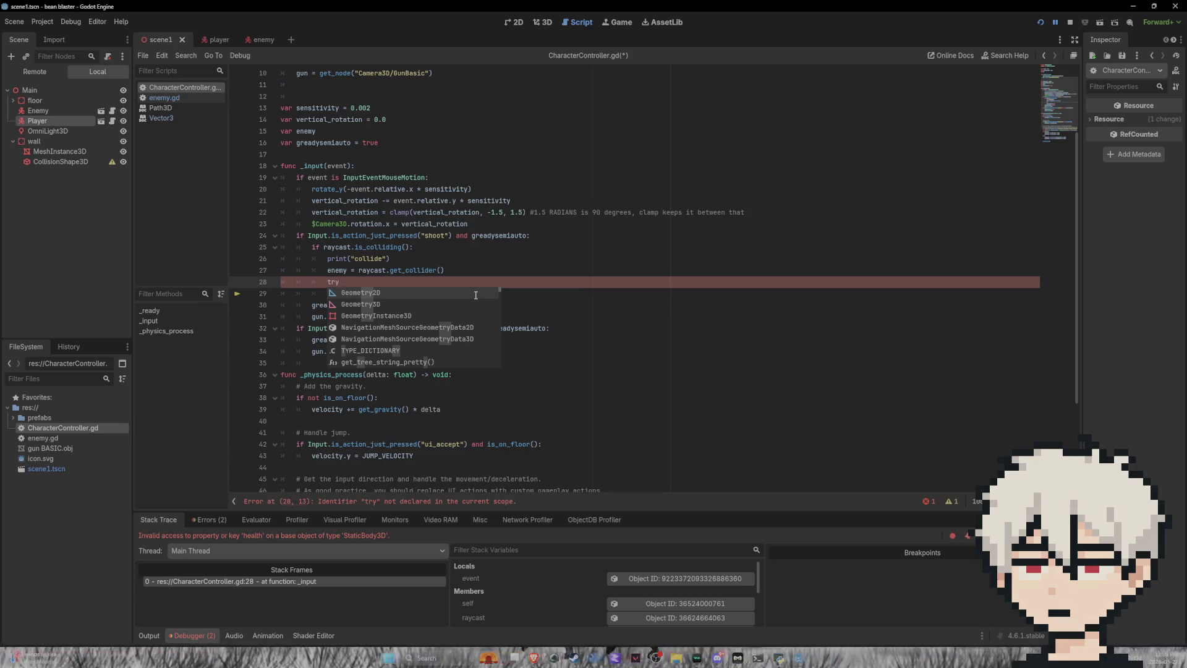
pyautogui.press('BackSpace')
pyautogui.press('BackSpace')
pyautogui.press('BackSpace')
pyautogui.write('ex')
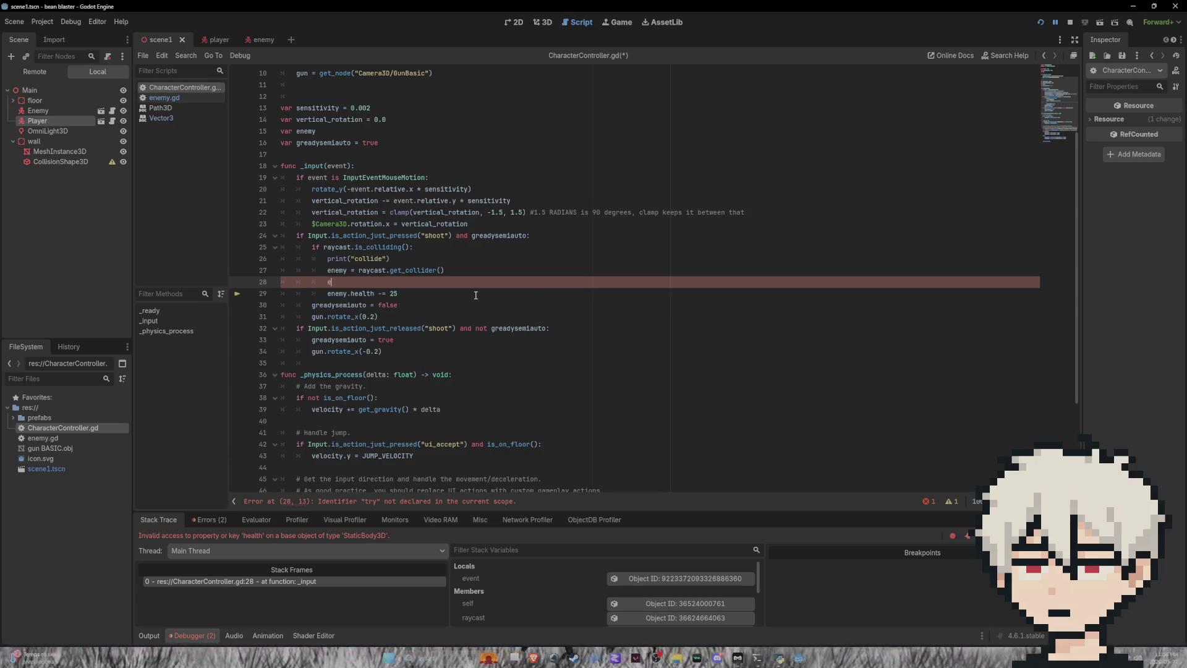
pyautogui.write('ceo')
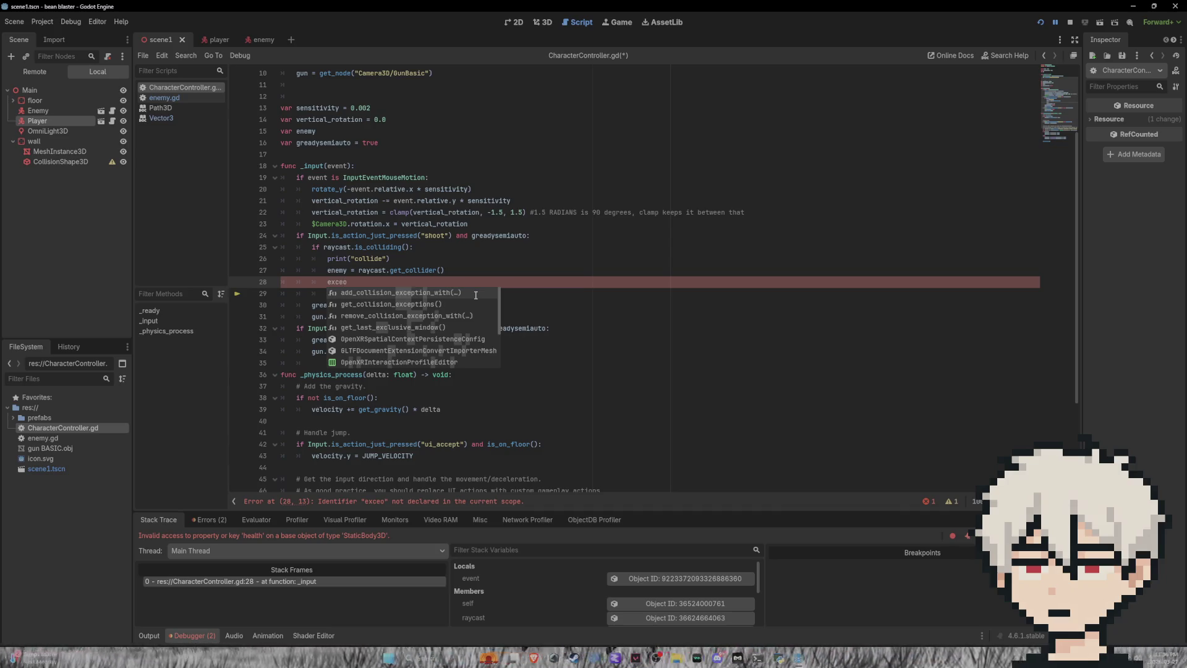
pyautogui.write('pt')
pyautogui.press('BackSpace')
pyautogui.press('BackSpace')
pyautogui.press('BackSpace')
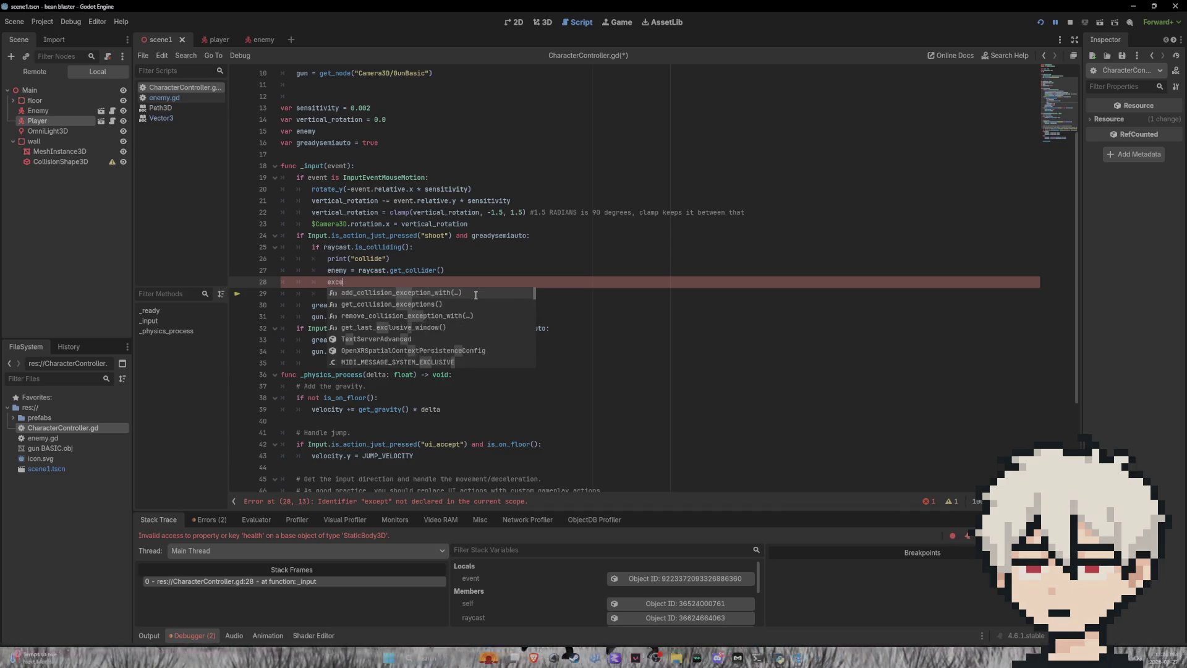
pyautogui.press('BackSpace')
pyautogui.press('BackSpace')
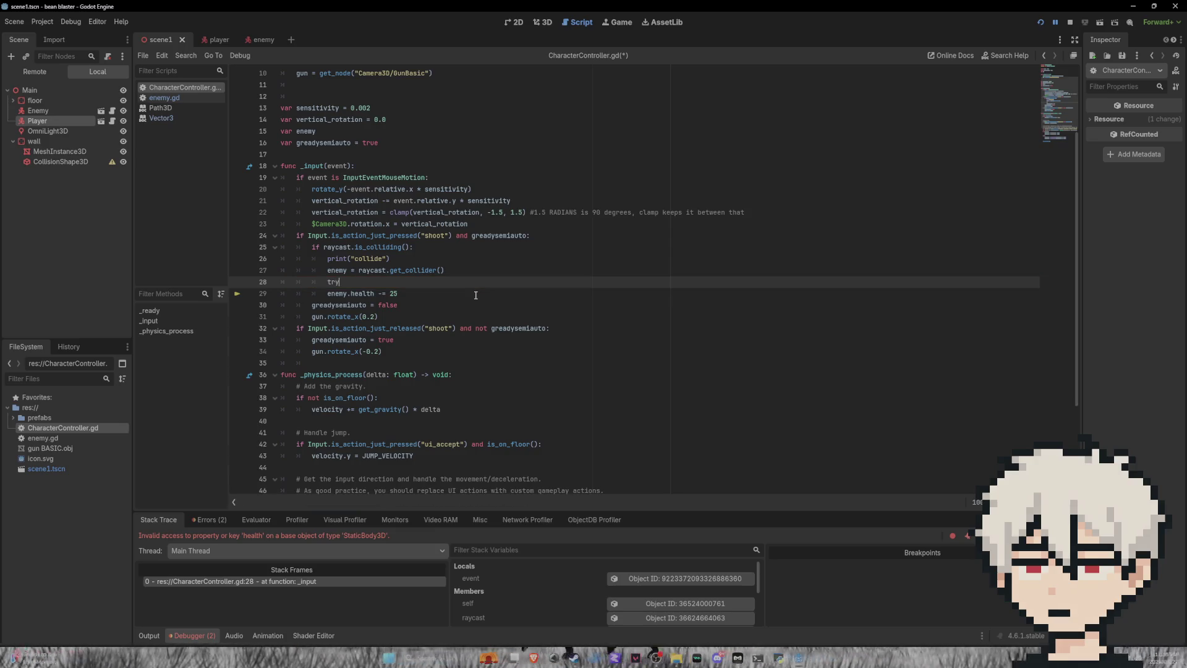
pyautogui.write(':')
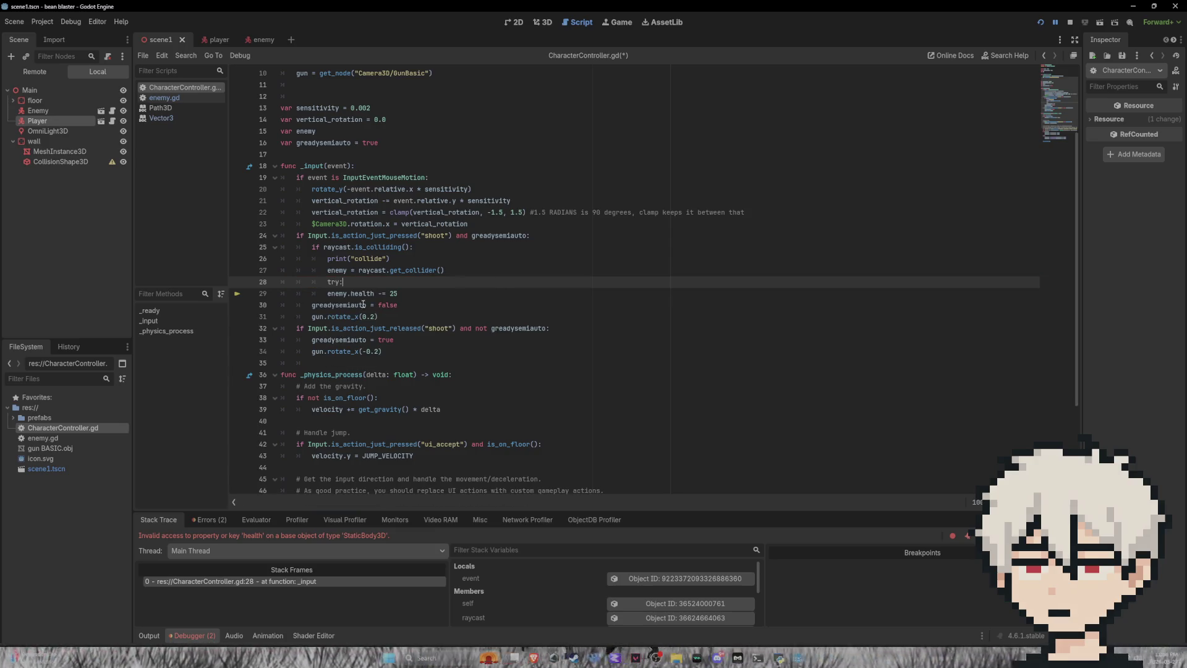
# Step: Remove the try: line and its indent so the damage line directly follows get_collider
pyautogui.press('Down')
pyautogui.press('Tab')
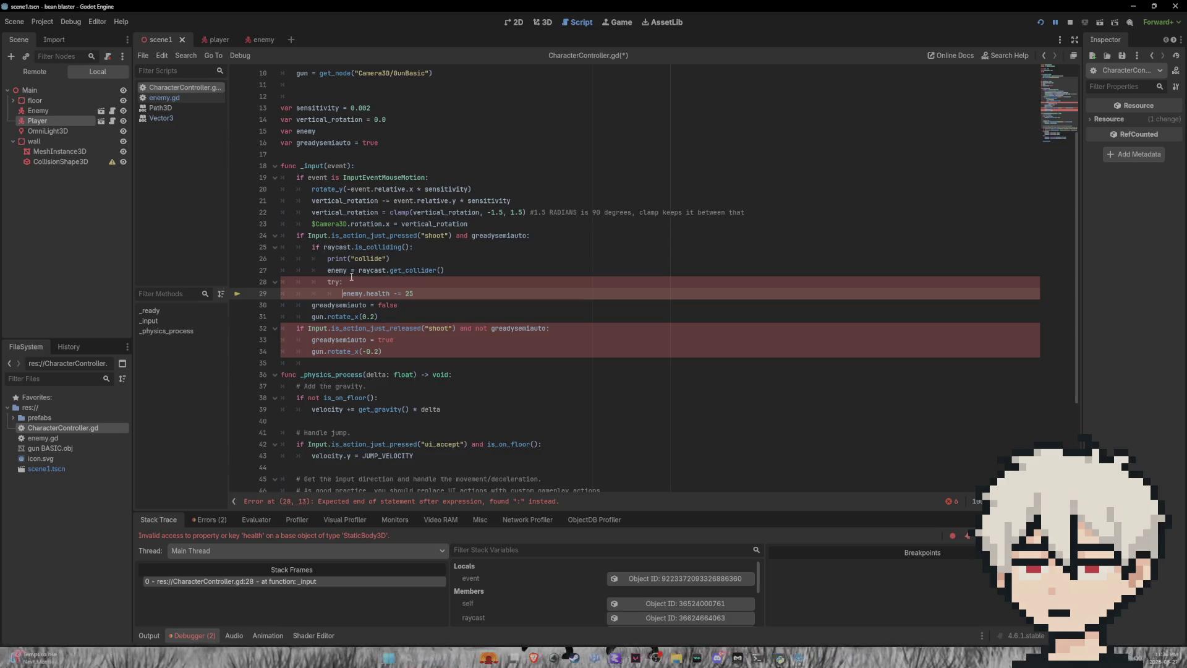
pyautogui.press('BackSpace')
pyautogui.moveTo(342, 283); pyautogui.dragTo(329, 281)
pyautogui.press('BackSpace')
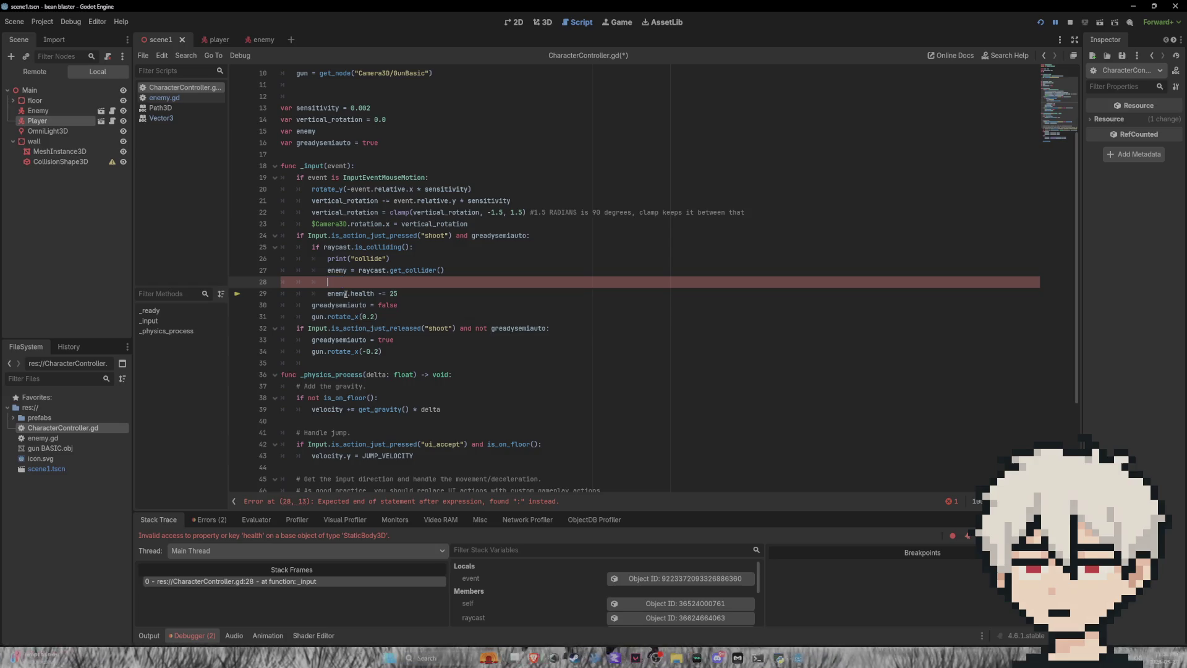
pyautogui.press('BackSpace')
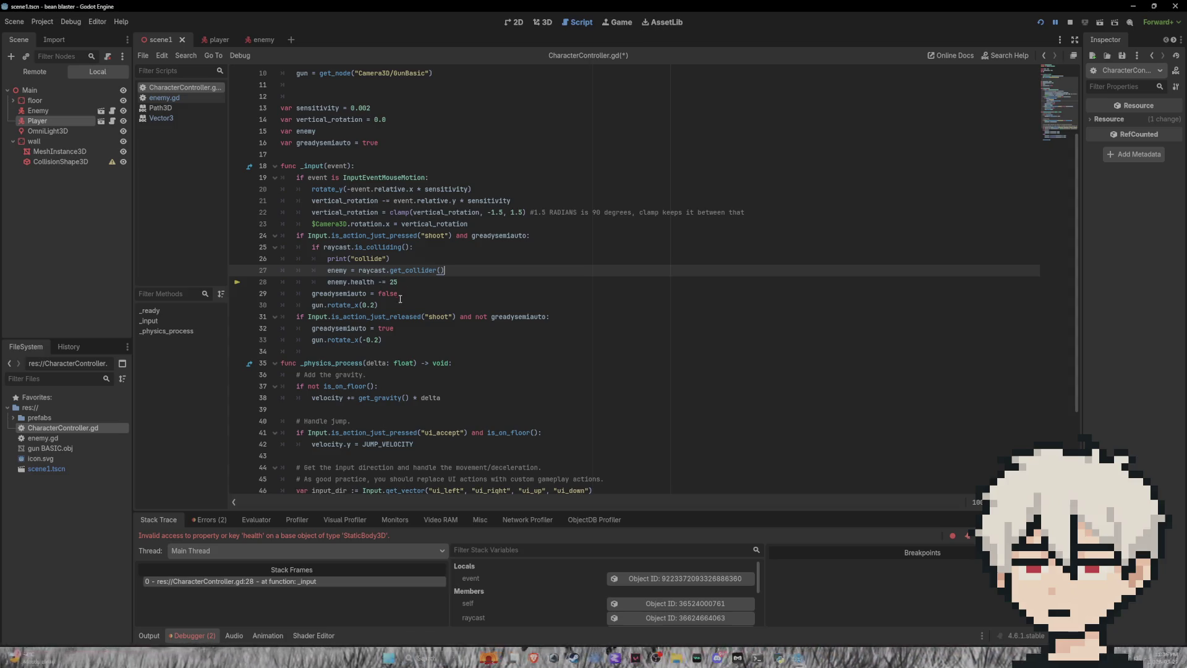
pyautogui.click(537, 662)
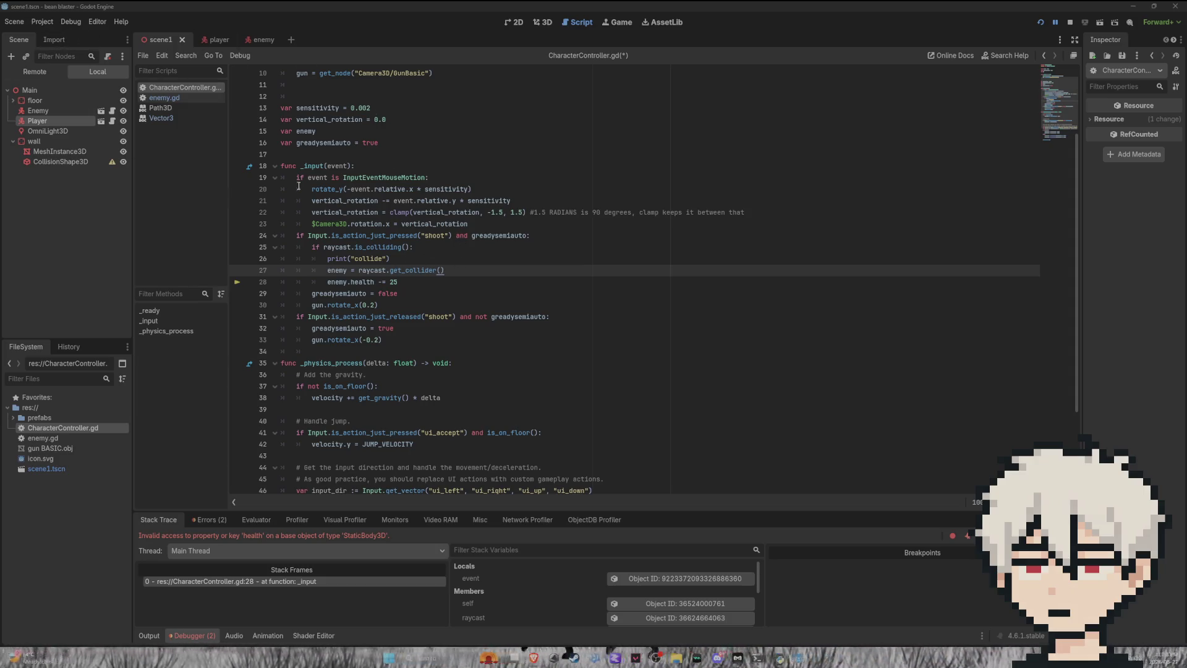
# Step: Insert 'if enemy.health:' on line 28, indent the damage line beneath it, and save CharacterController.gd
pyautogui.click(413, 279)
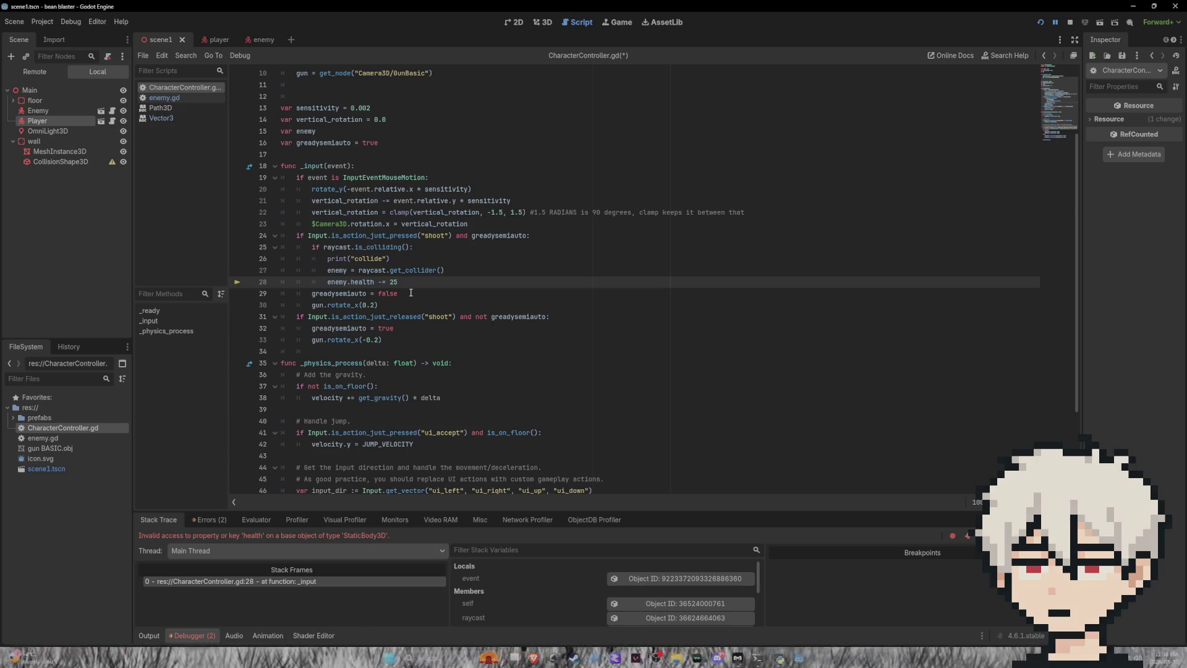
pyautogui.click(455, 271)
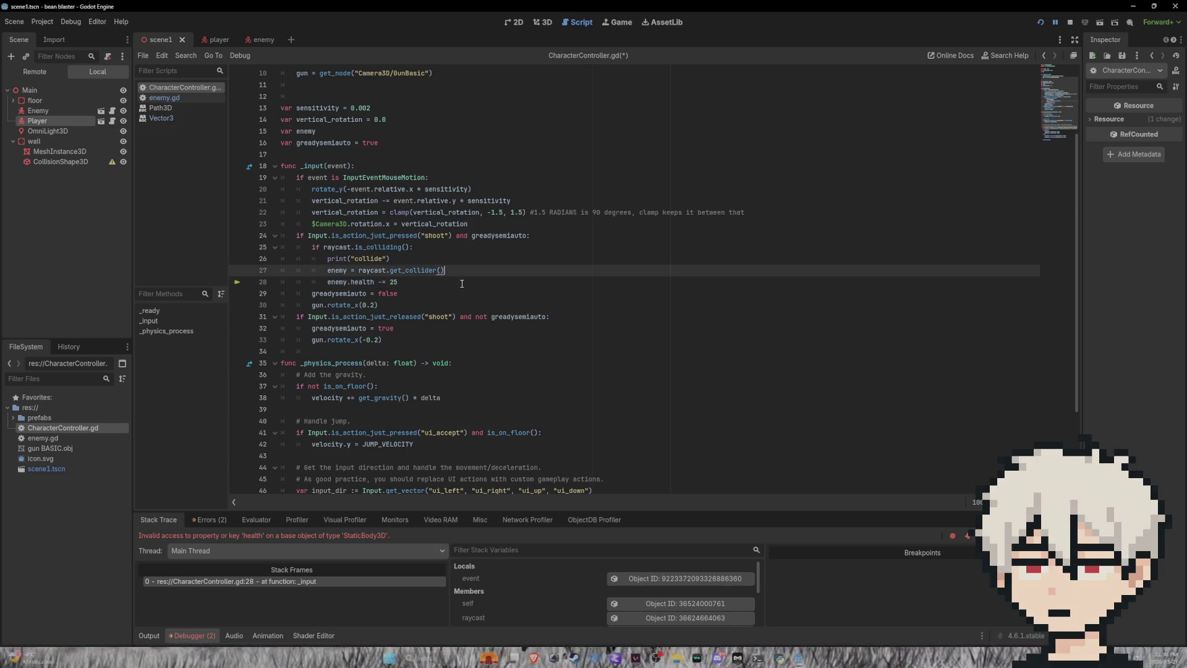
pyautogui.press('Return')
pyautogui.write('if ene')
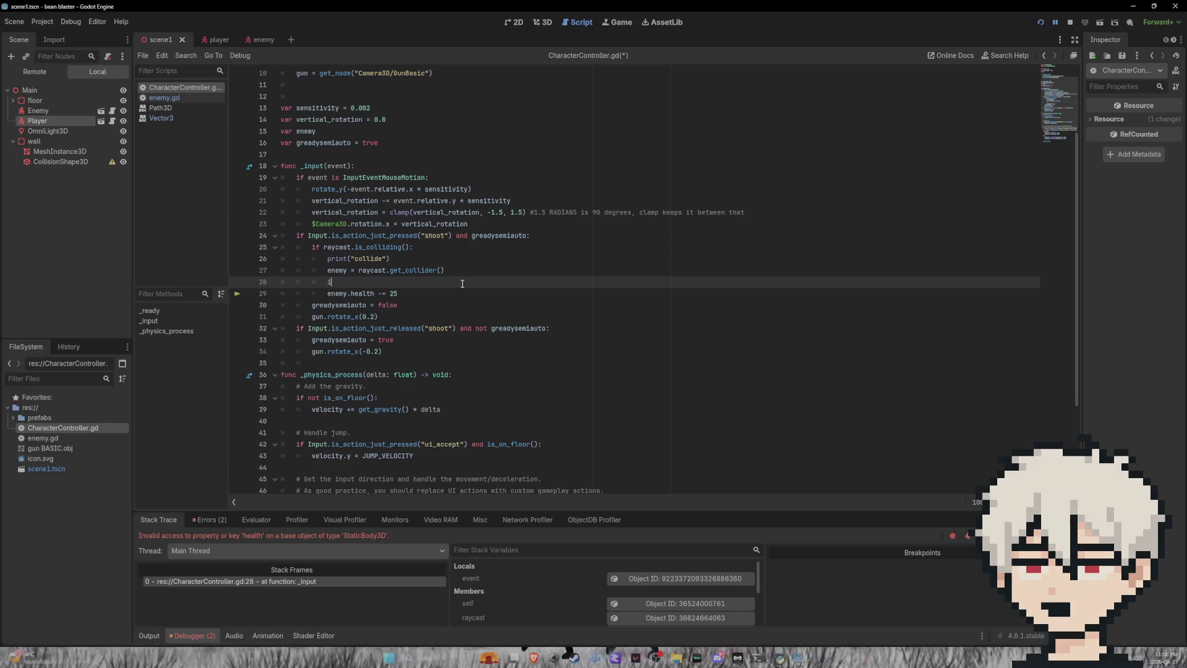
pyautogui.press('Return')
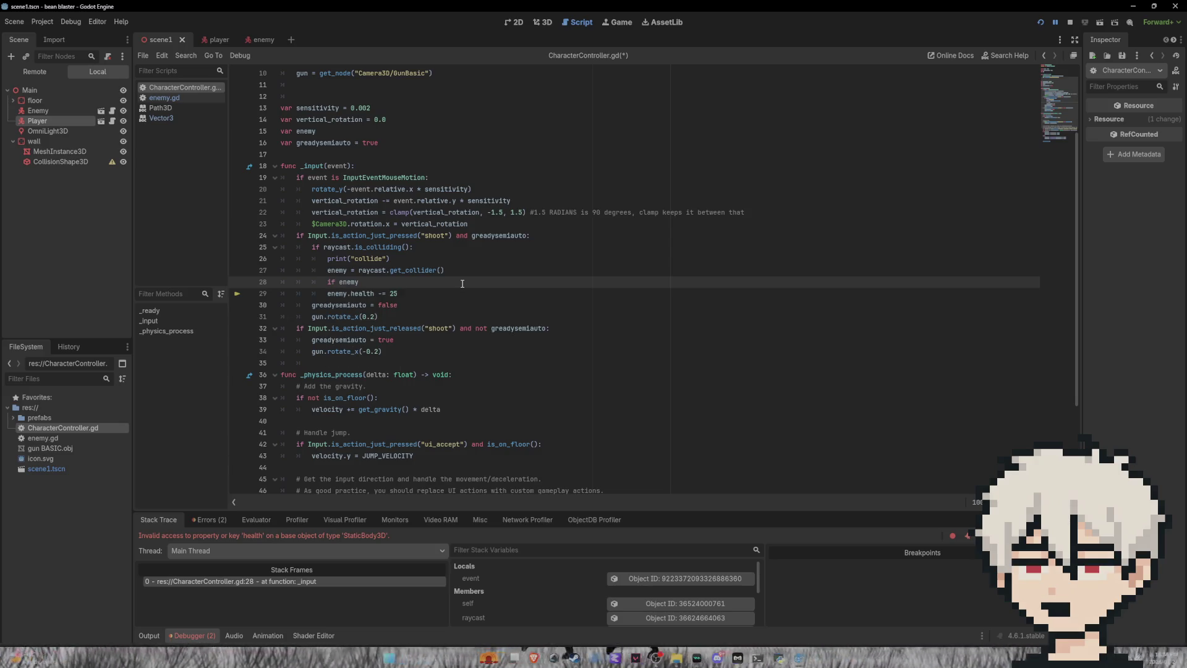
pyautogui.write('.he')
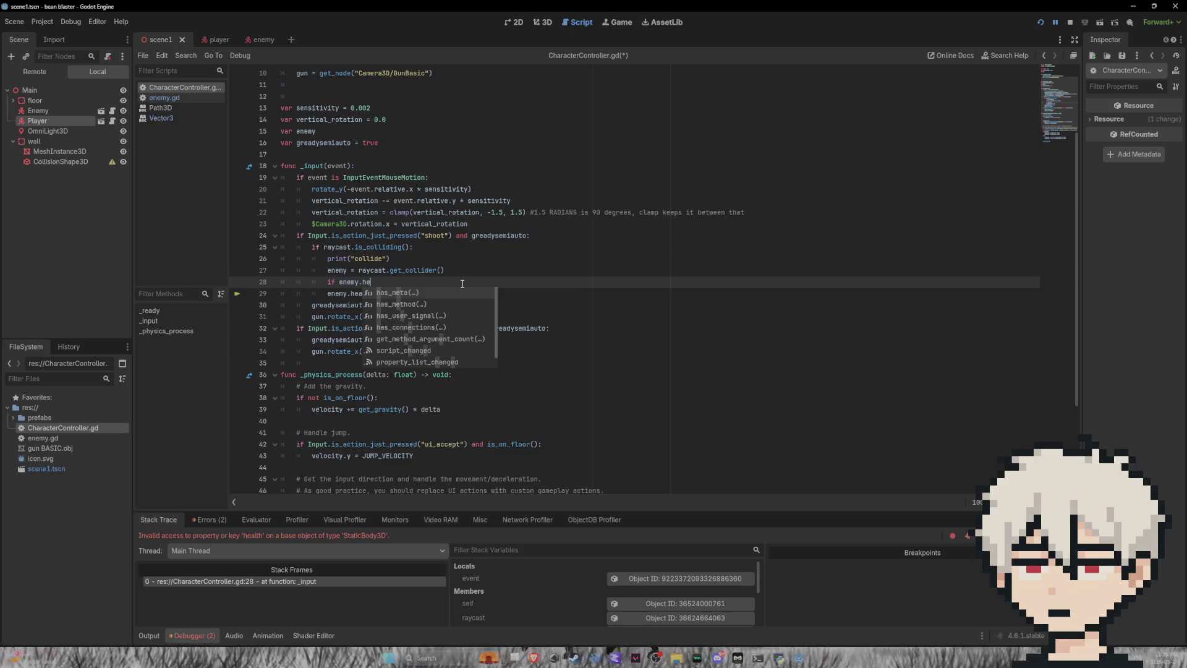
pyautogui.write('alth')
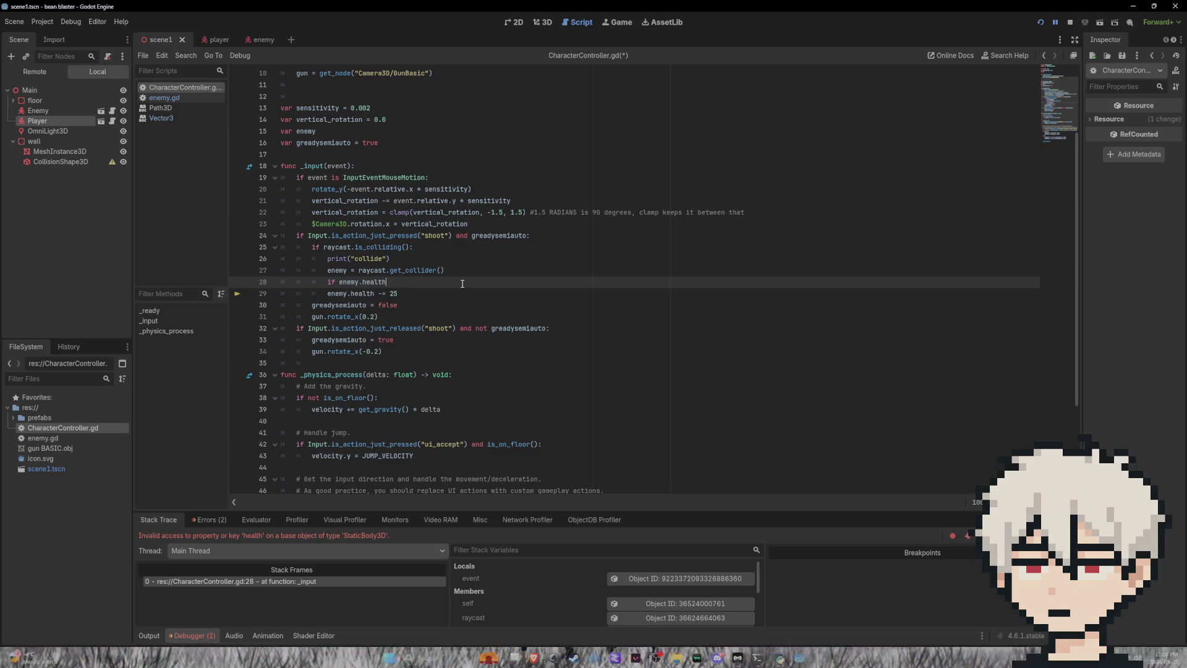
pyautogui.write(':')
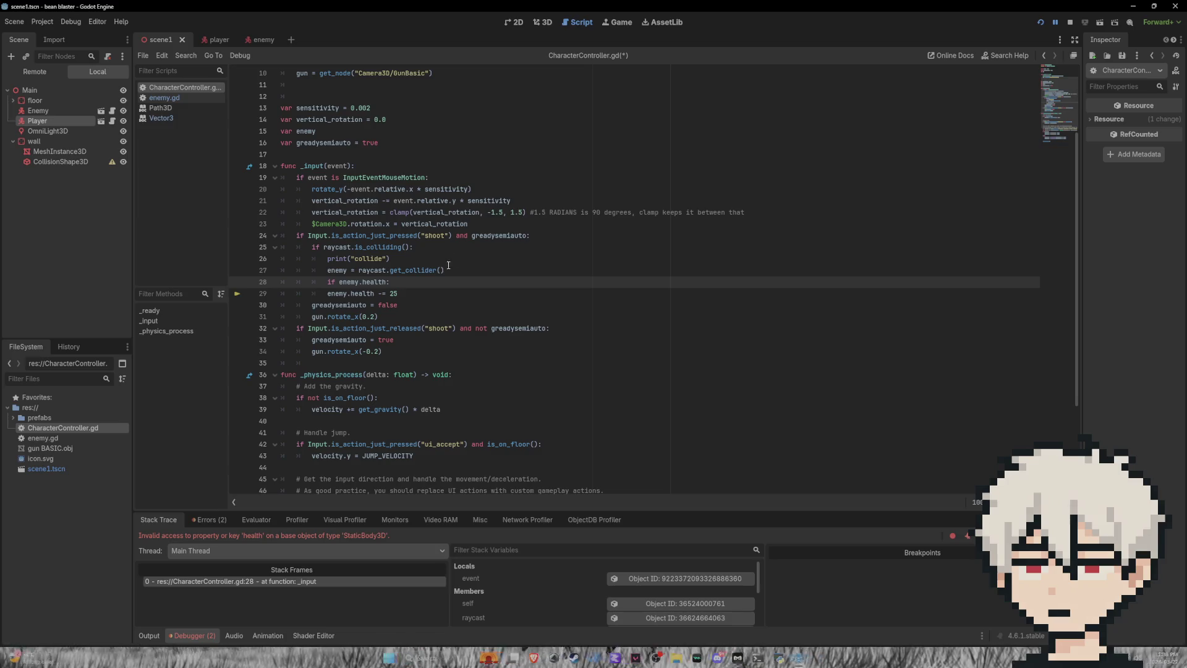
pyautogui.click(328, 291)
pyautogui.press('Tab')
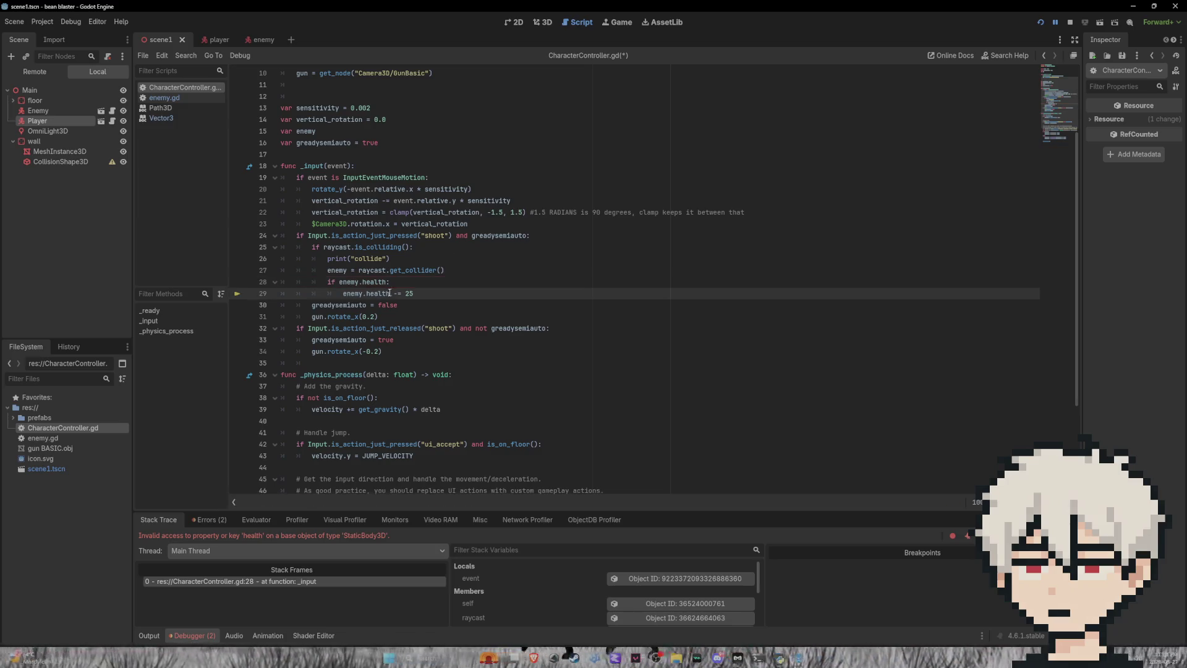
pyautogui.hotkey('ctrl', 's')
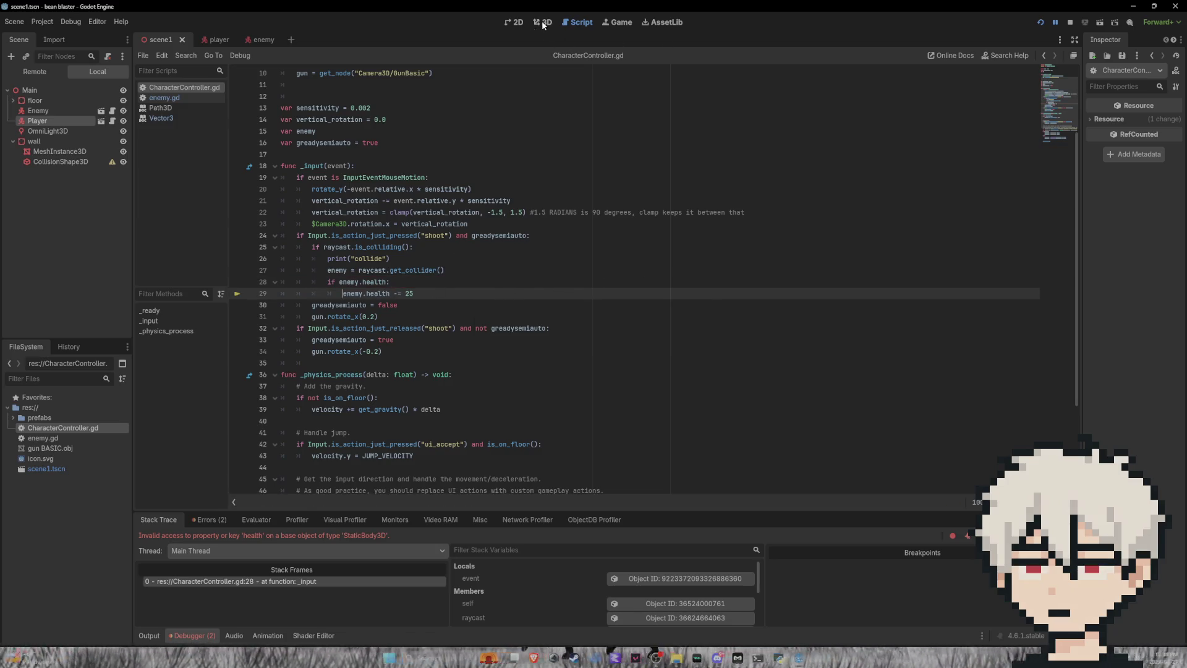
pyautogui.click(542, 21)
# Step: Run the game, shoot the wall to reproduce the line 28 error, then stop the game
pyautogui.click(1066, 24)
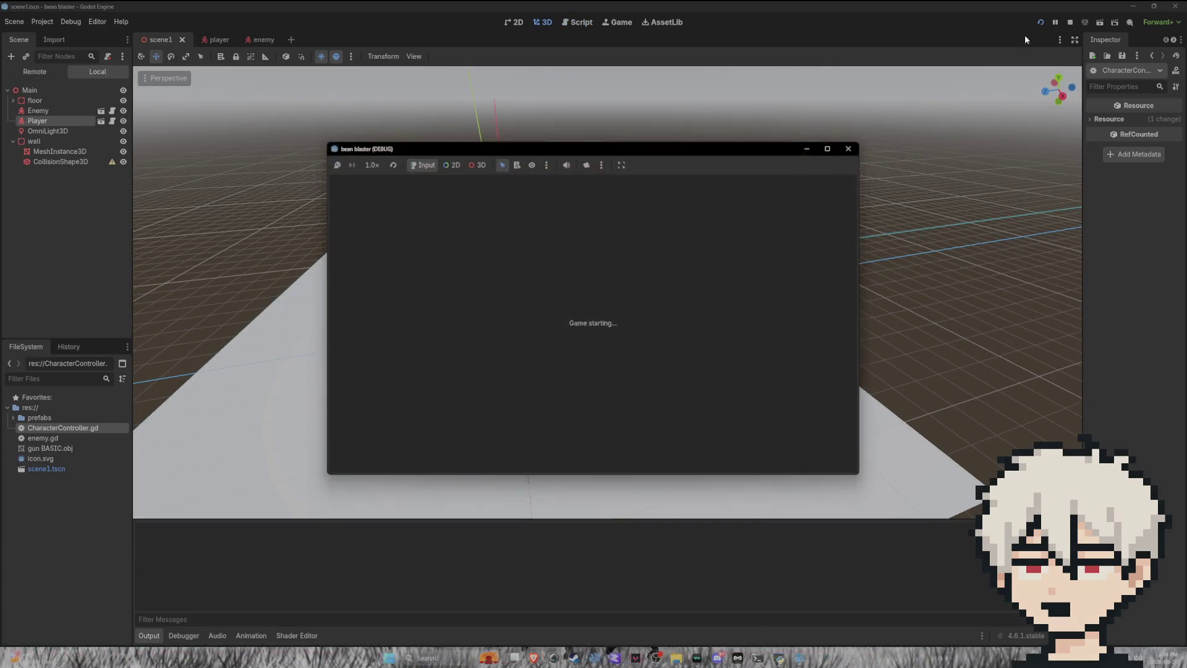
pyautogui.click(586, 324)
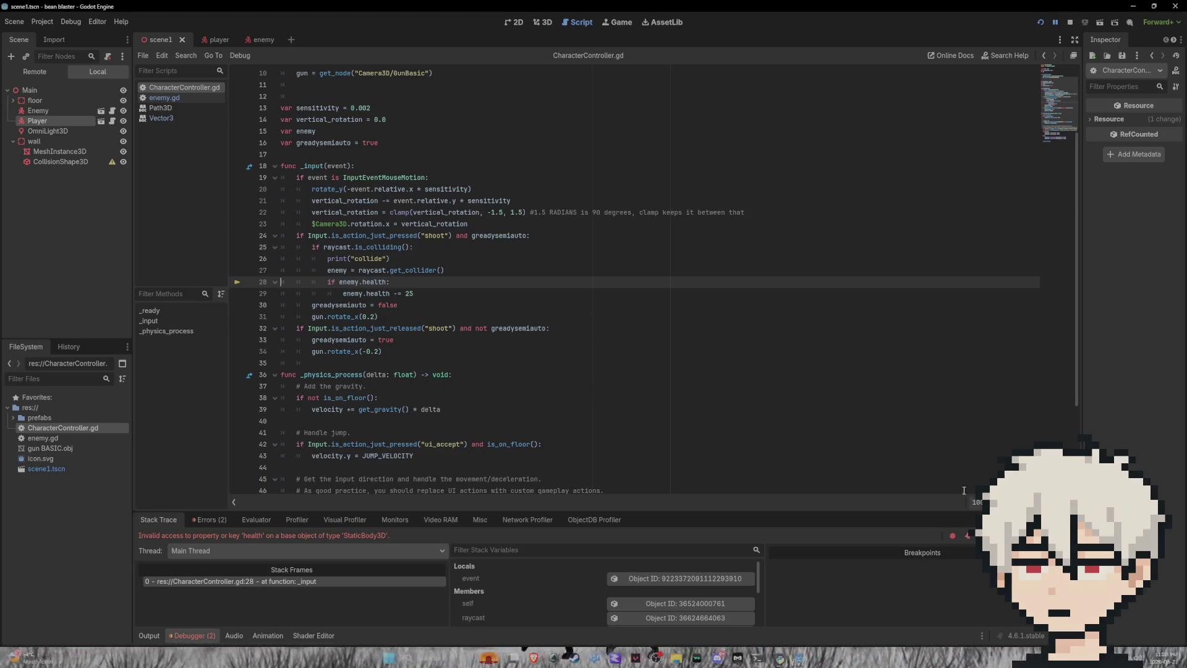
pyautogui.click(1070, 23)
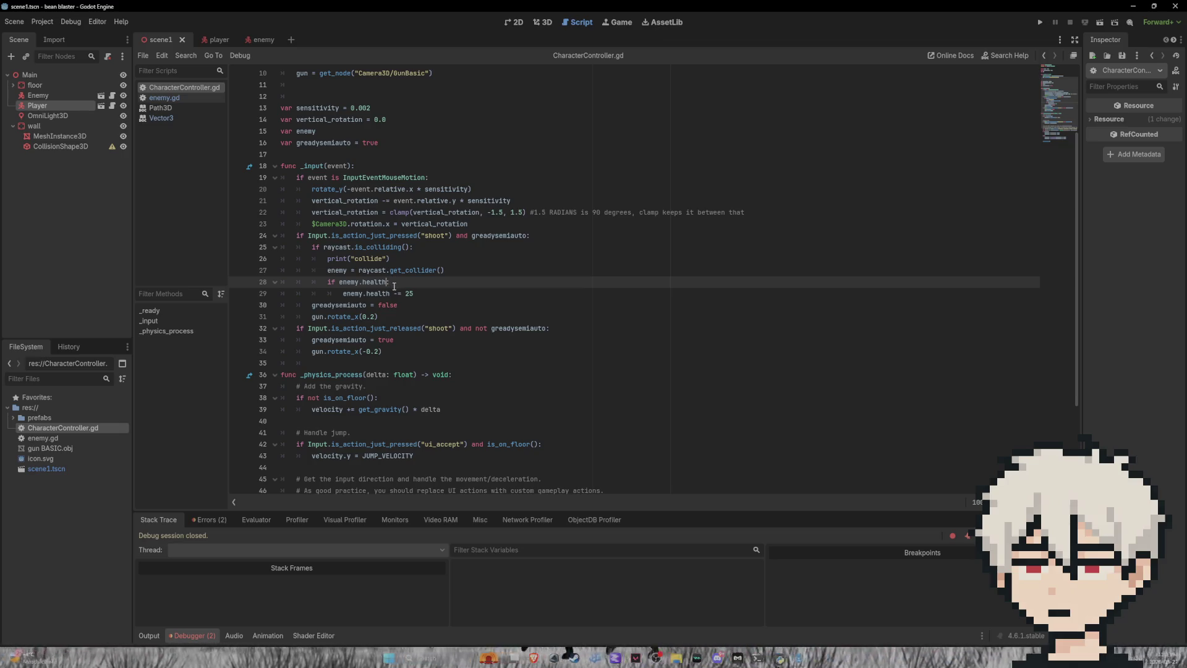
pyautogui.moveTo(404, 271)
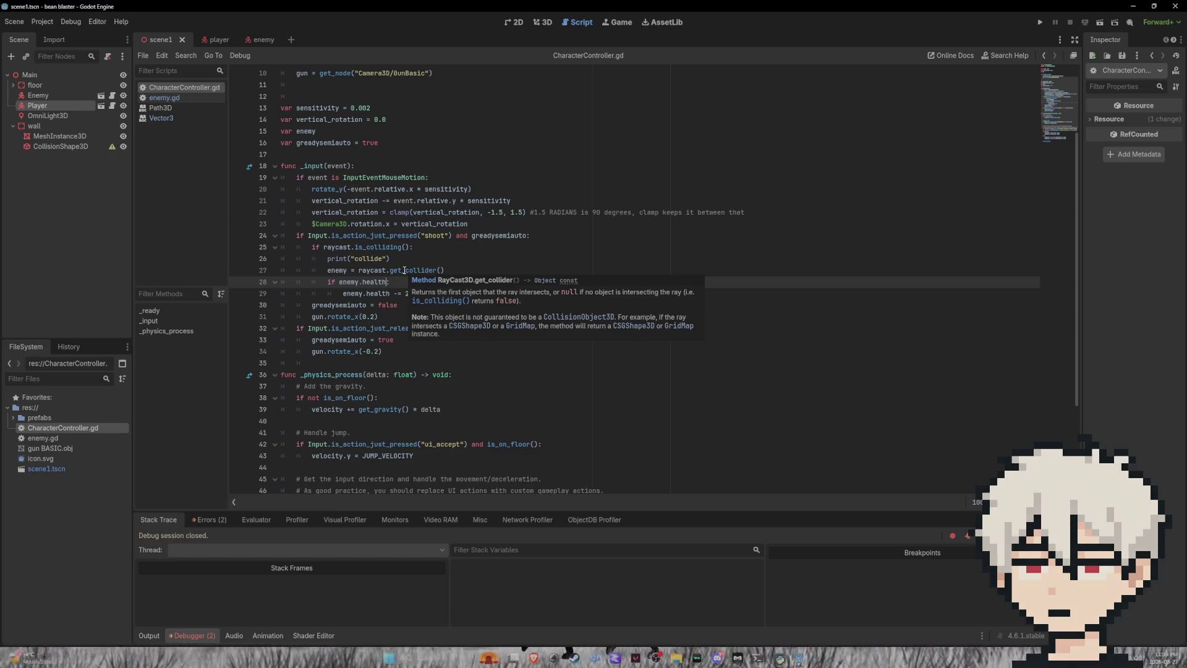
# Step: Change line 28 to 'if enemy.health != null:' and relaunch the game
pyautogui.write(':')
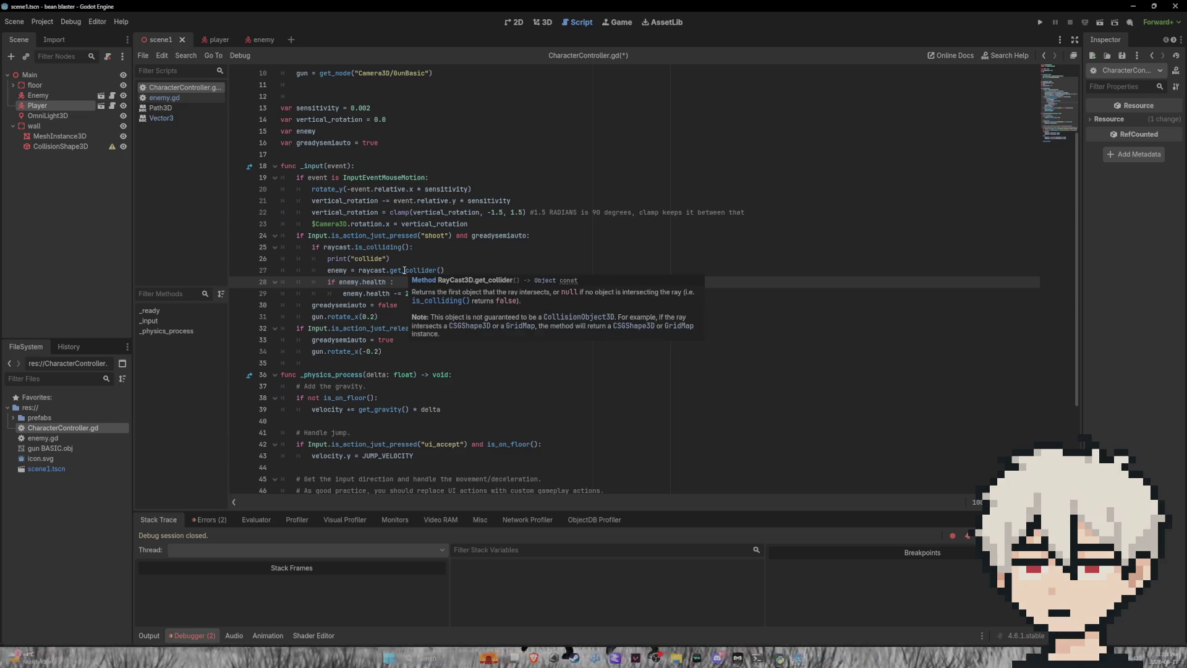
pyautogui.write('!= ')
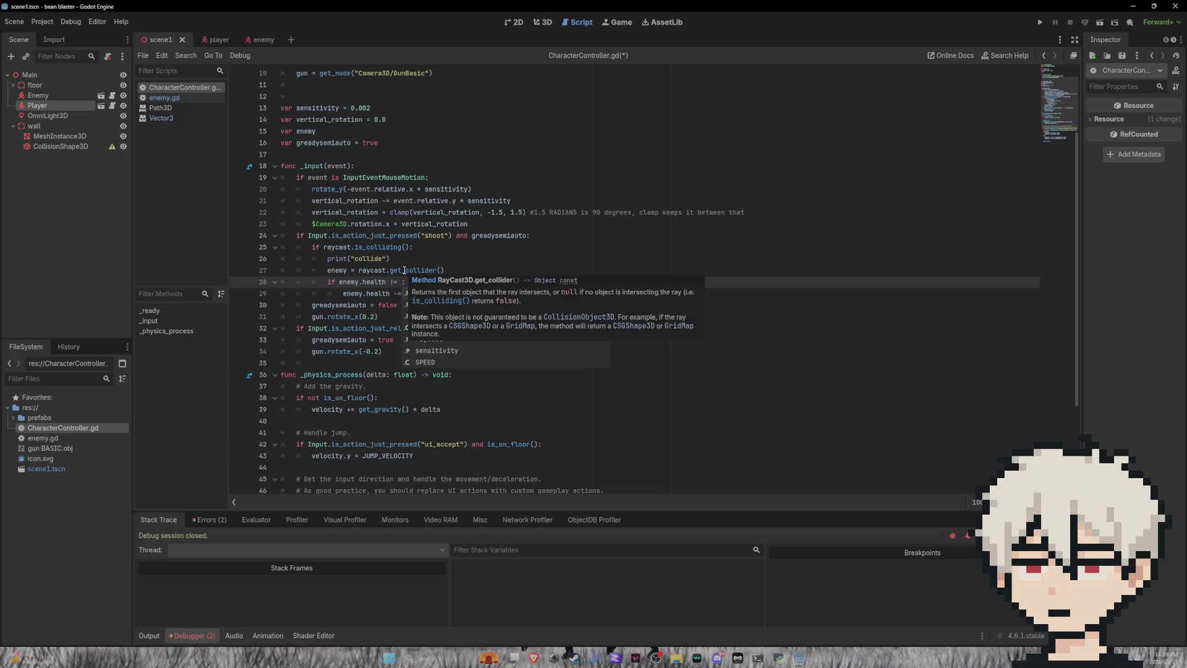
pyautogui.write('null')
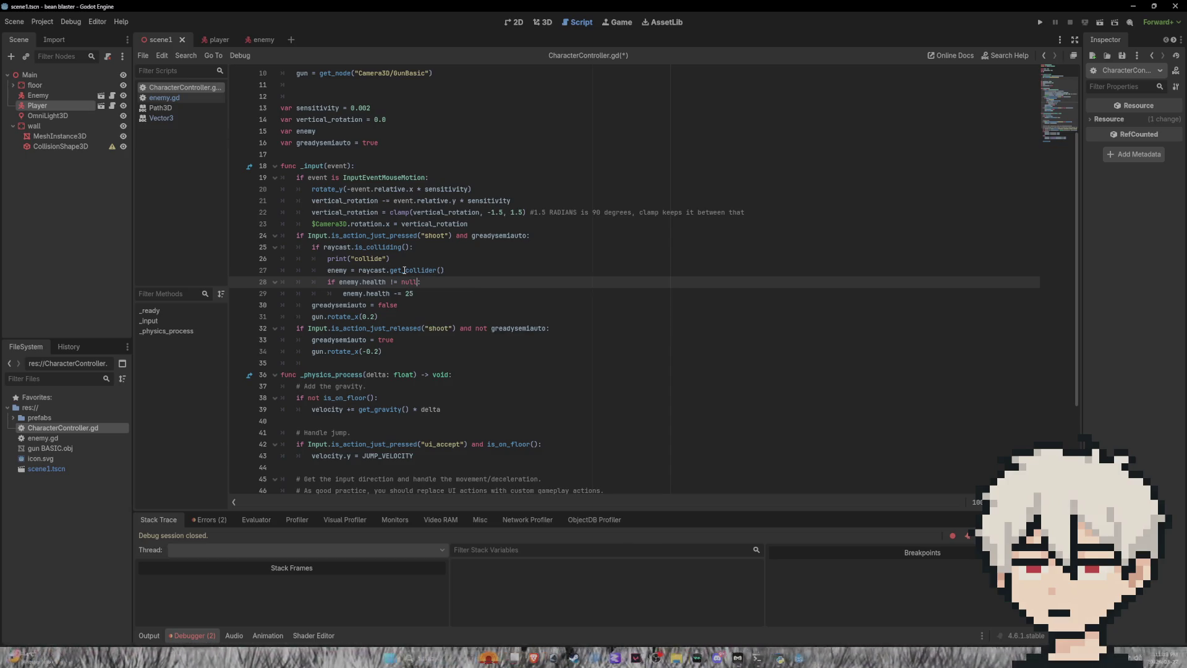
pyautogui.click(1039, 23)
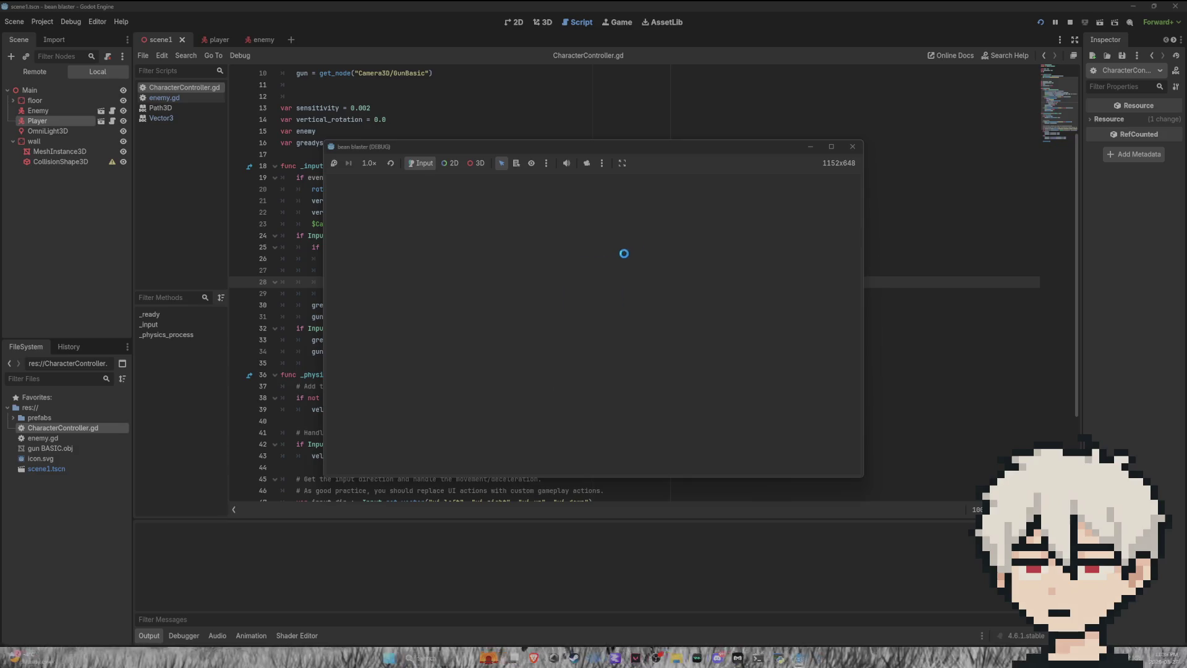
# Step: Shoot the wall in the running game, which still errors on line 28's health access
pyautogui.click(593, 329)
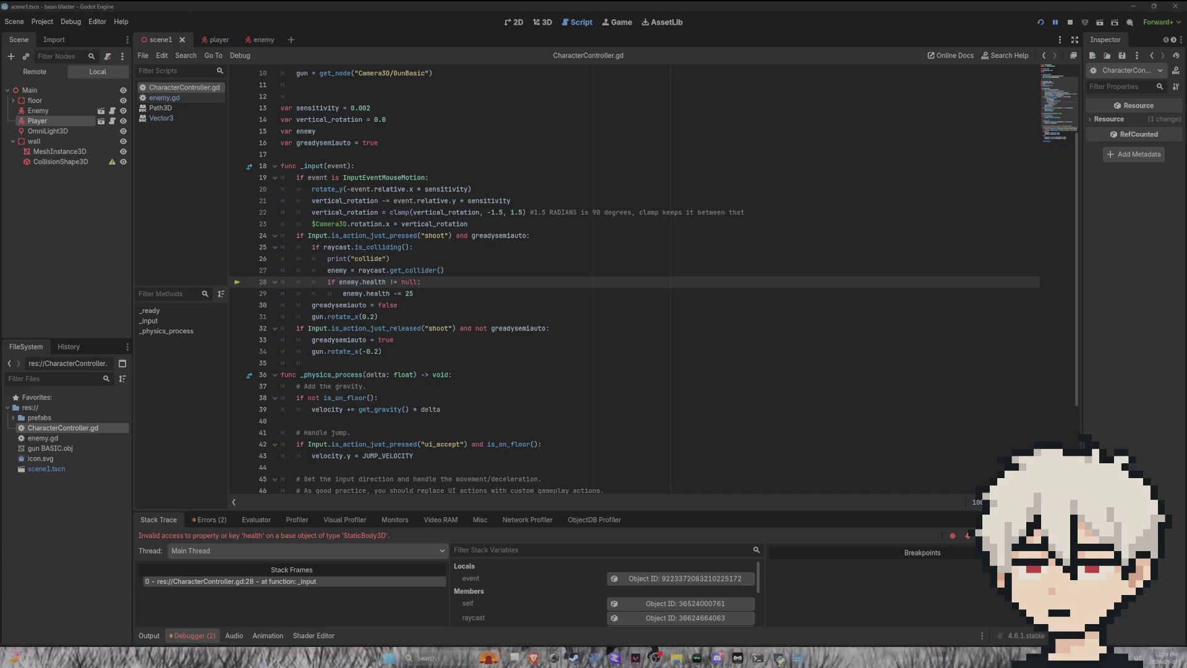
# Step: Replace line 28's condition with 'if enemy.get("health"):' and save CharacterController.gd
pyautogui.moveTo(418, 282); pyautogui.dragTo(355, 283)
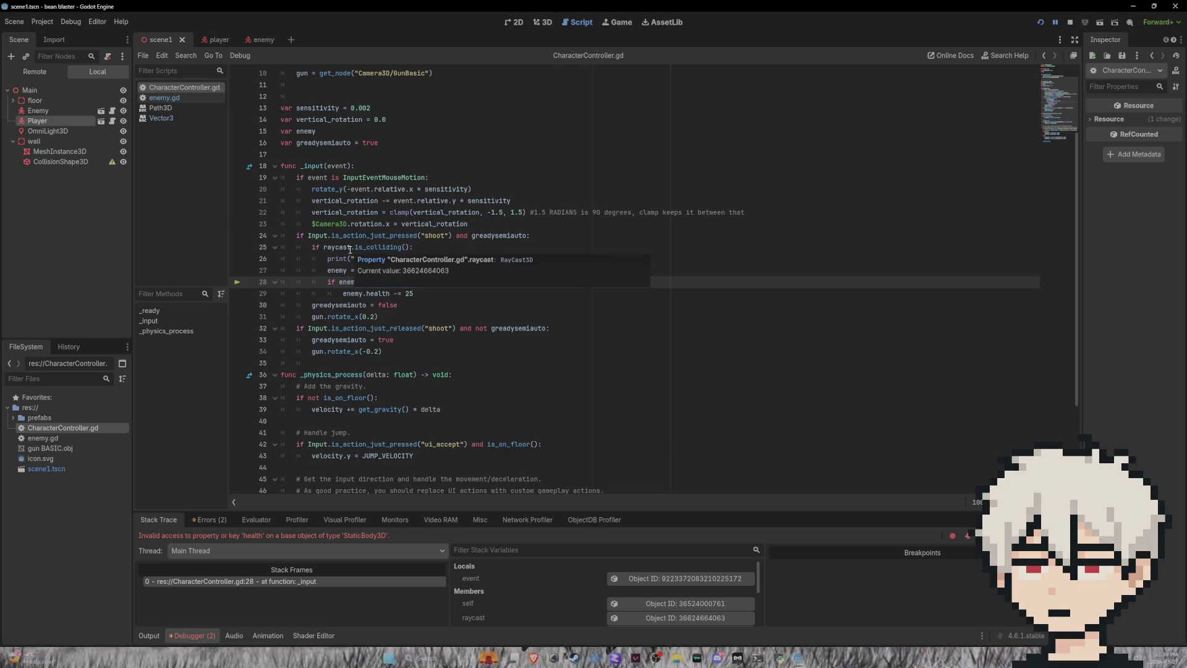
pyautogui.write('y.')
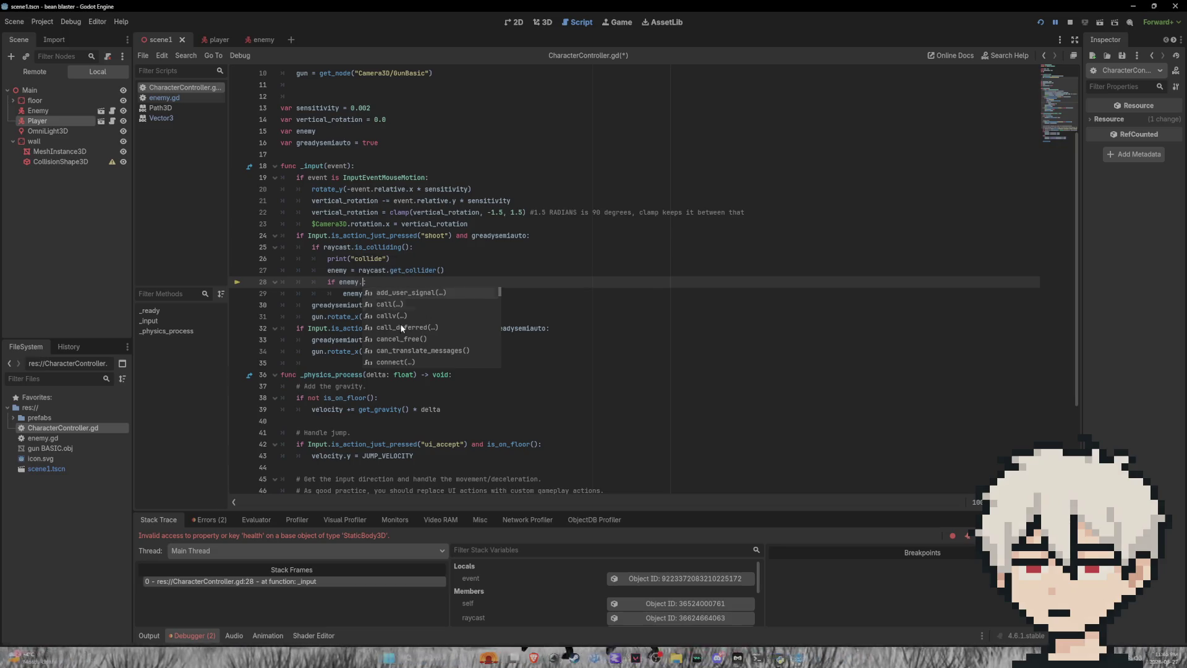
pyautogui.scroll(-3, 414, 321)
pyautogui.scroll(-4, 431, 326)
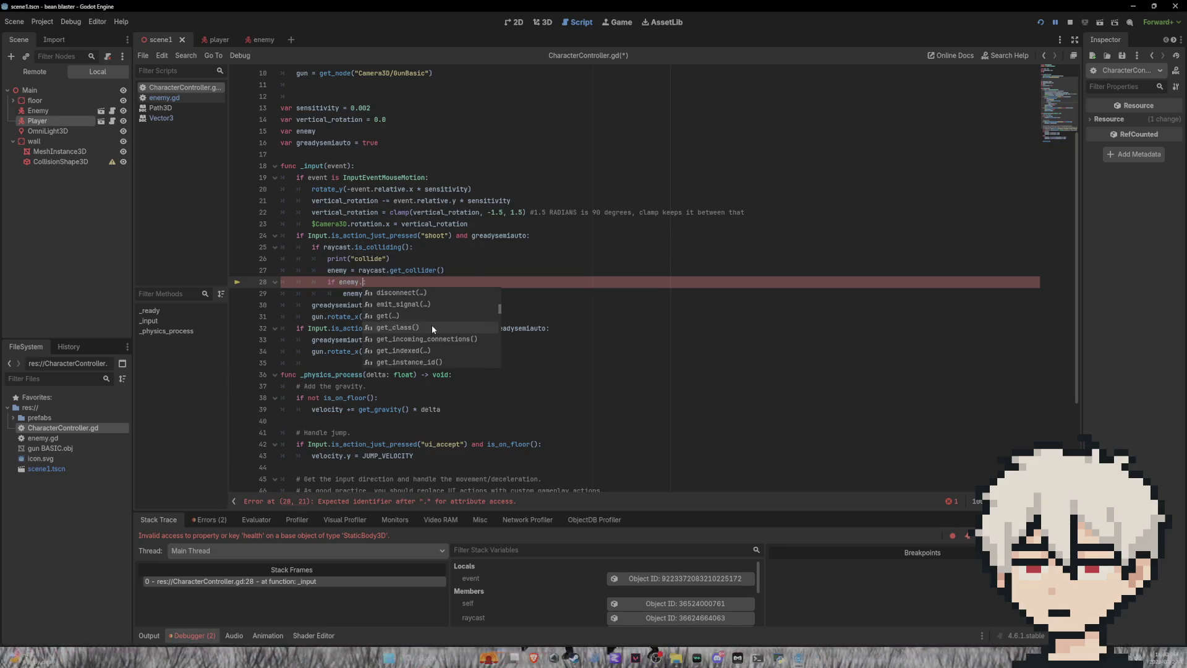
pyautogui.scroll(3, 437, 325)
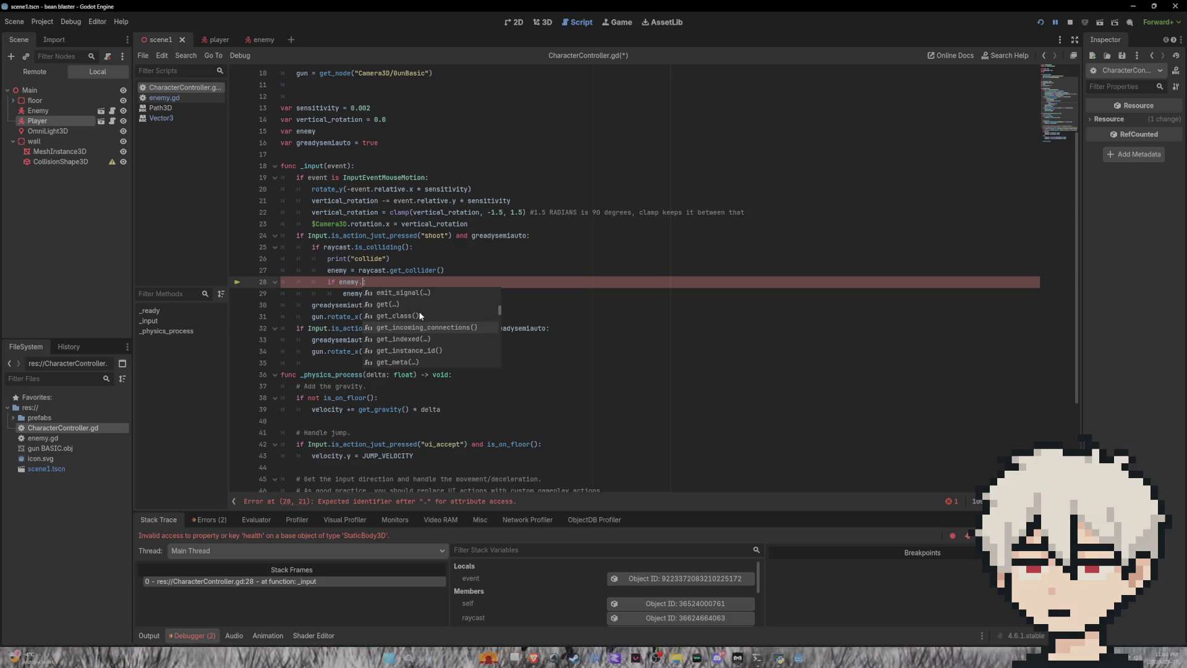
pyautogui.moveTo(367, 282); pyautogui.dragTo(328, 285)
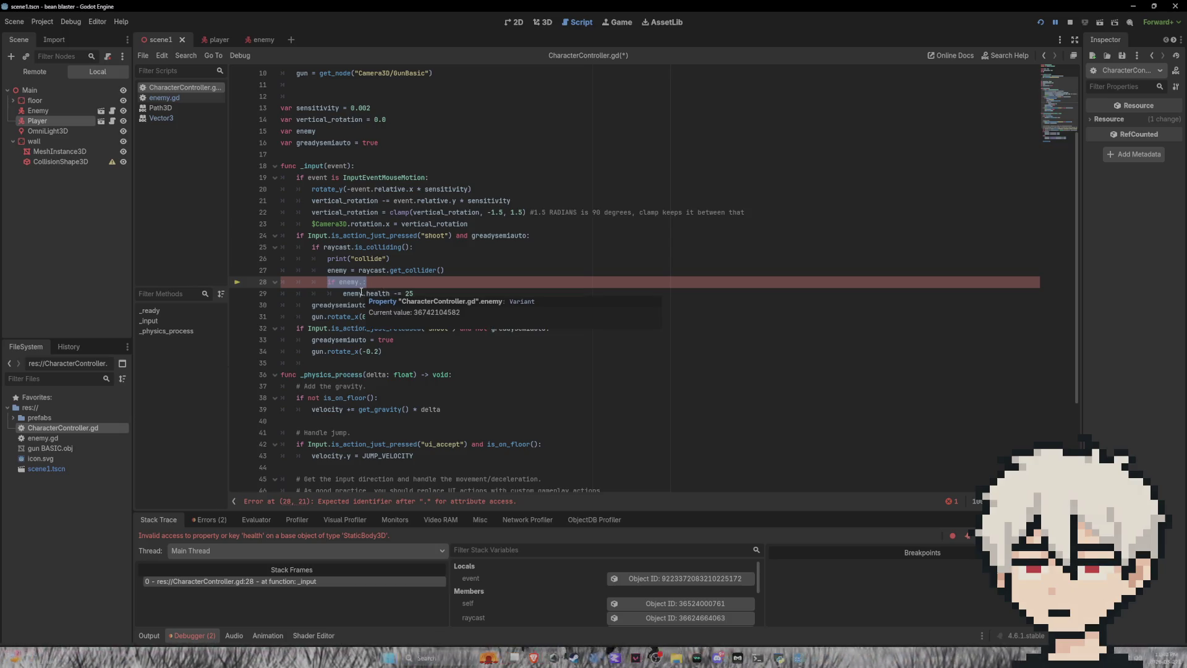
pyautogui.click(368, 284)
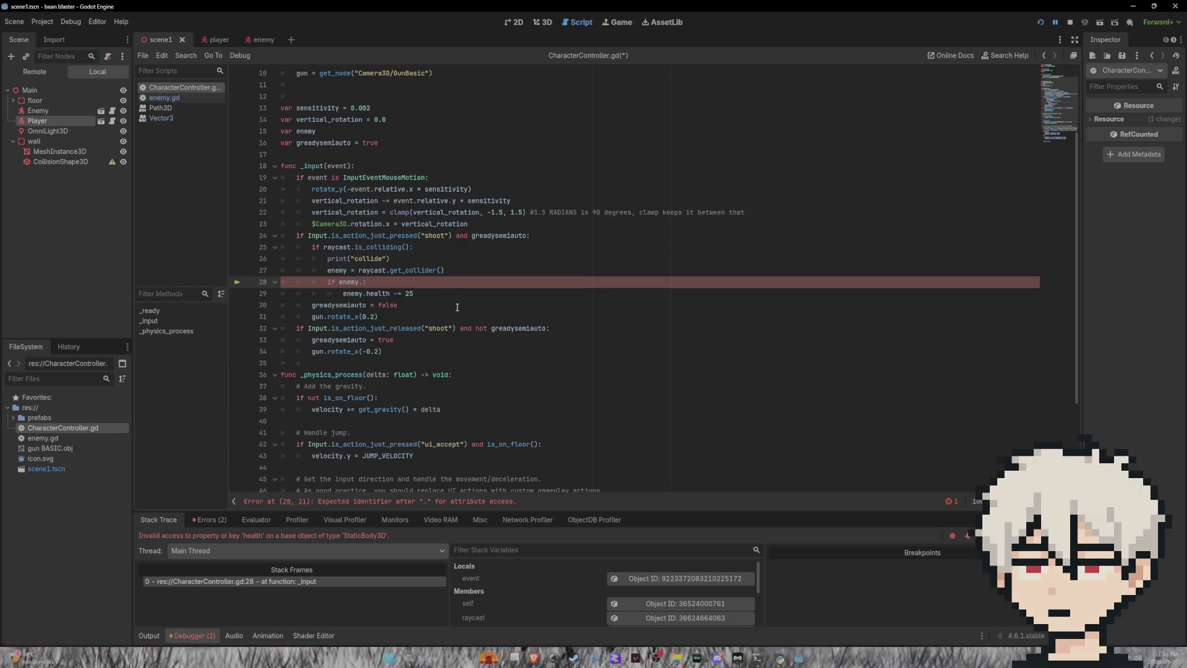
pyautogui.write('get(')
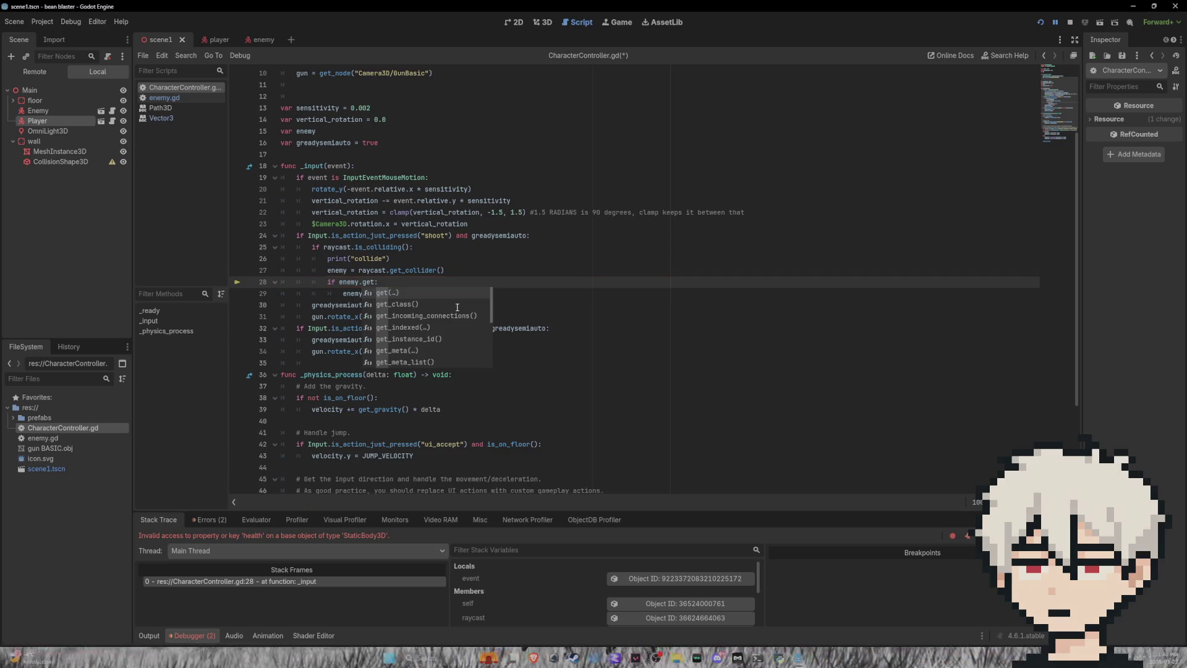
pyautogui.write('"health"')
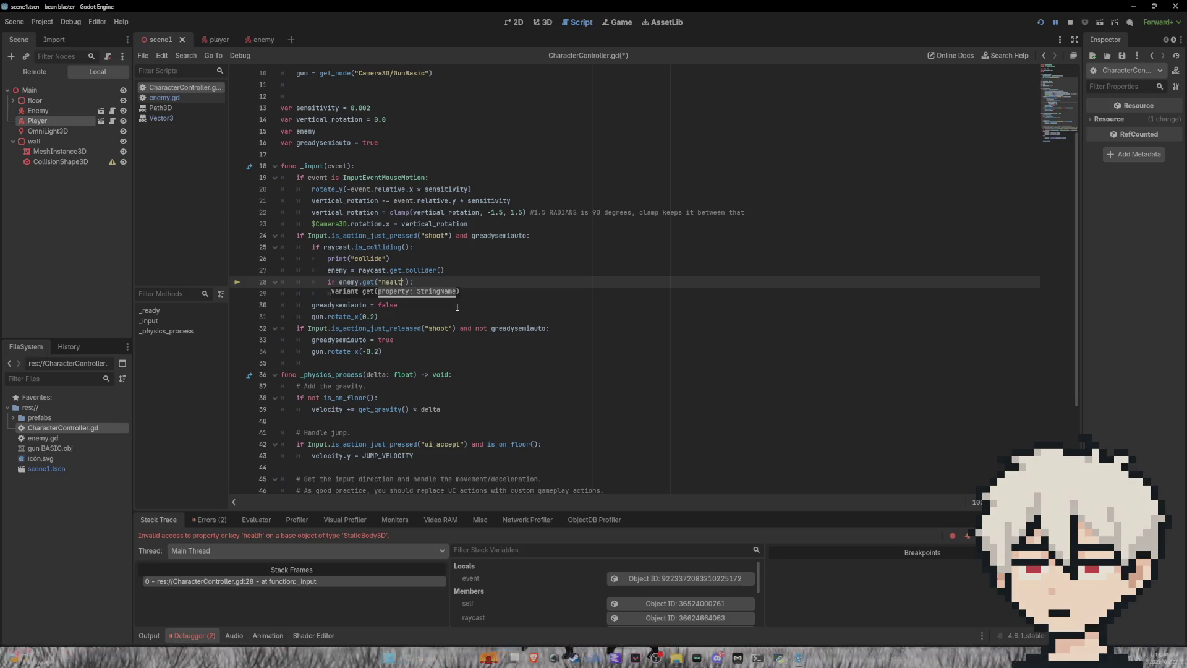
pyautogui.write(')')
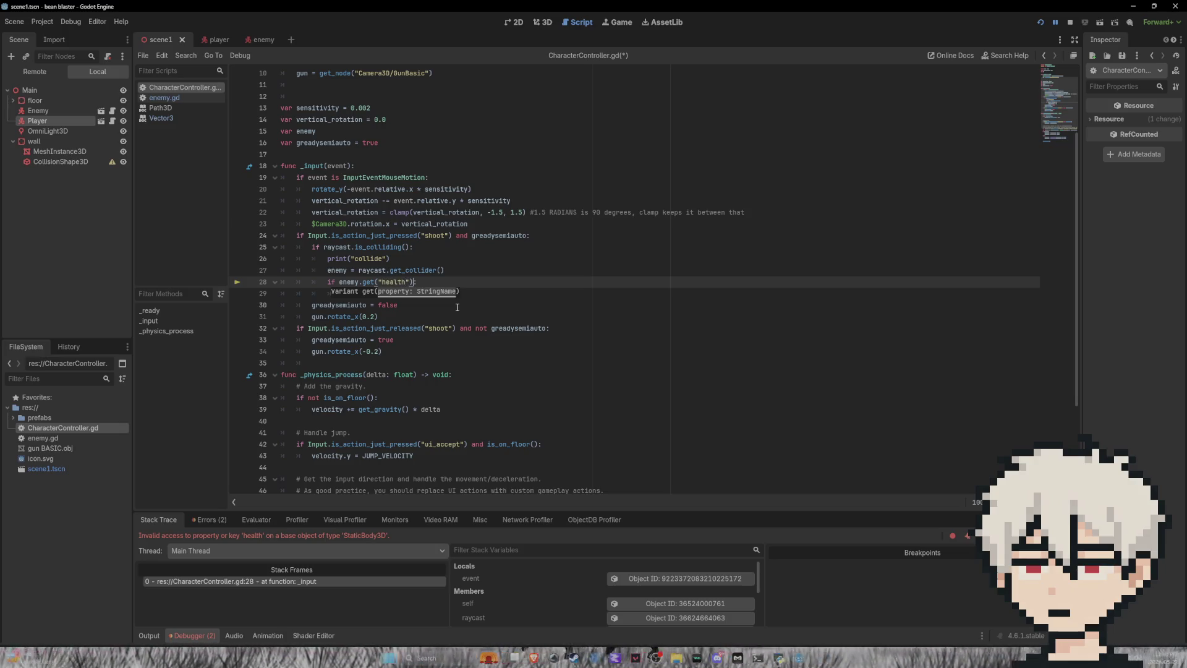
pyautogui.hotkey('ctrl', 's')
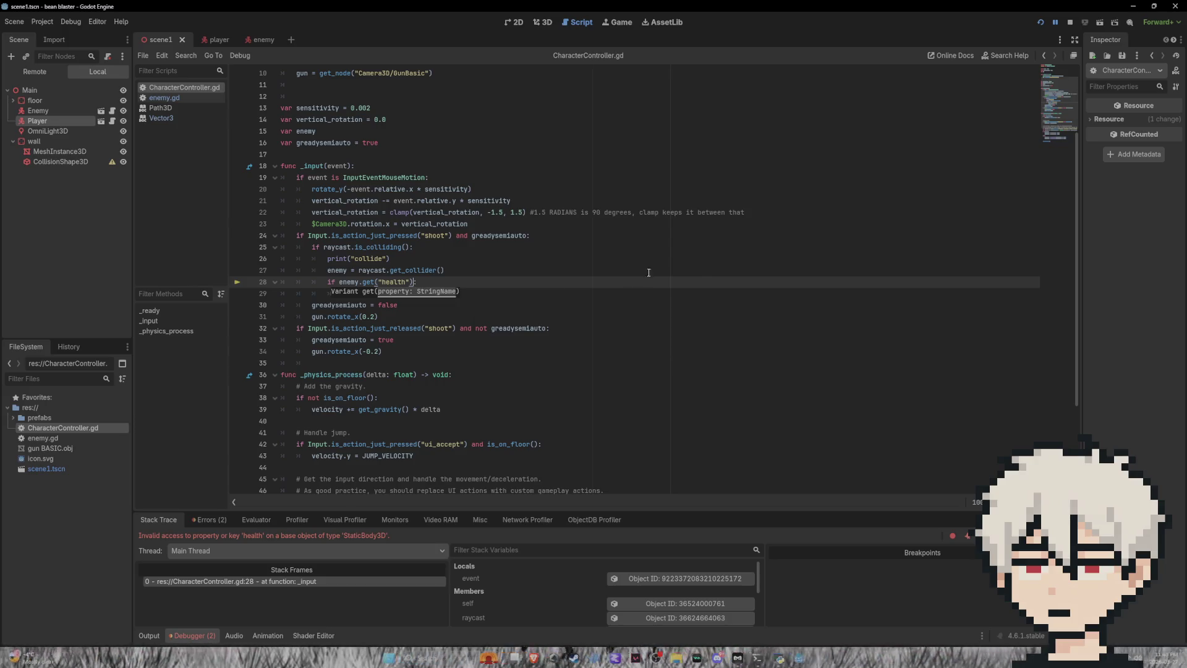
# Step: Run the game, walk up and fire repeatedly at the wall and enemy, then stop with F8
pyautogui.click(1069, 23)
pyautogui.click(1041, 22)
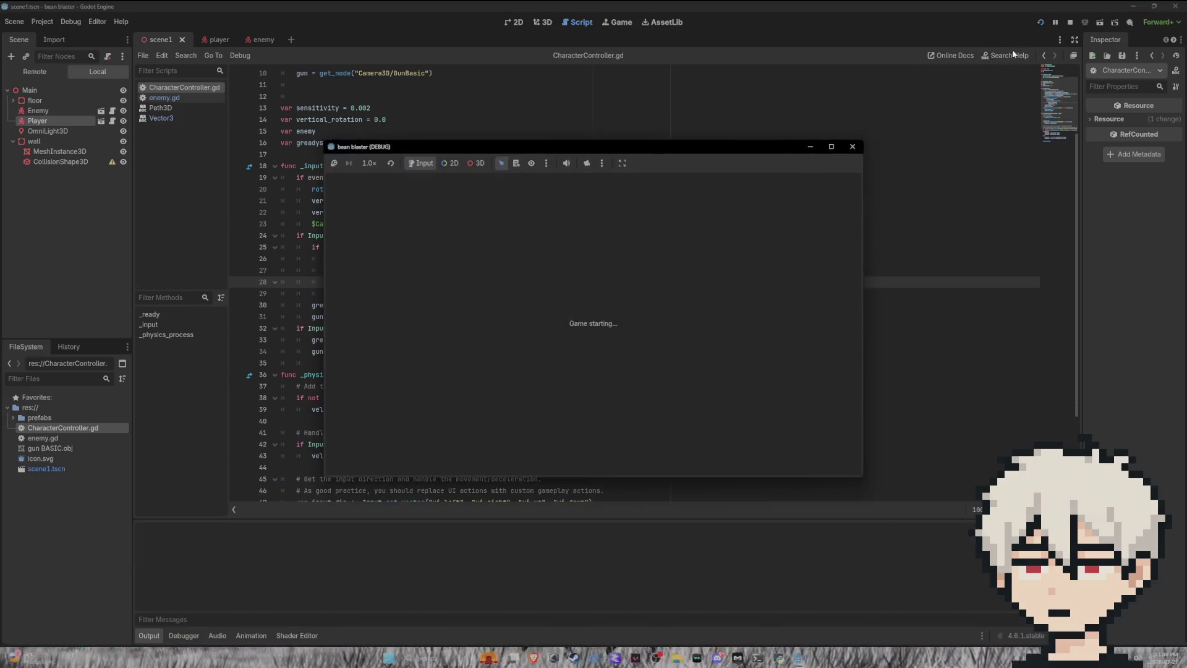
pyautogui.click(593, 324)
pyautogui.click(593, 325)
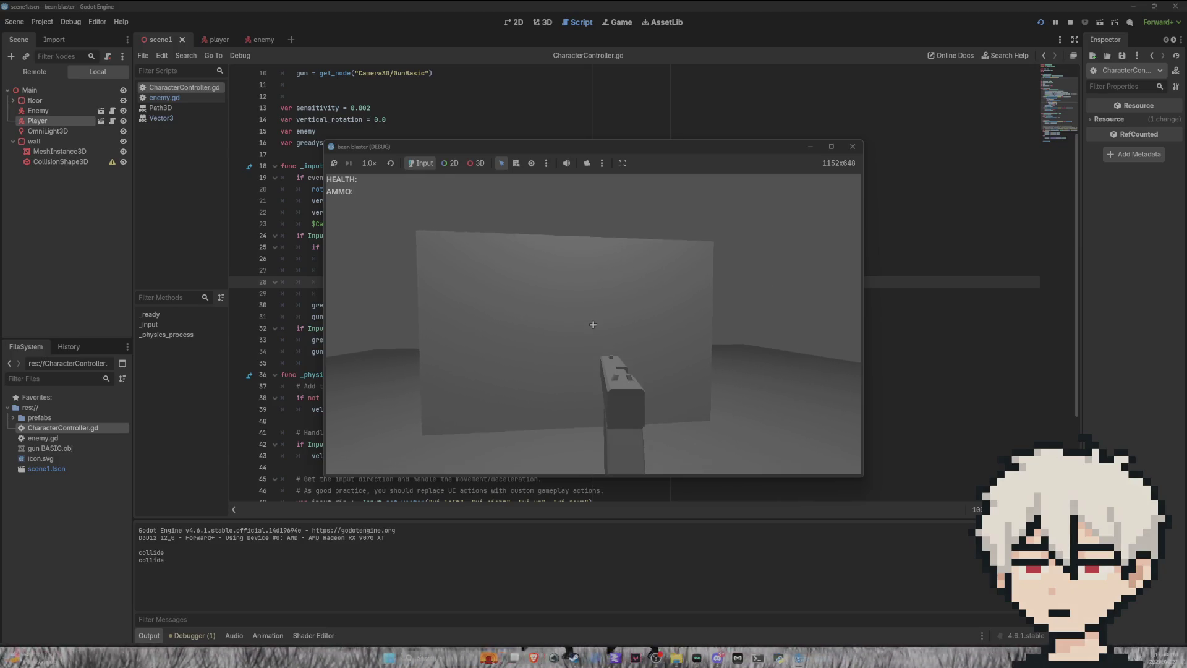
pyautogui.press('w')
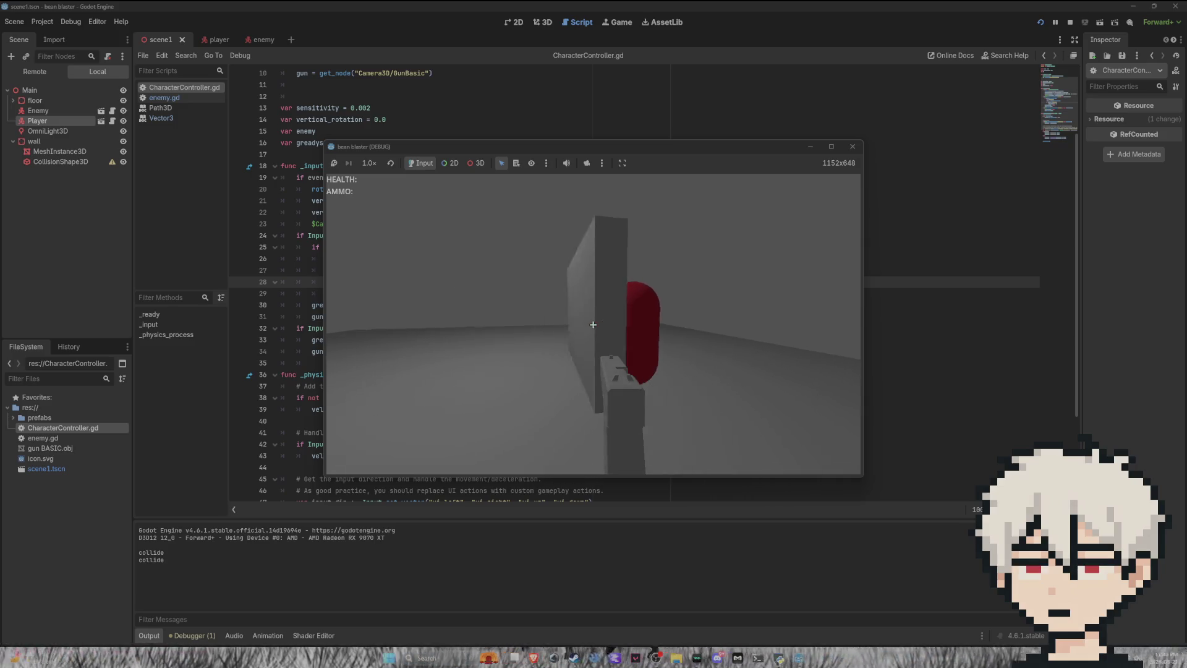
pyautogui.click(593, 325)
pyautogui.click(593, 324)
pyautogui.click(593, 325)
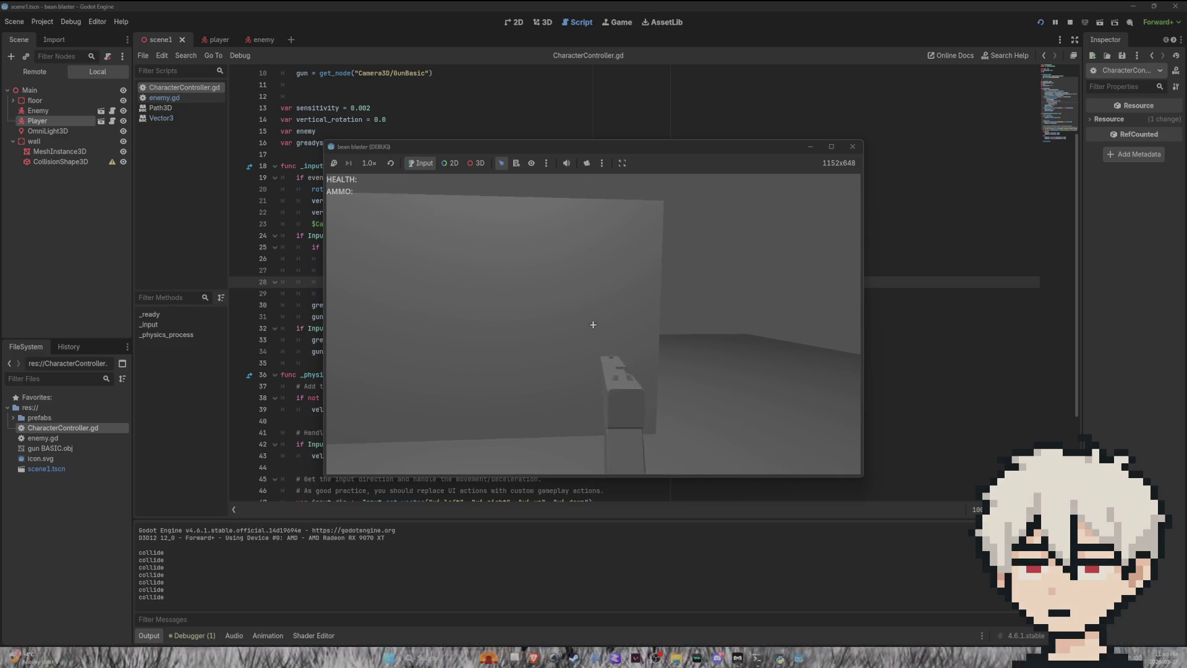
pyautogui.click(592, 325)
pyautogui.click(593, 325)
pyautogui.press('a')
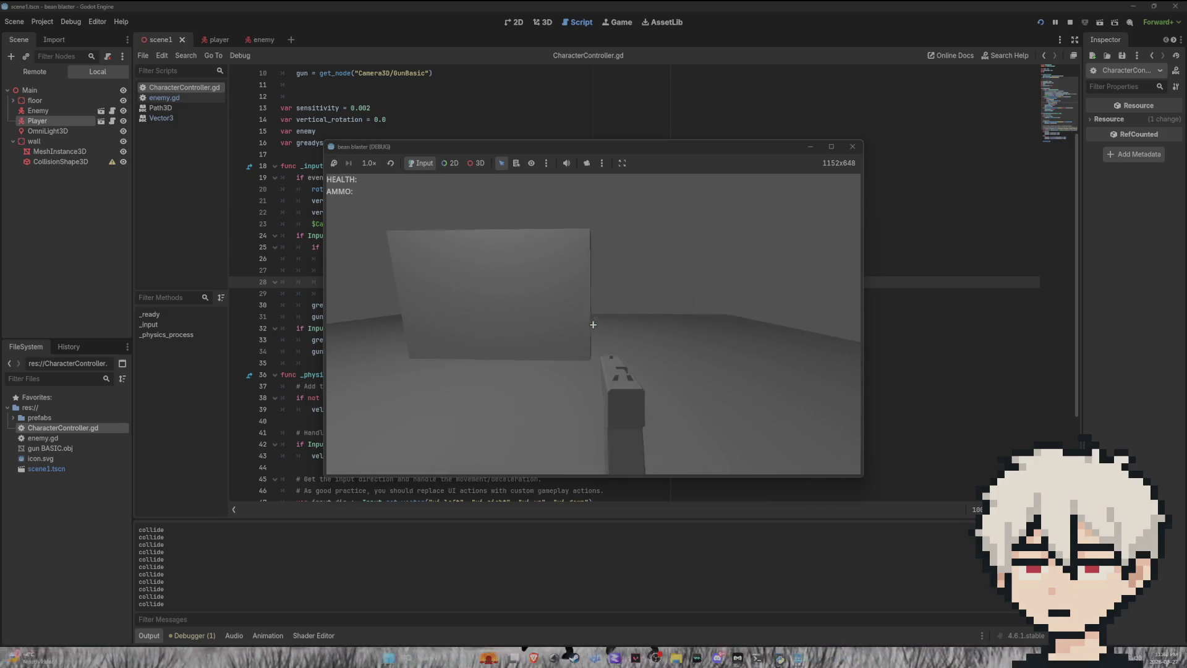
pyautogui.press('F8')
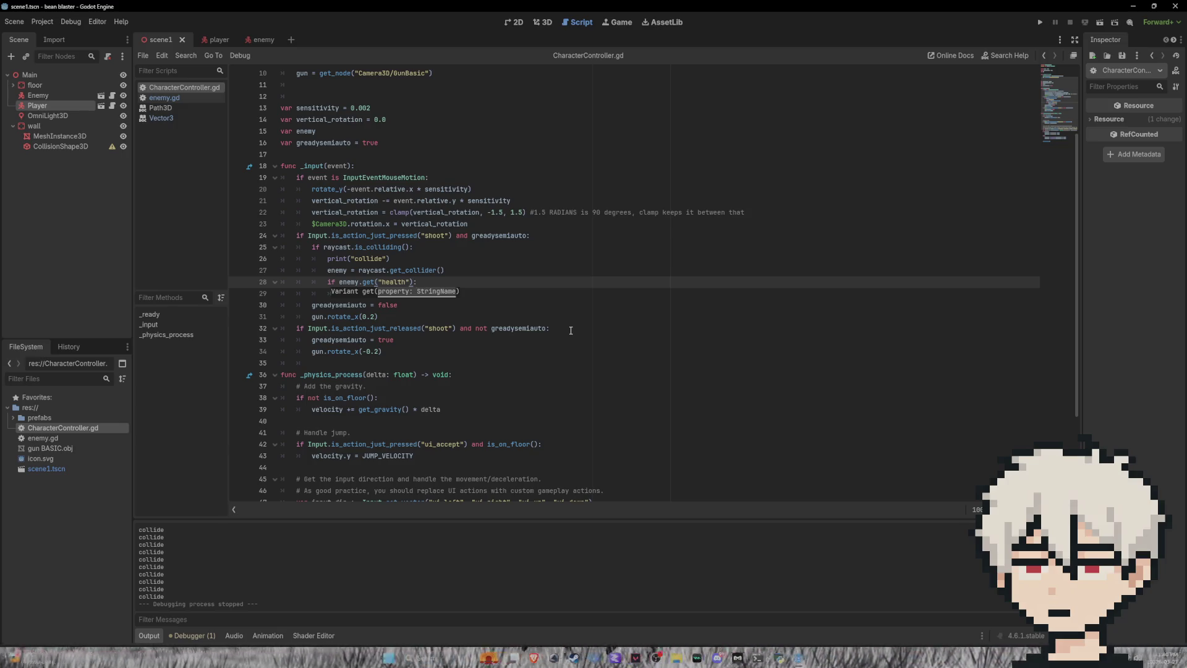
# Step: Delete the print("collide") line and its empty line, save, and return to the 3D view
pyautogui.press('End')
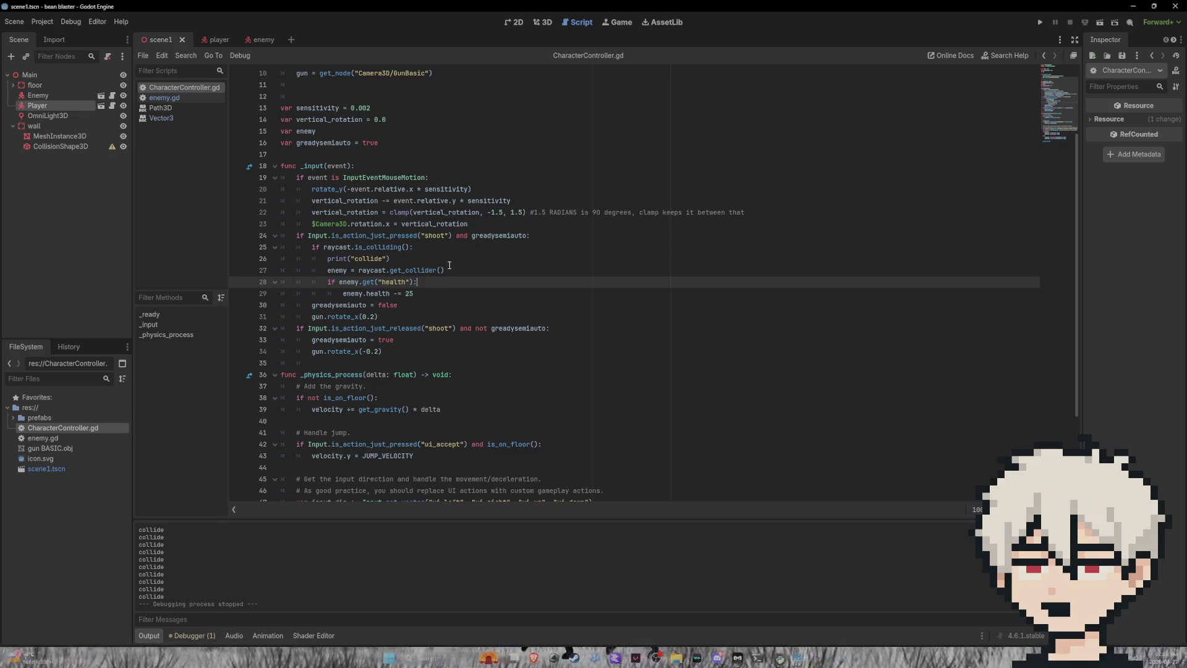
pyautogui.moveTo(390, 258); pyautogui.dragTo(327, 260)
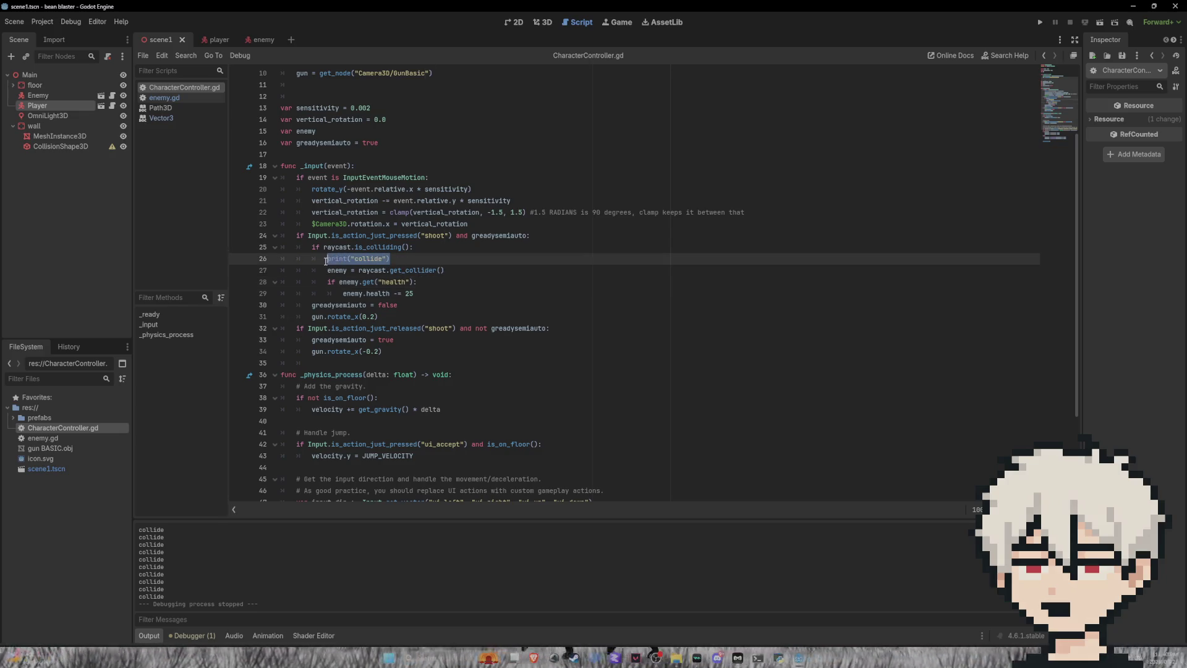
pyautogui.press('BackSpace')
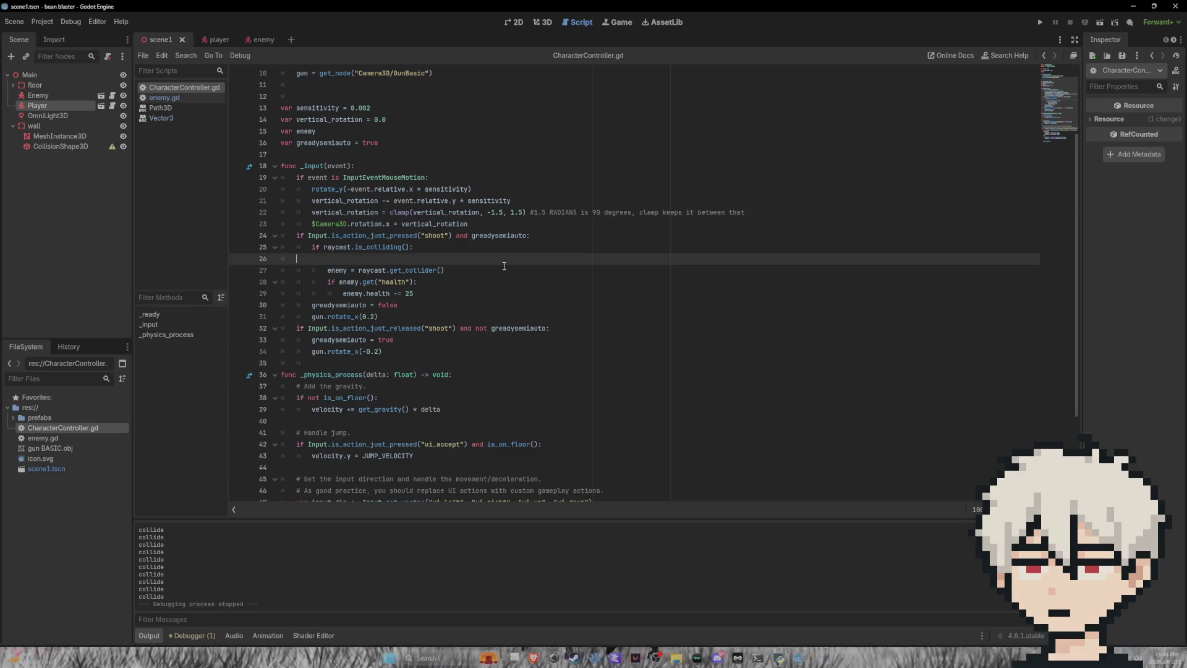
pyautogui.press('BackSpace')
pyautogui.press('BackSpace')
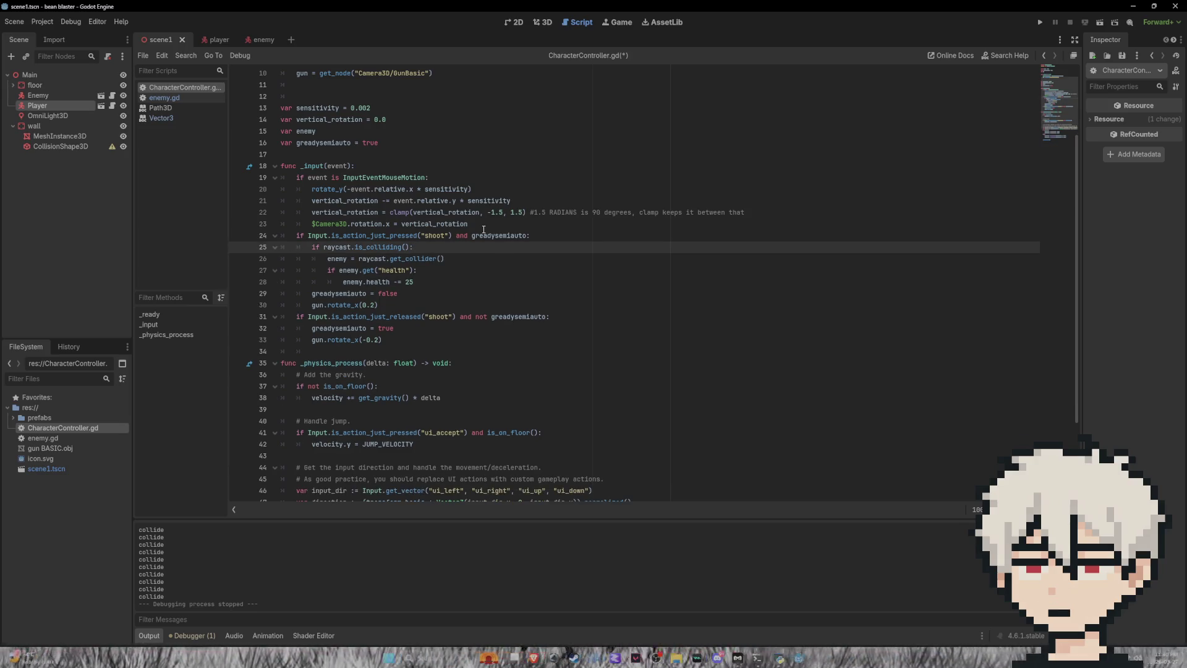
pyautogui.hotkey('ctrl', 's')
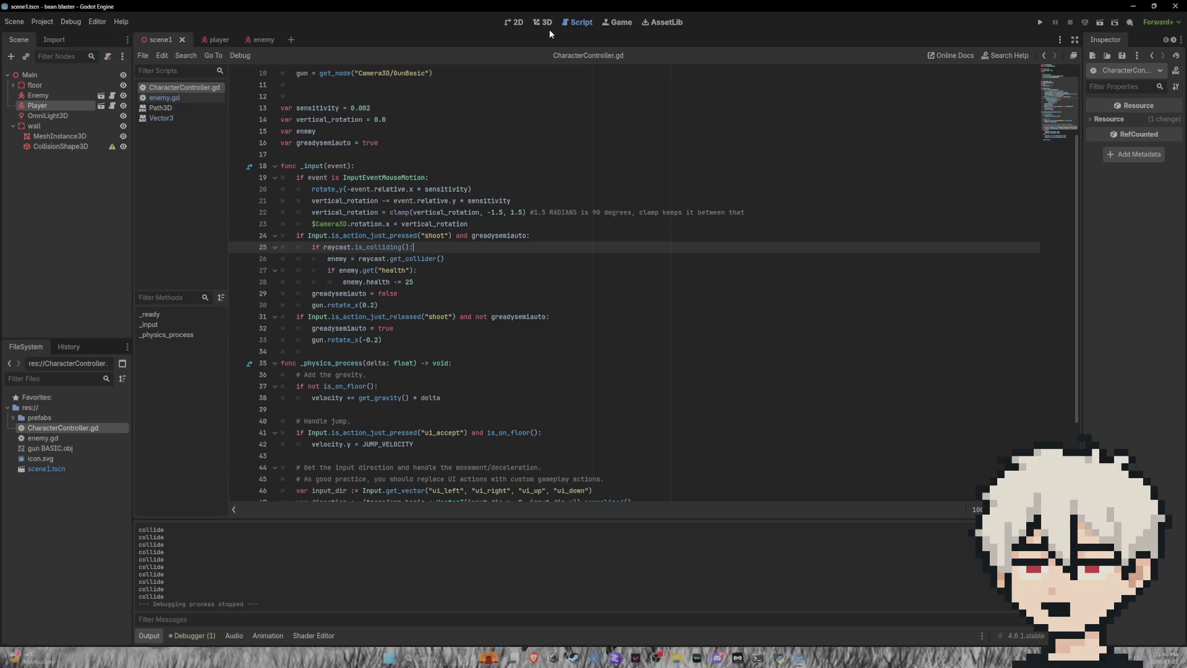
pyautogui.click(546, 26)
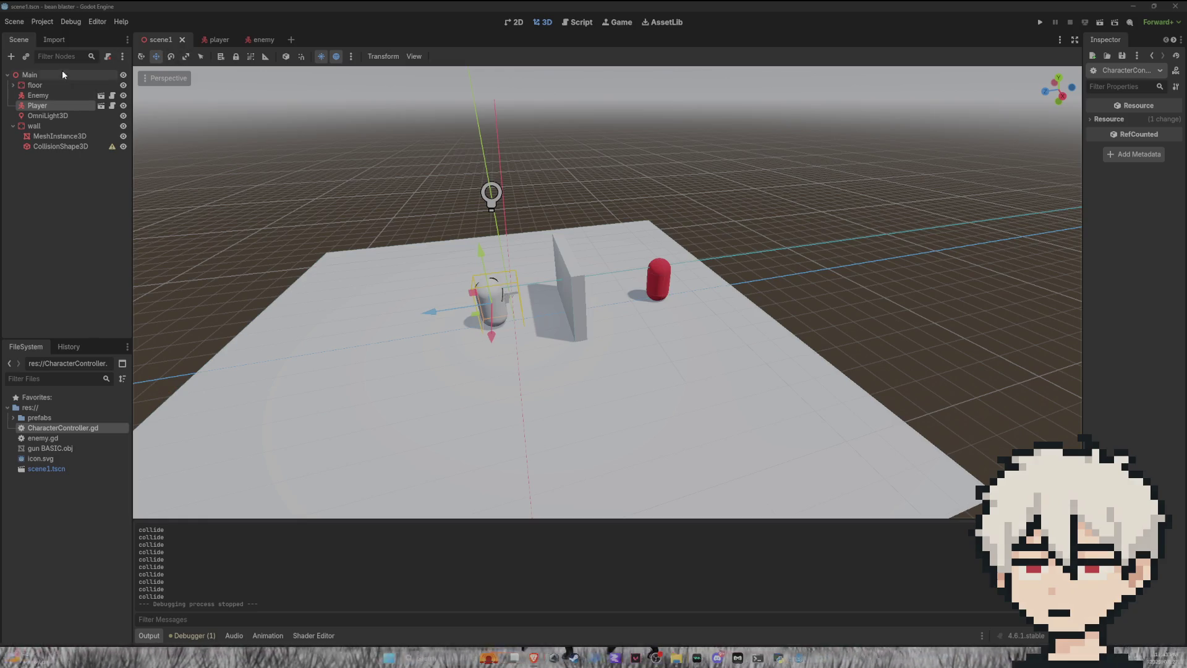
# Step: Open the player scene, select CanvasLayer in 2D, and pick the HEALTH/AMMO label (Label2)
pyautogui.click(220, 43)
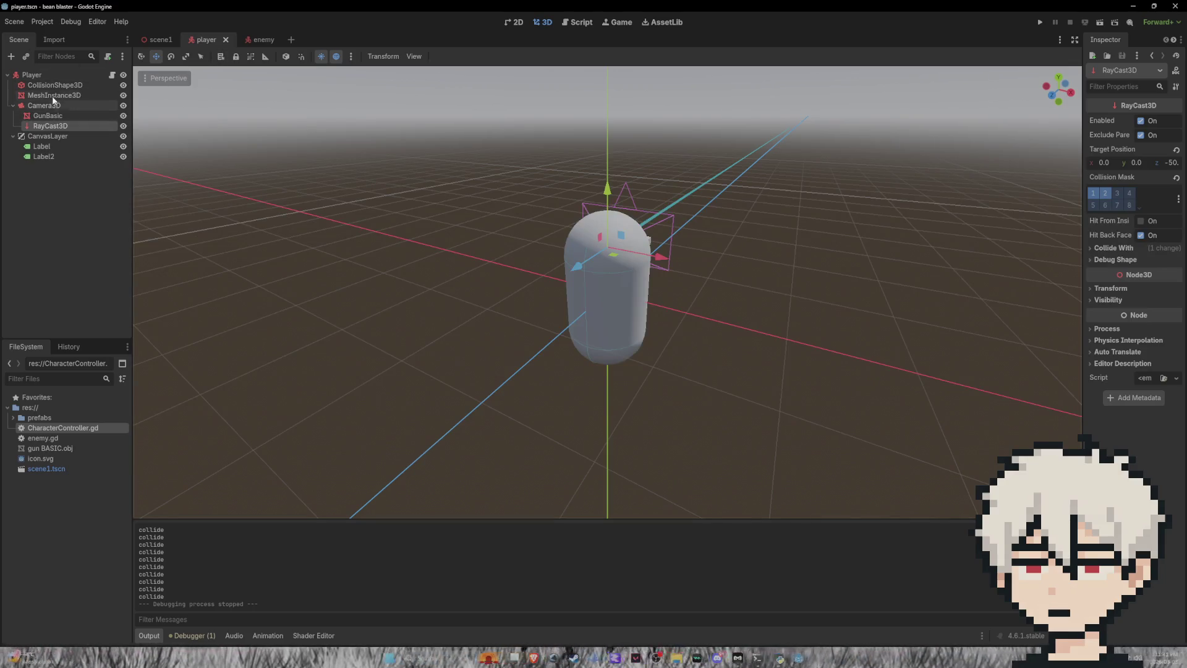
pyautogui.click(50, 137)
pyautogui.click(515, 22)
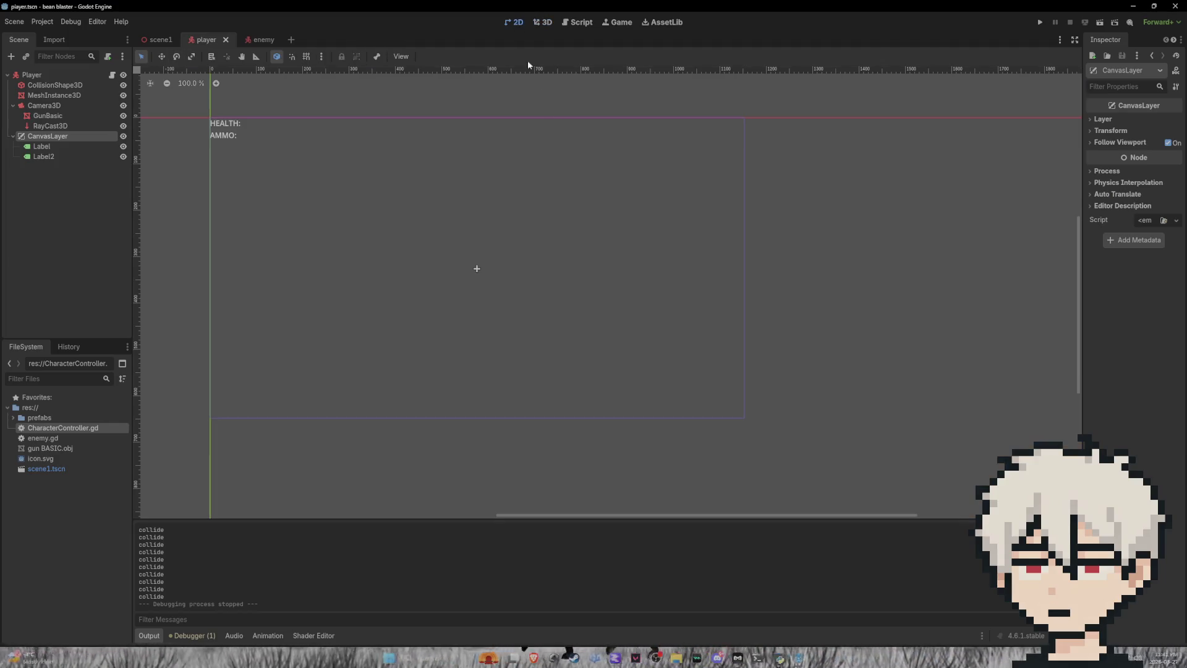
pyautogui.click(233, 136)
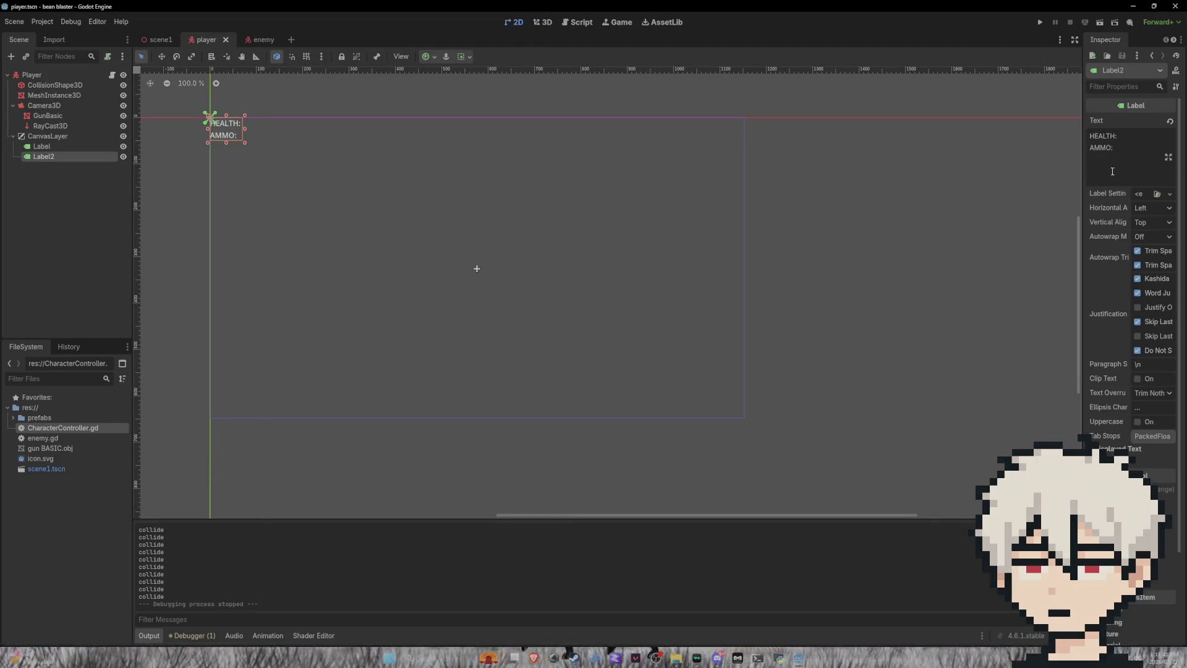
# Step: Add '%s' after 'HEALTH:' in Label2's Text field
pyautogui.click(1129, 141)
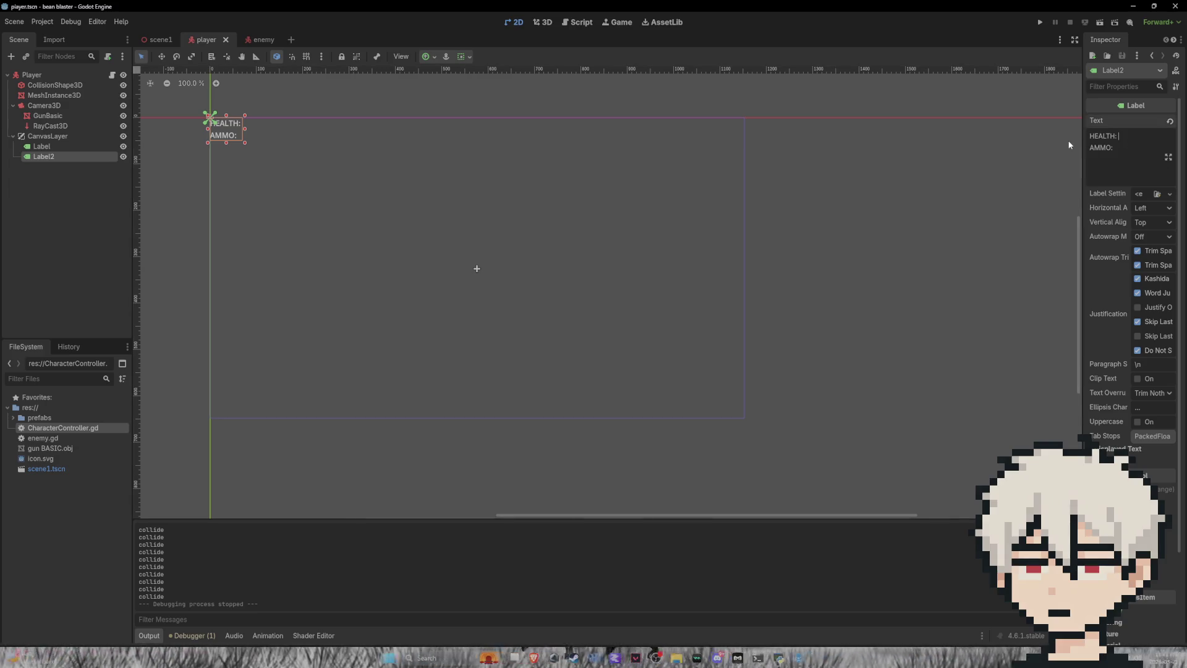
pyautogui.scroll(-3, 1132, 213)
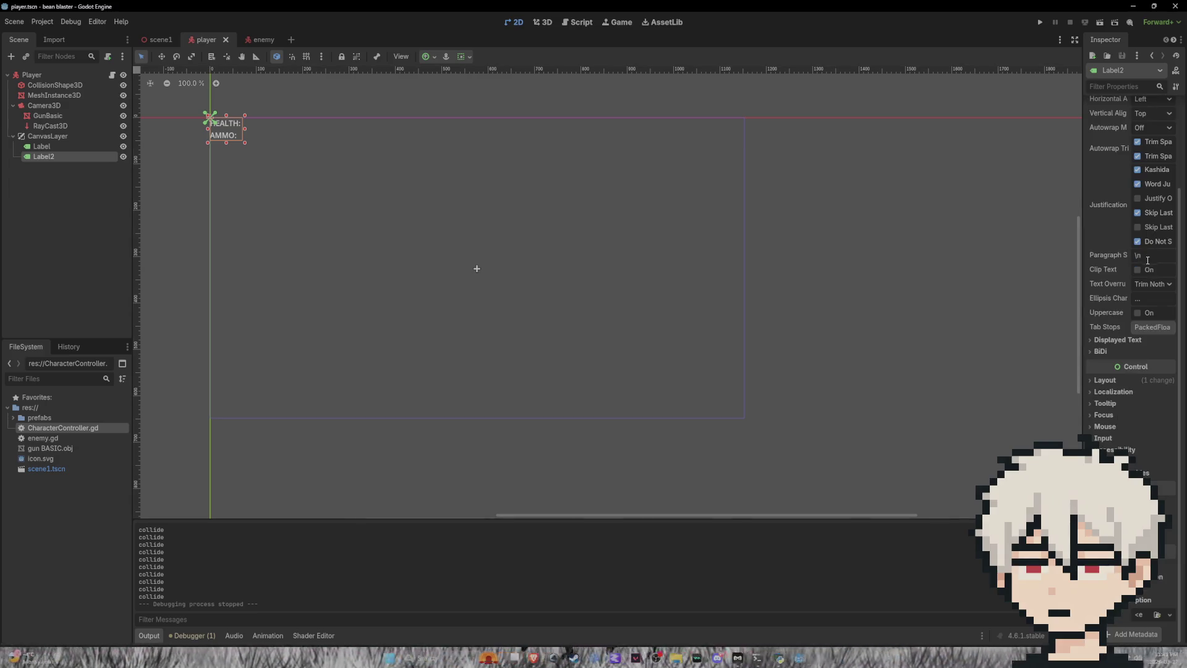
pyautogui.scroll(3, 1120, 280)
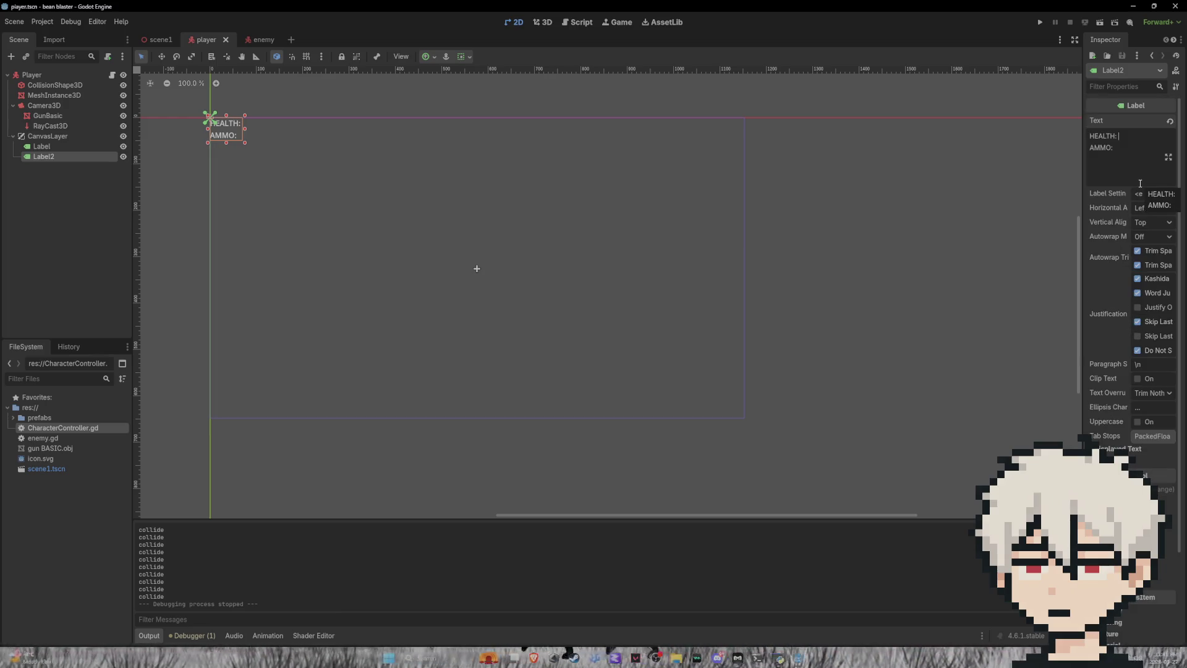
pyautogui.write('%s')
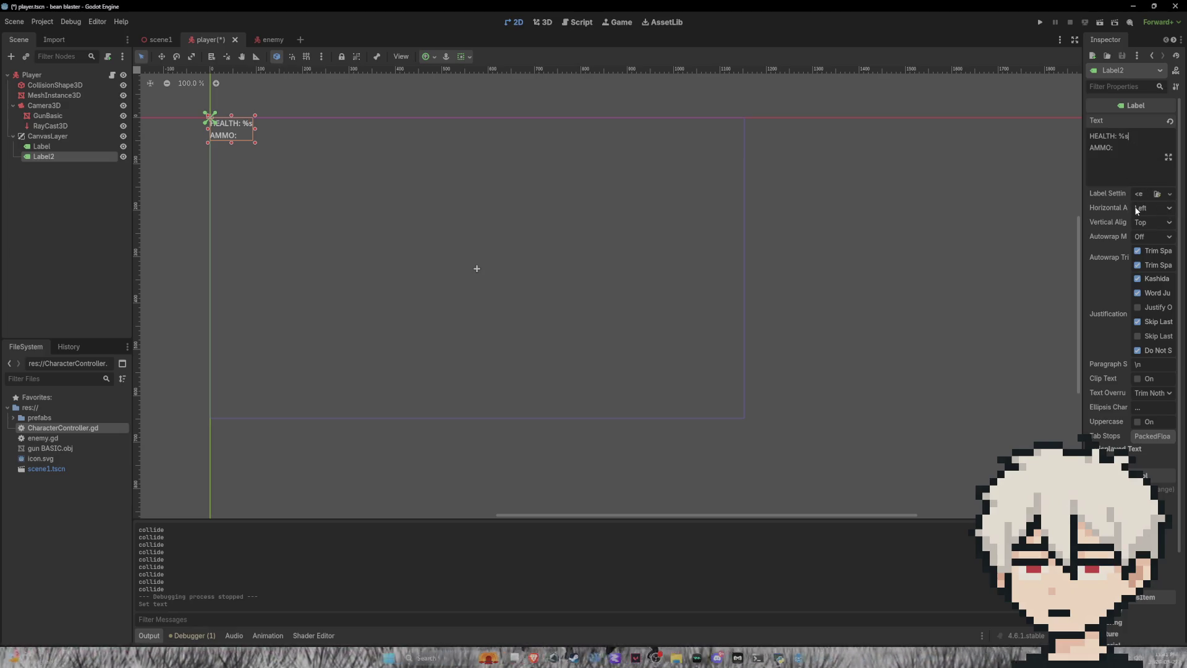
# Step: Create a new LabelSettings resource on Label2, then clear it again
pyautogui.click(1168, 194)
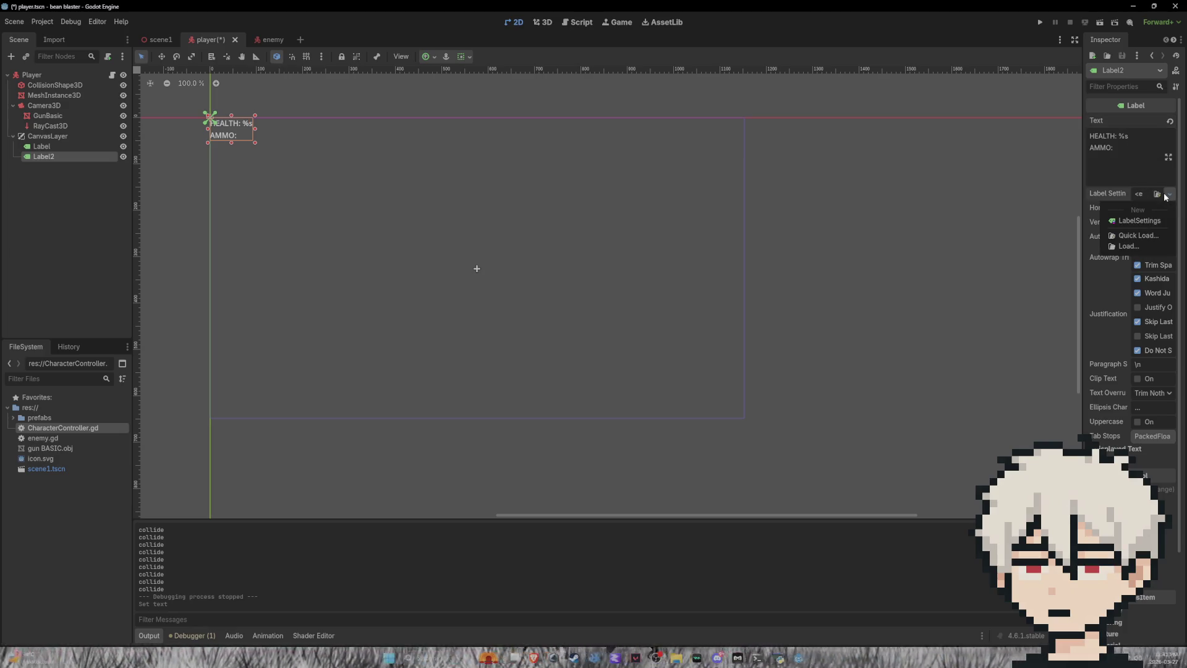
pyautogui.click(1143, 222)
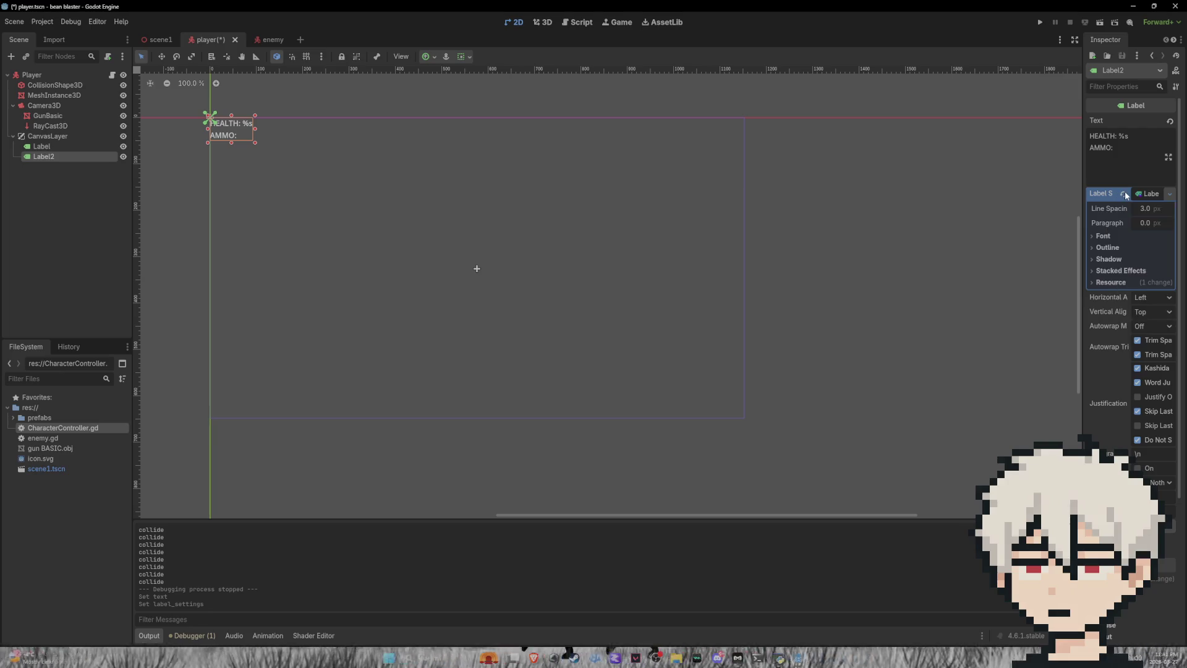
pyautogui.click(1124, 194)
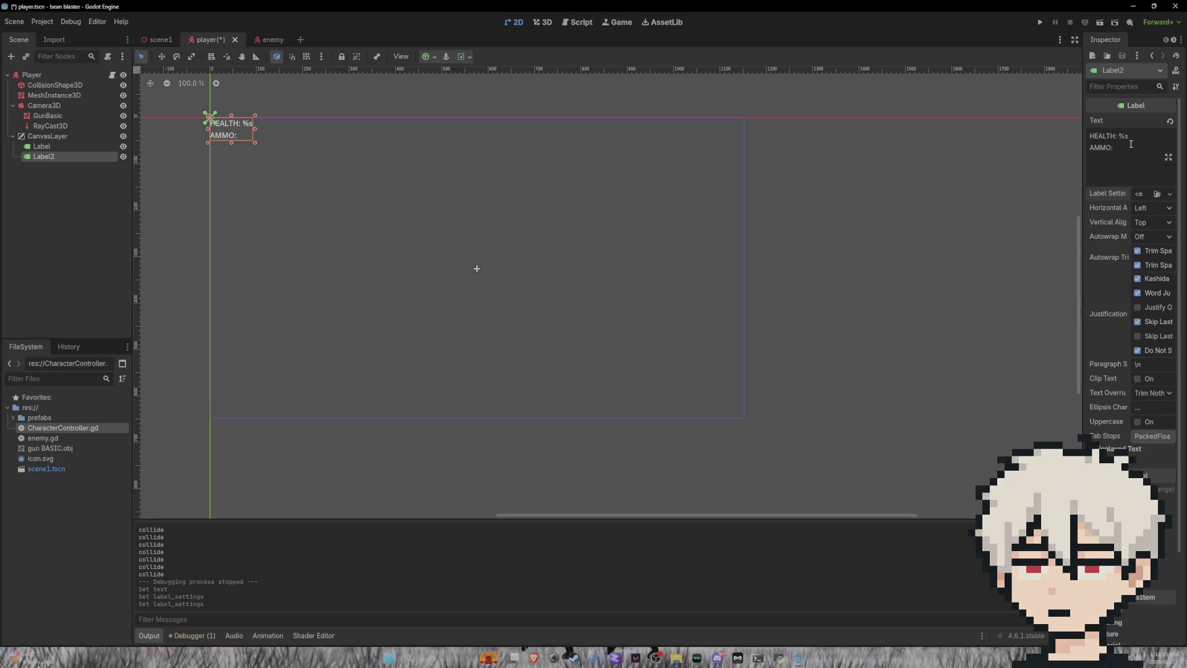
pyautogui.moveTo(1129, 136); pyautogui.dragTo(1119, 136)
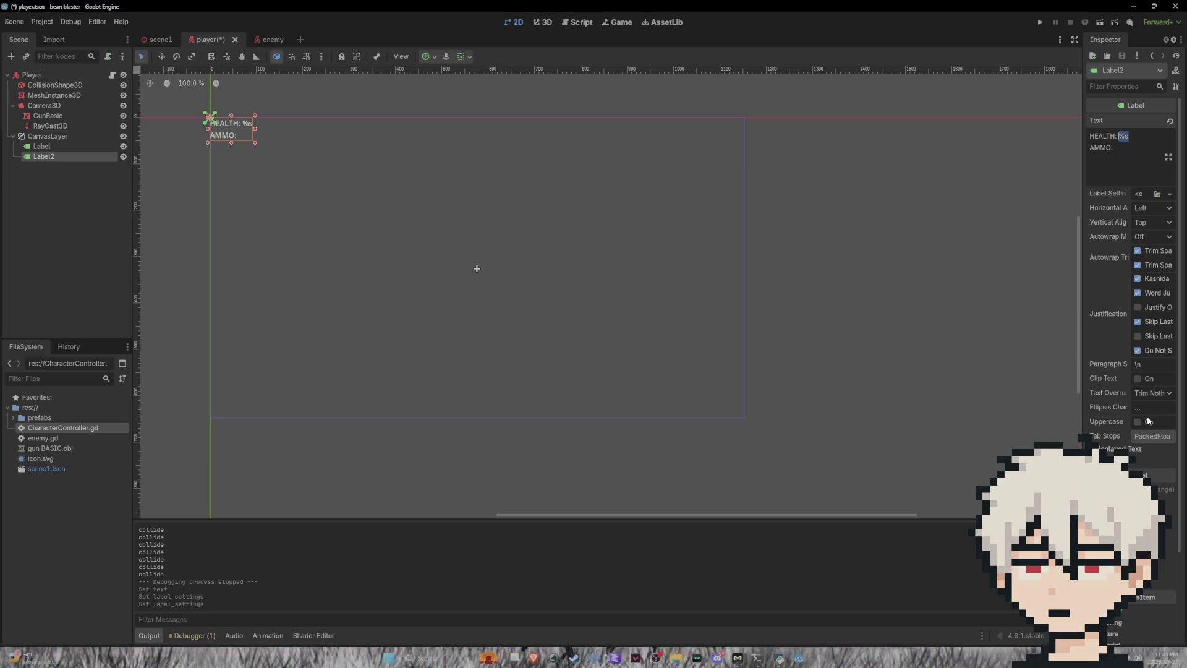
pyautogui.scroll(-3, 1151, 424)
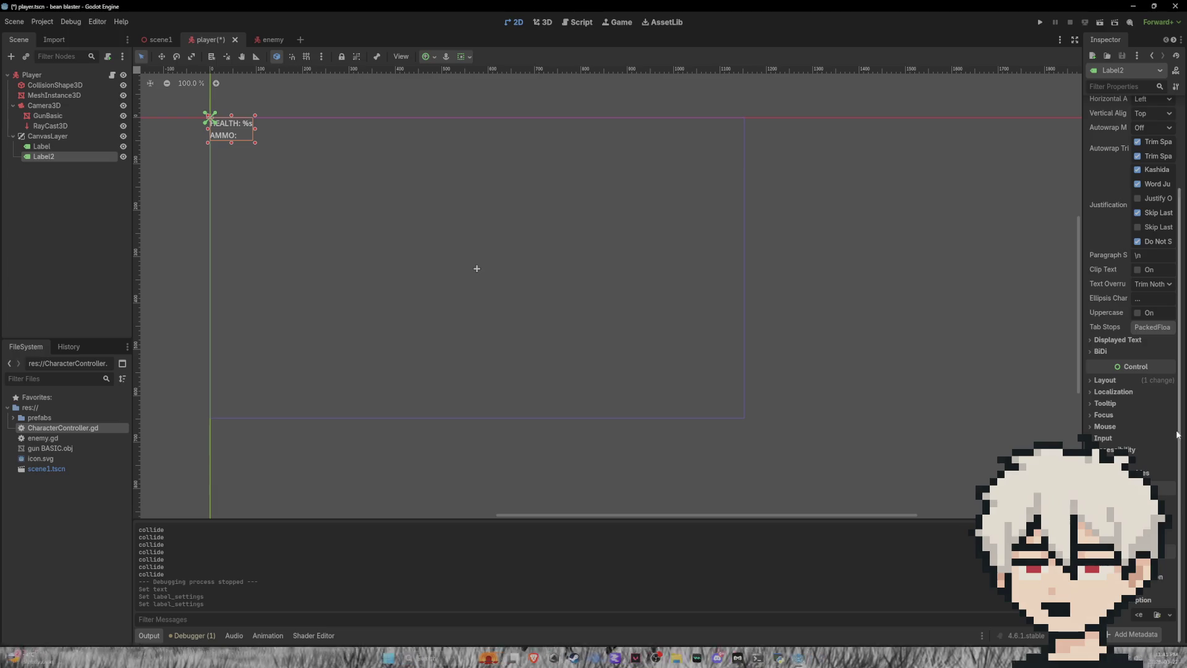
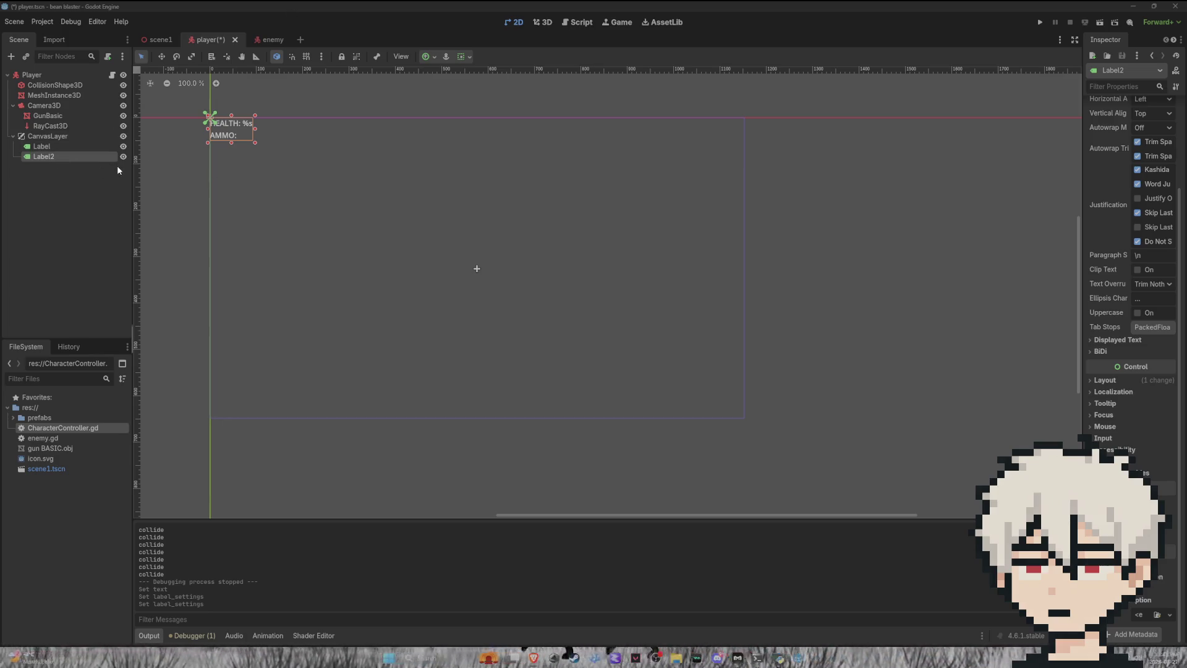
# Step: Check that Label2's text still reads HEALTH: %s and AMMO:, then save the player scene
pyautogui.keyDown('ctrl'); pyautogui.click(85, 155); pyautogui.keyUp('ctrl')
pyautogui.click(66, 157)
pyautogui.scroll(3, 1093, 140)
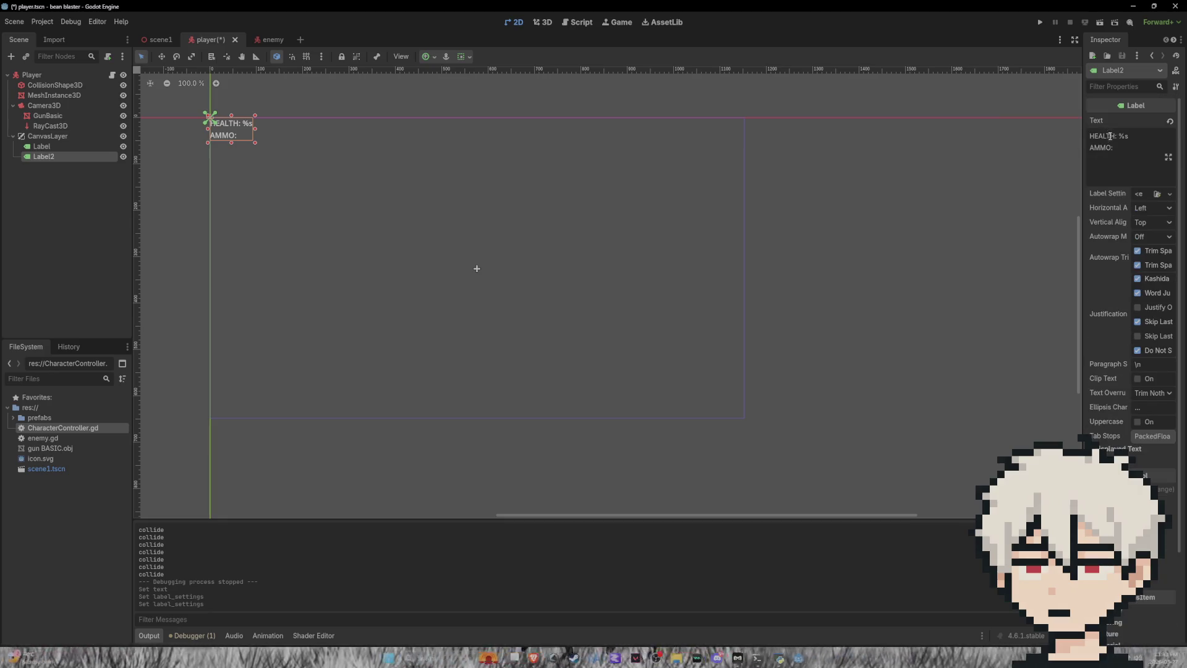
pyautogui.moveTo(1114, 148); pyautogui.dragTo(1050, 130)
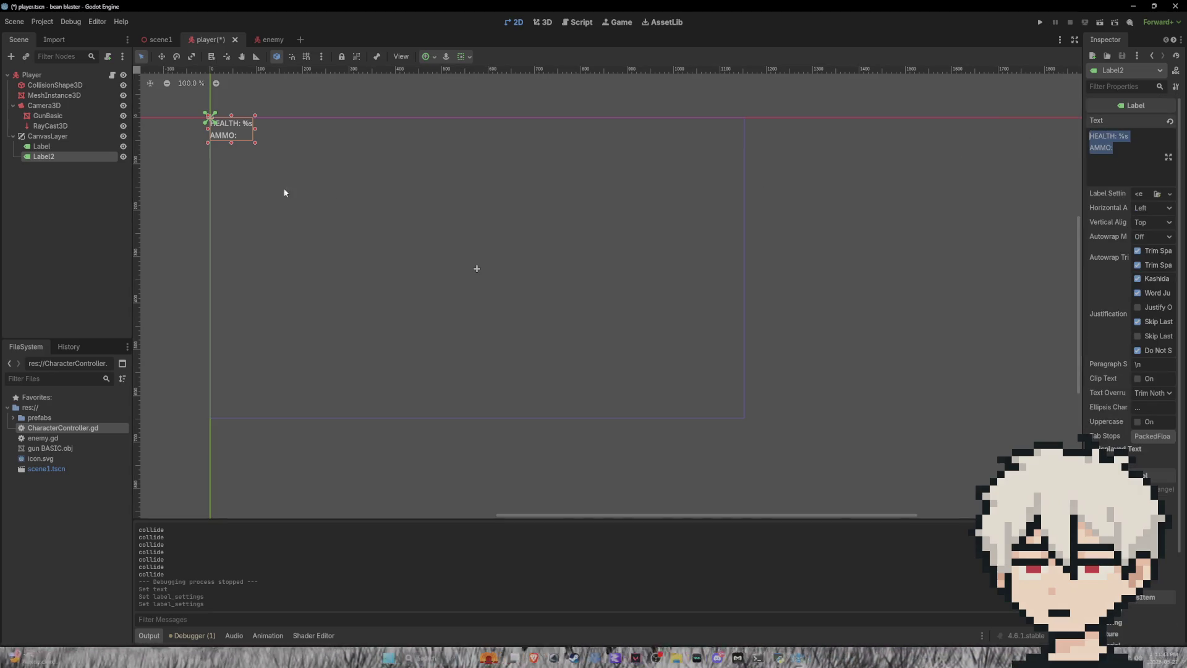
pyautogui.hotkey('ctrl', 's')
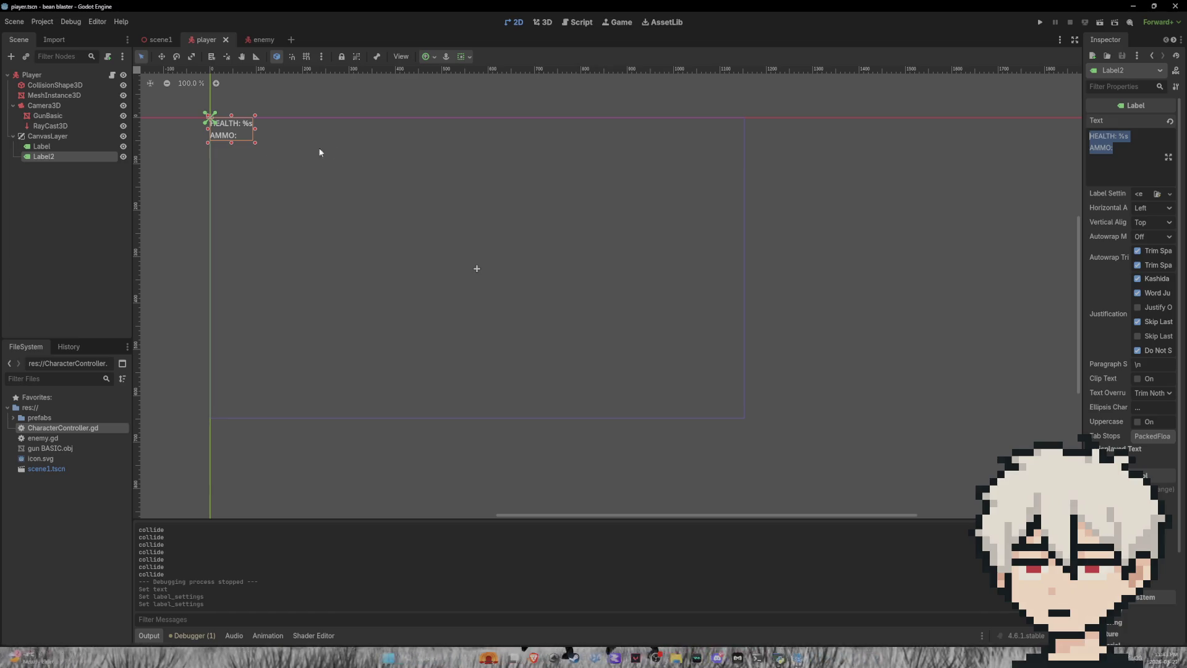
pyautogui.click(263, 40)
pyautogui.click(205, 40)
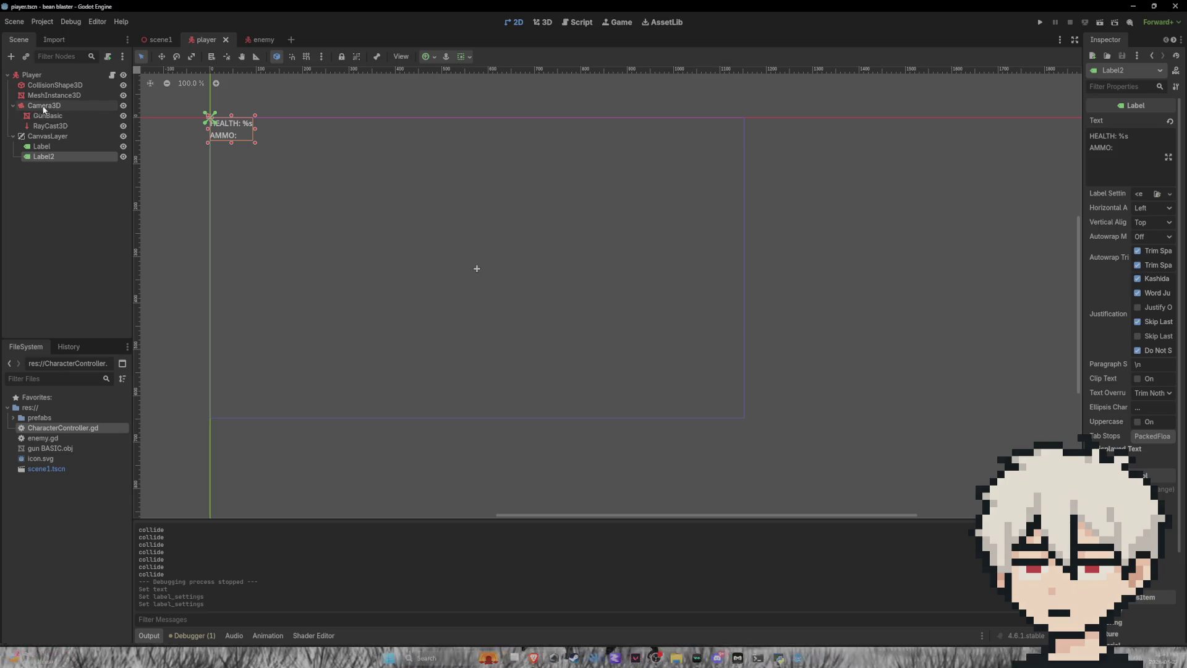
# Step: Add 'var health = 100' and 'var ammo = 12' below 'var gun' in CharacterController.gd and save
pyautogui.click(576, 23)
pyautogui.scroll(-5, 382, 354)
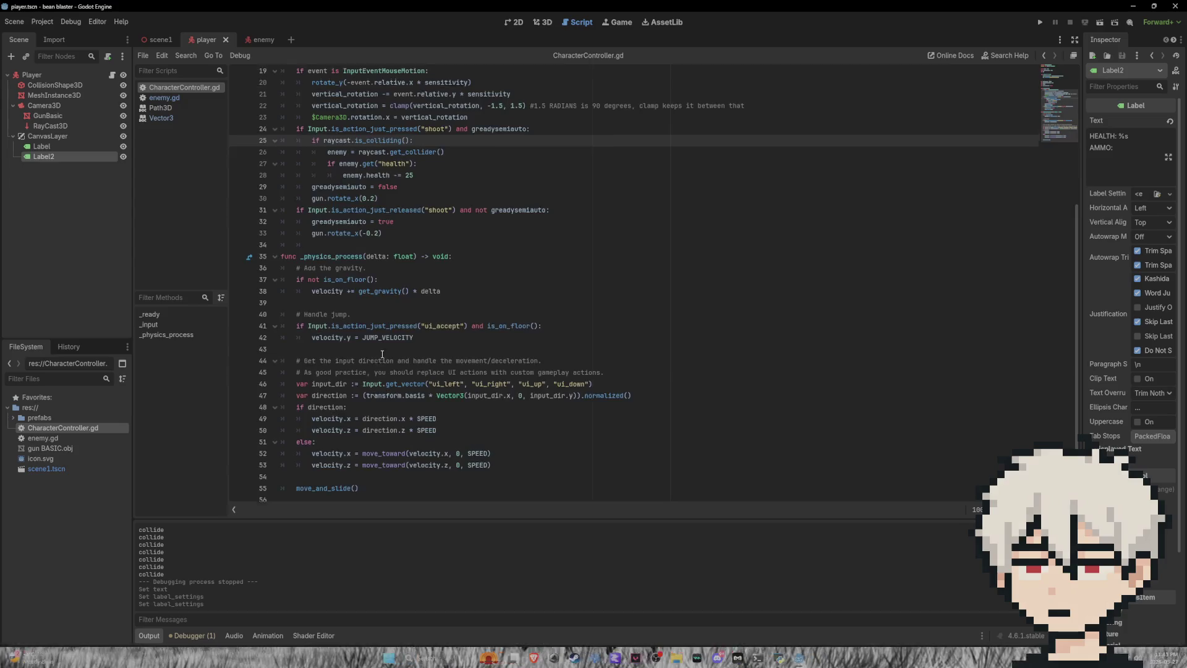
pyautogui.scroll(6, 382, 354)
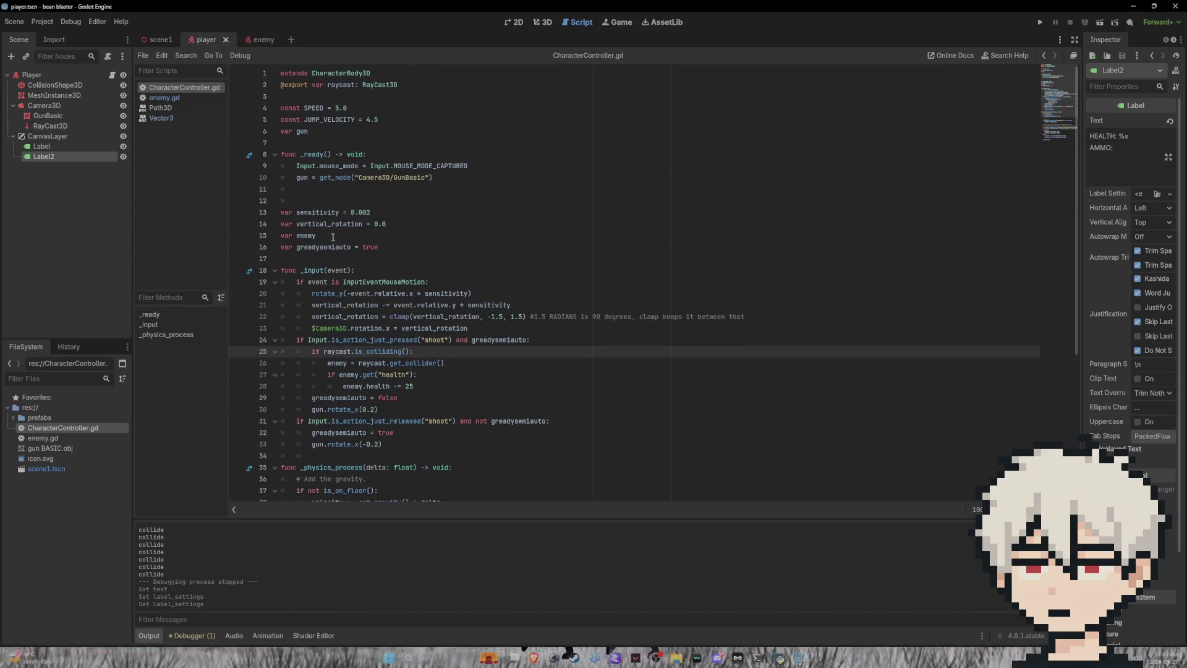
pyautogui.click(313, 144)
pyautogui.press('Return')
pyautogui.press('Up')
pyautogui.write('var')
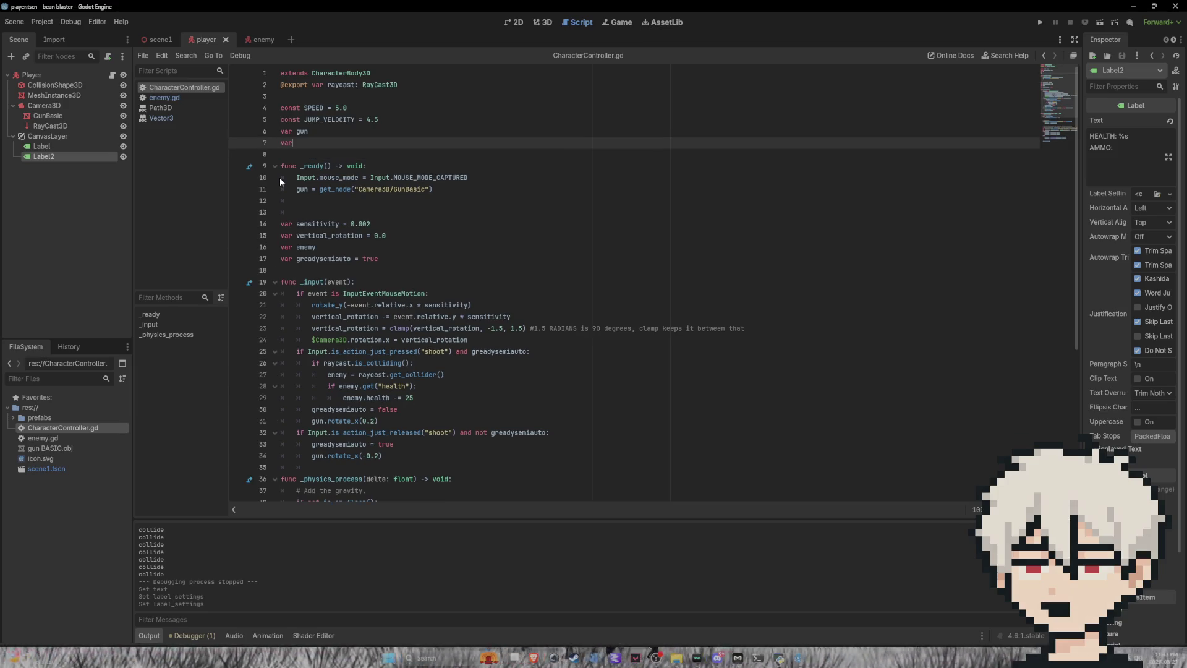
pyautogui.write(' heal')
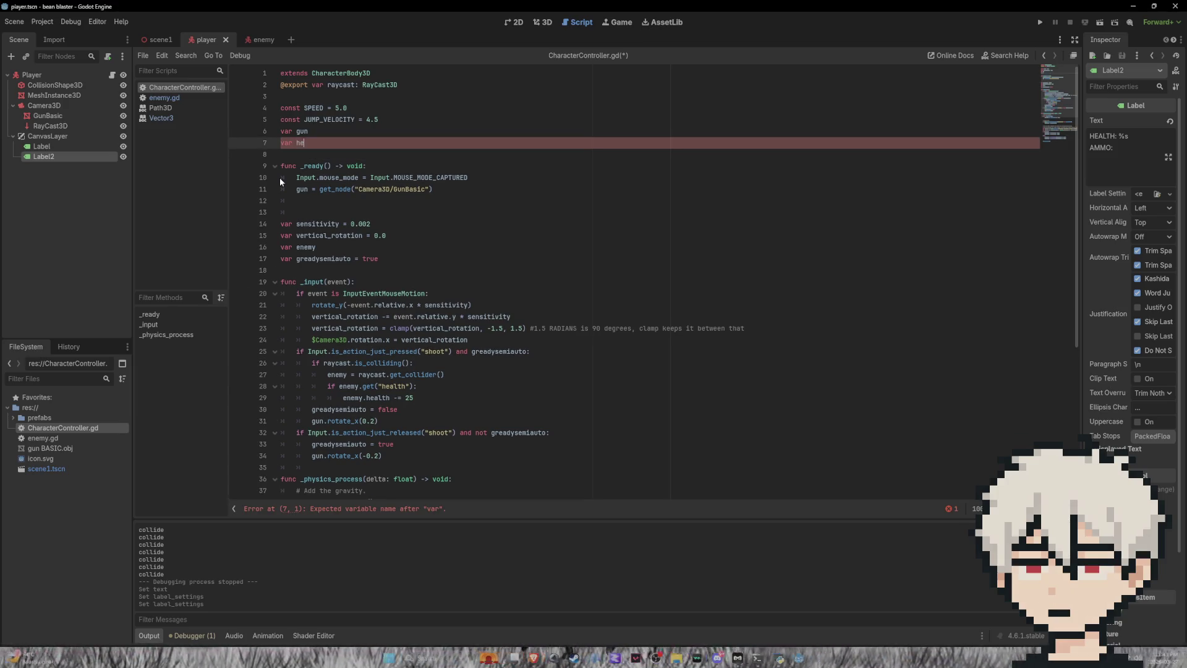
pyautogui.write('th = 10')
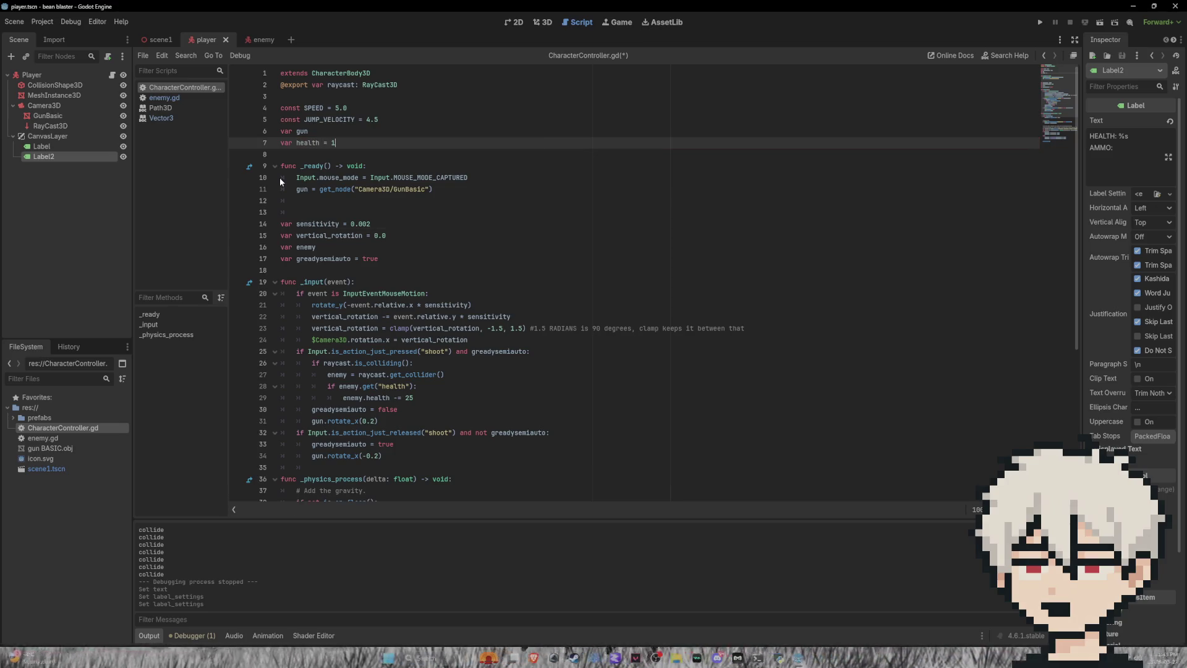
pyautogui.write('0')
pyautogui.press('Return')
pyautogui.write('var ammo')
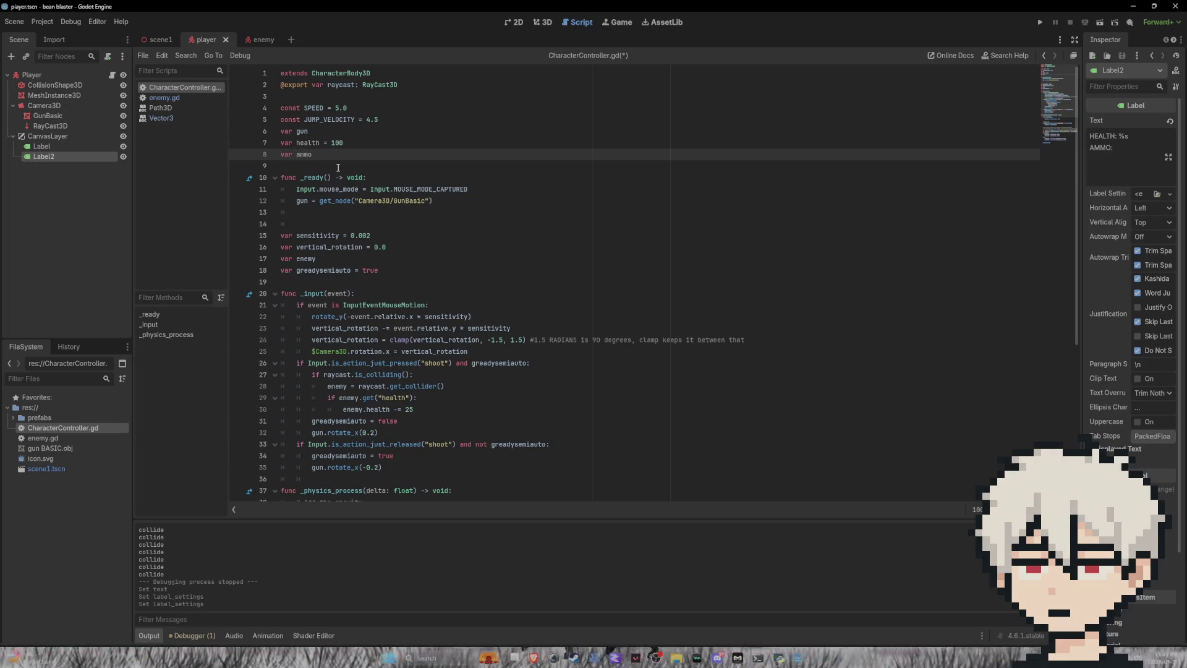
pyautogui.write(' = ')
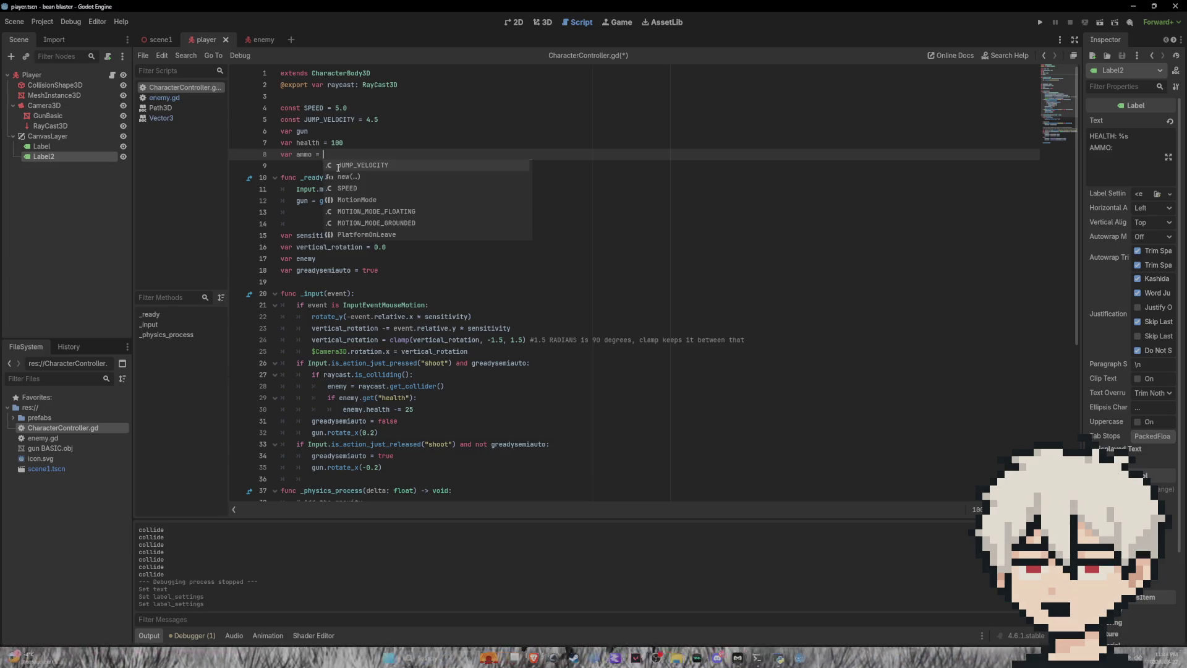
pyautogui.write('12')
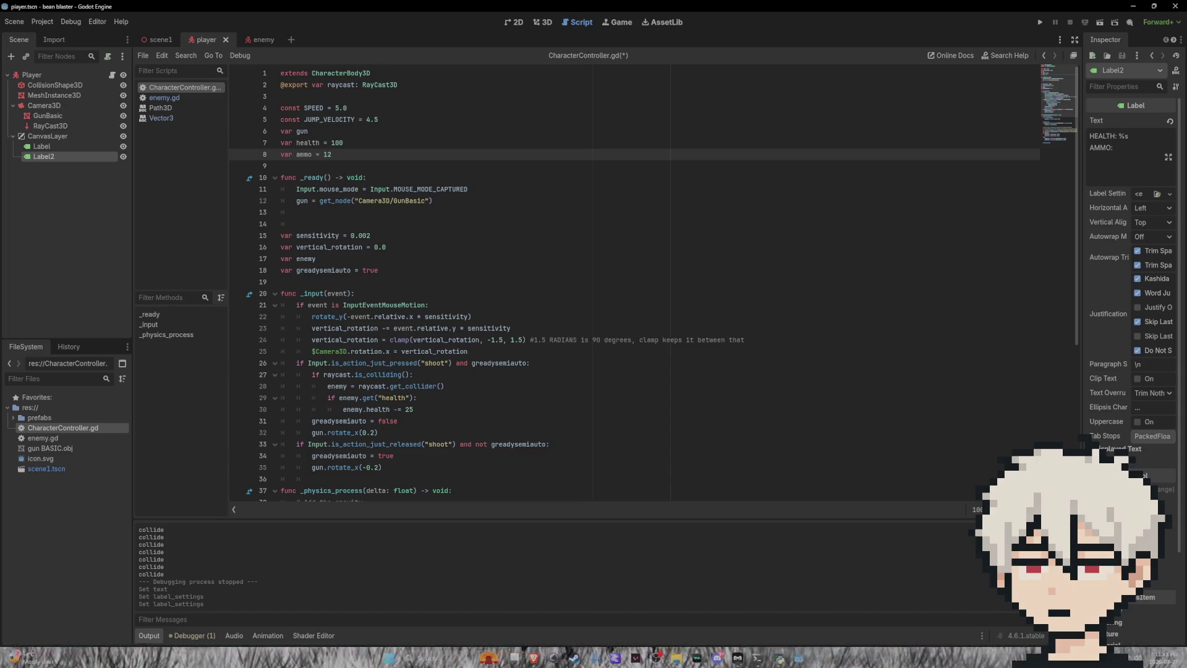
pyautogui.hotkey('ctrl', 's')
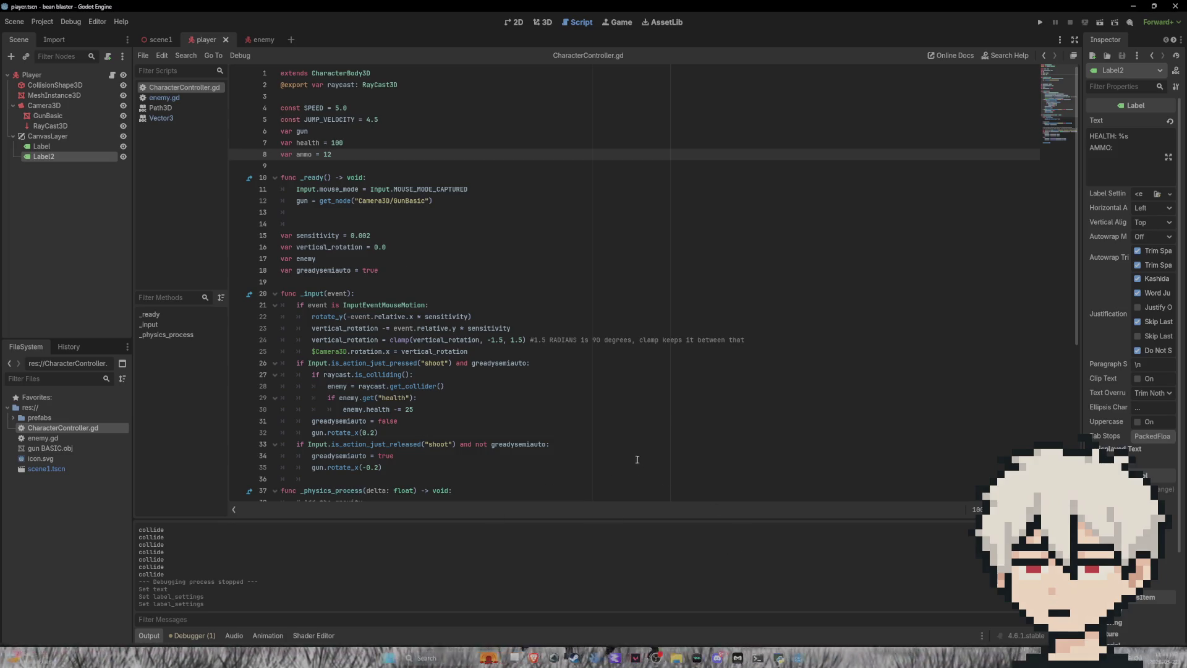
pyautogui.scroll(-6, 734, 488)
pyautogui.scroll(4, 734, 488)
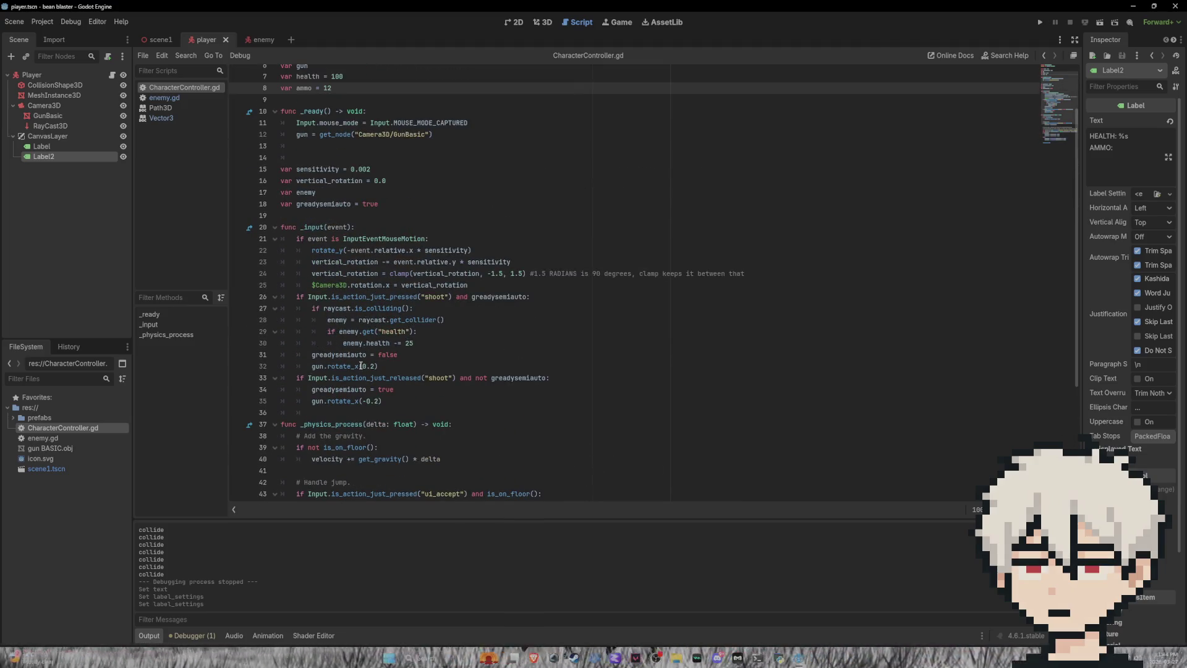
# Step: Insert a blank line after the shoot-pressed check on line 26, then begin renaming Label2
pyautogui.scroll(-2, 362, 380)
pyautogui.scroll(-3, 363, 379)
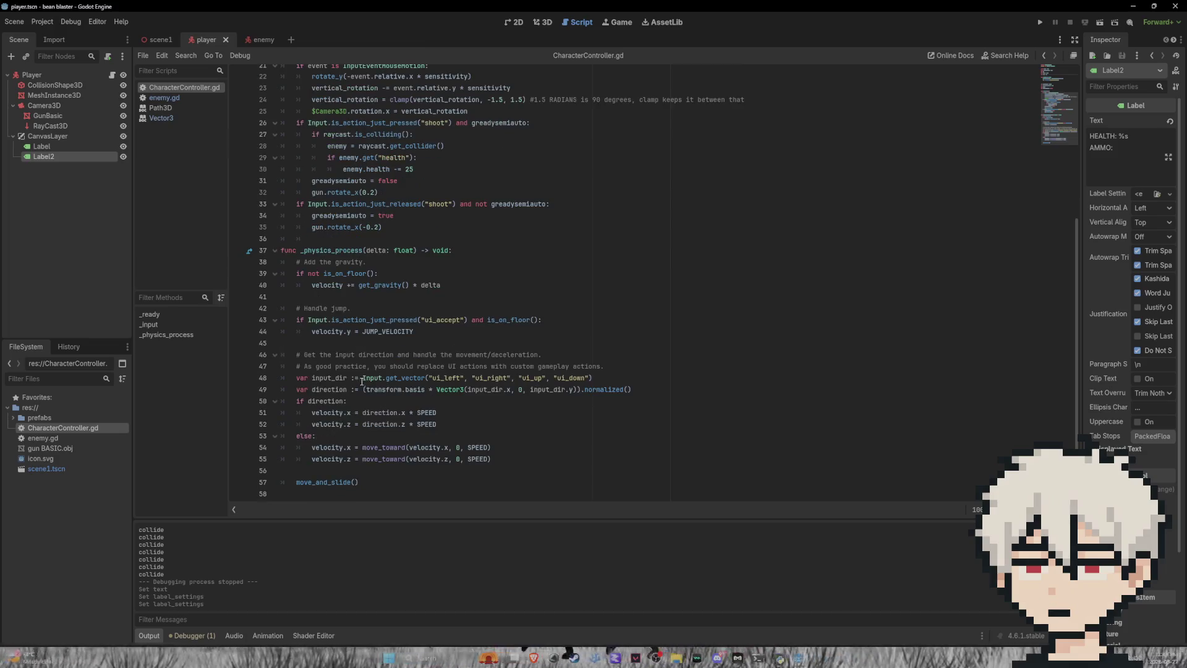
pyautogui.scroll(7, 372, 412)
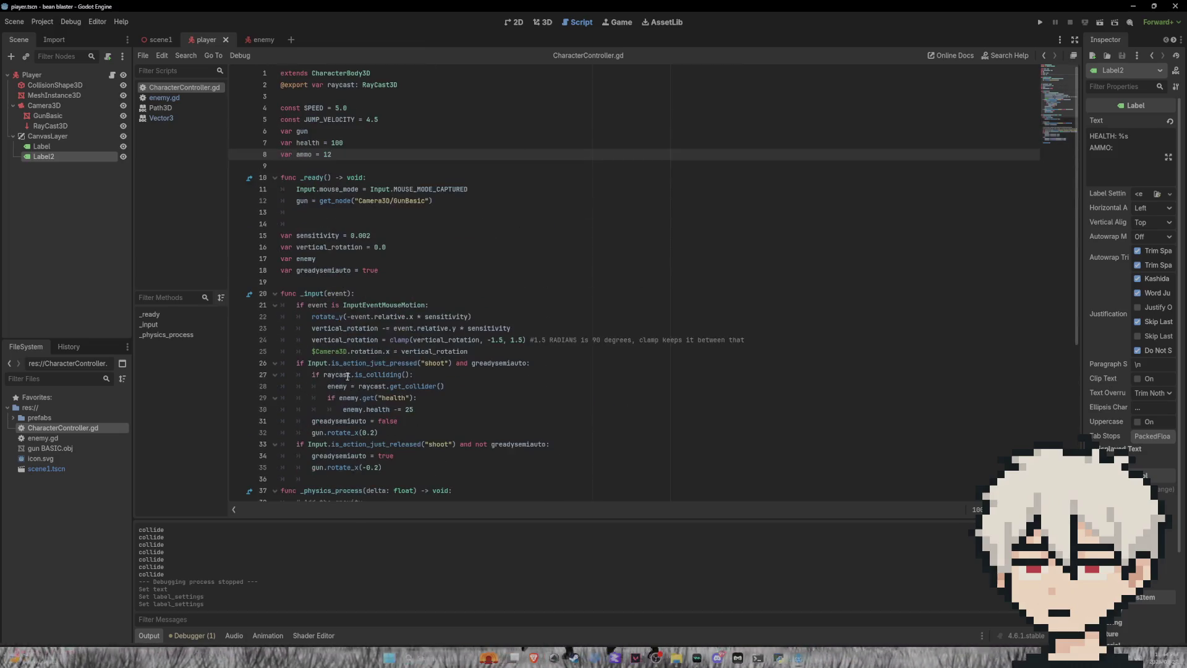
pyautogui.scroll(-2, 377, 408)
pyautogui.scroll(-2, 376, 408)
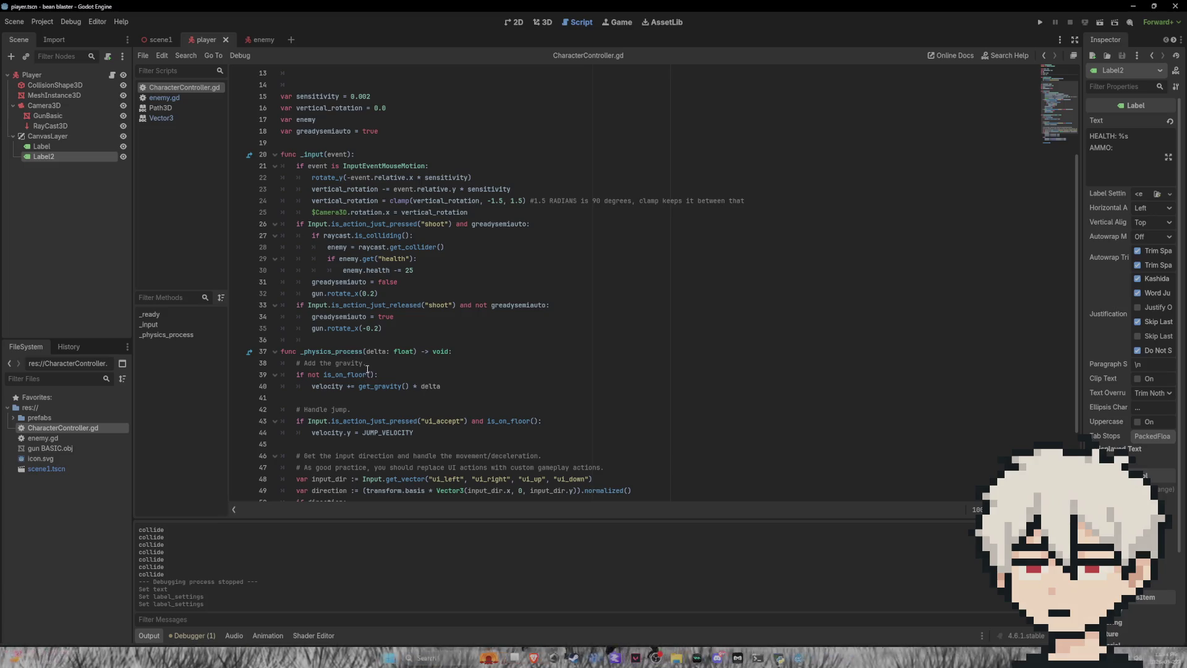
pyautogui.click(426, 272)
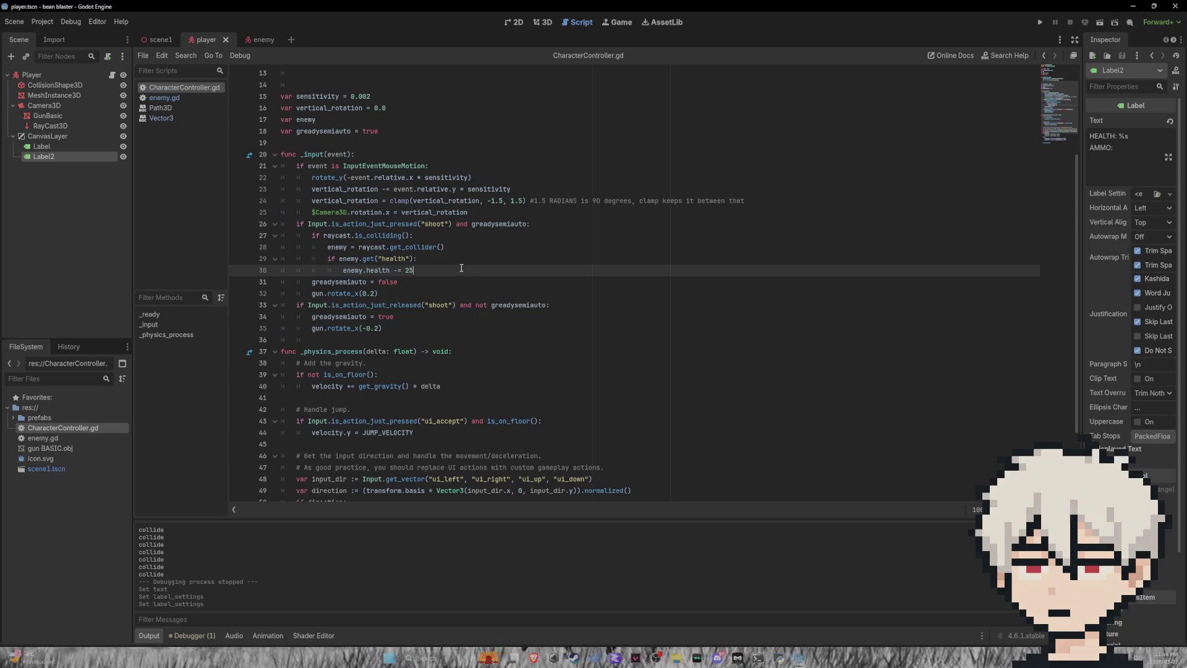
pyautogui.click(540, 226)
pyautogui.press('Return')
pyautogui.write('HEALTH: %s AMMO:')
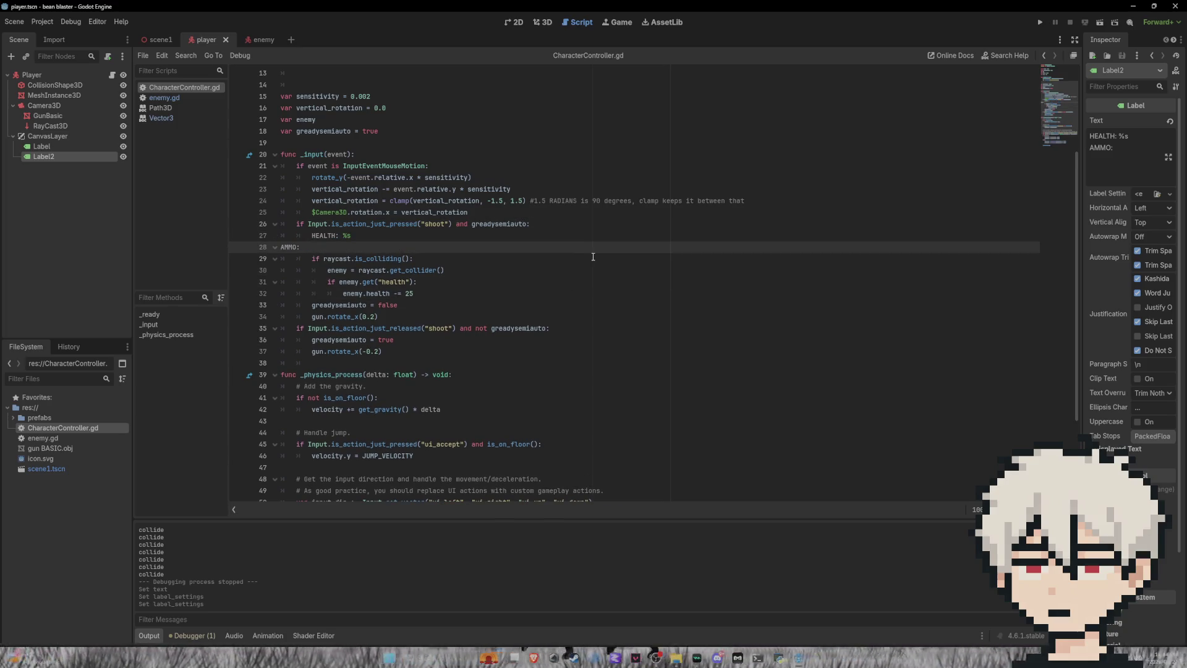
pyautogui.hotkey('ctrl', 'z')
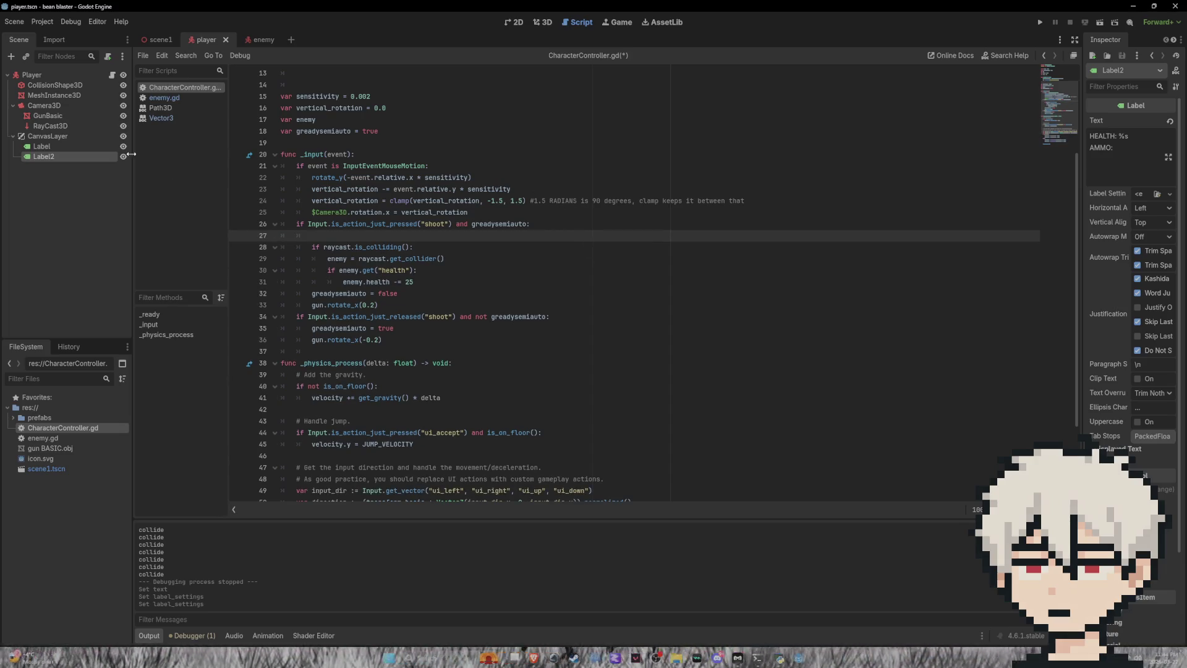
pyautogui.doubleClick(51, 157)
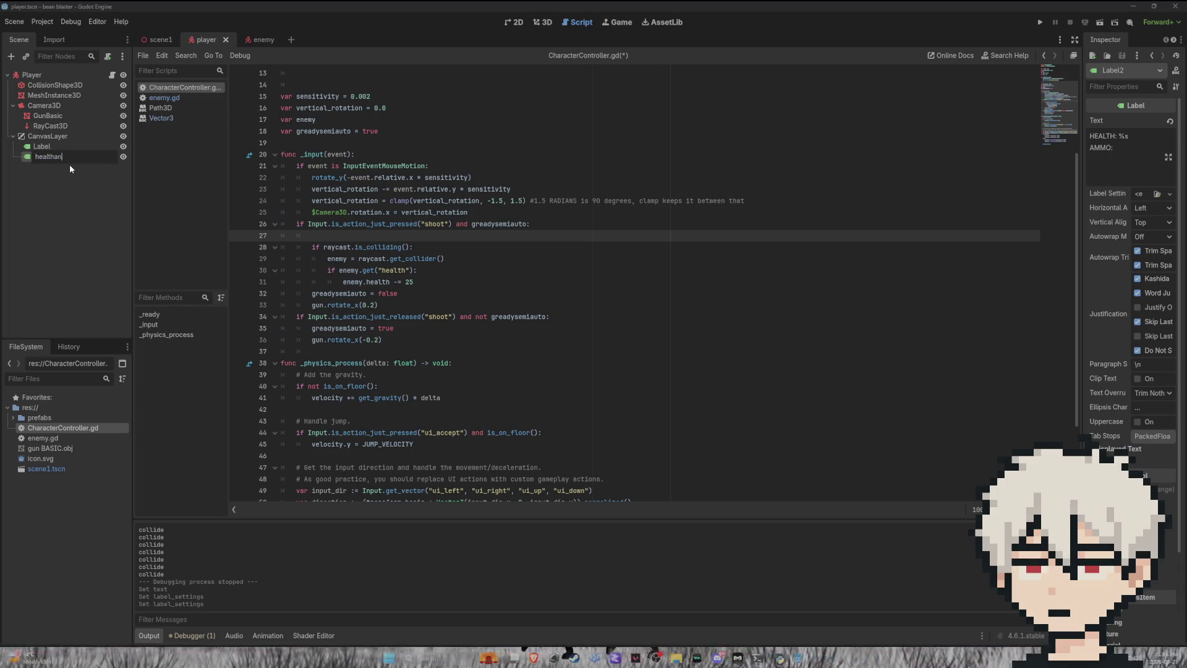
# Step: Rename the label to healthandammo and reference $CanvasLayer/healthandammo on the new script line
pyautogui.click(369, 235)
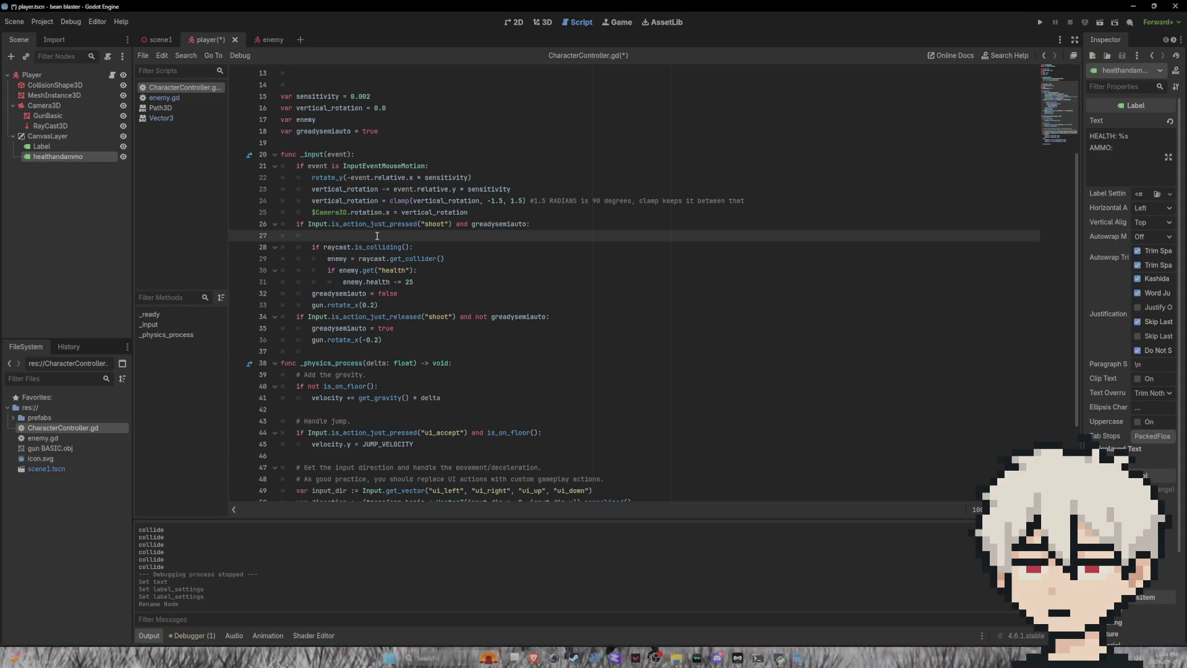
pyautogui.write('$heal')
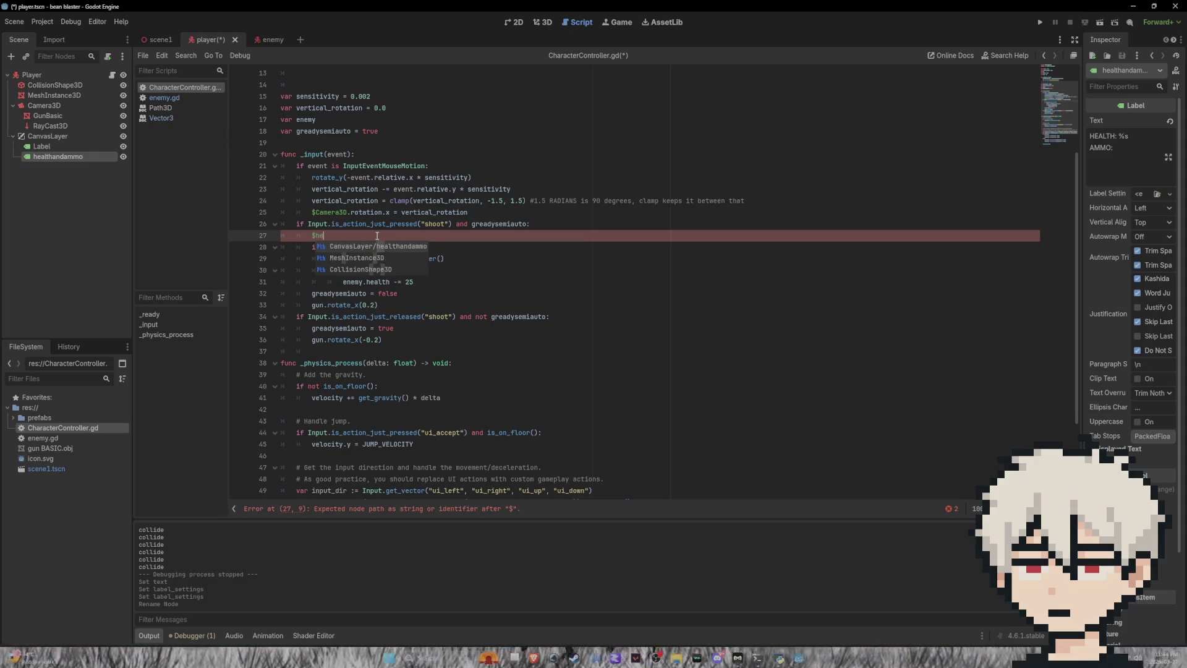
pyautogui.press('Return')
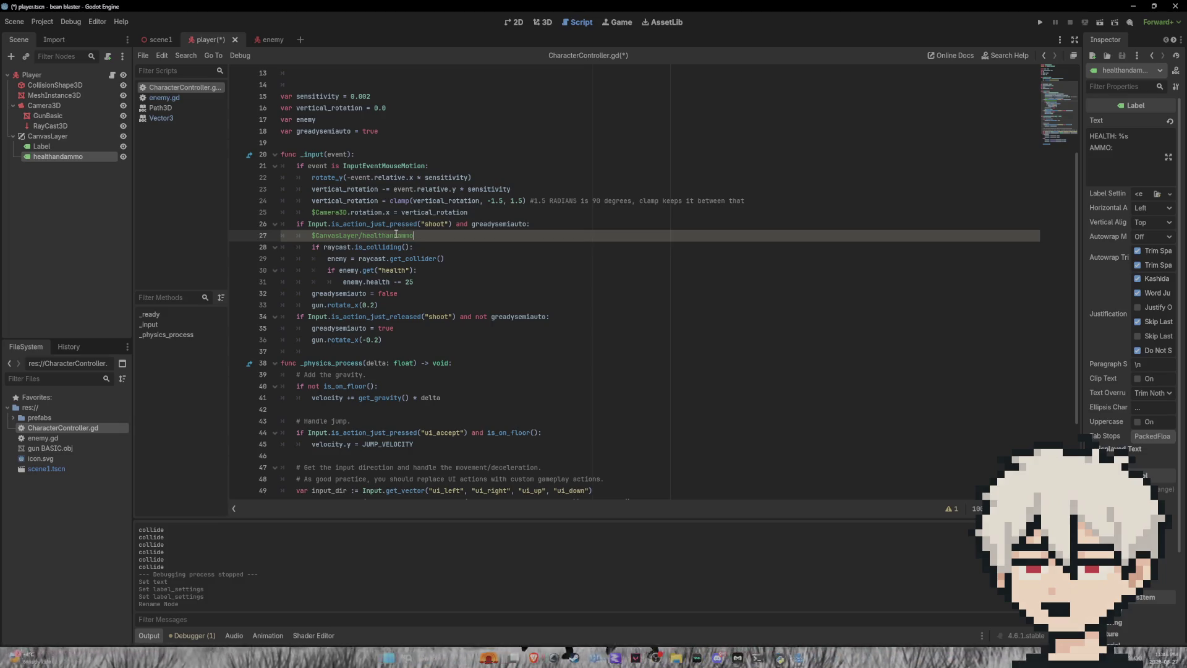
pyautogui.moveTo(392, 228)
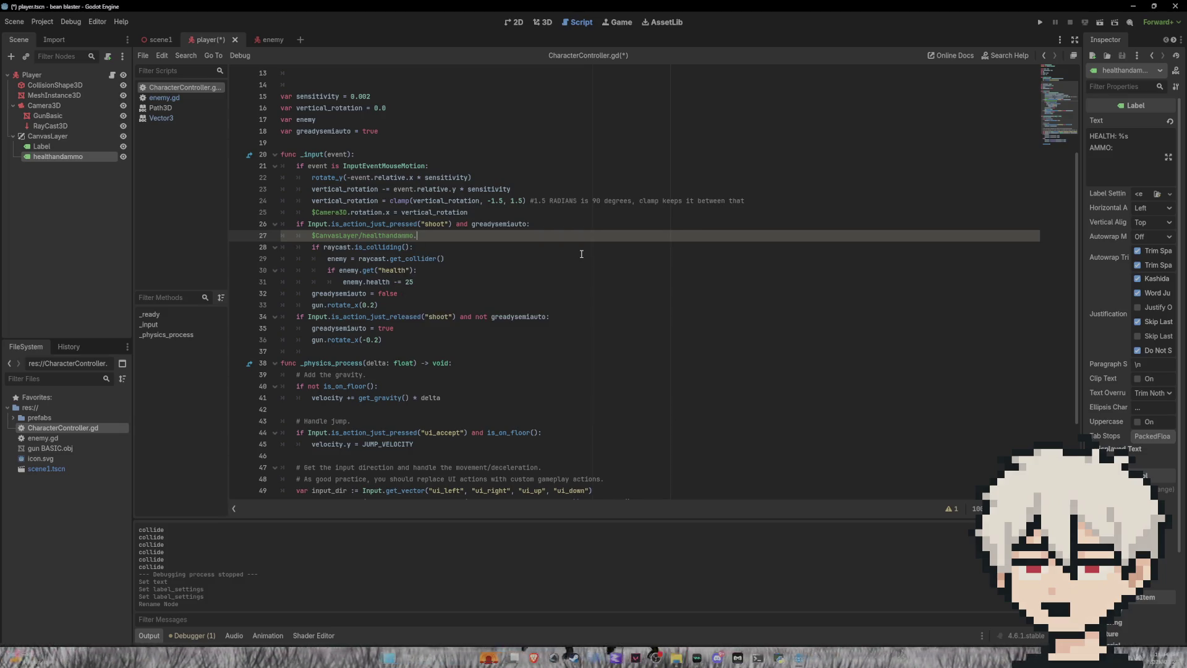
pyautogui.write('.')
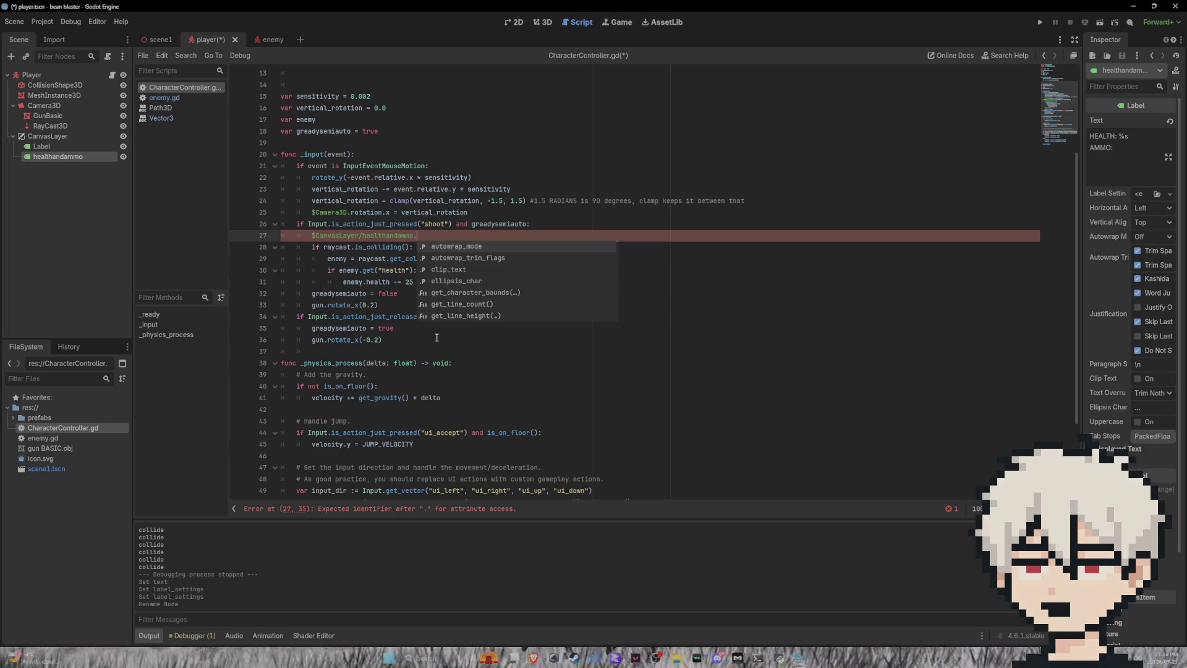
# Step: Set its text to "HEALTH: %s \nAMMO: %s" %health %ammo and save the script
pyautogui.write('text')
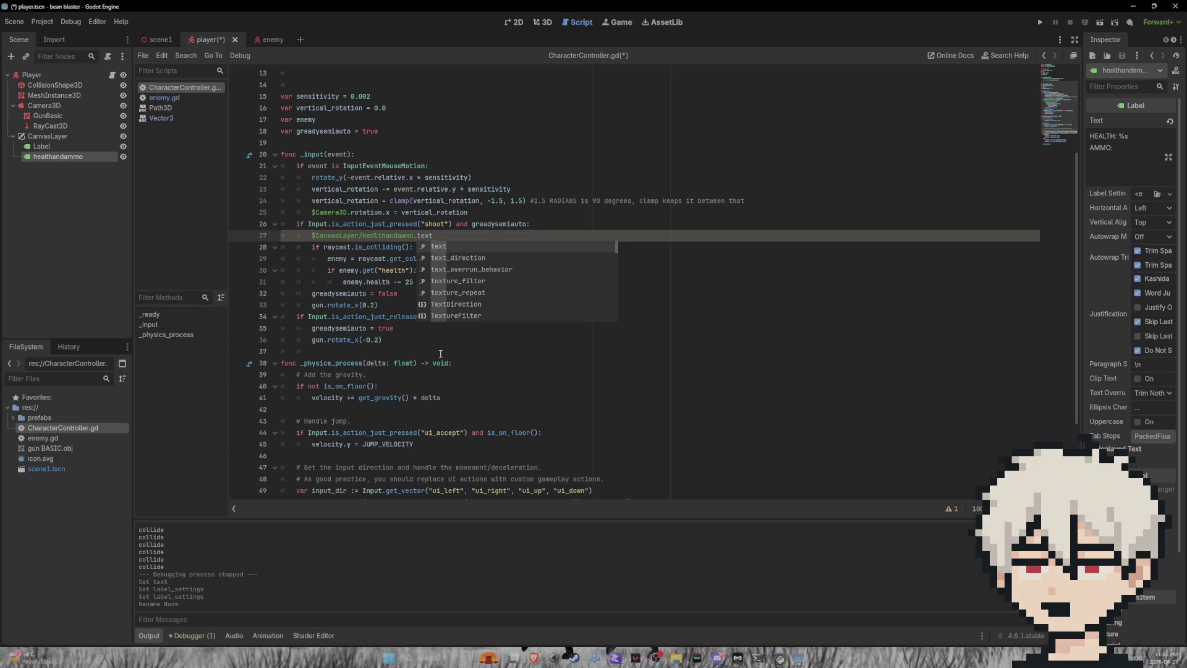
pyautogui.write(' = "')
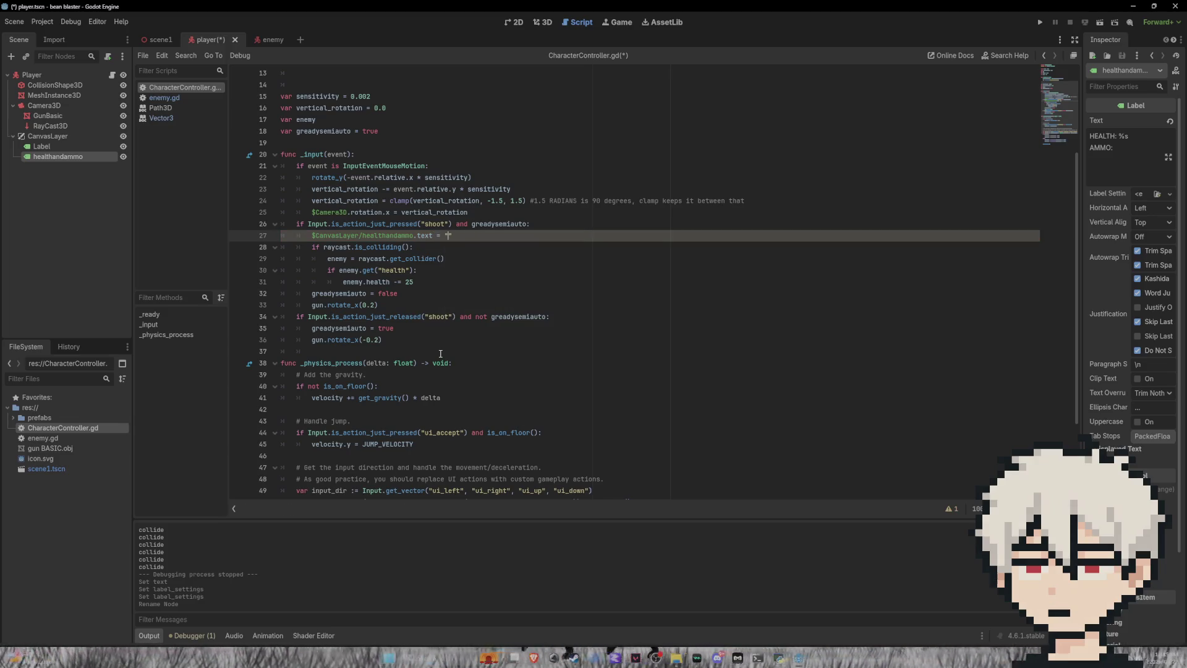
pyautogui.write('HEALTH: %s AMMO:')
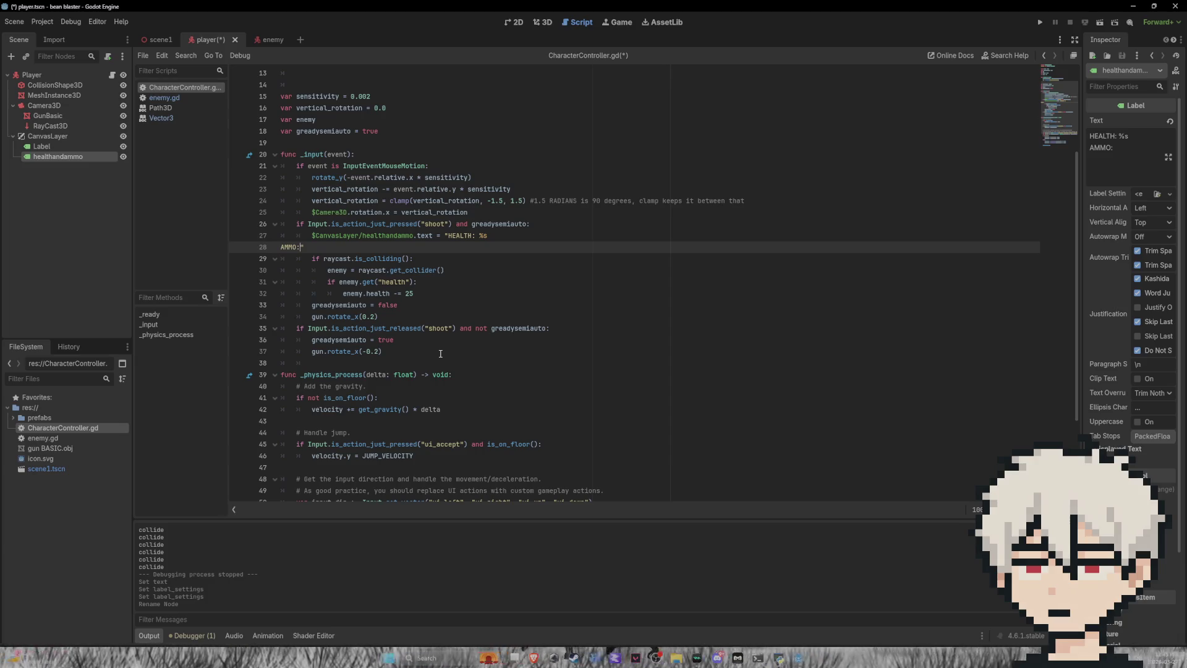
pyautogui.press('BackSpace')
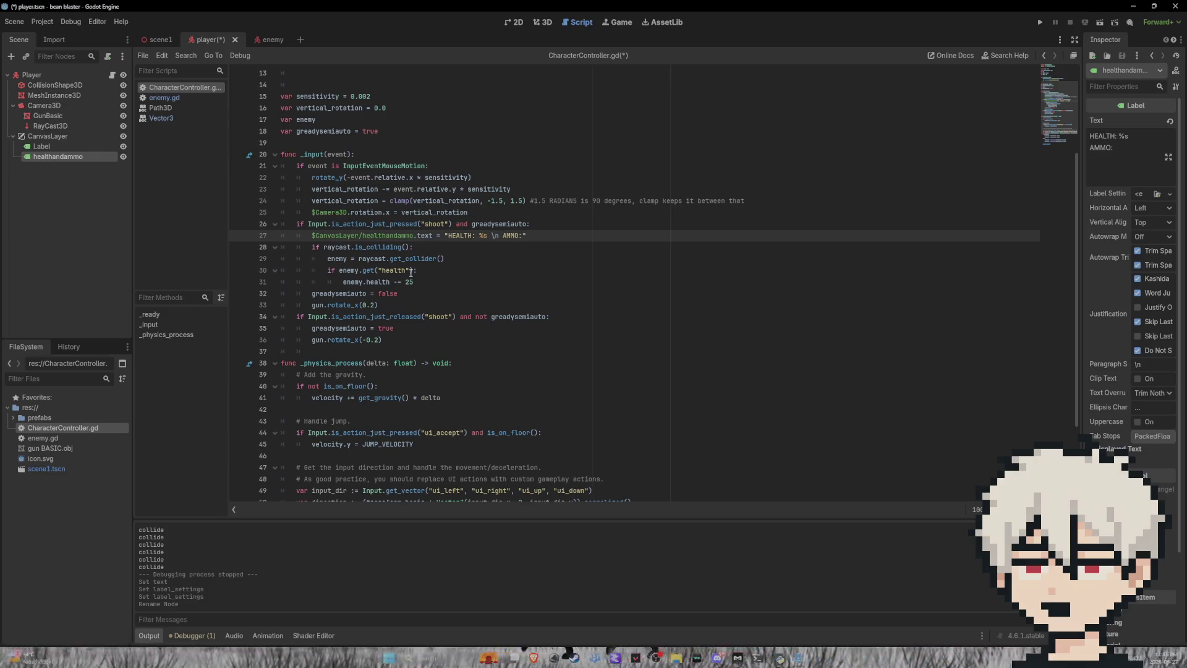
pyautogui.press('BackSpace')
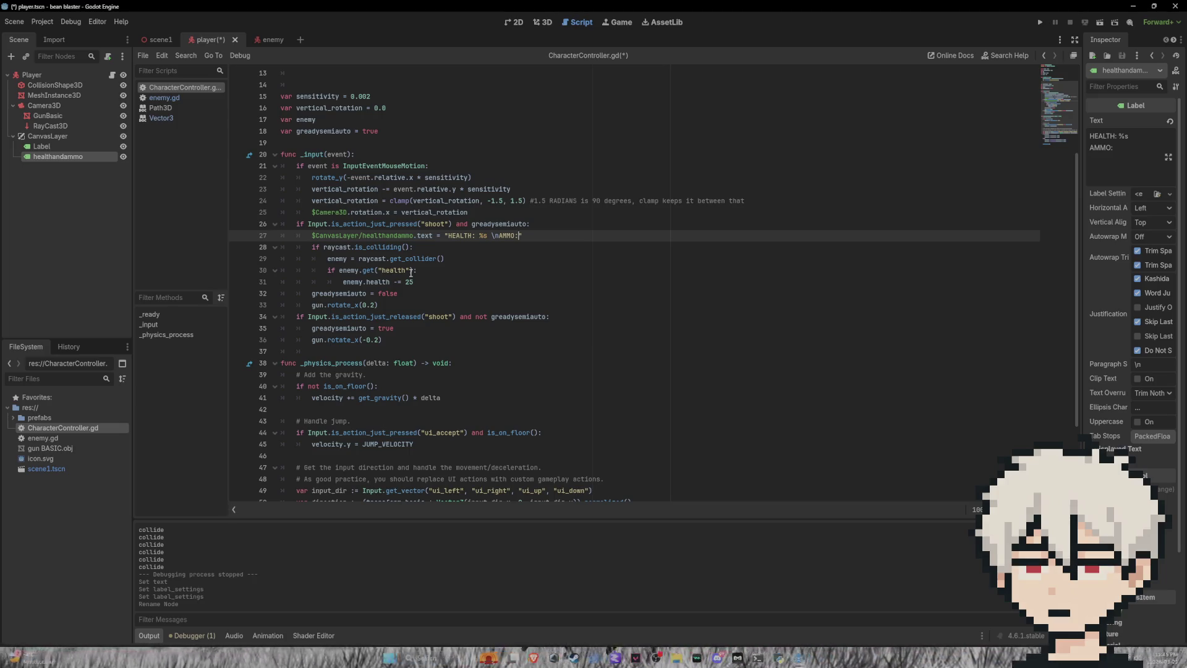
pyautogui.write('%s"')
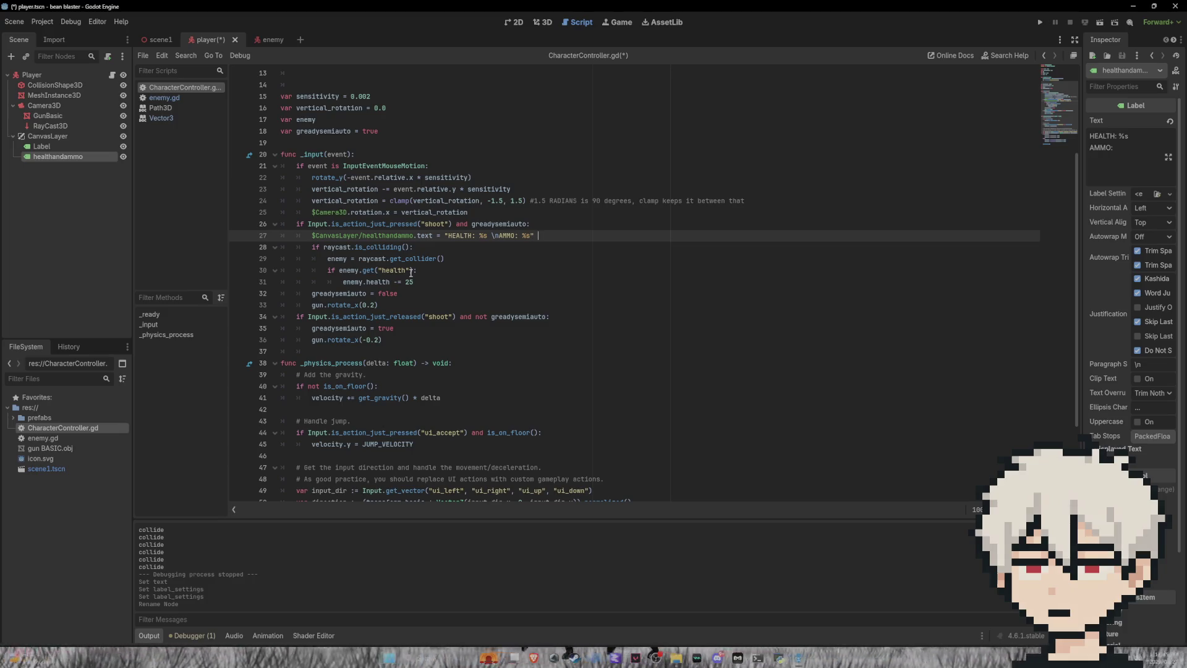
pyautogui.write(' %he')
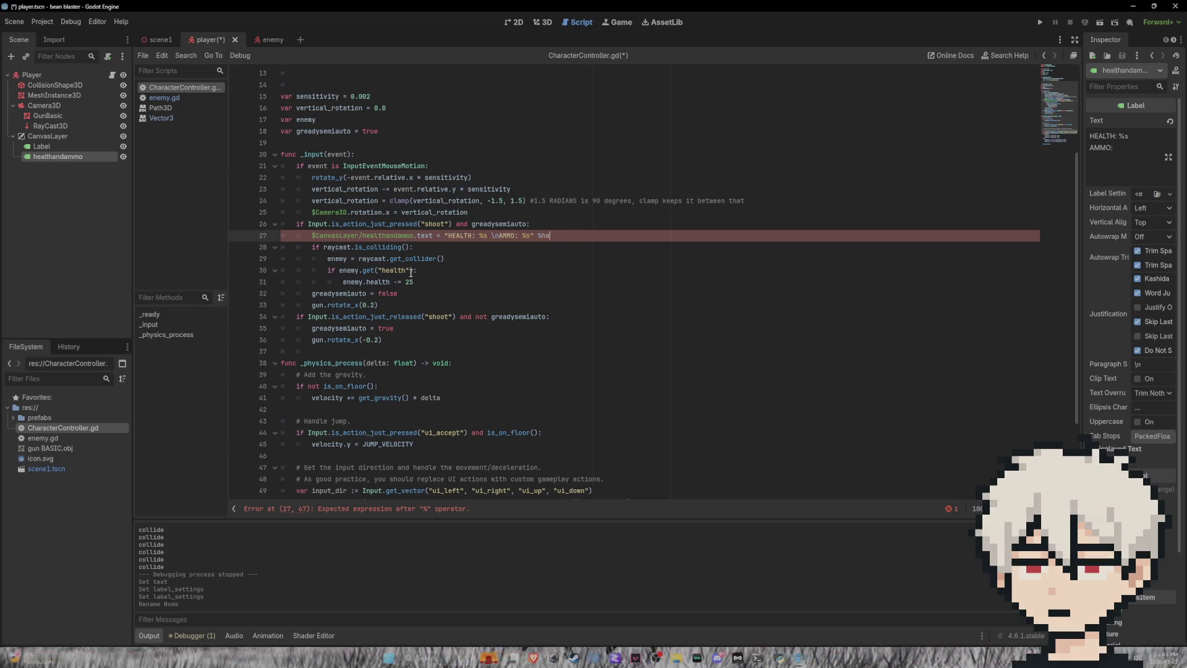
pyautogui.write('th %')
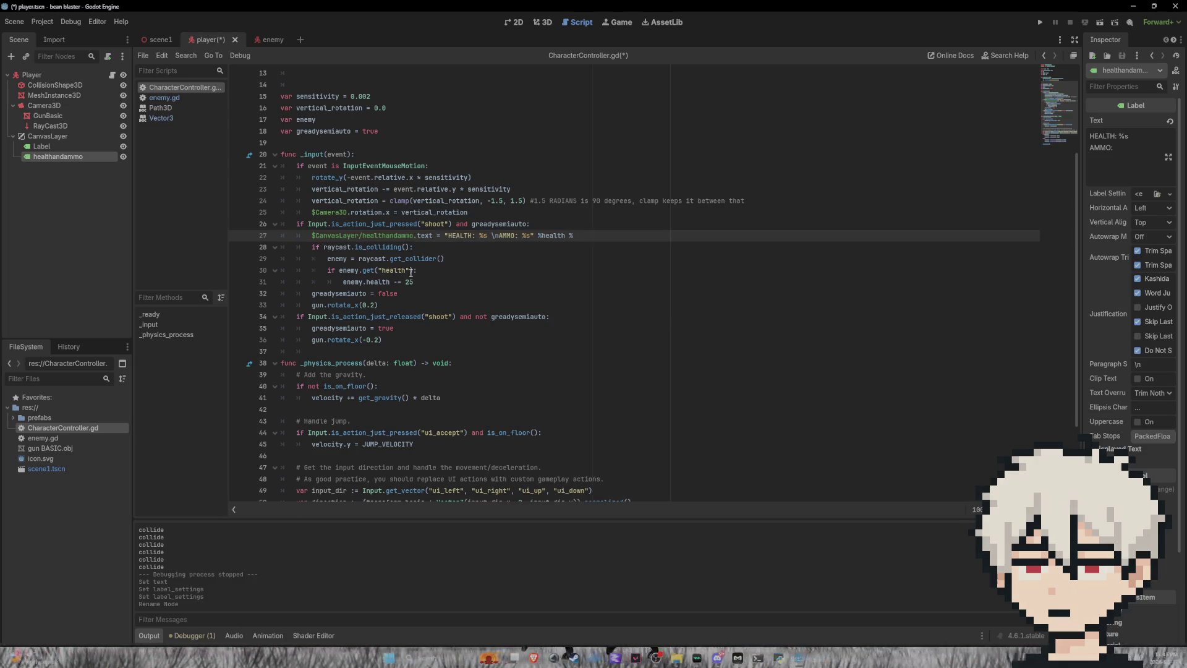
pyautogui.hotkey('ctrl', 's')
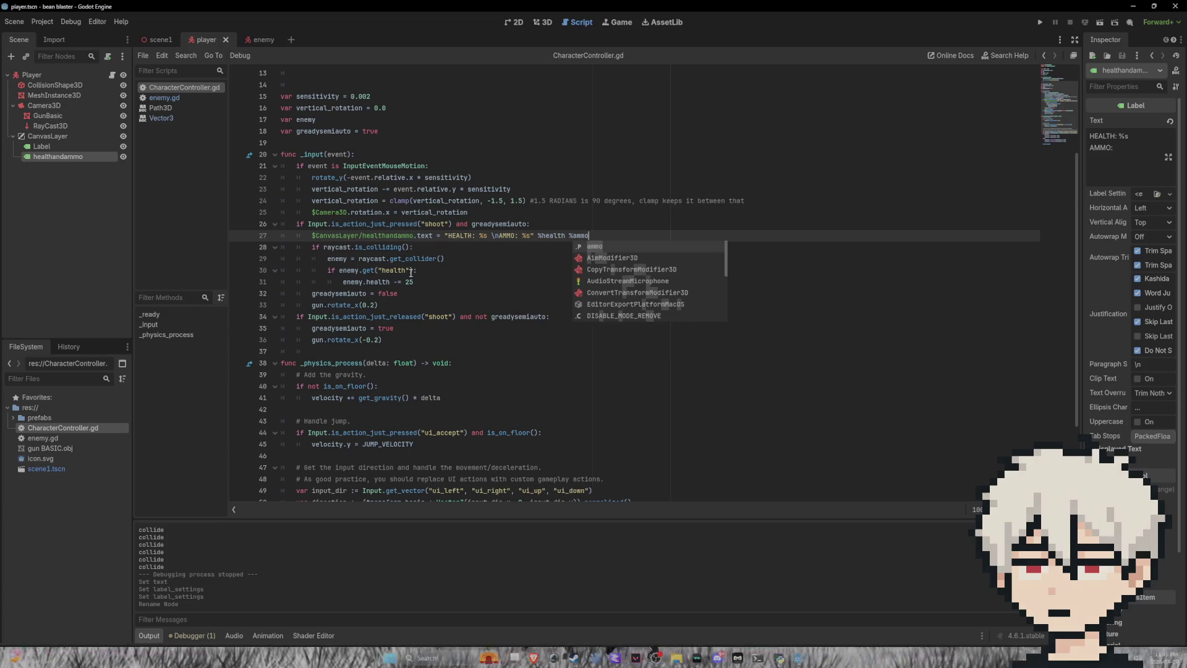
# Step: Test-run to hit the format error, change line 27's arguments to %health, ammo, save, and stop
pyautogui.click(1039, 22)
pyautogui.click(594, 328)
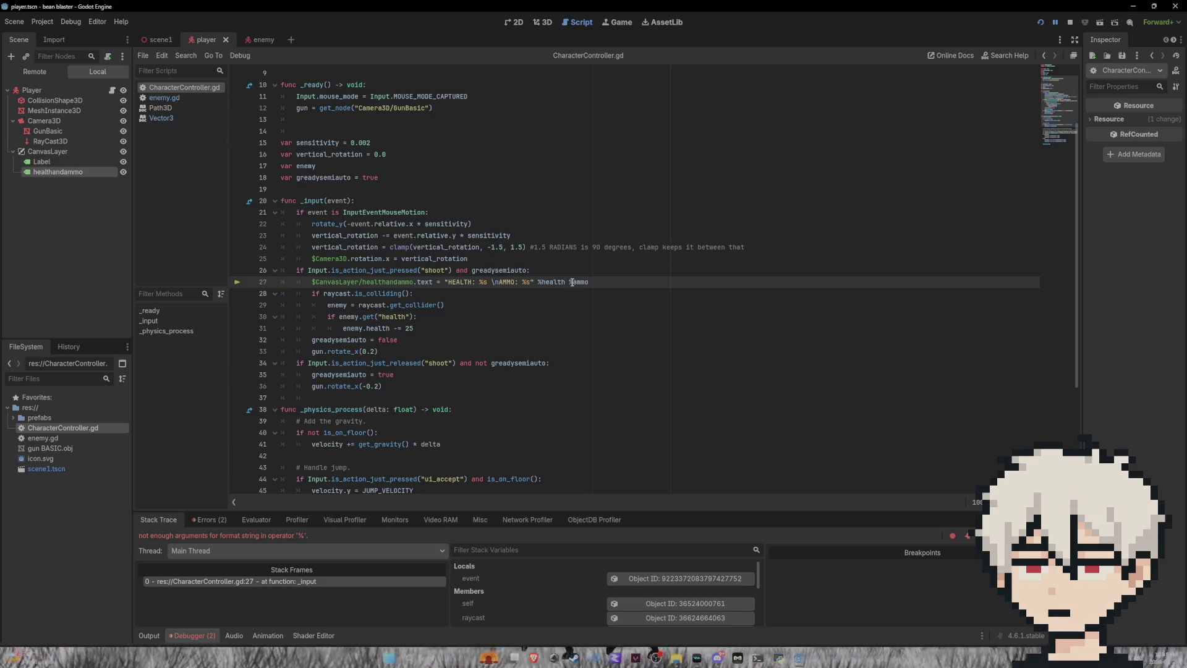
pyautogui.press('BackSpace')
pyautogui.press('BackSpace')
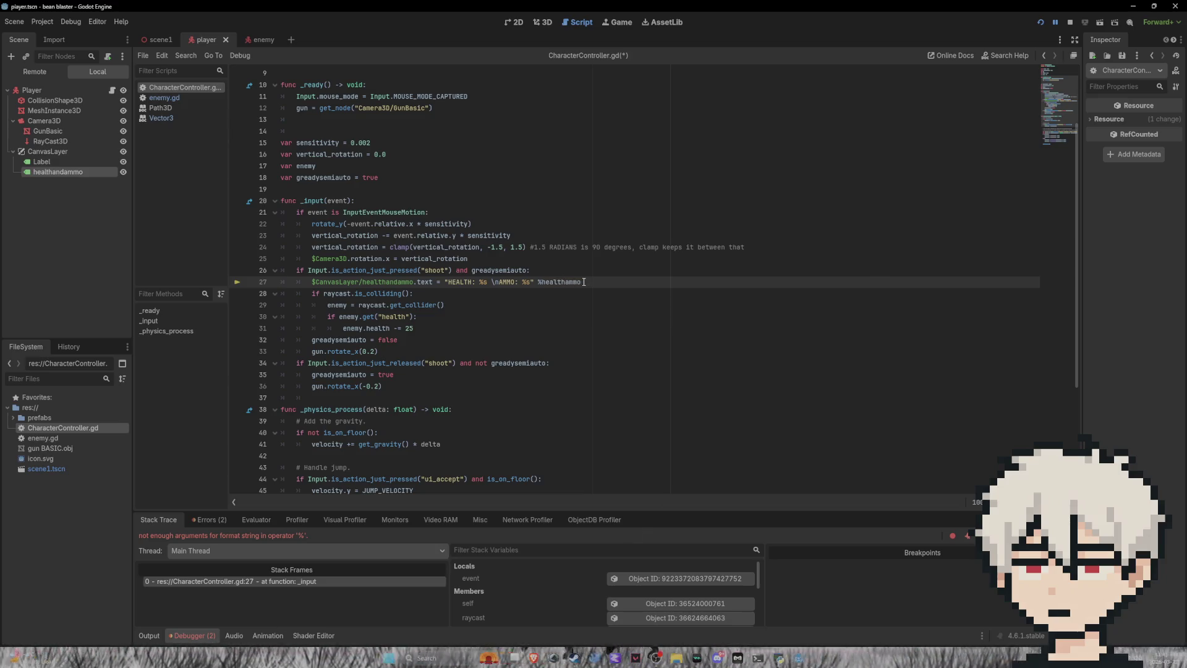
pyautogui.write(',')
pyautogui.hotkey('ctrl', 's')
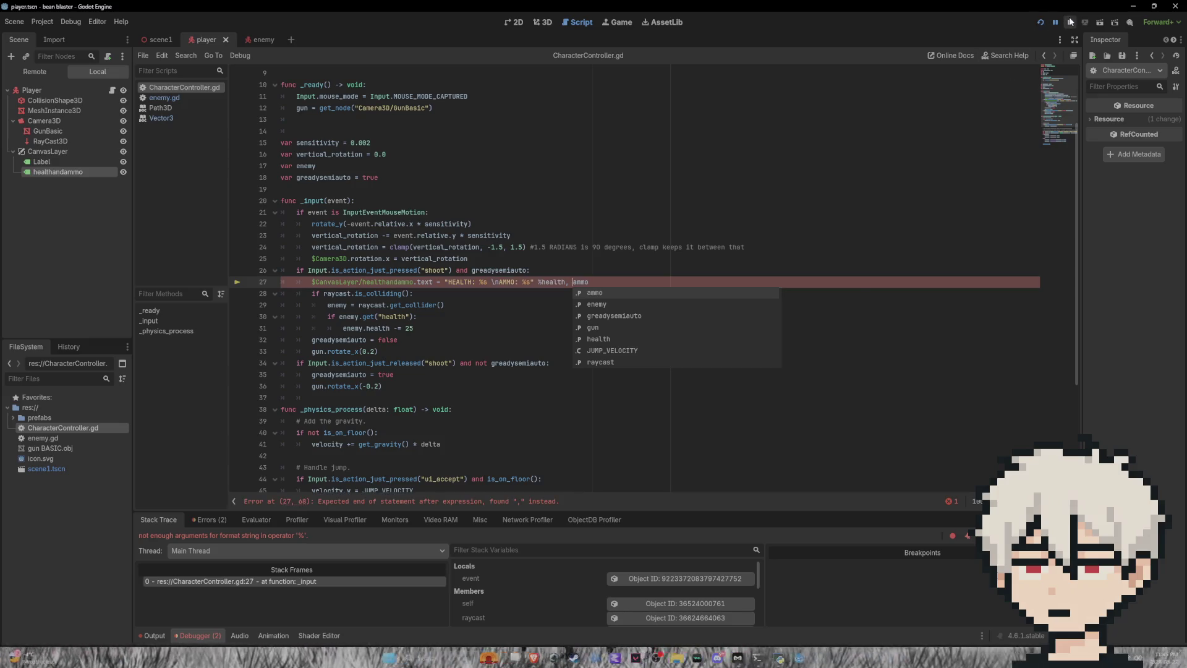
pyautogui.click(1070, 22)
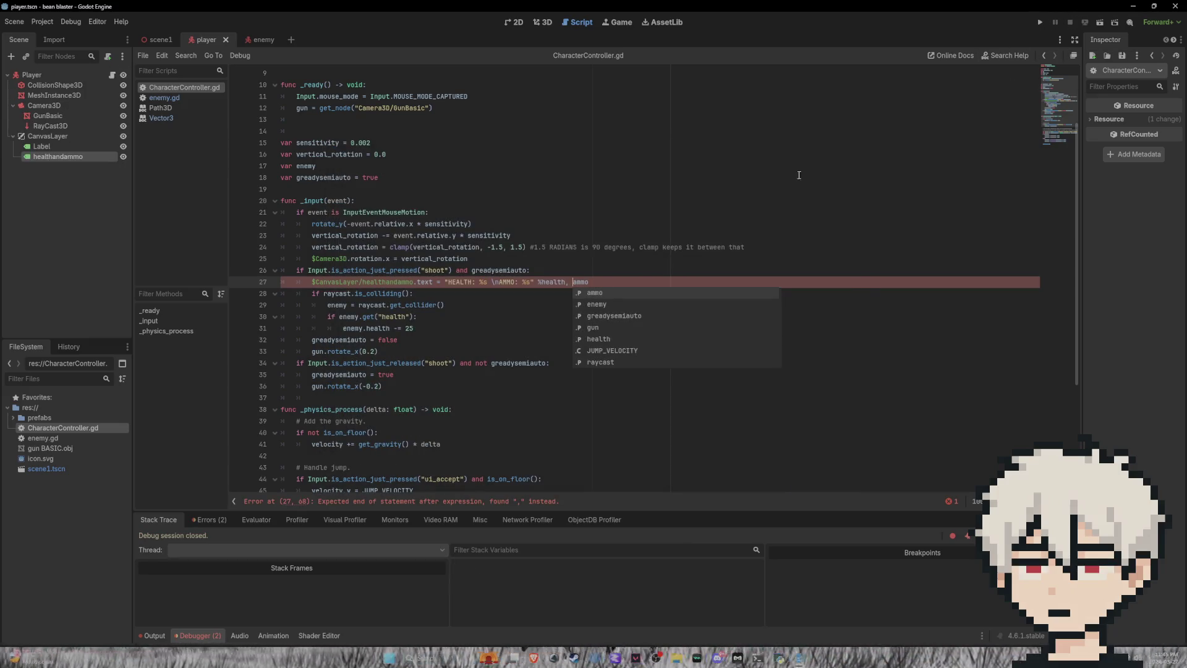
# Step: Rewrite line 27's format arguments as the array % [health, ammo] and save
pyautogui.moveTo(572, 282); pyautogui.dragTo(313, 280)
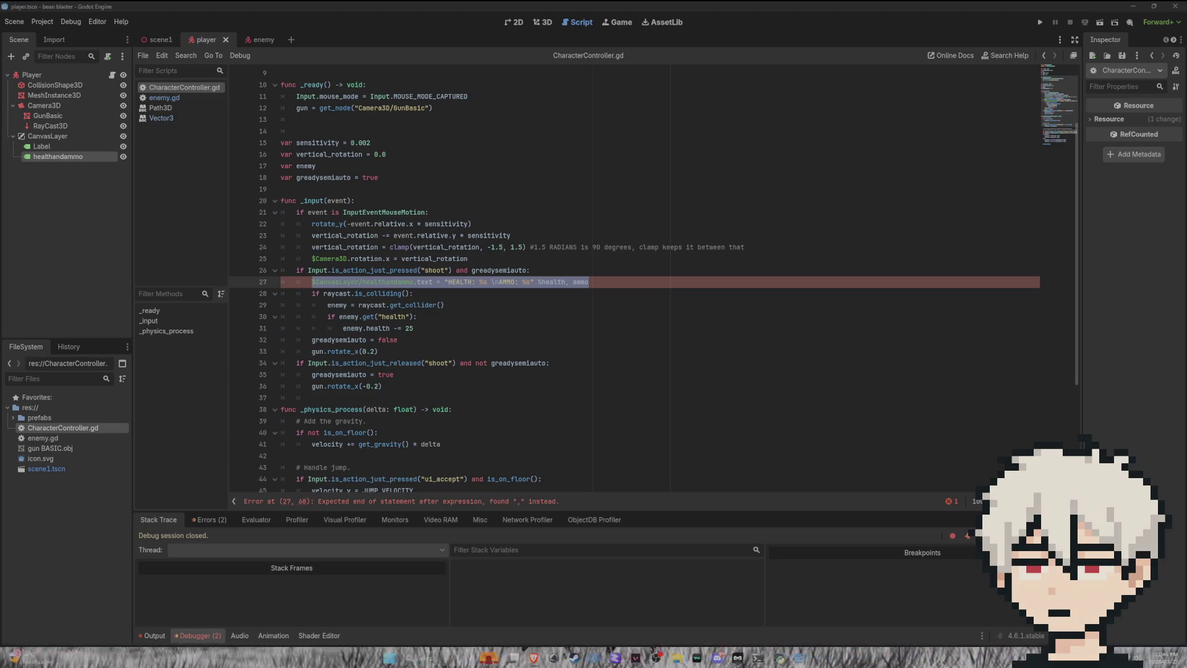
pyautogui.click(602, 276)
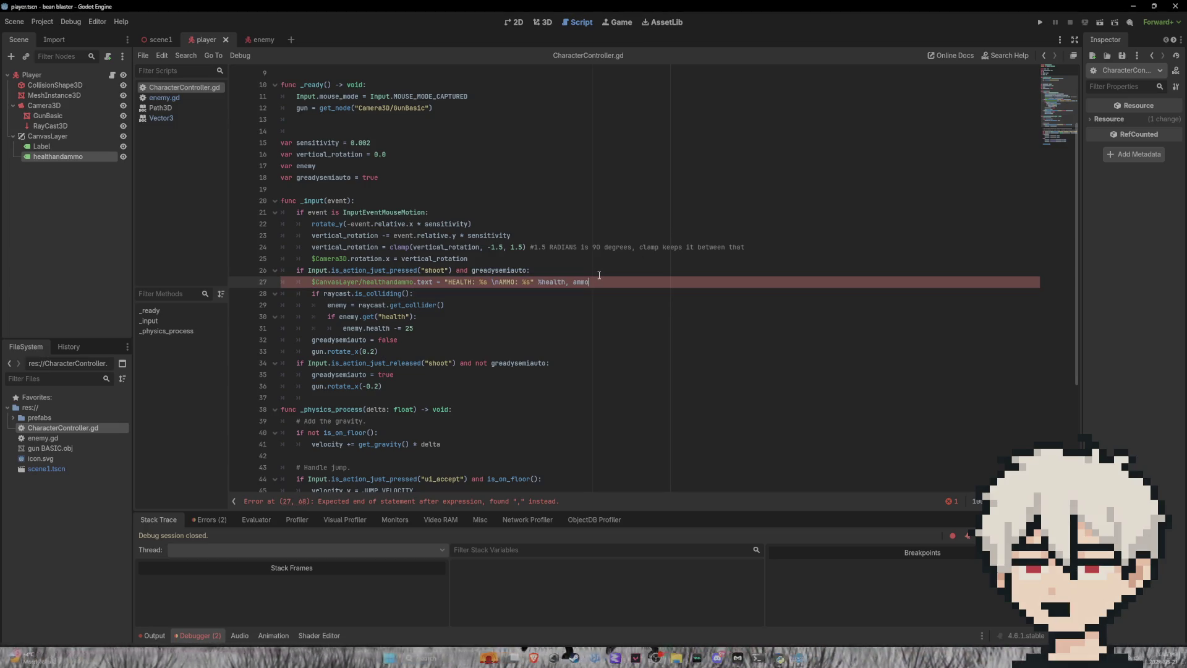
pyautogui.press('BackSpace')
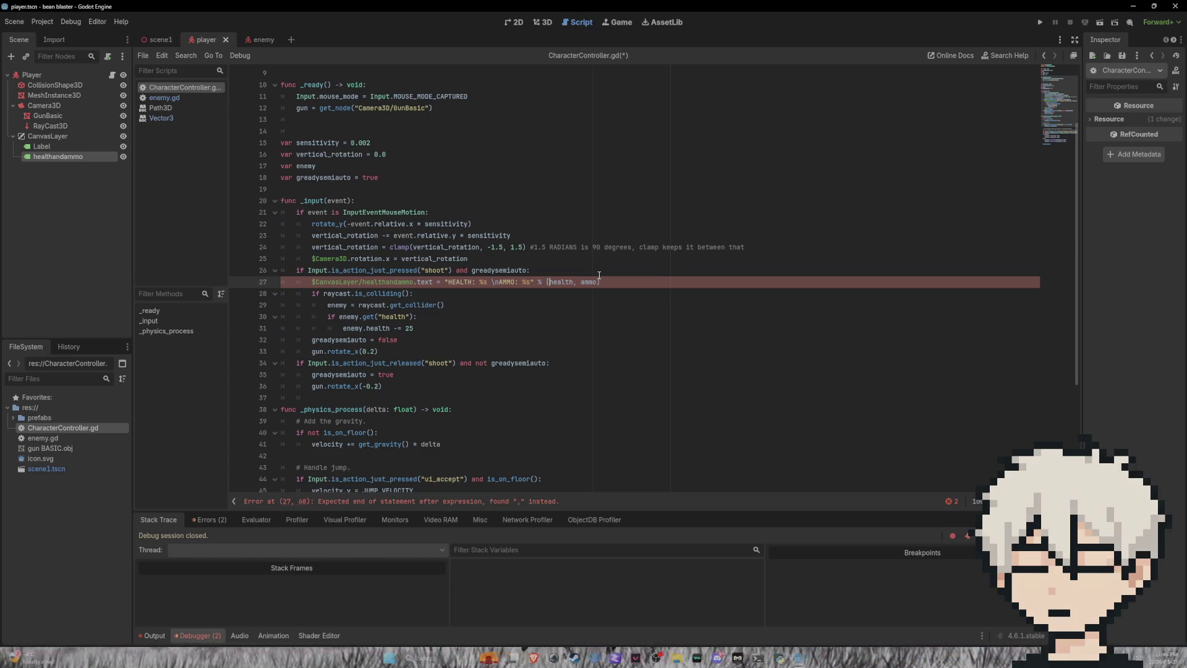
pyautogui.write('[')
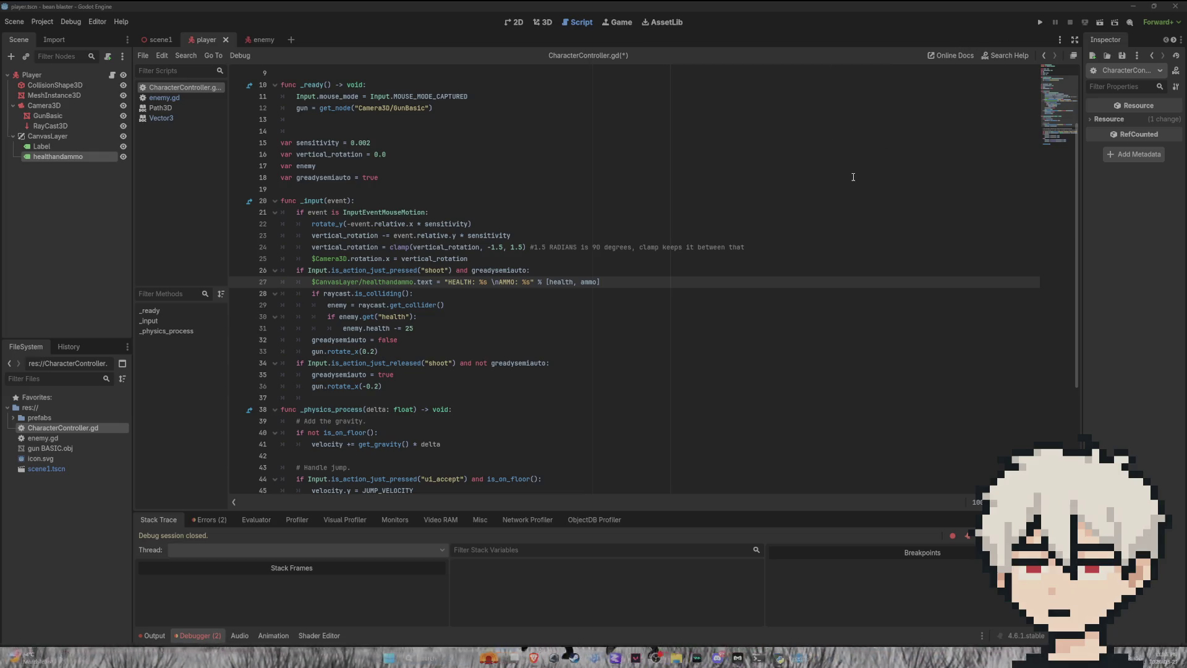
pyautogui.click(781, 309)
pyautogui.hotkey('ctrl', 's')
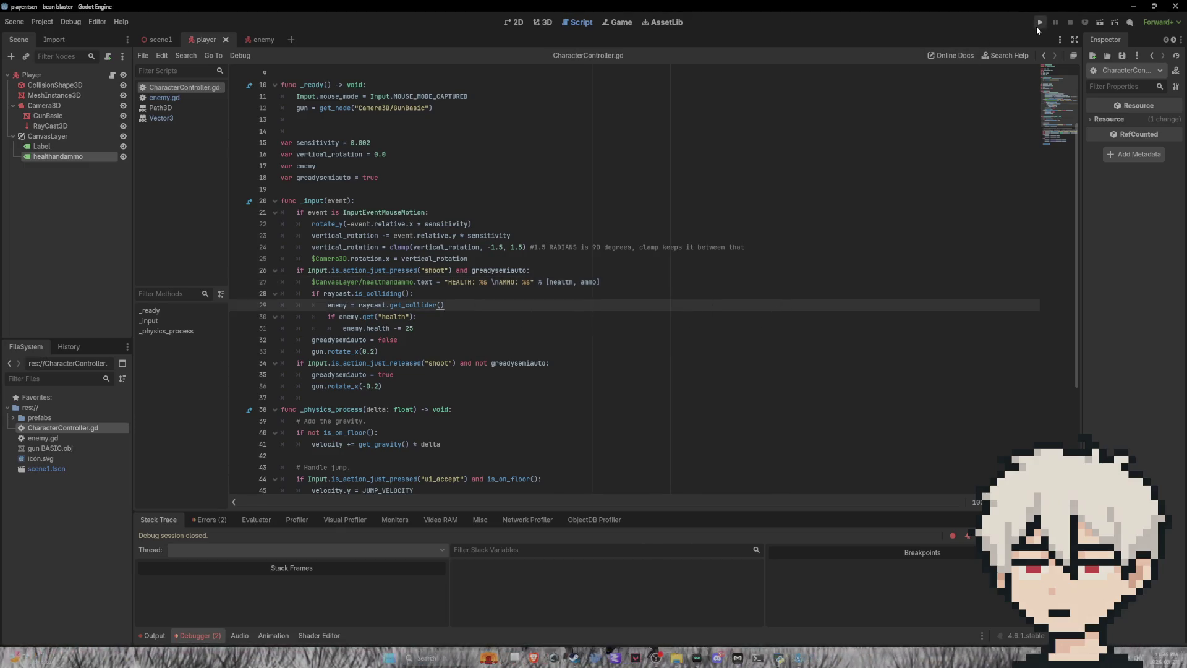
# Step: Run the game to confirm the HUD shows HEALTH: 100 and AMMO: 12, then close it
pyautogui.click(1038, 23)
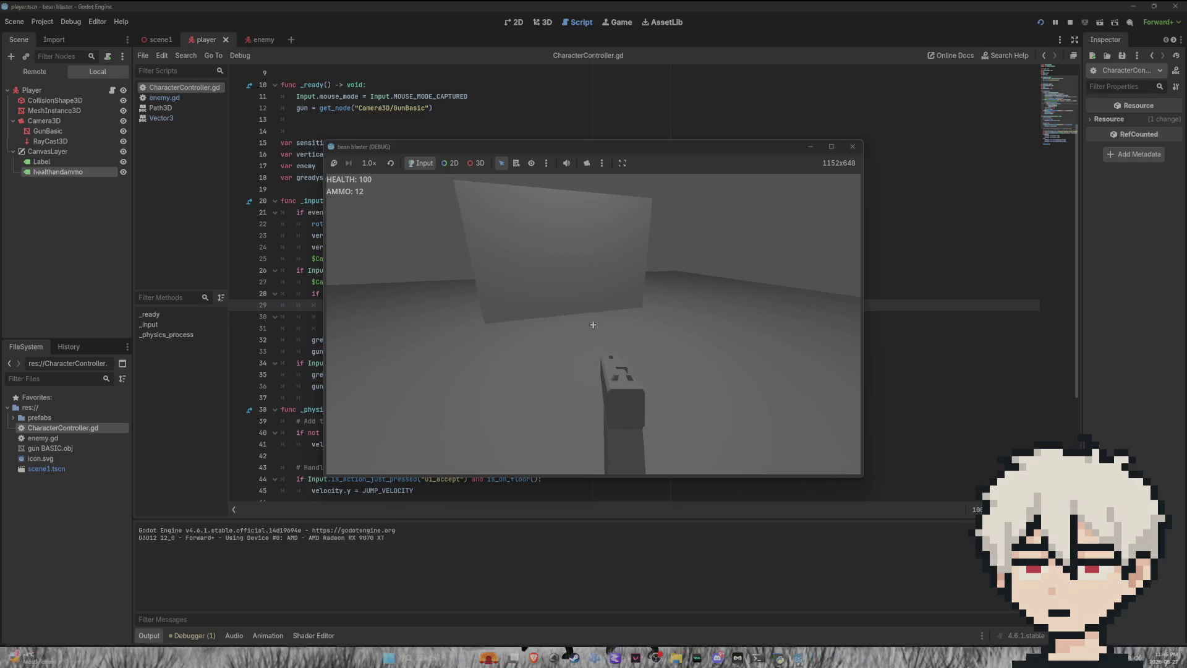
pyautogui.hotkey('alt', 'F4')
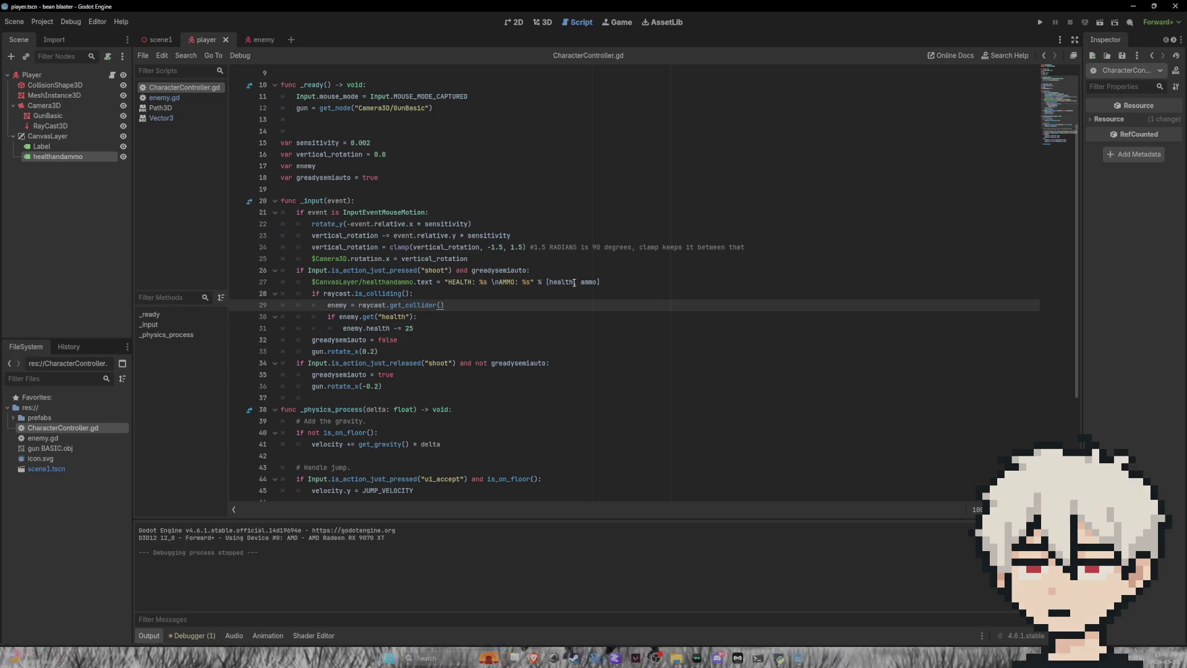
# Step: Cut the label update line from the shoot handler and paste it above move_and_slide()
pyautogui.moveTo(606, 281); pyautogui.dragTo(313, 283)
pyautogui.hotkey('ctrl', 'c')
pyautogui.press('BackSpace')
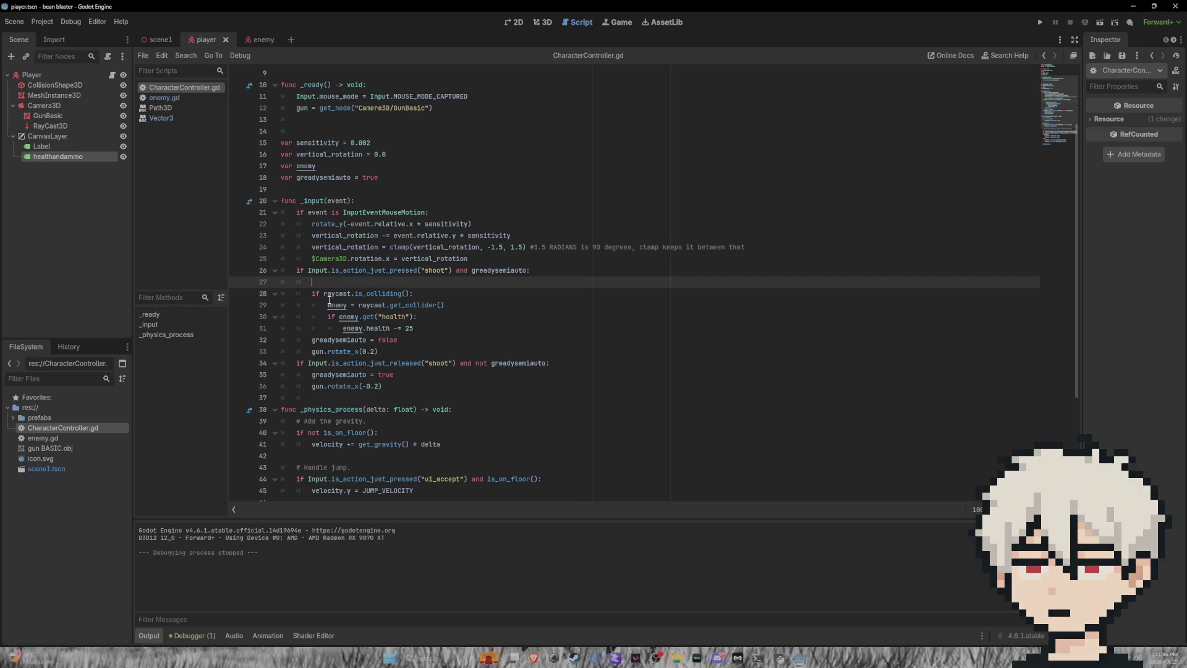
pyautogui.press('BackSpace')
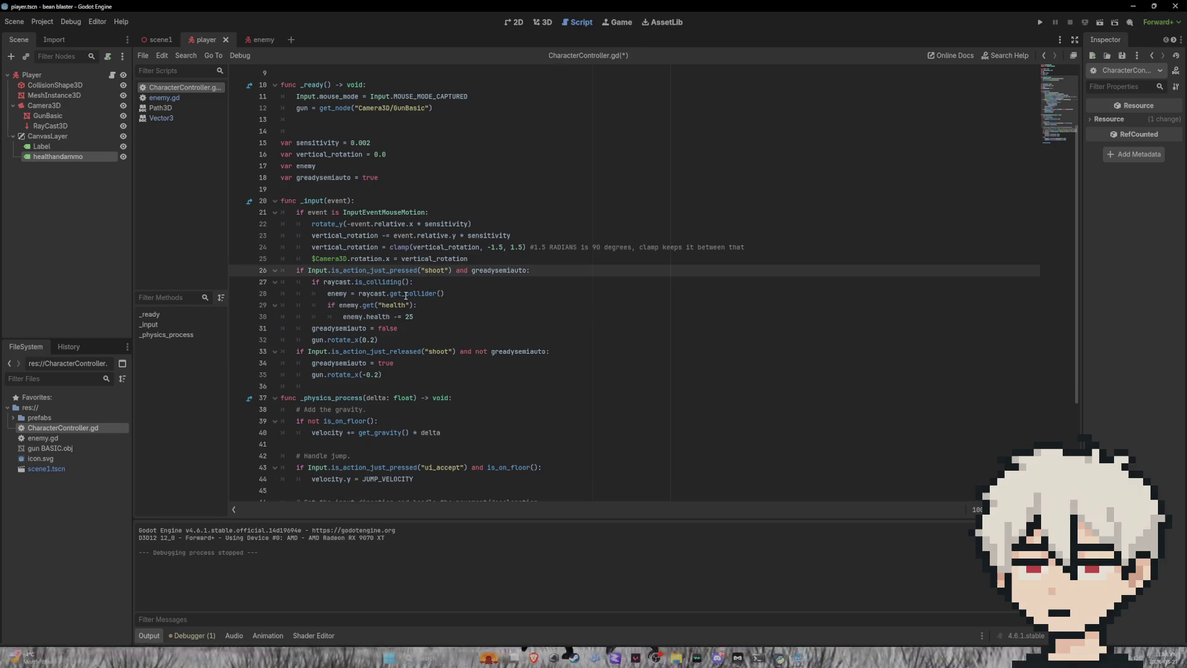
pyautogui.scroll(-3, 403, 294)
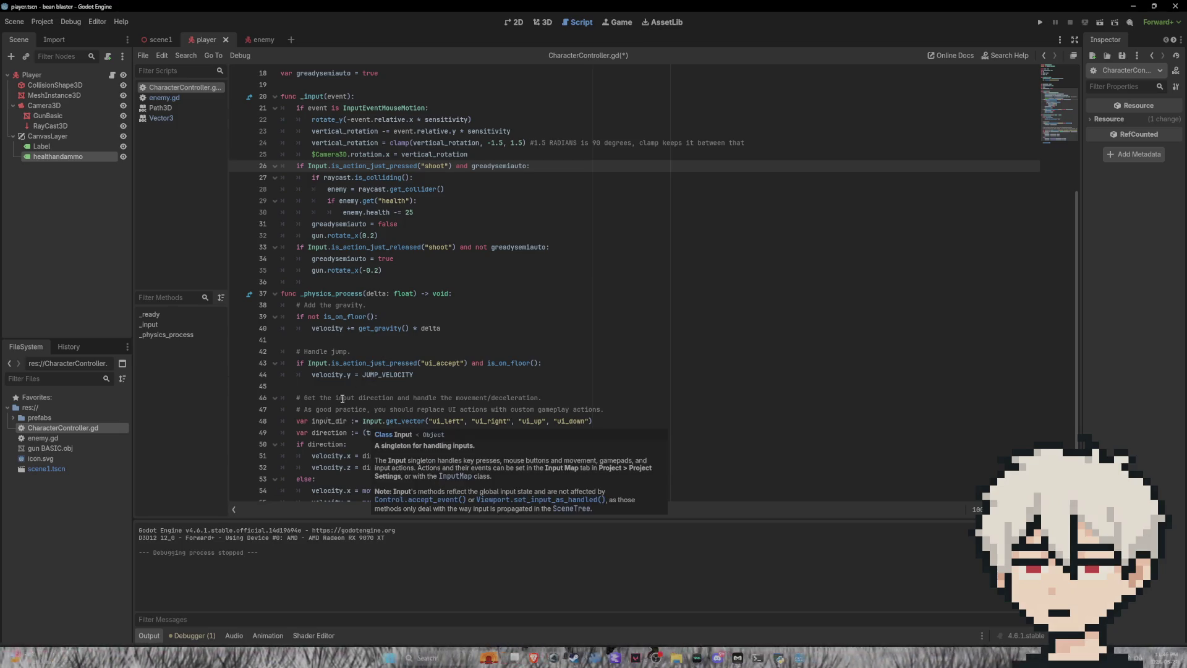
pyautogui.scroll(-1, 396, 353)
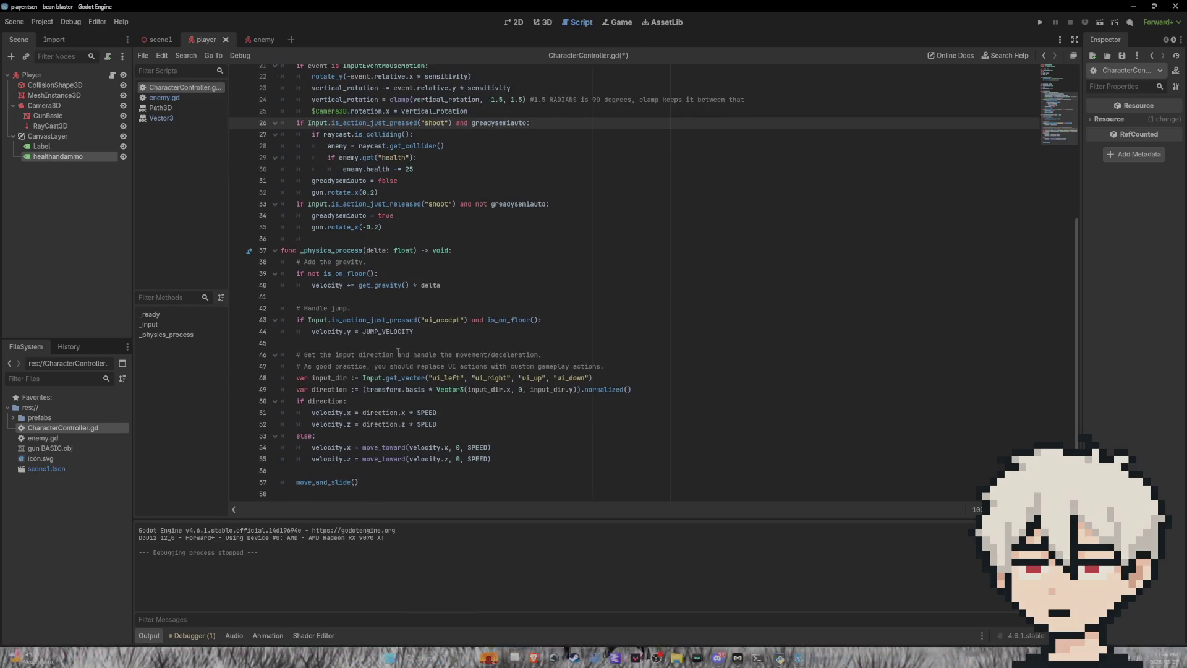
pyautogui.click(359, 471)
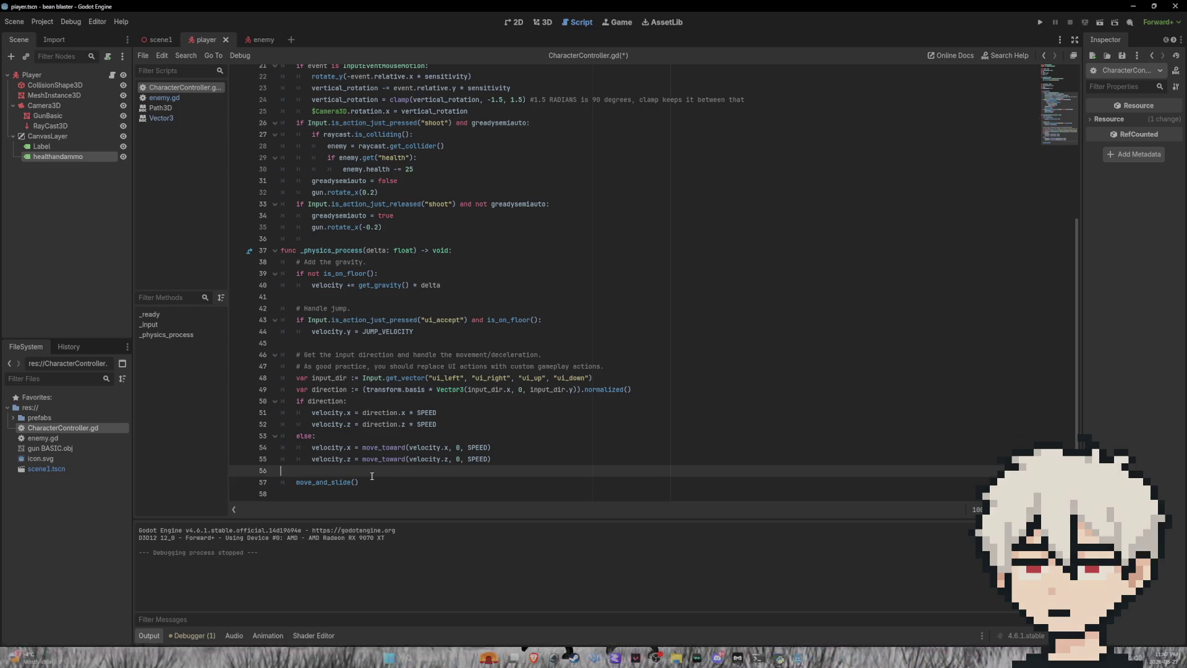
pyautogui.moveTo(574, 658)
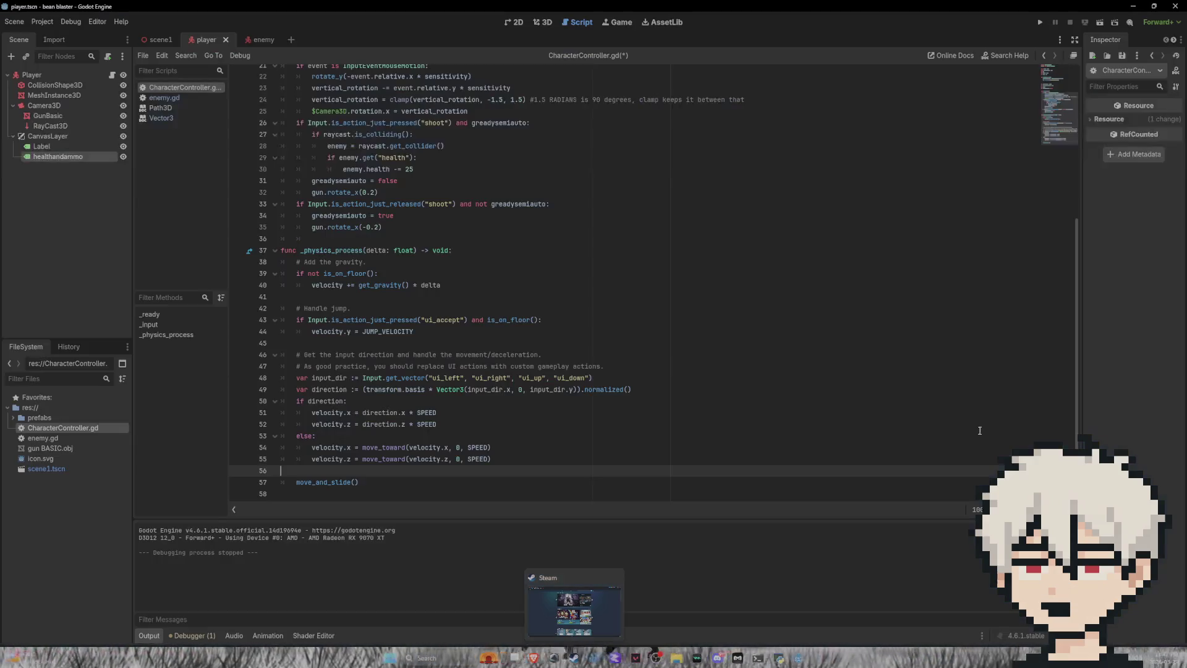
pyautogui.hotkey('ctrl', 'v')
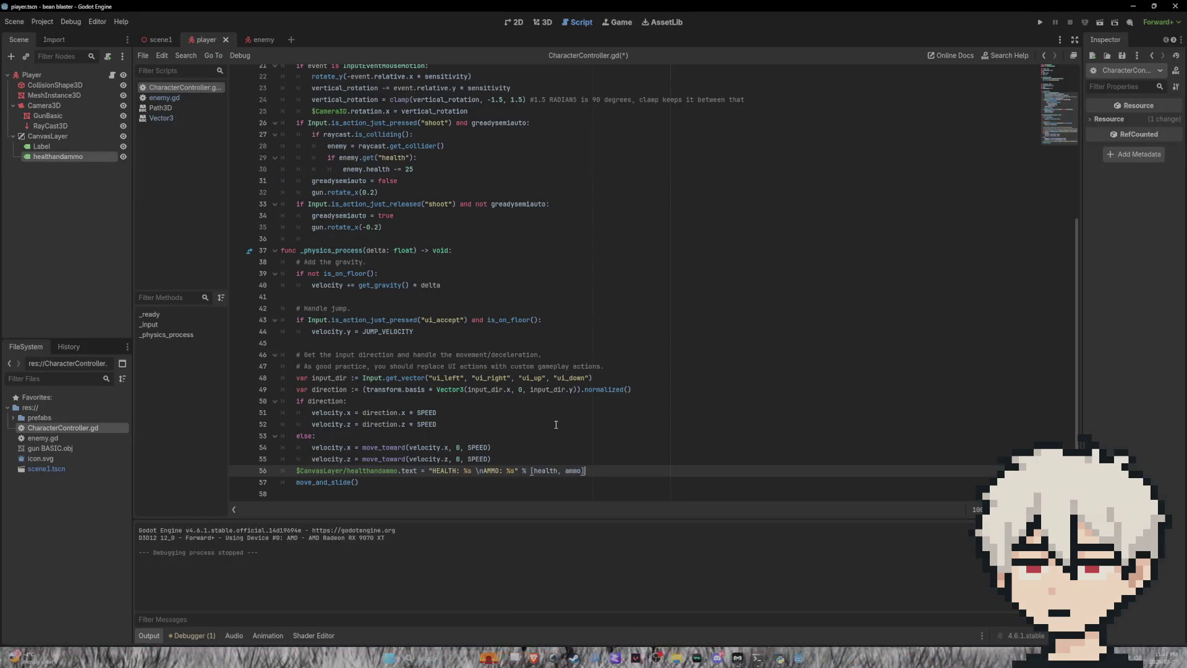
pyautogui.press('Up')
pyautogui.press('Return')
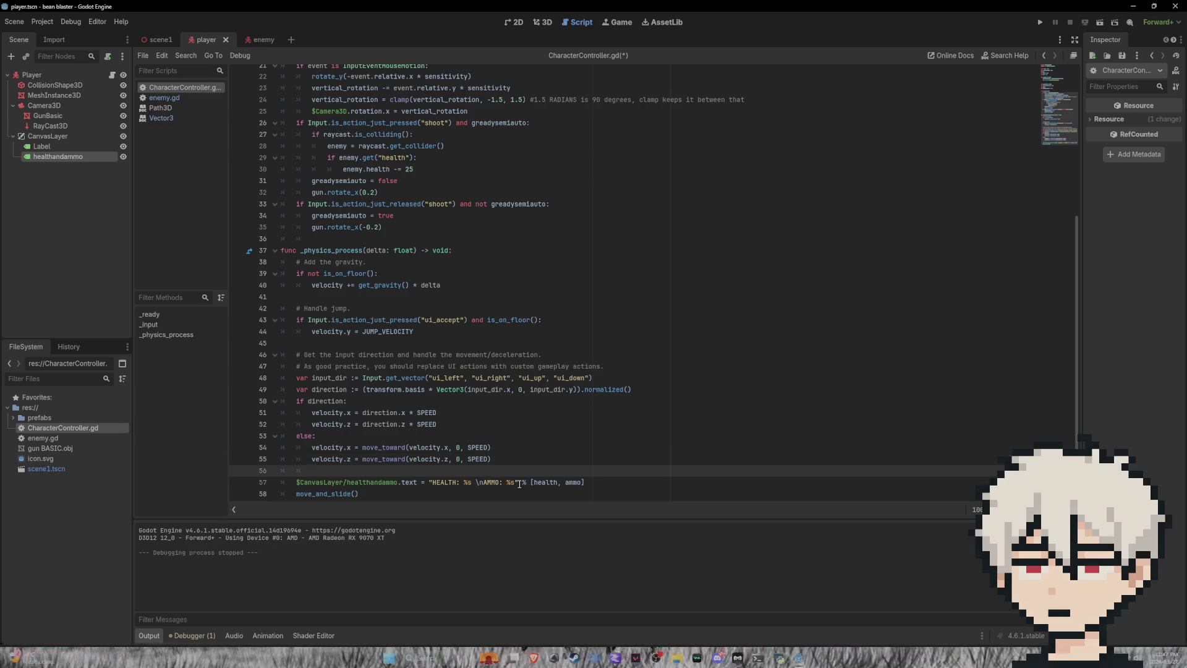
pyautogui.press('BackSpace')
pyautogui.press('BackSpace')
pyautogui.press('BackSpace')
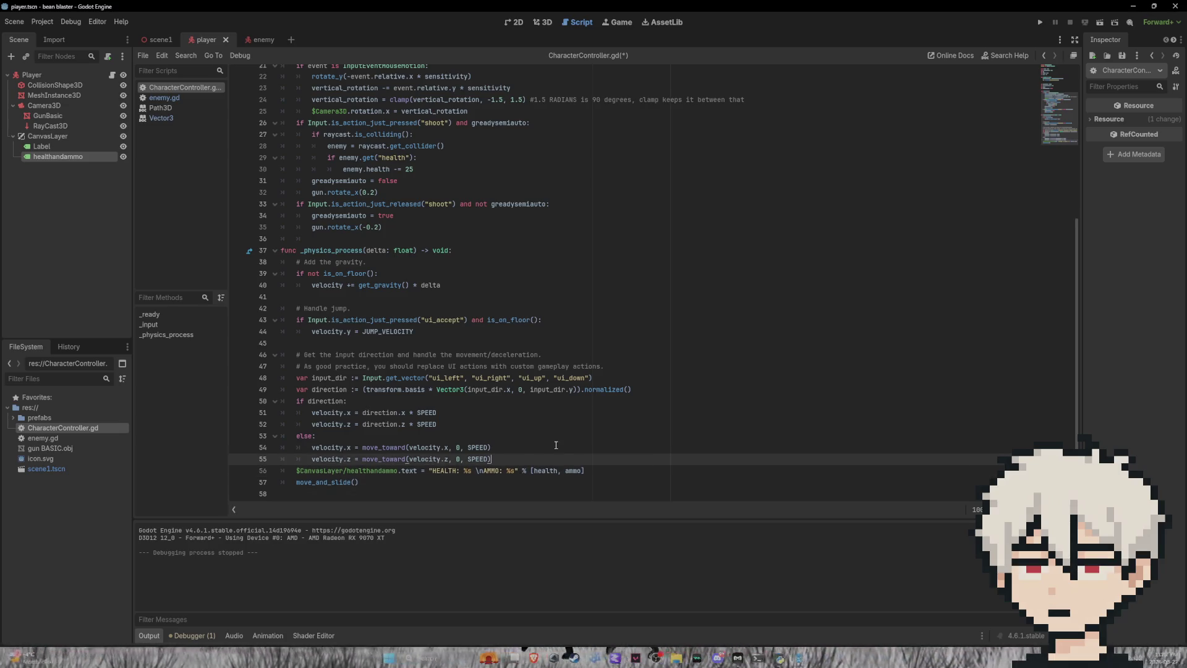
# Step: Start an 'ammo -= 1' line inside the shoot handler after line 26
pyautogui.scroll(3, 556, 445)
pyautogui.click(533, 227)
pyautogui.press('Return')
pyautogui.write('ammo')
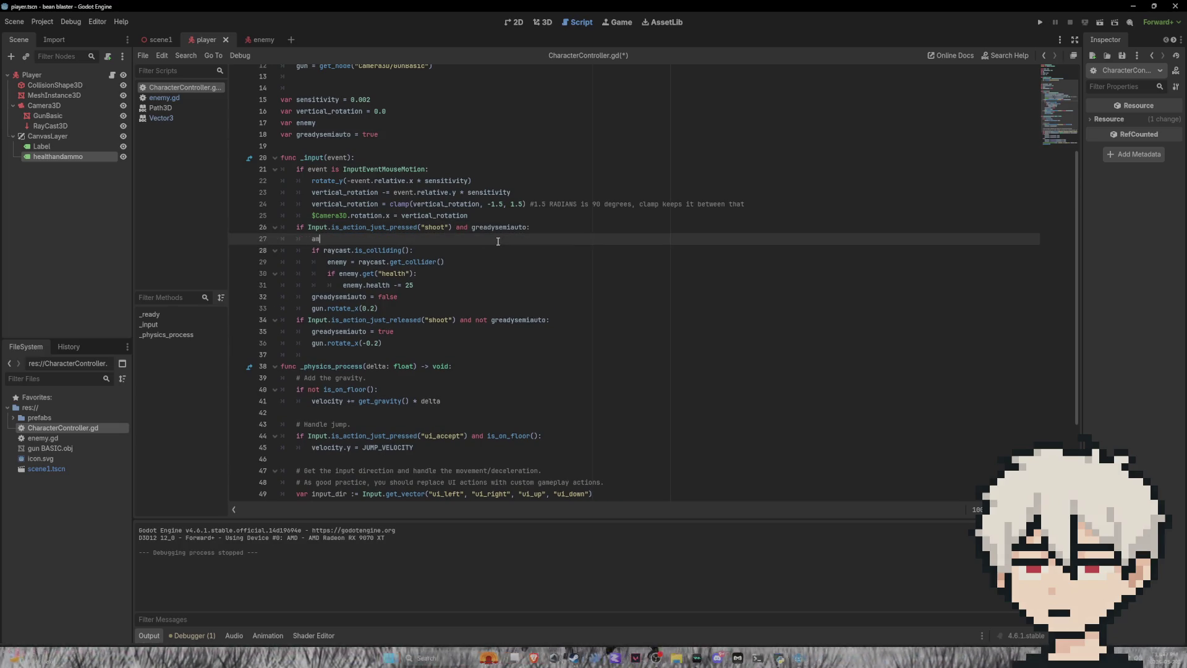
pyautogui.write(' -=')
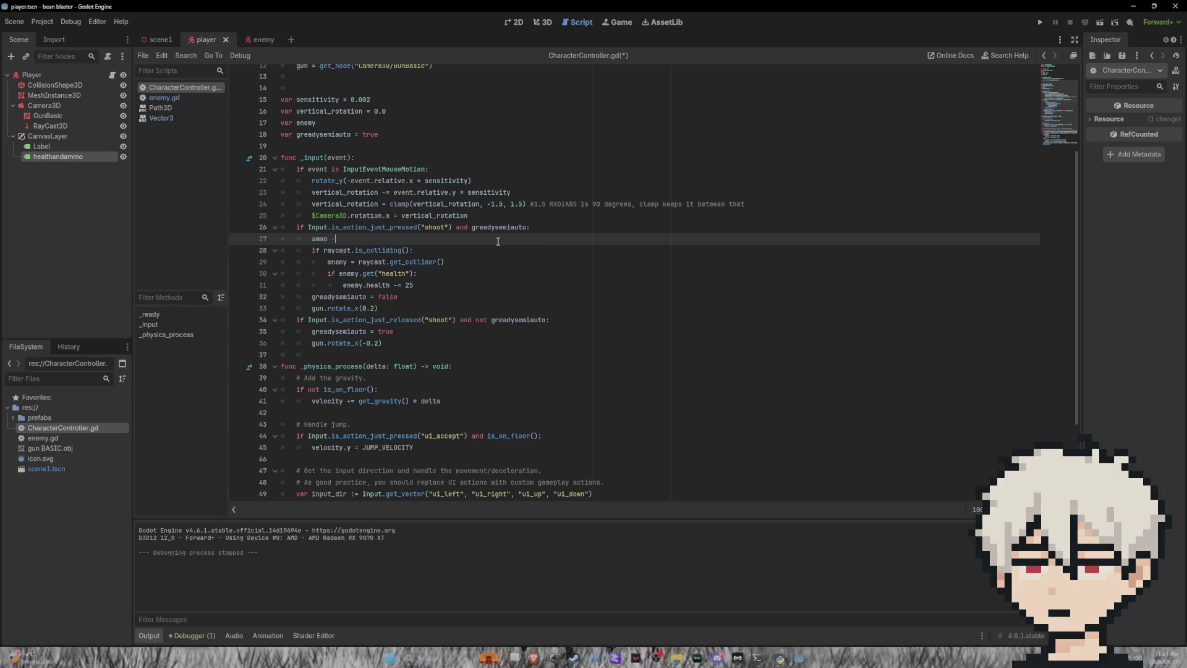
pyautogui.write(' 1')
# Step: Save the ammo decrement and playtest, firing repeatedly until the HUD reads AMMO: 0, then stop
pyautogui.hotkey('ctrl', 's')
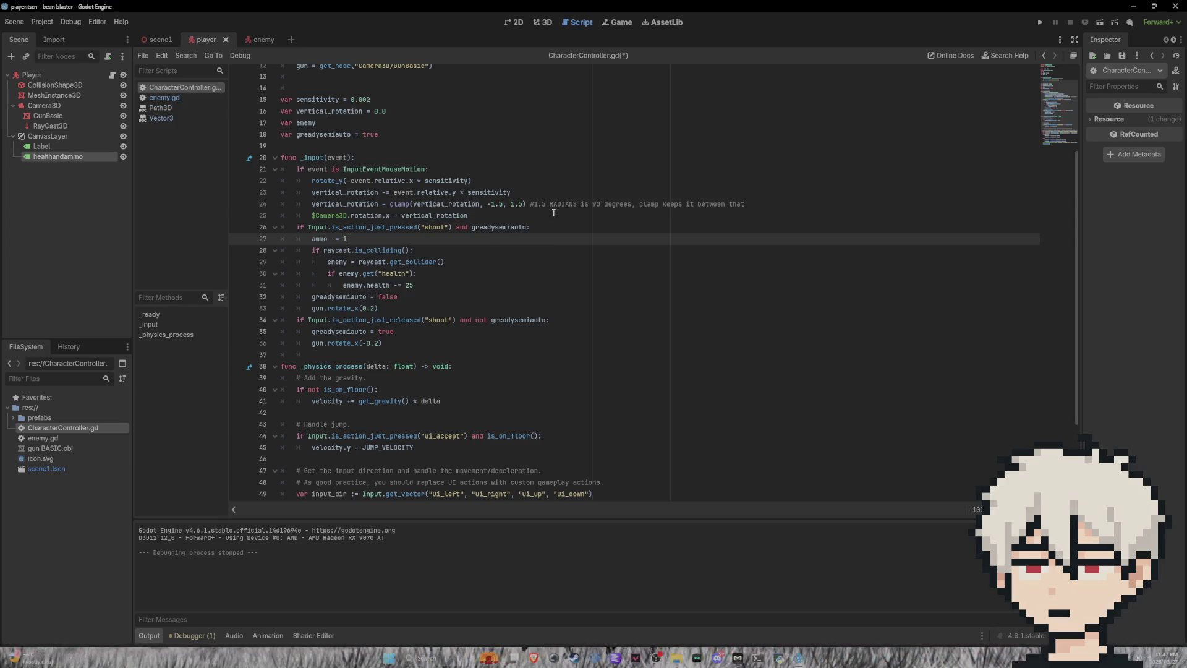
pyautogui.click(1041, 22)
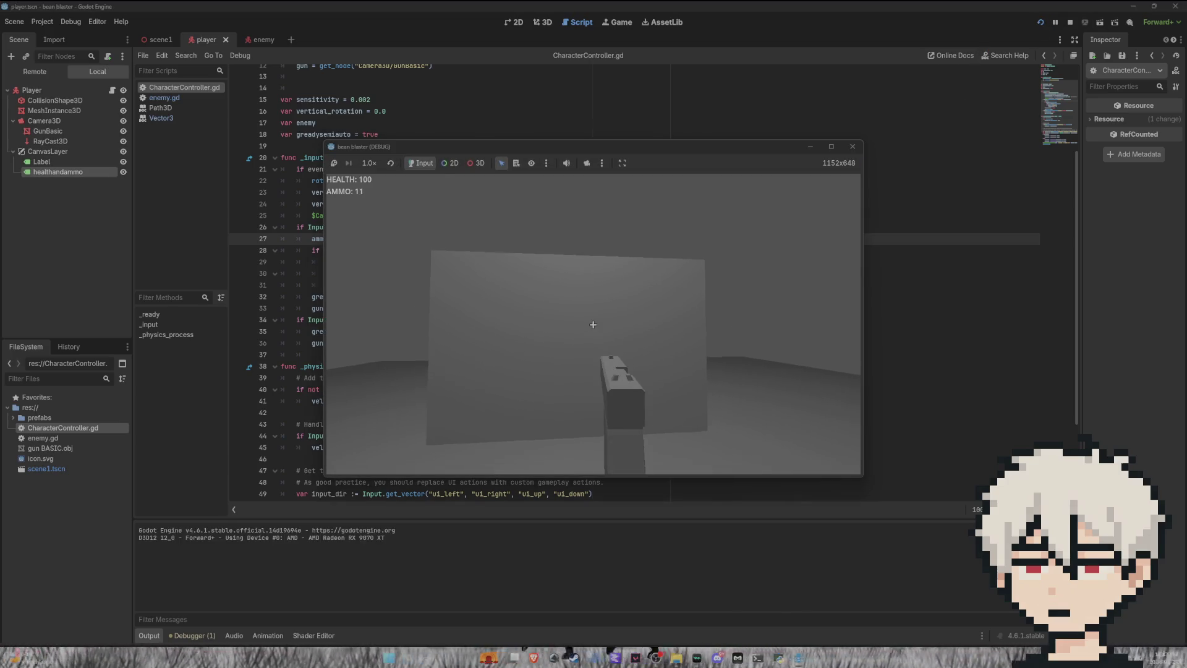
pyautogui.click(593, 324)
pyautogui.click(593, 325)
pyautogui.click(593, 324)
pyautogui.click(593, 324)
pyautogui.click(593, 325)
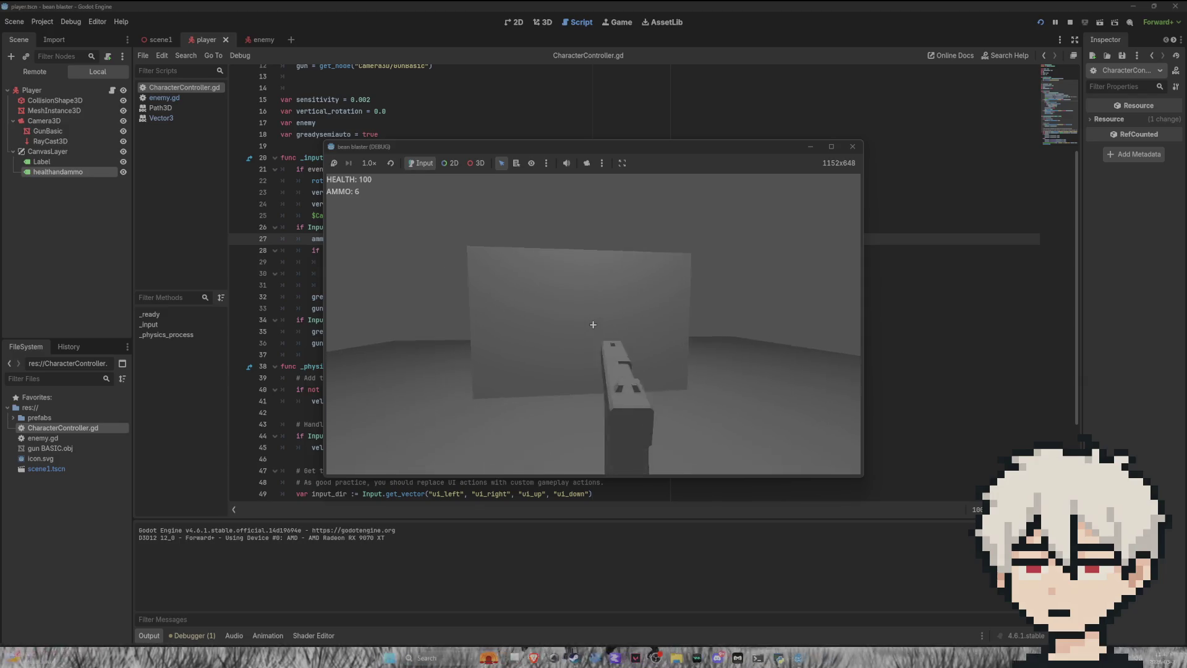
pyautogui.click(593, 324)
pyautogui.click(593, 325)
pyautogui.click(593, 325)
pyautogui.click(593, 325)
pyautogui.click(593, 325)
pyautogui.click(593, 325)
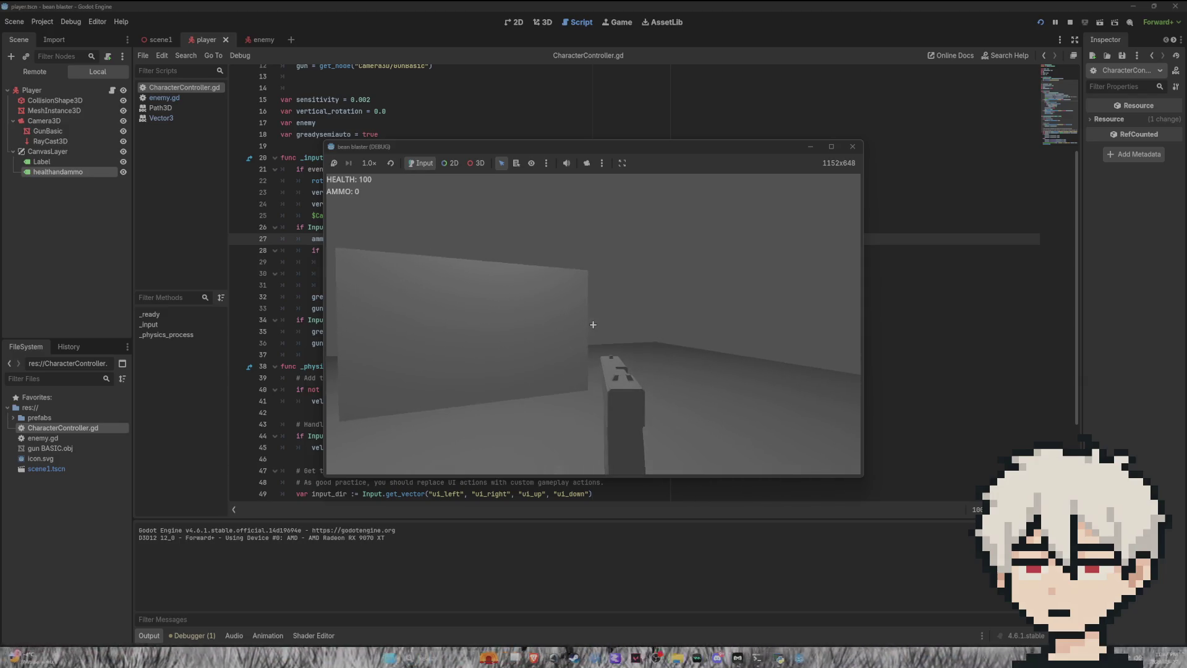
pyautogui.press('F8')
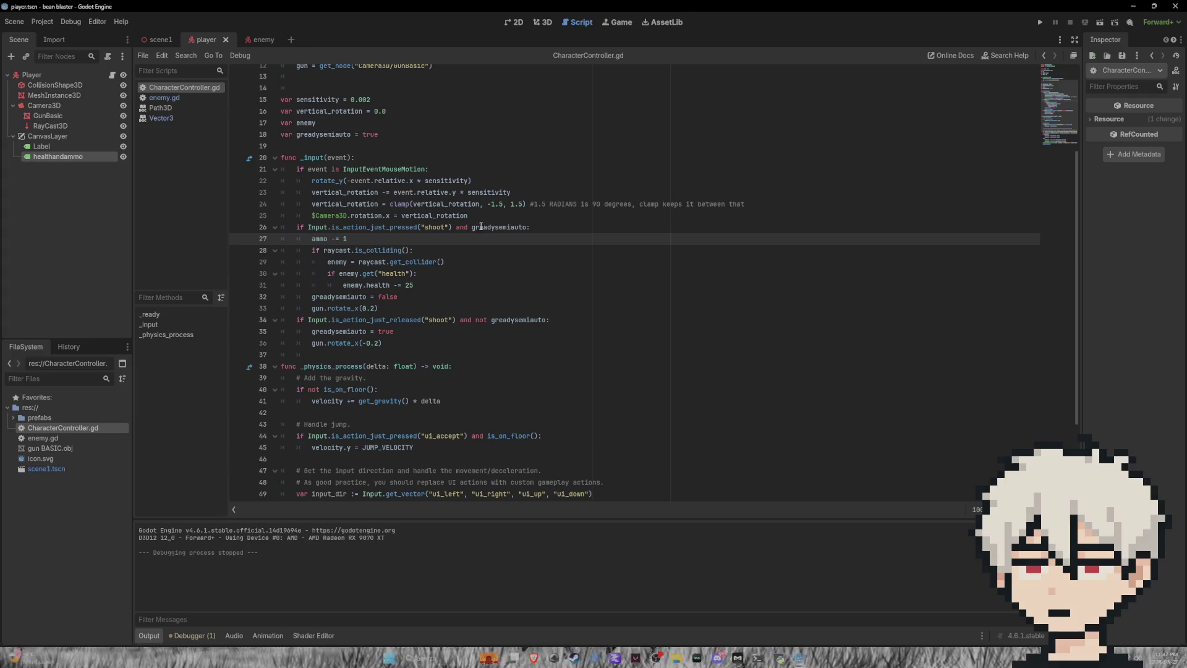
pyautogui.click(528, 227)
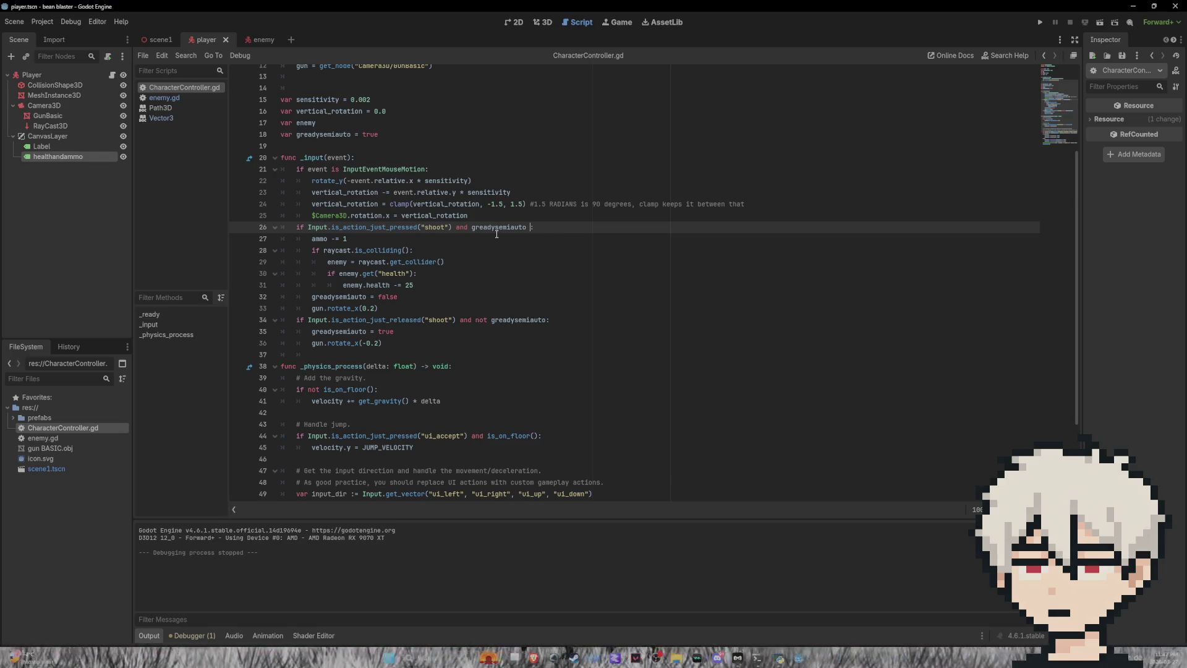
# Step: Add an 'ammo > 0' requirement to the shoot condition on line 26 and save
pyautogui.write('ammo')
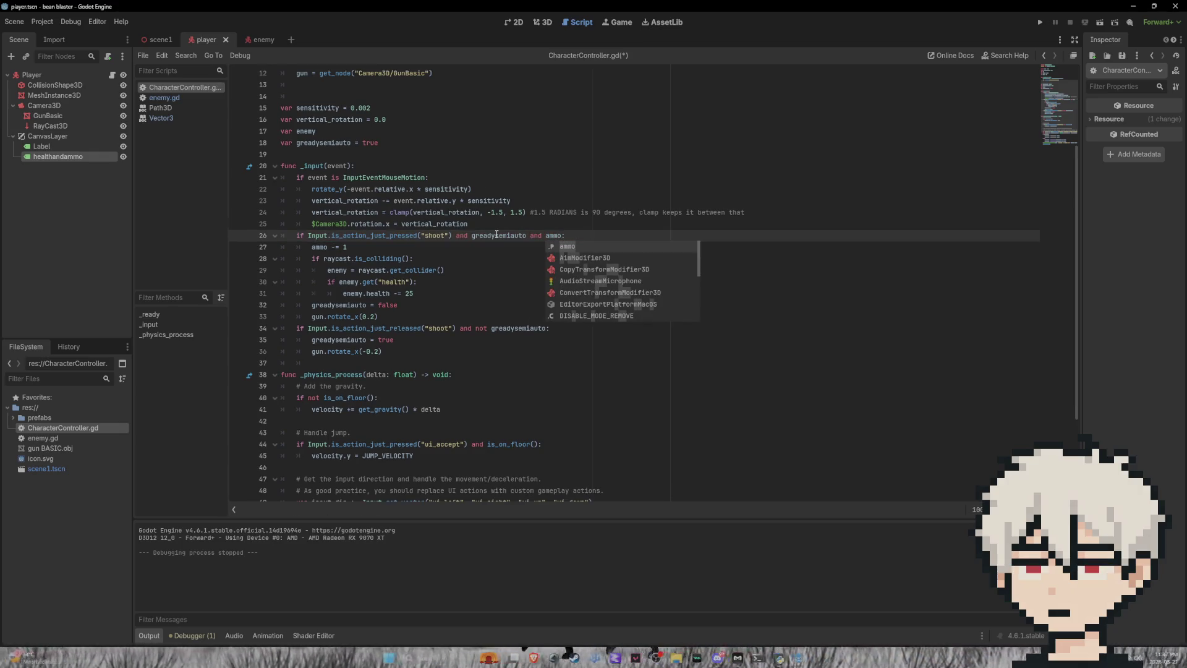
pyautogui.write(' >')
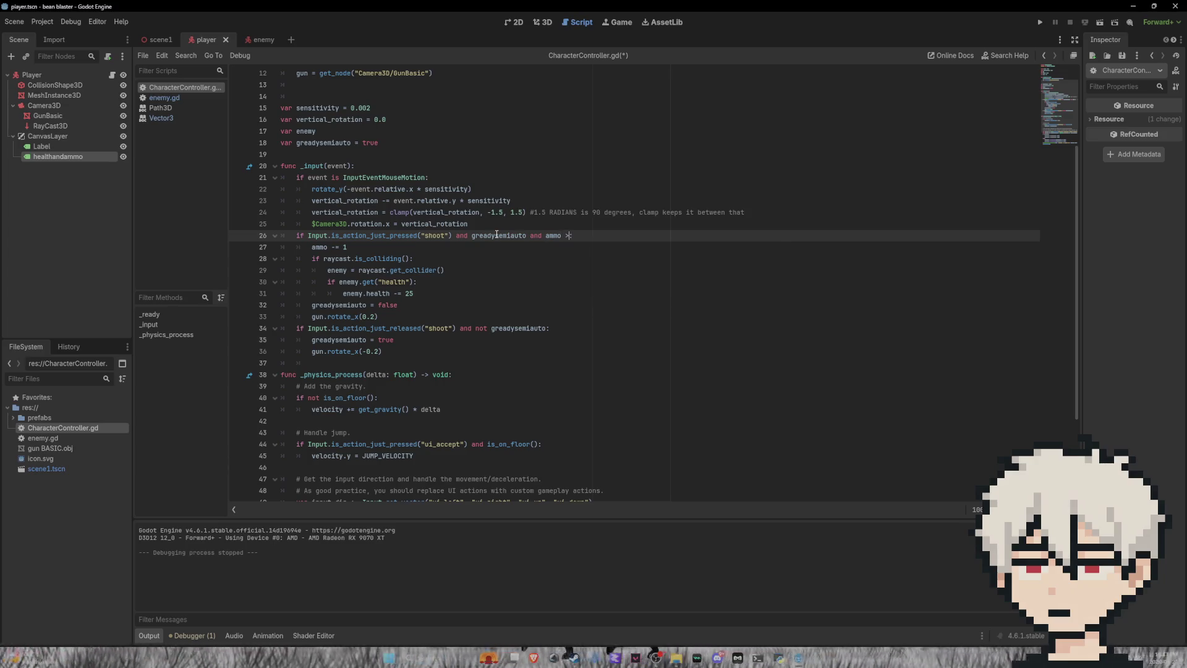
pyautogui.write('=')
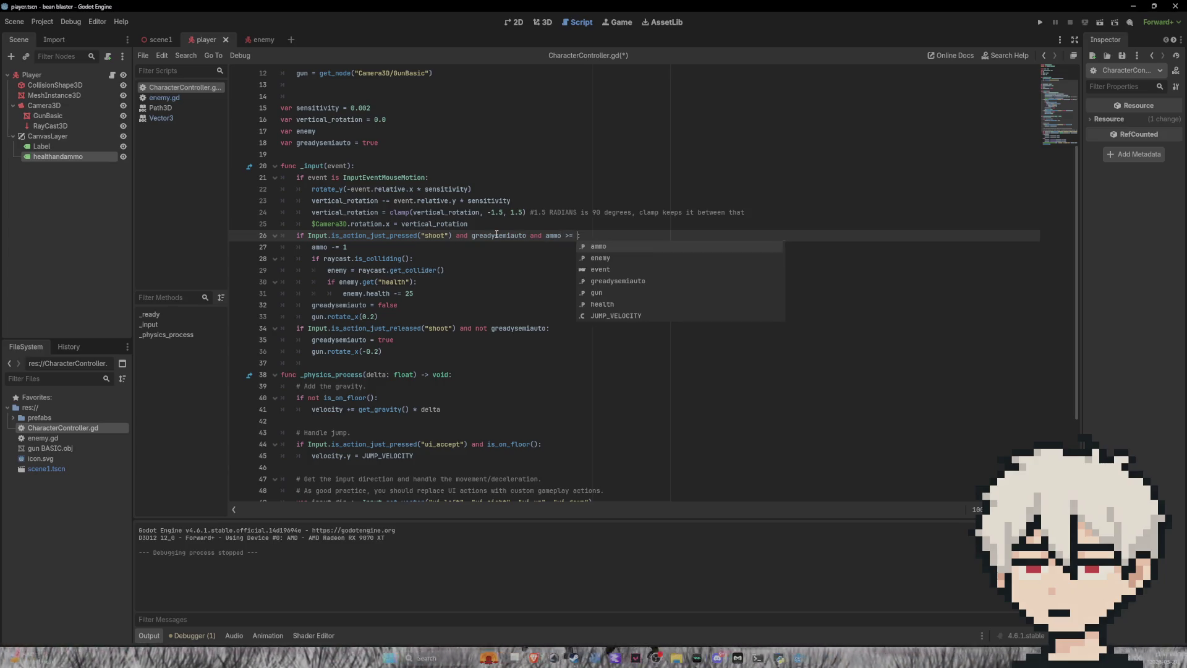
pyautogui.press('BackSpace')
pyautogui.press('BackSpace')
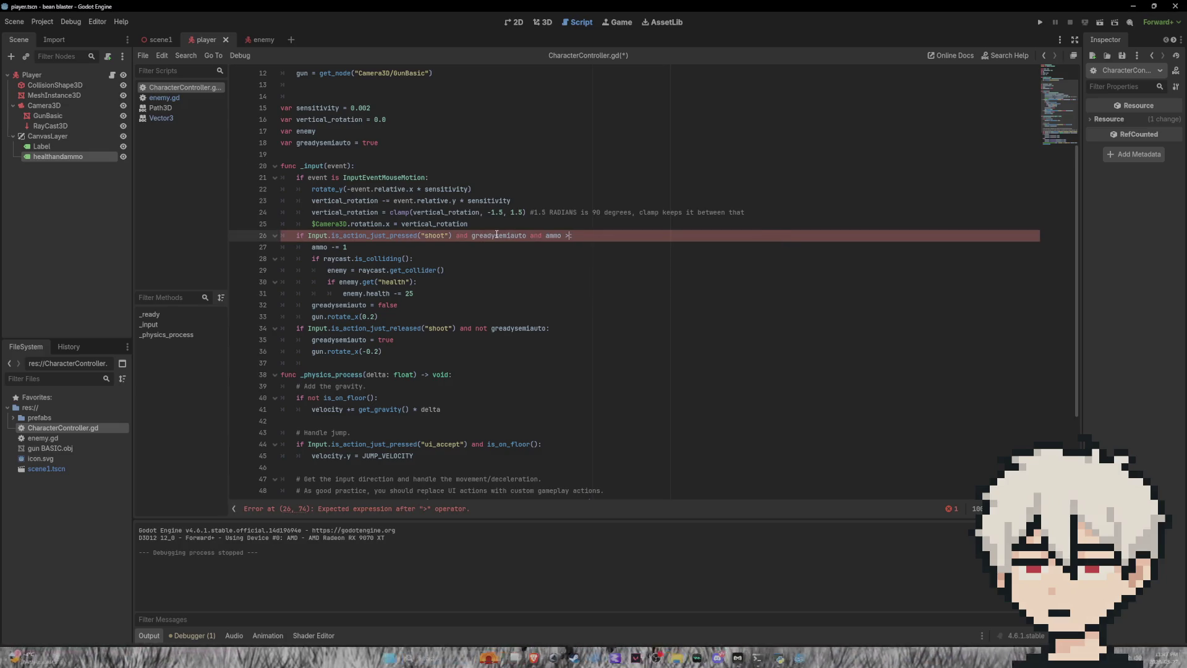
pyautogui.hotkey('ctrl', 's')
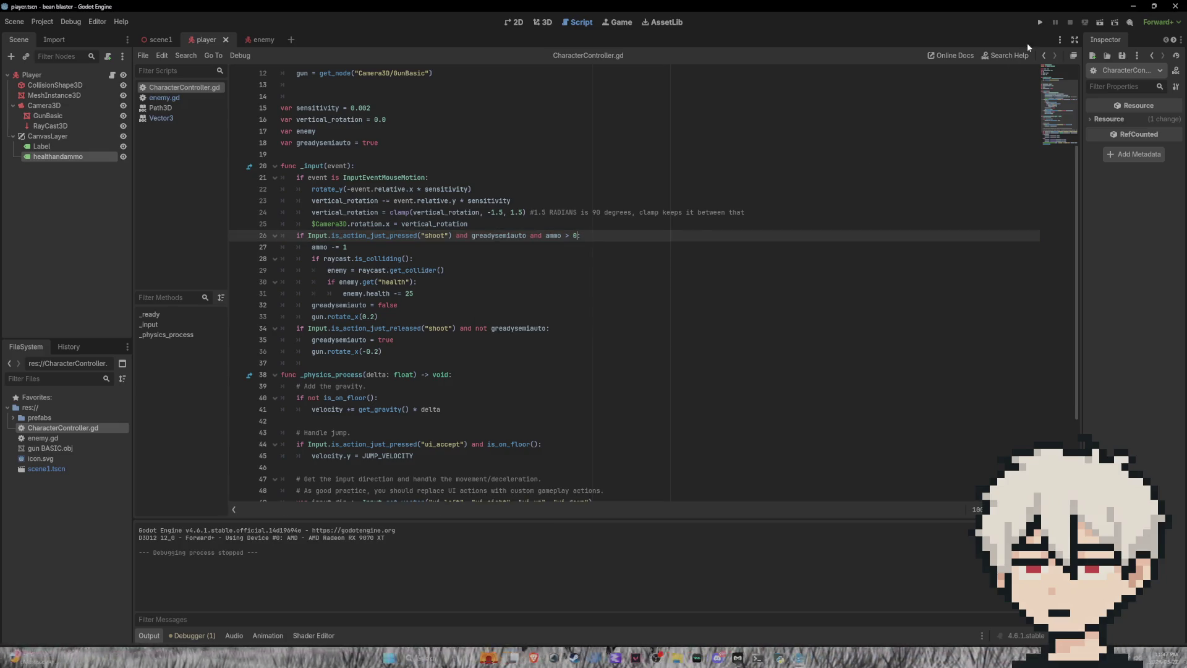
# Step: Playtest firing until ammo runs out to confirm shooting stops, then stop the game
pyautogui.click(1045, 23)
pyautogui.click(593, 324)
pyautogui.click(593, 324)
pyautogui.click(593, 325)
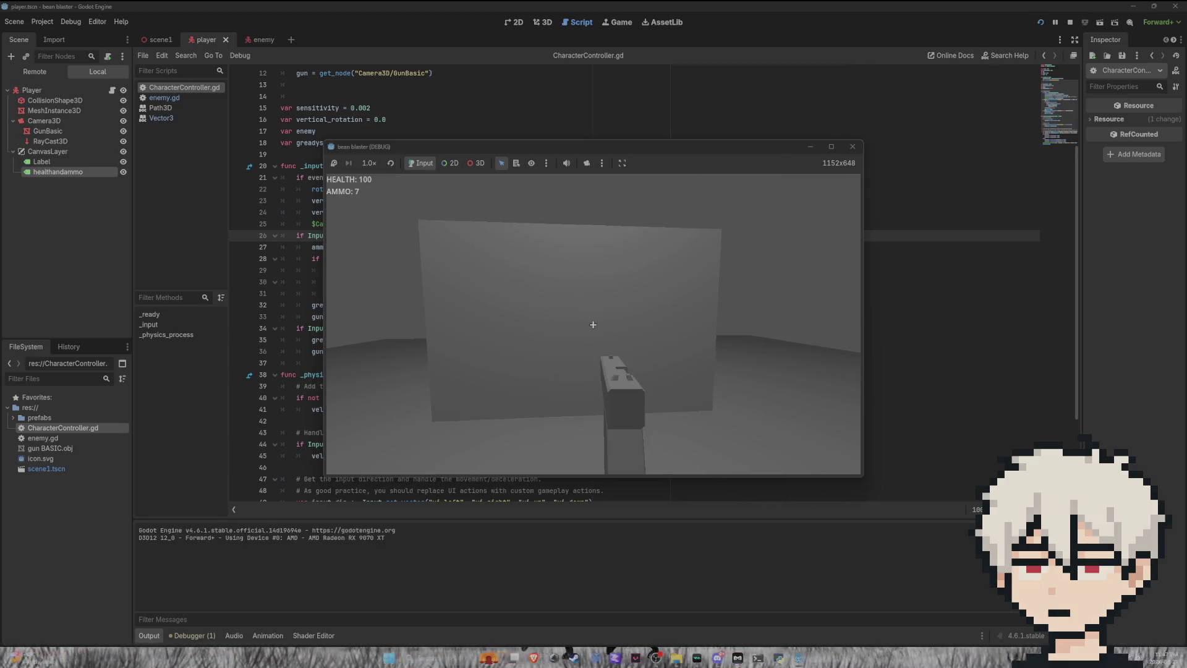
pyautogui.click(593, 325)
pyautogui.click(593, 324)
pyautogui.click(593, 325)
pyautogui.click(593, 325)
pyautogui.click(593, 325)
pyautogui.click(593, 325)
pyautogui.click(593, 324)
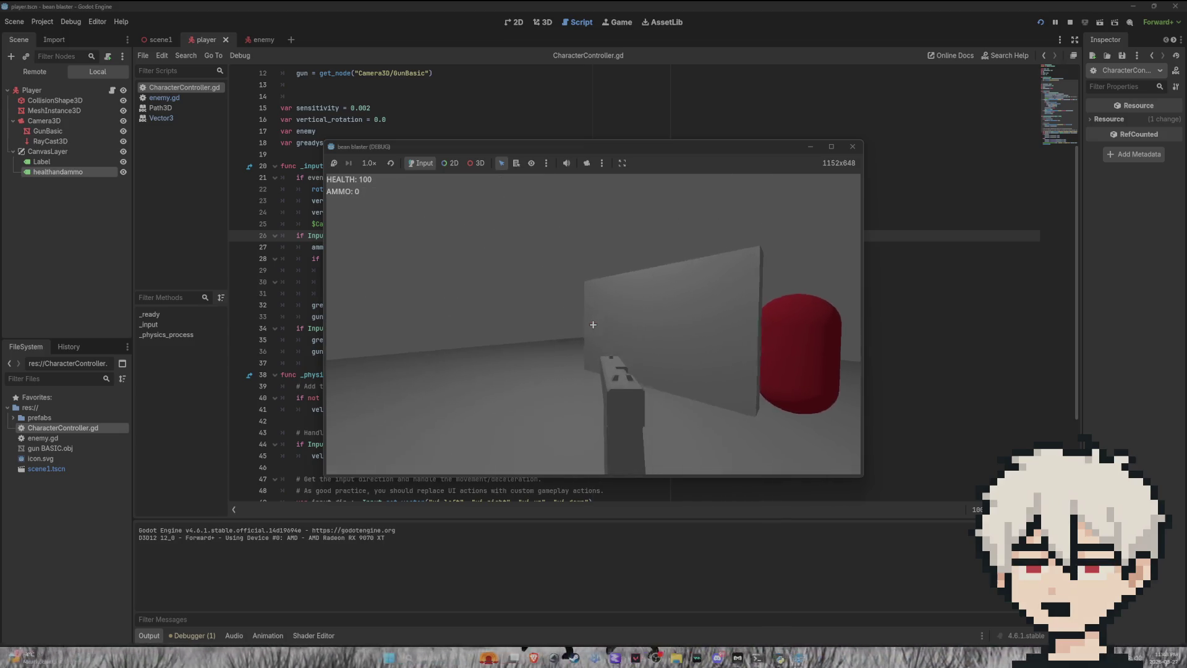
pyautogui.press('F8')
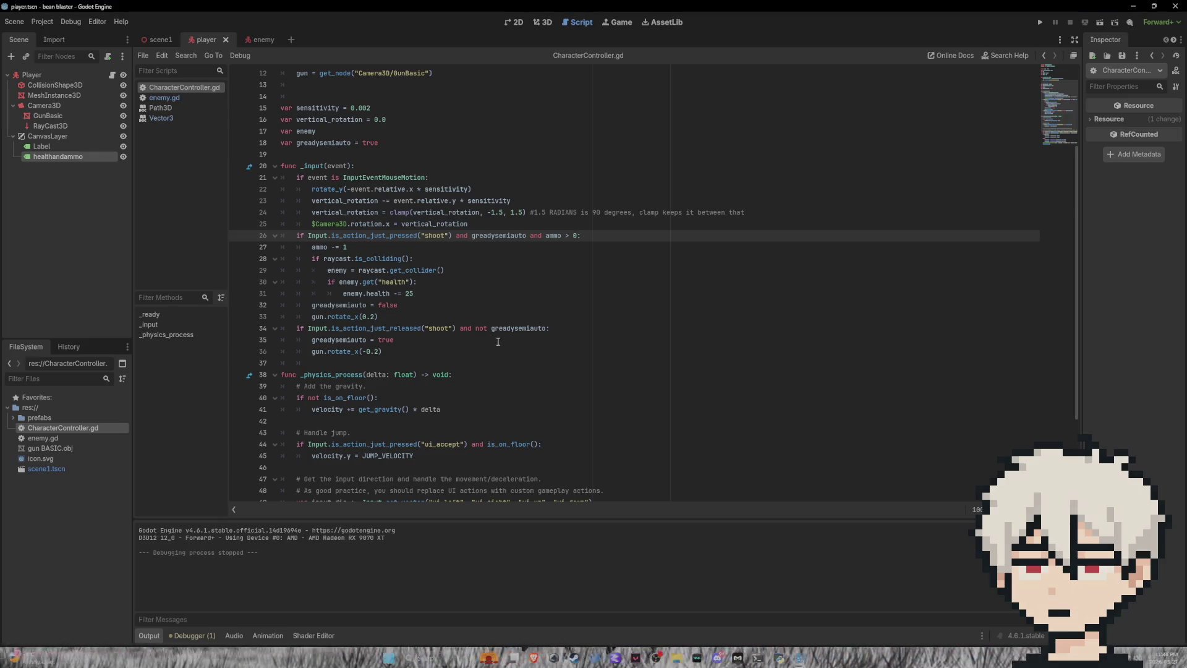
pyautogui.click(497, 363)
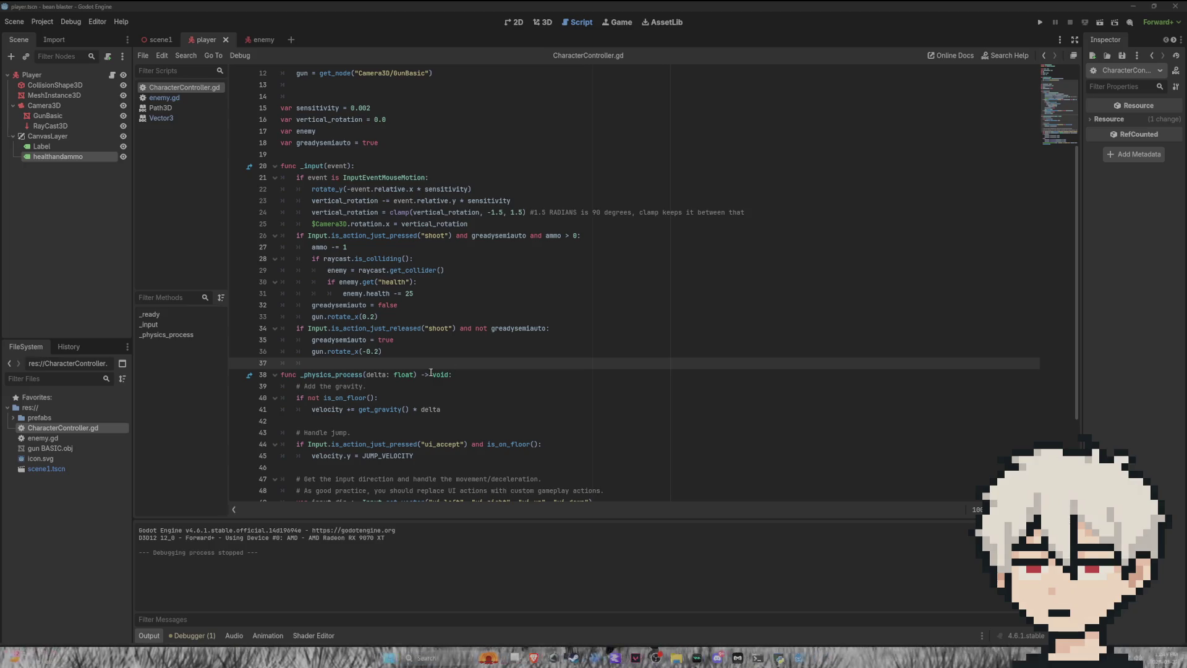
pyautogui.click(392, 366)
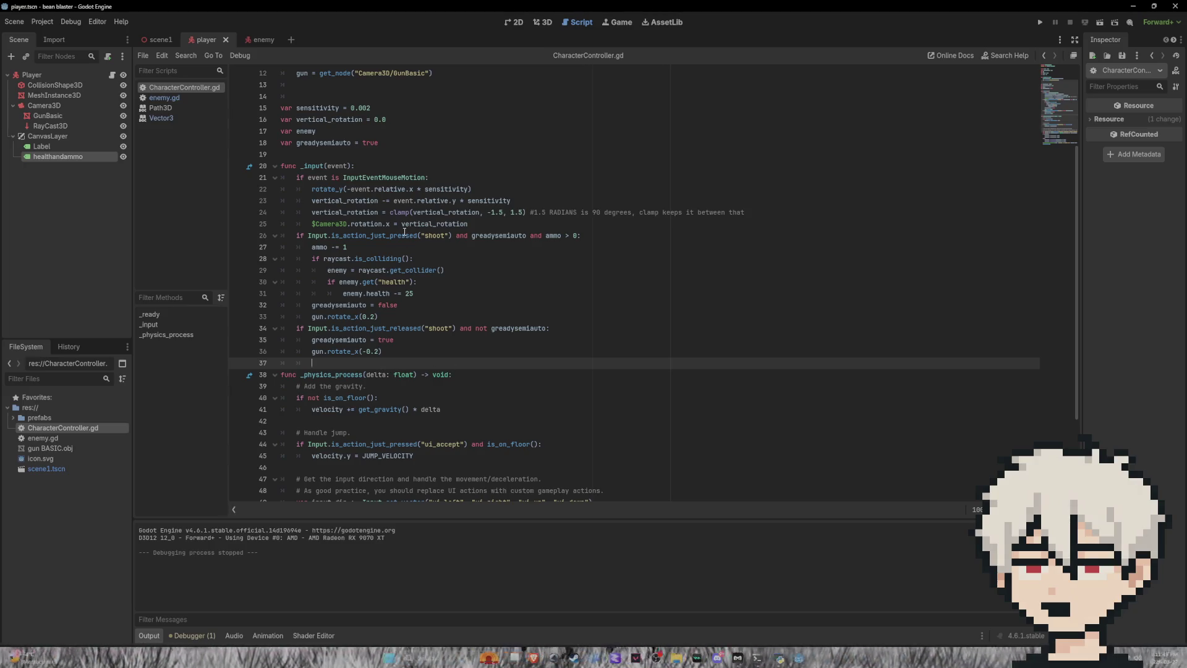
pyautogui.moveTo(405, 232)
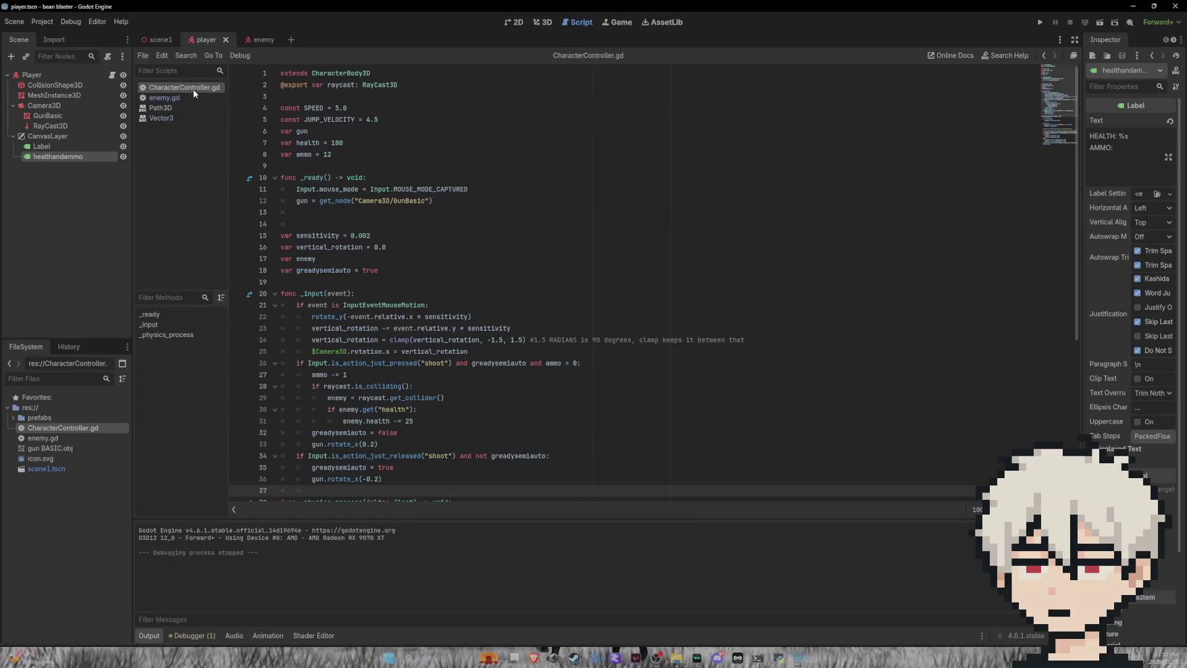
pyautogui.click(181, 99)
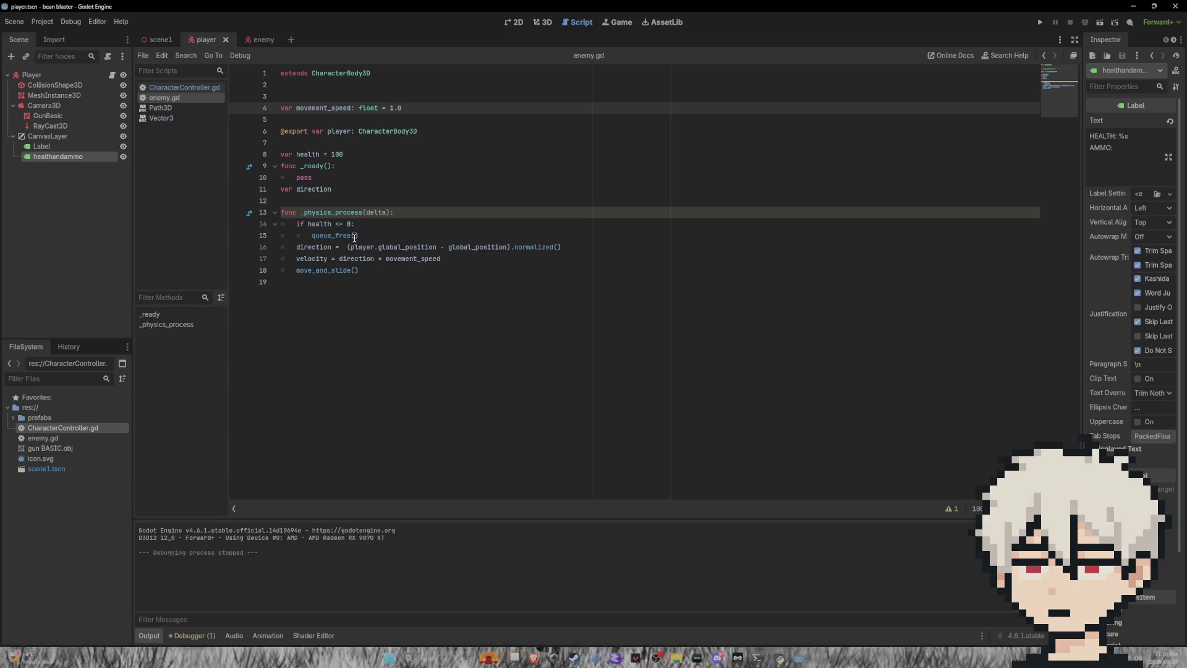
# Step: Insert an 'if is_colliding():' check on a new line above move_and_slide() in enemy.gd
pyautogui.click(438, 260)
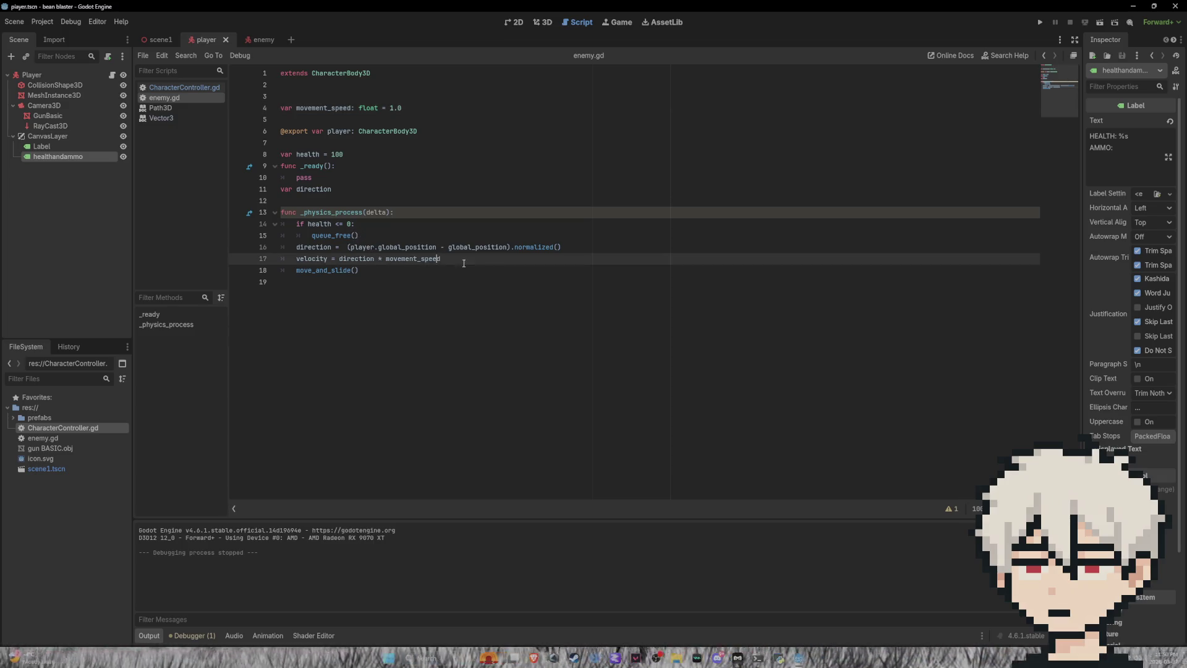
pyautogui.click(418, 270)
pyautogui.click(462, 258)
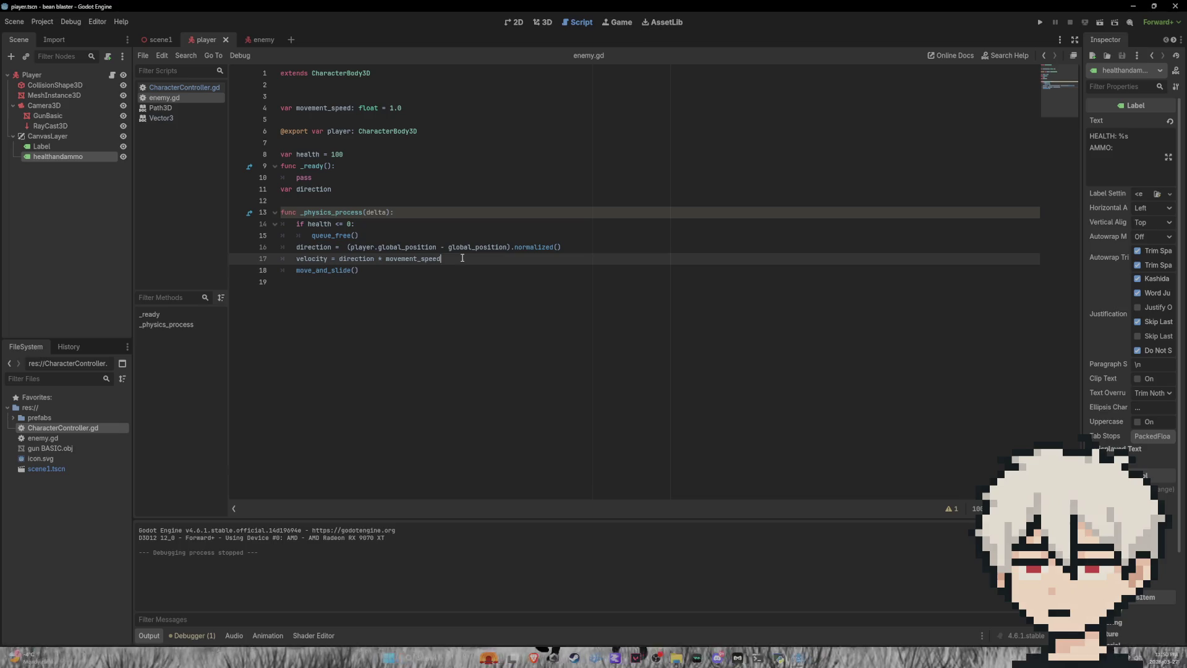
pyautogui.press('Return')
pyautogui.press('Return')
pyautogui.click(452, 267)
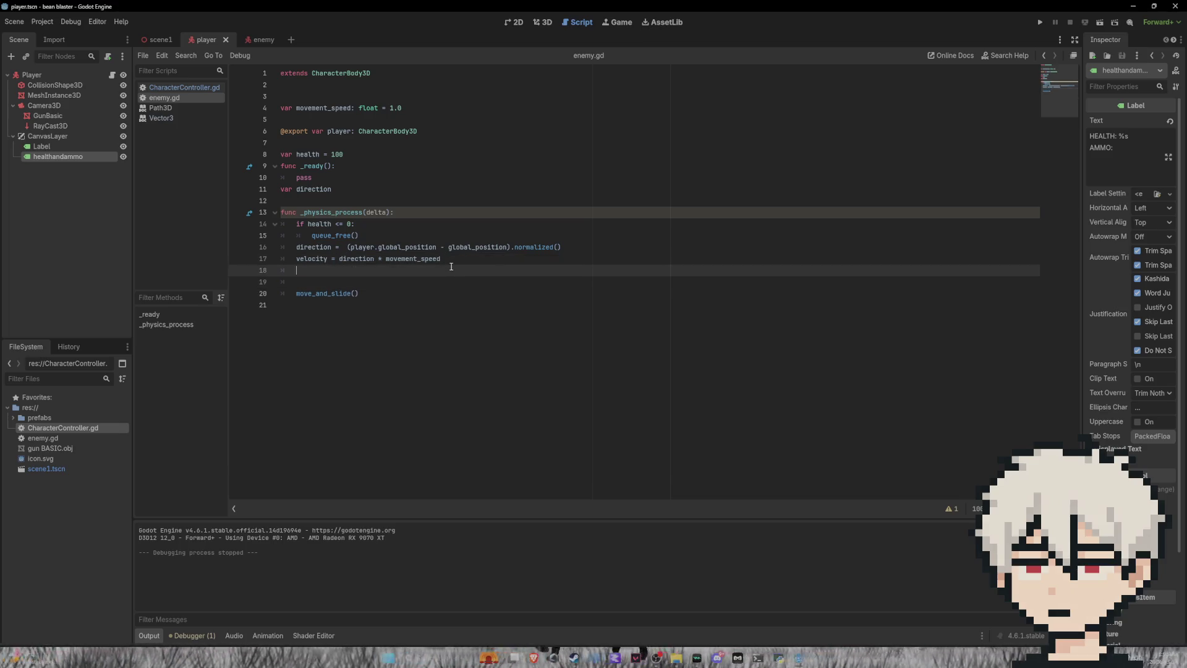
pyautogui.write('is')
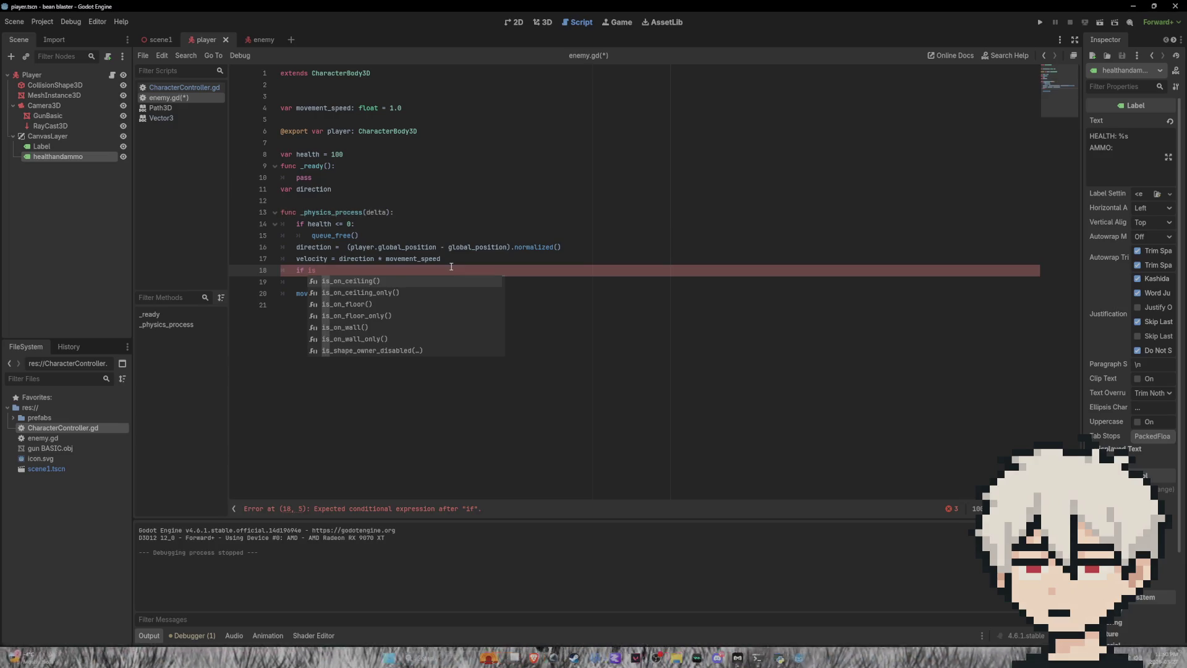
pyautogui.write('_coll')
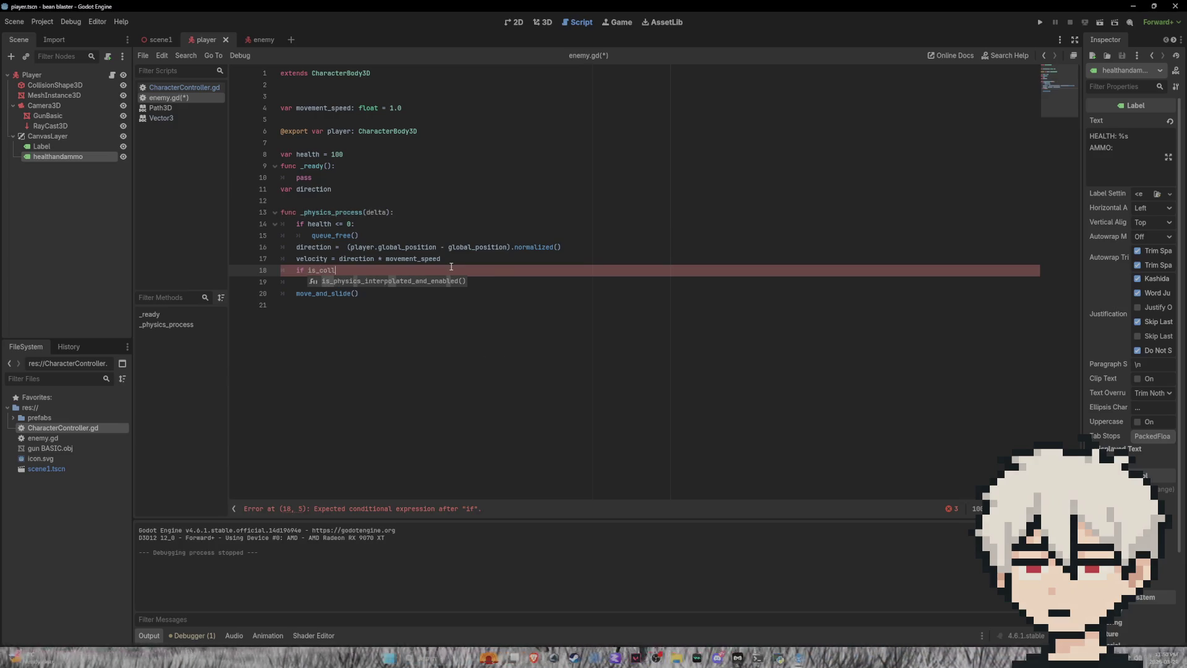
pyautogui.write('iding')
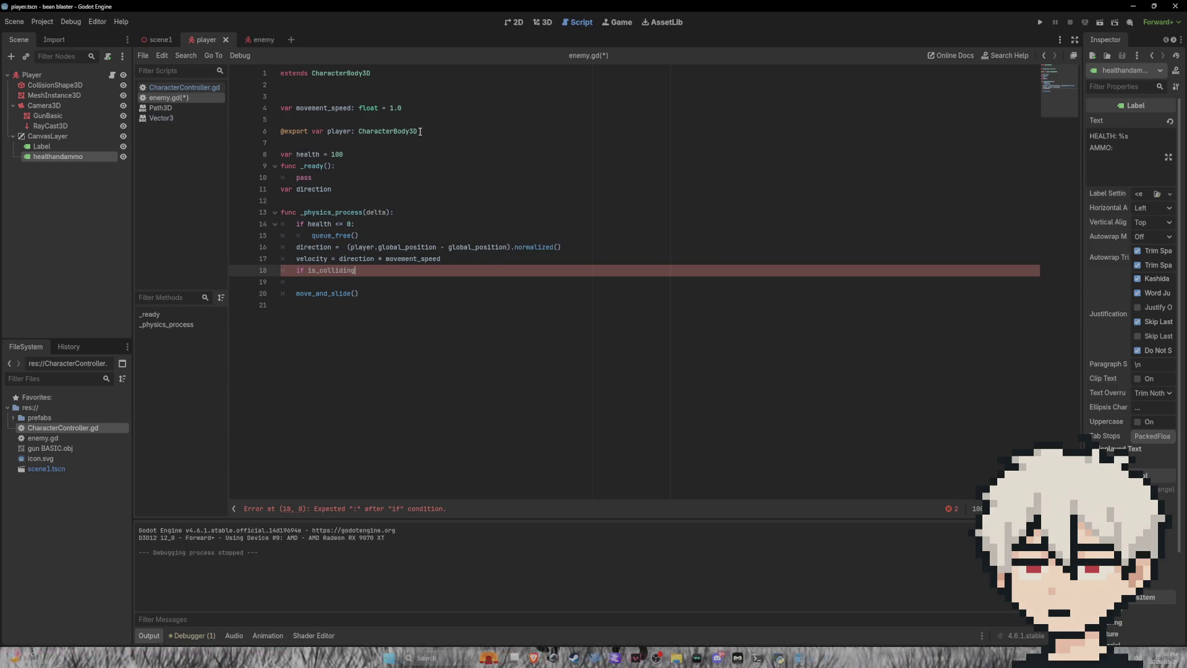
pyautogui.moveTo(315, 133); pyautogui.dragTo(280, 132)
pyautogui.press('BackSpace')
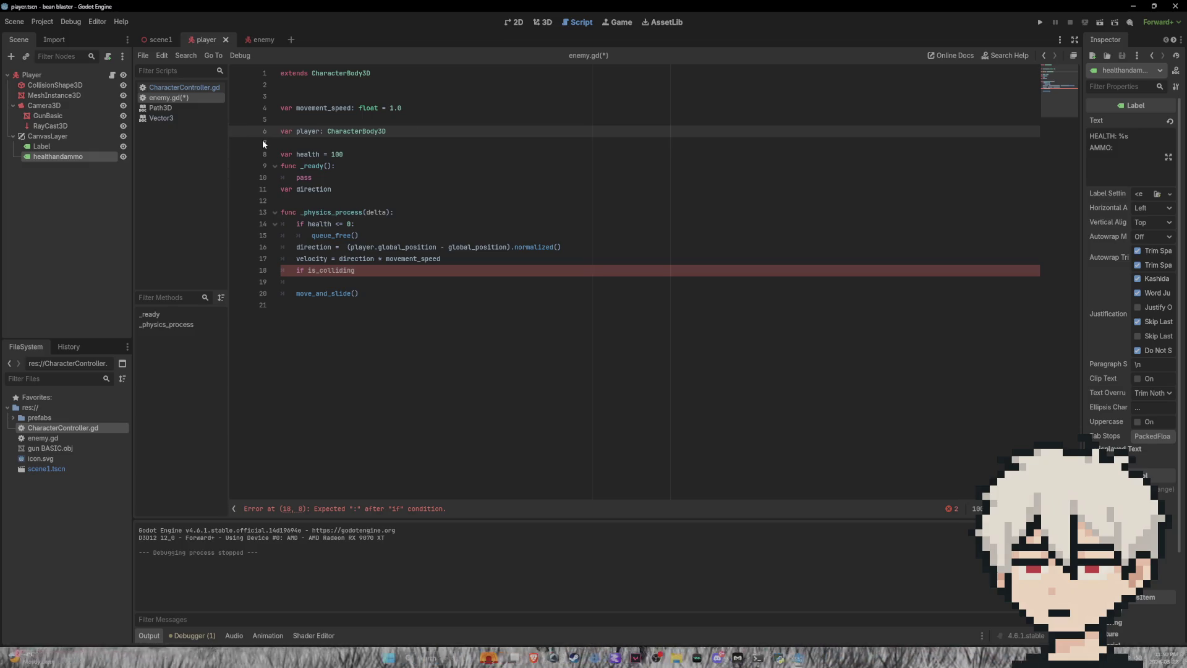
pyautogui.hotkey('ctrl', 'z')
pyautogui.click(404, 184)
pyautogui.click(370, 275)
pyautogui.write('()')
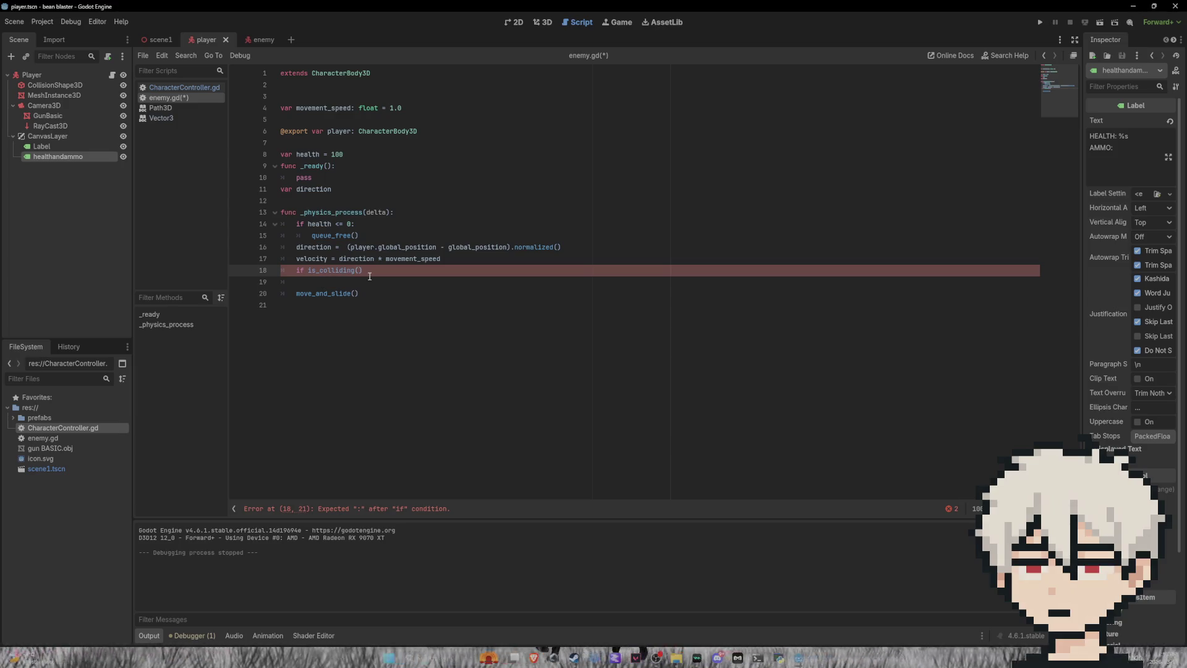
pyautogui.write(':')
pyautogui.press('Return')
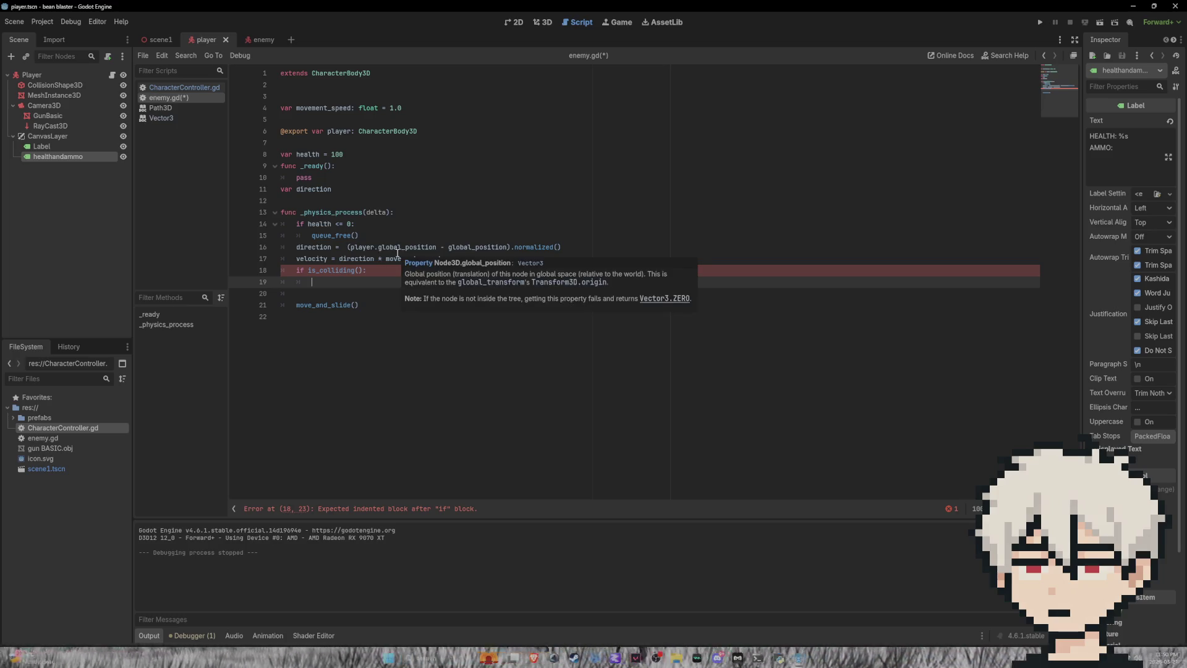
# Step: Nest 'if get_collider().get(health):' under the collision check
pyautogui.write('if')
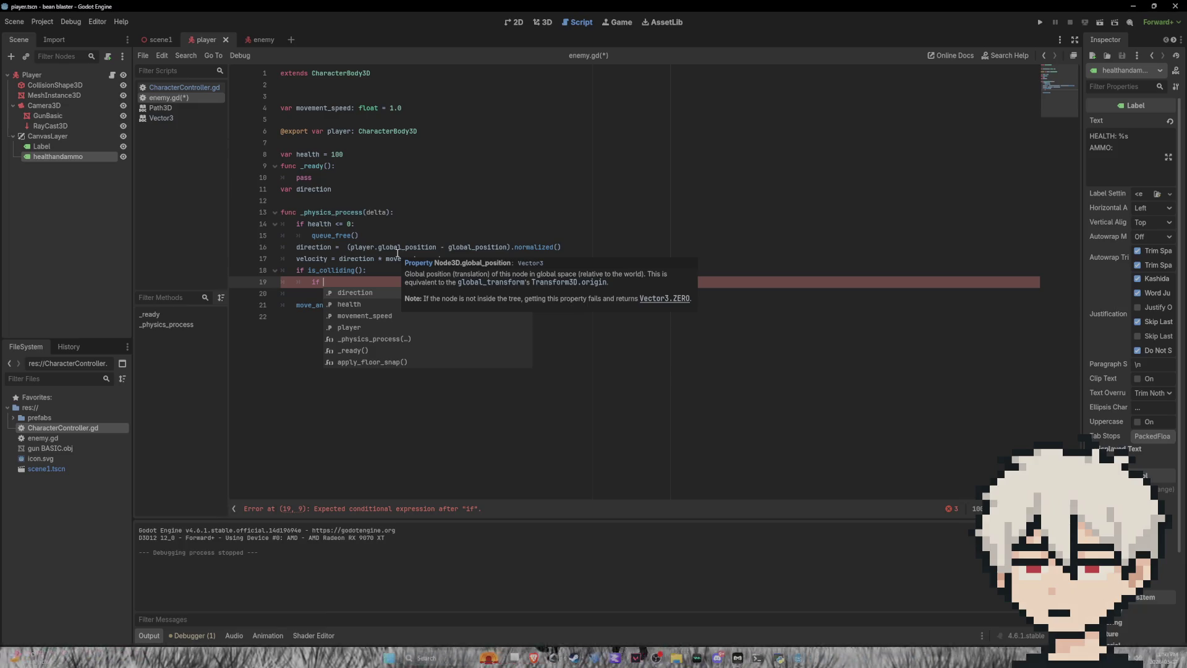
pyautogui.write(' get_')
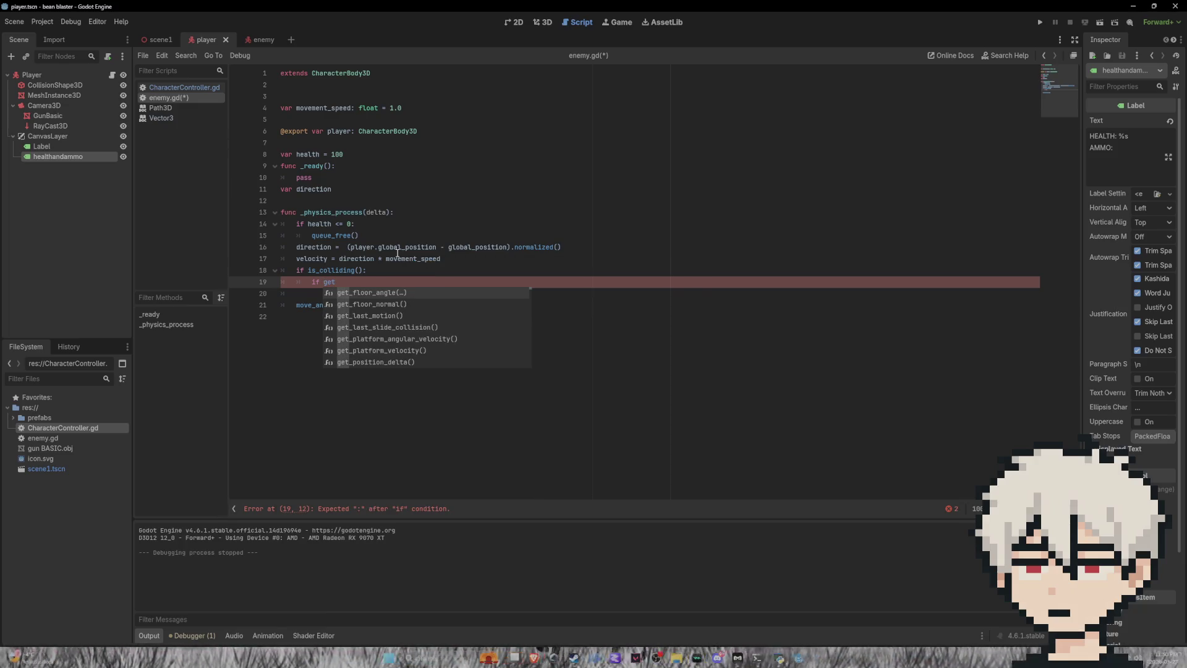
pyautogui.write('collid')
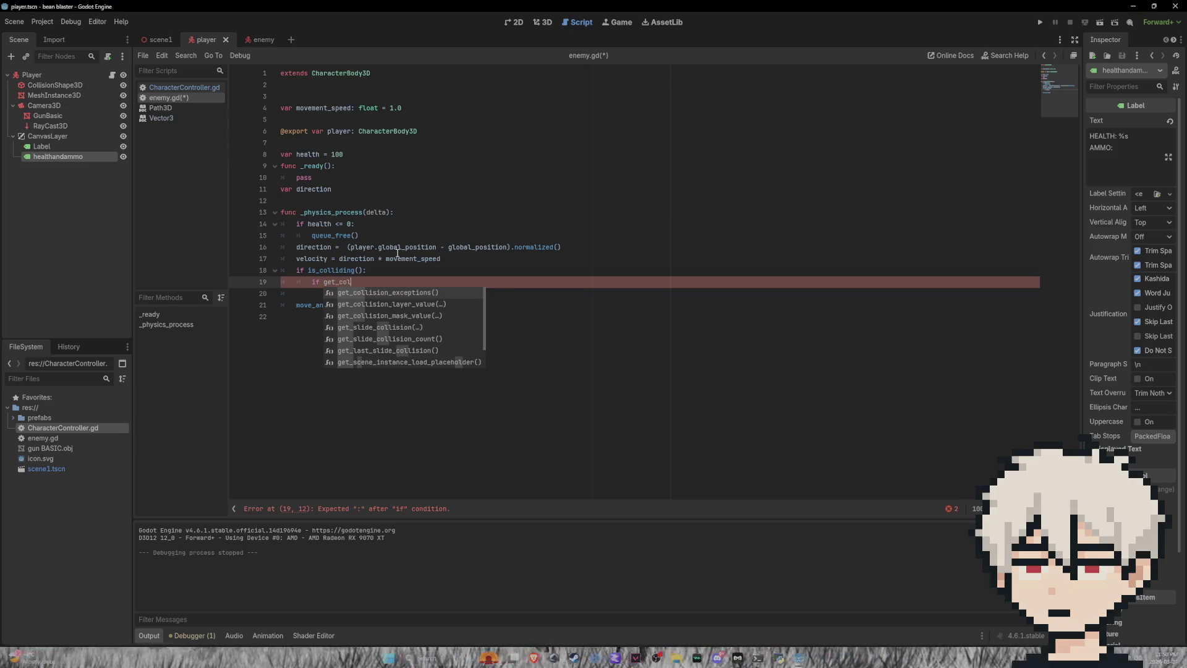
pyautogui.write('er')
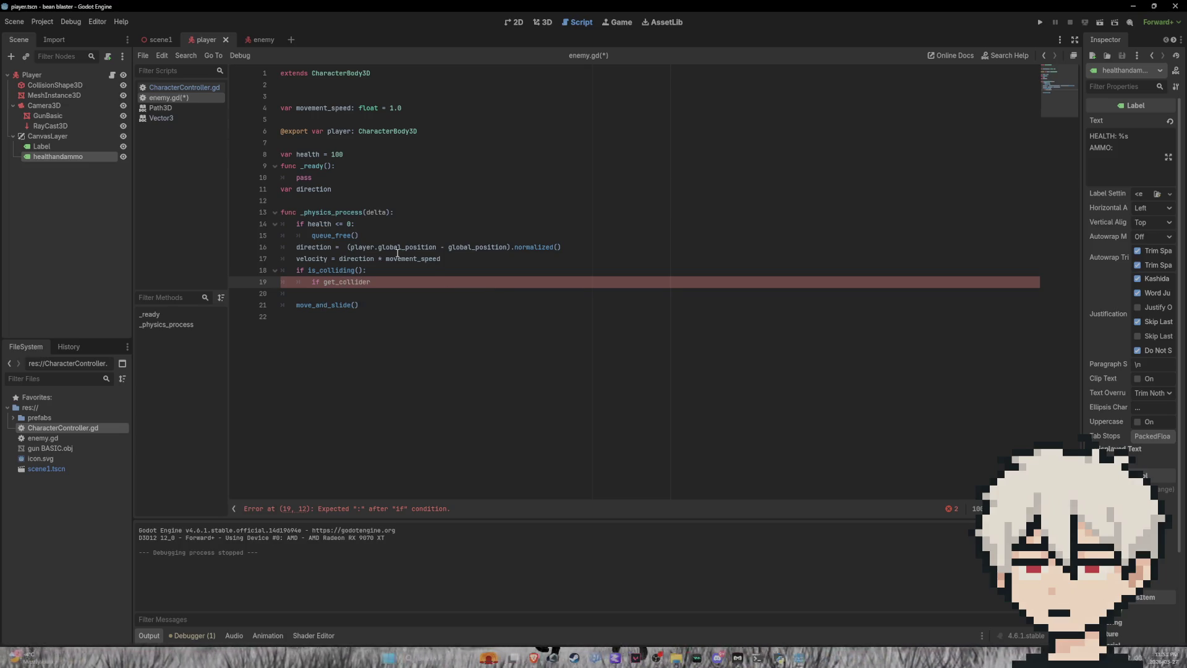
pyautogui.write('().')
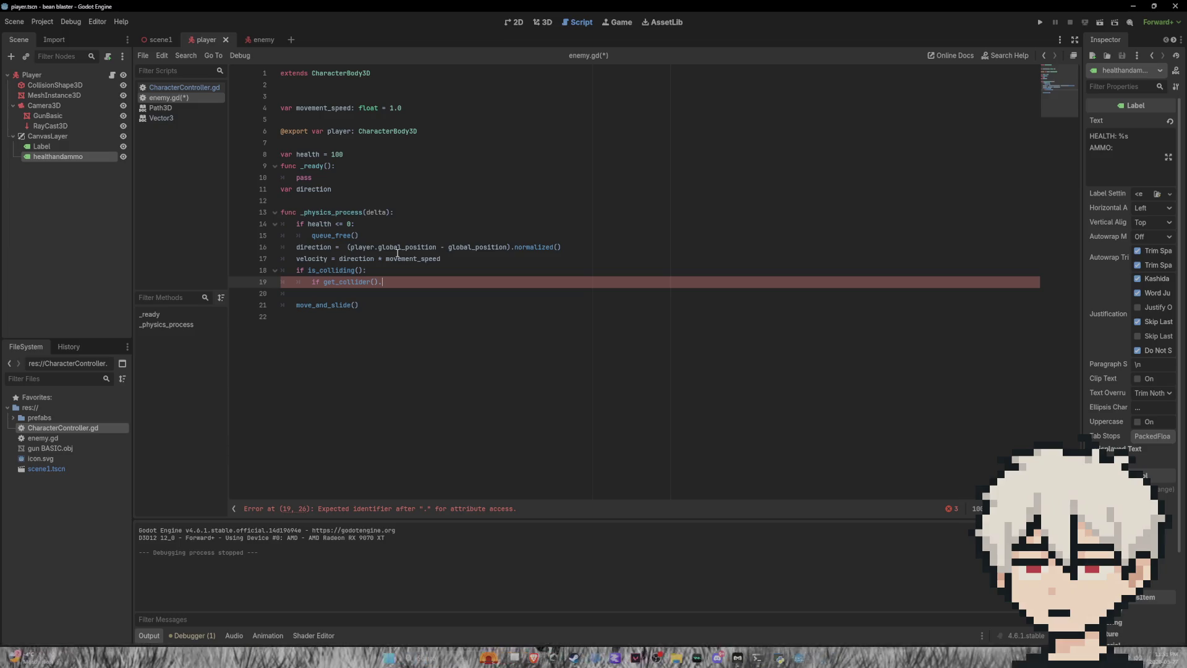
pyautogui.write('et')
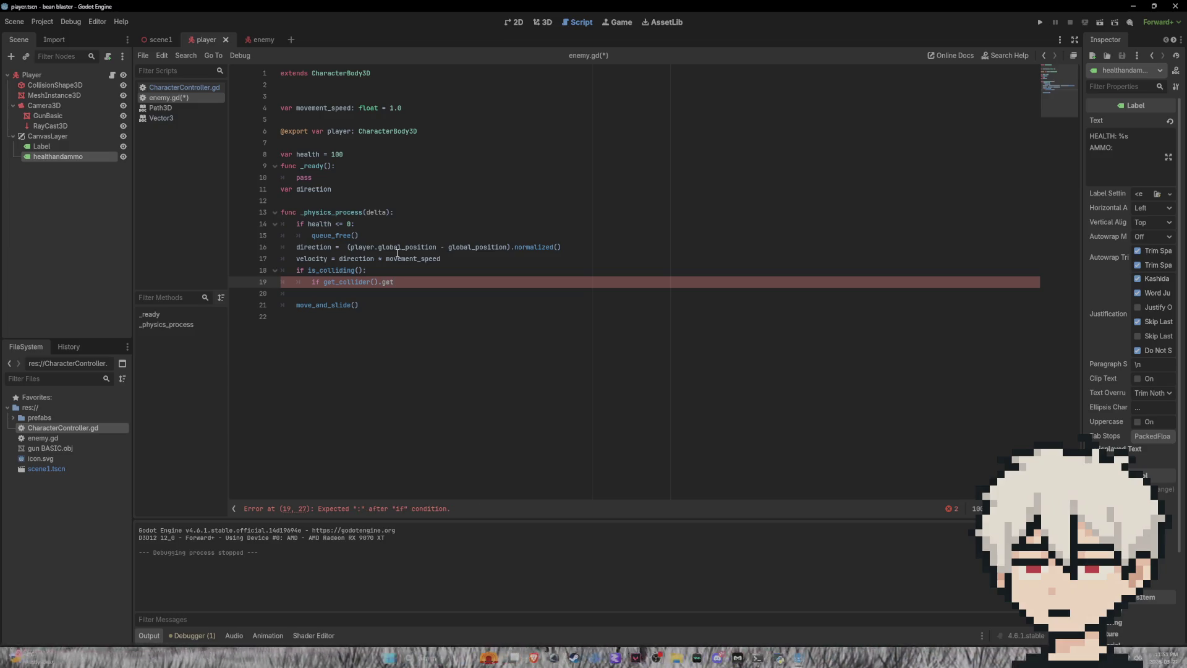
pyautogui.write('(')
pyautogui.write('health)')
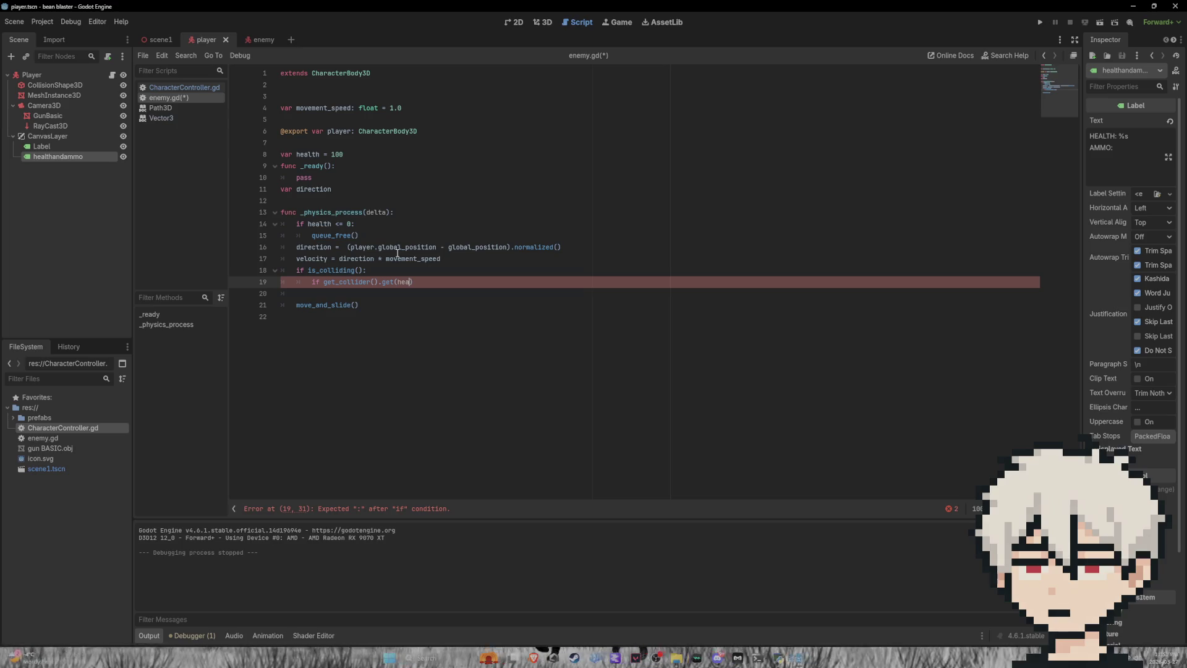
pyautogui.write(':')
pyautogui.press('Return')
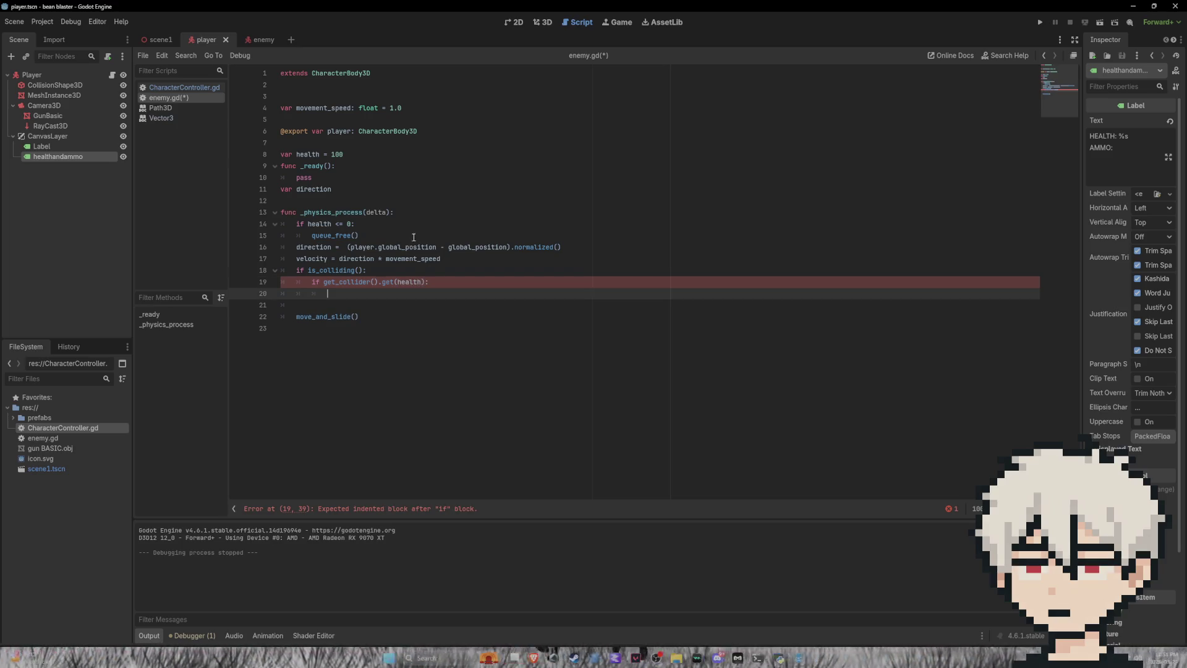
# Step: Add 'get_collider().health -= 25' on the indented line below the health check
pyautogui.moveTo(323, 283); pyautogui.dragTo(378, 285)
pyautogui.hotkey('ctrl', 'c')
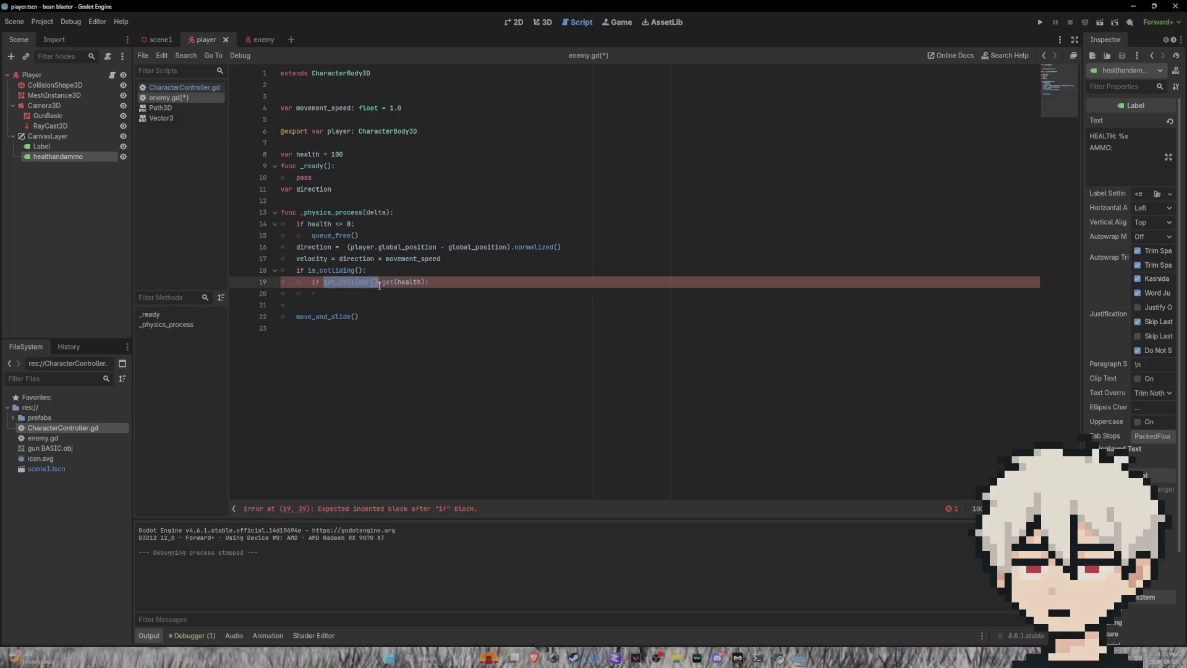
pyautogui.click(375, 296)
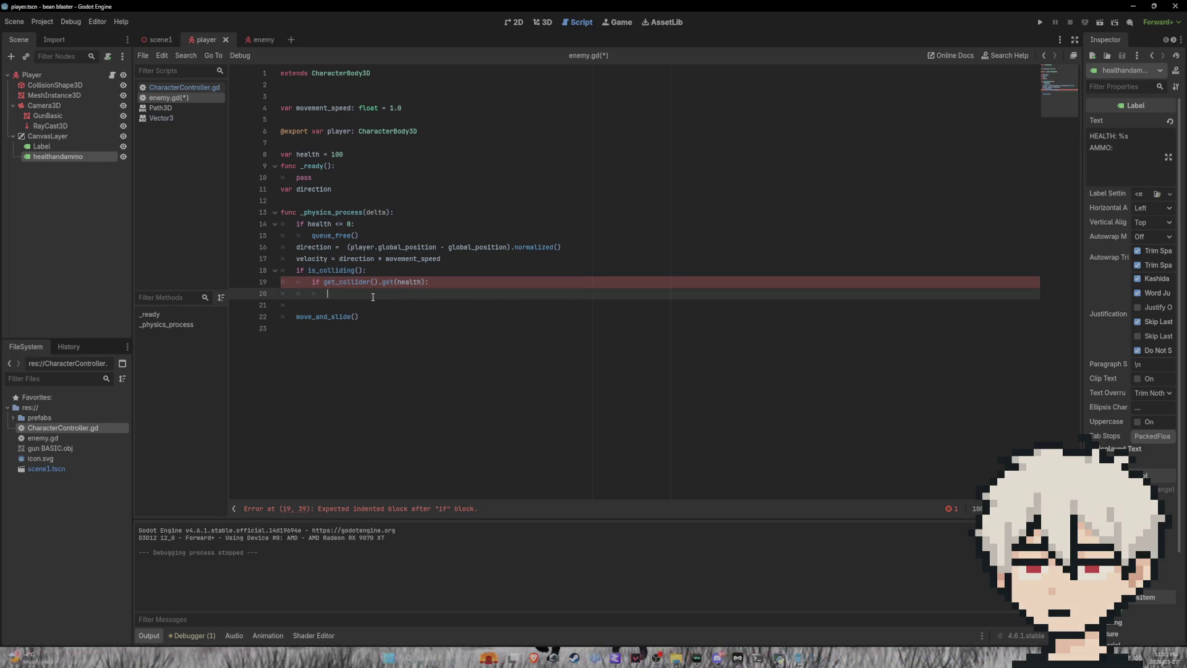
pyautogui.hotkey('ctrl', 'v')
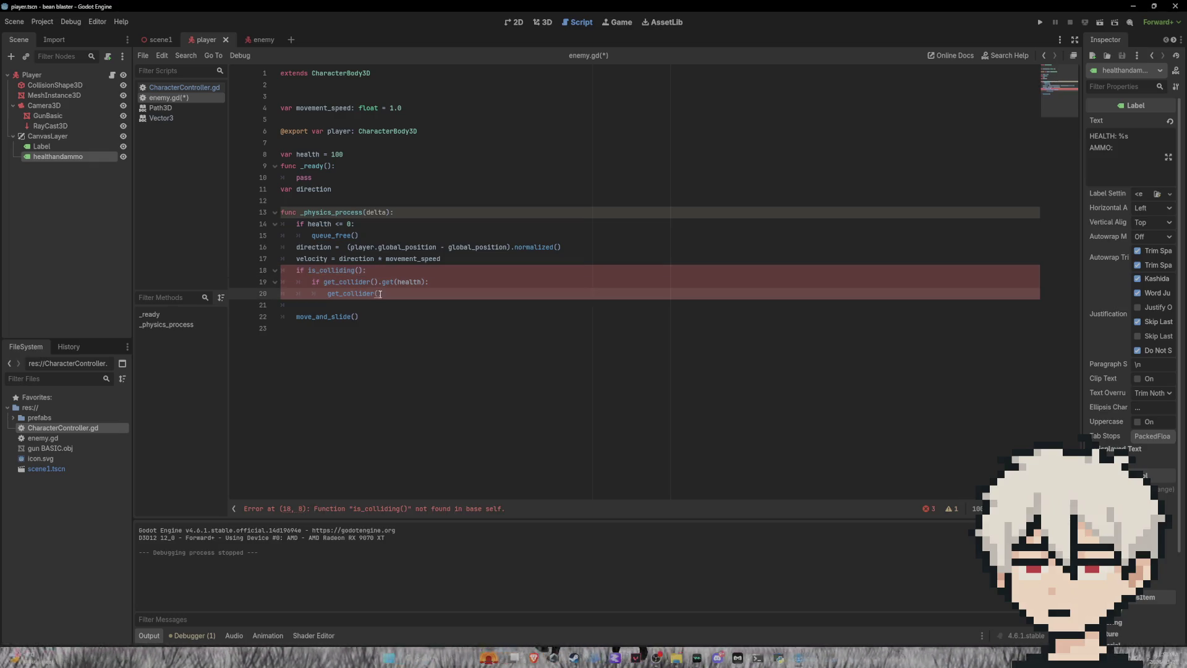
pyautogui.write('health')
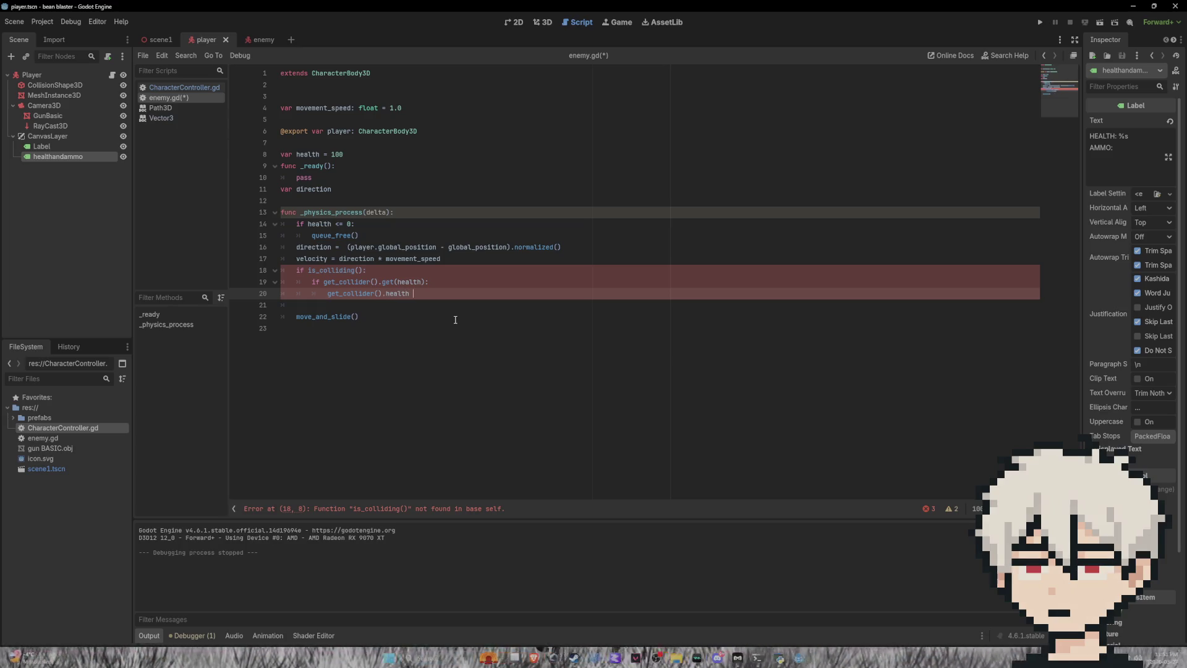
pyautogui.write(' -= 25')
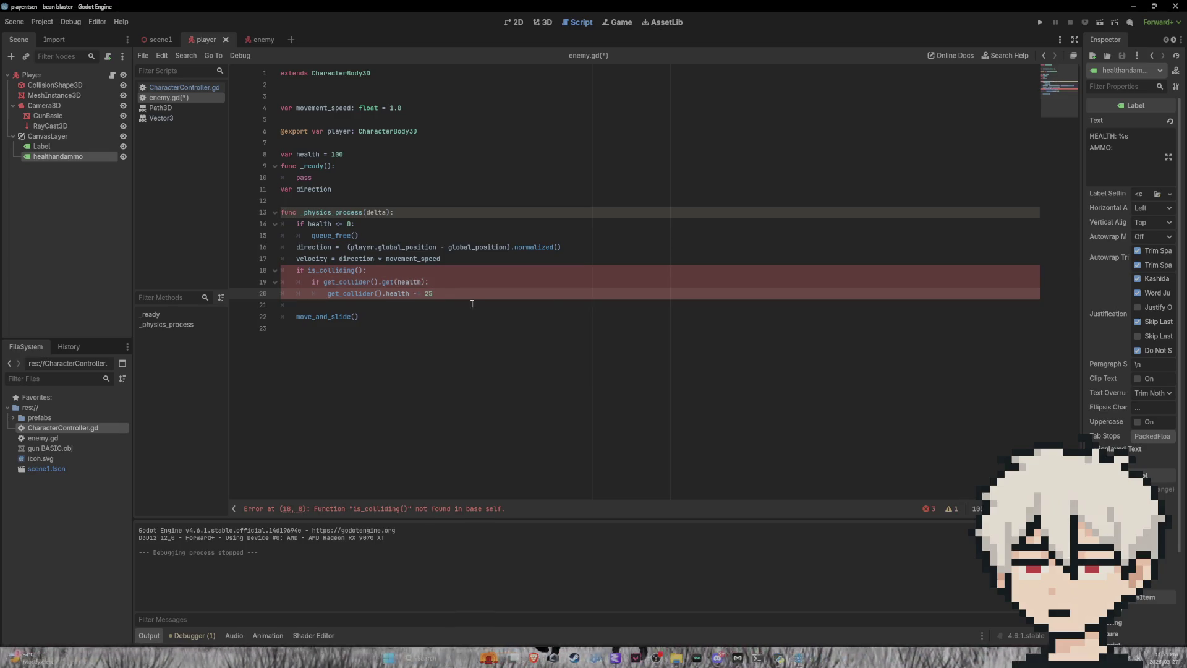
pyautogui.click(427, 284)
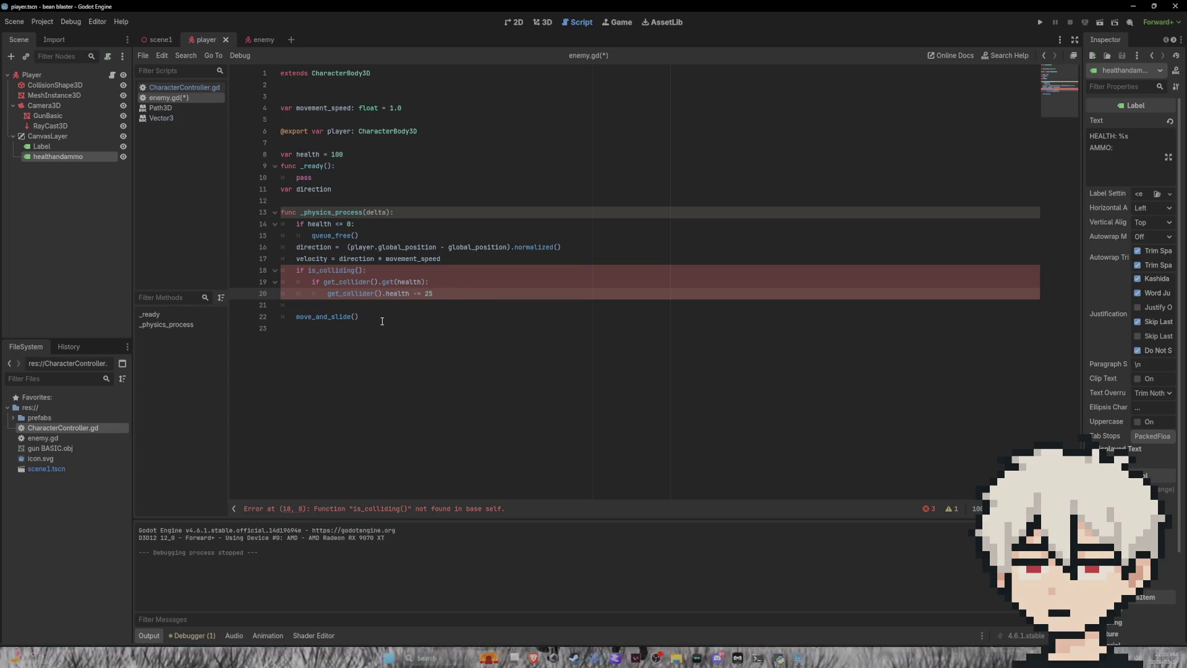
pyautogui.click(379, 272)
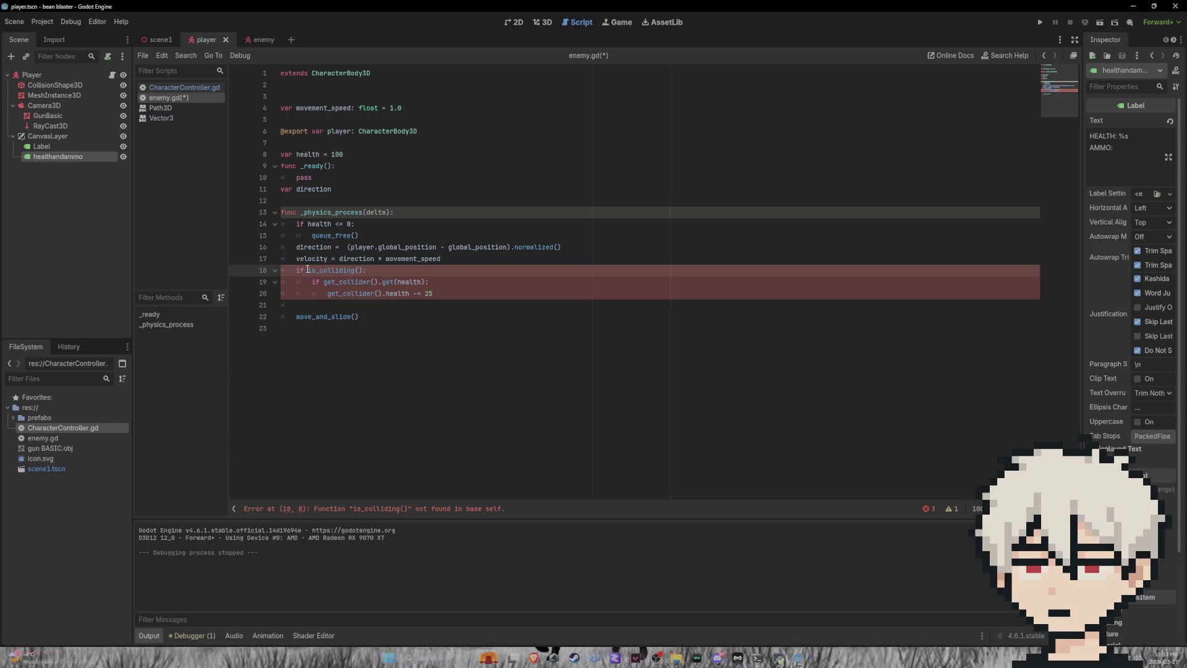
pyautogui.moveTo(506, 511); pyautogui.dragTo(238, 512)
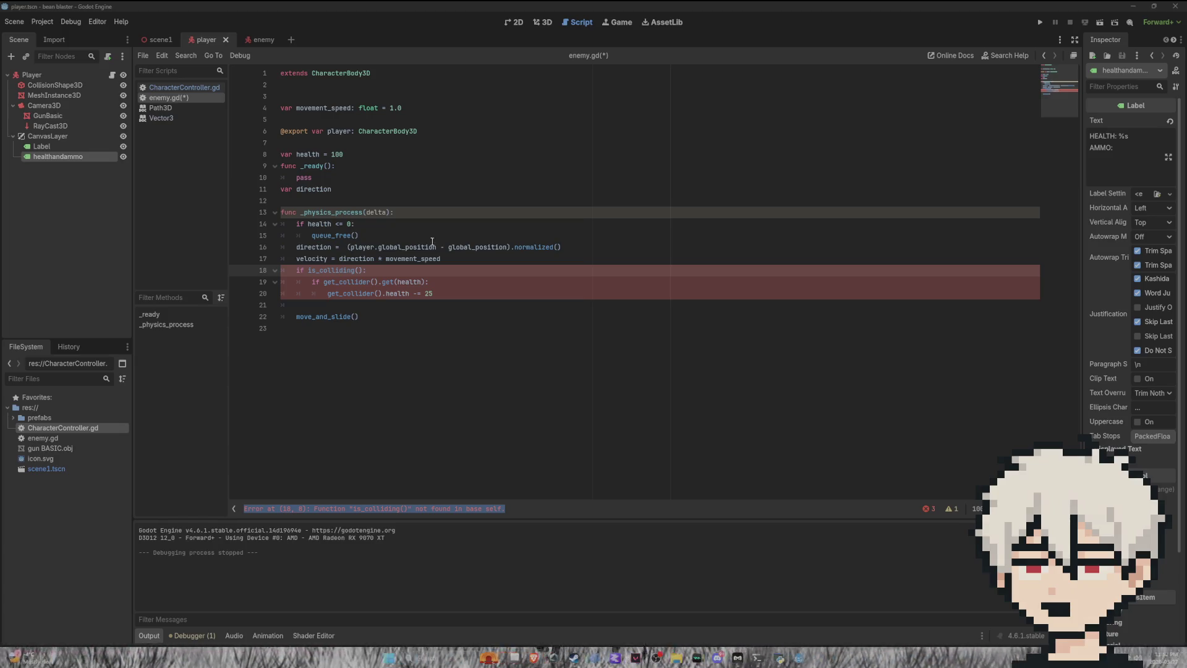
pyautogui.click(433, 293)
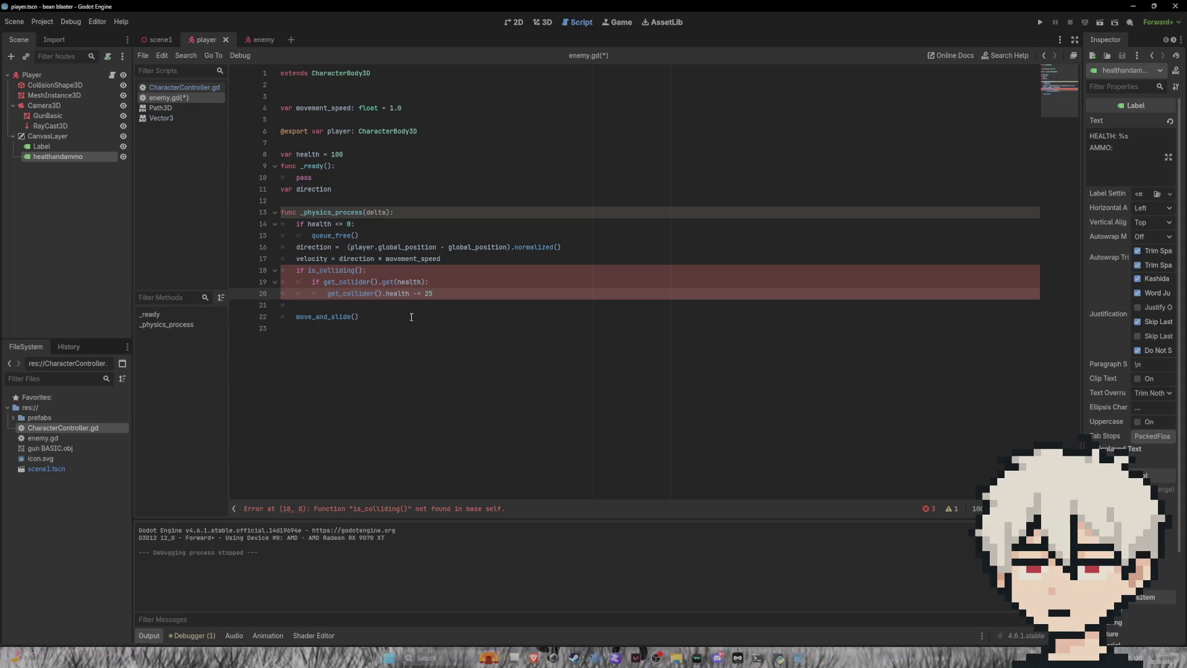
pyautogui.moveTo(364, 270)
pyautogui.mouseDown()
pyautogui.moveTo(297, 272)
pyautogui.moveTo(317, 270)
pyautogui.mouseUp()
pyautogui.moveTo(433, 293)
pyautogui.mouseDown()
pyautogui.moveTo(281, 270)
pyautogui.moveTo(308, 270)
pyautogui.mouseUp()
pyautogui.press('BackSpace')
pyautogui.write('is')
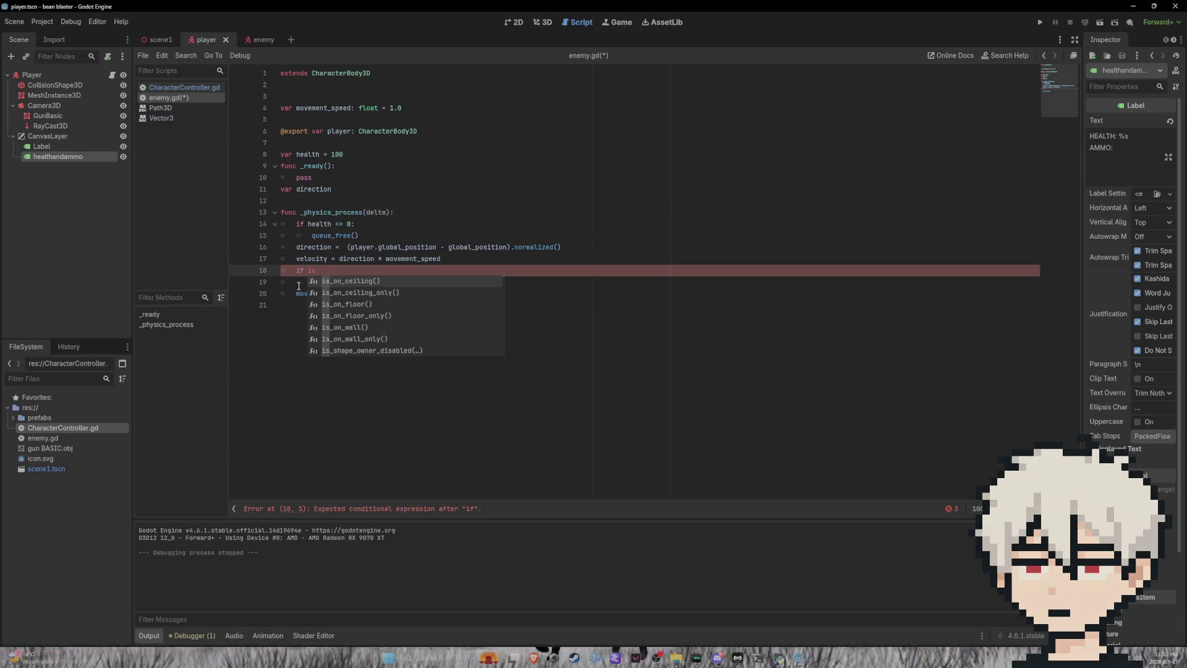
pyautogui.scroll(-15, 442, 338)
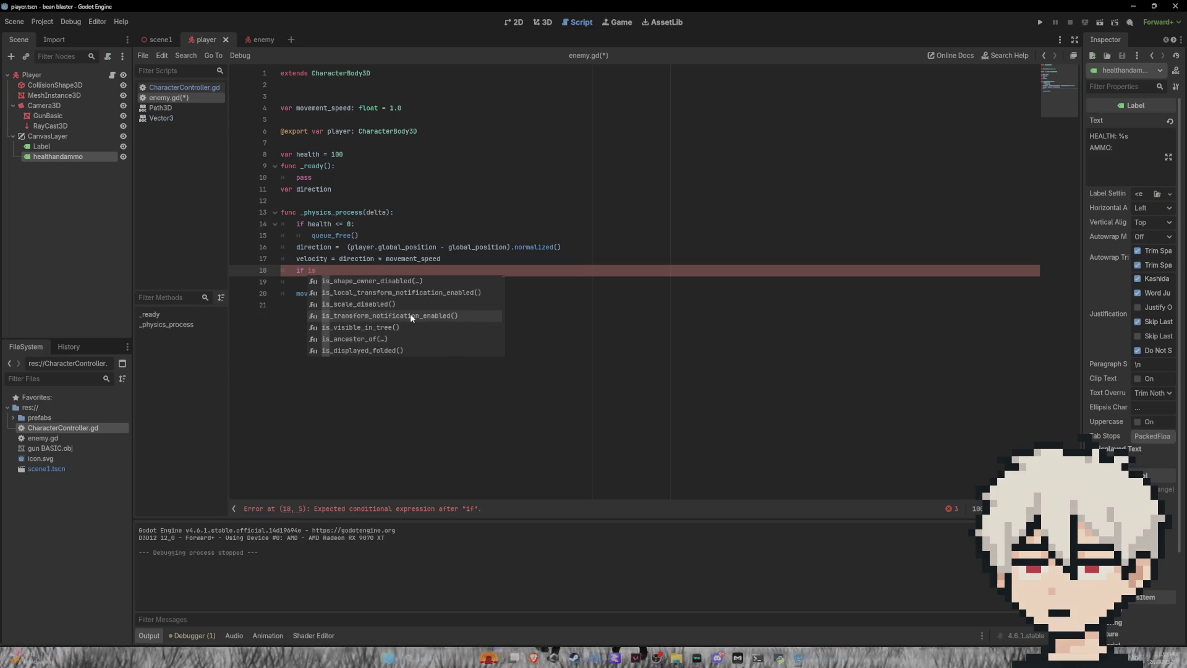
pyautogui.scroll(-5, 406, 300)
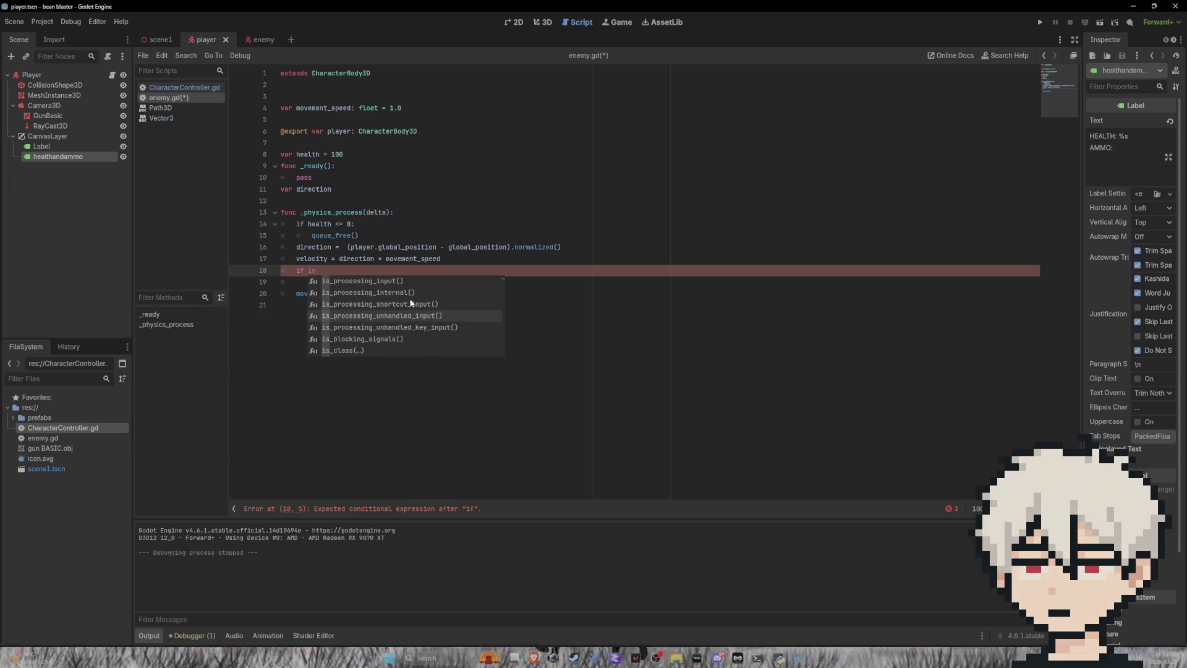
pyautogui.scroll(-5, 405, 298)
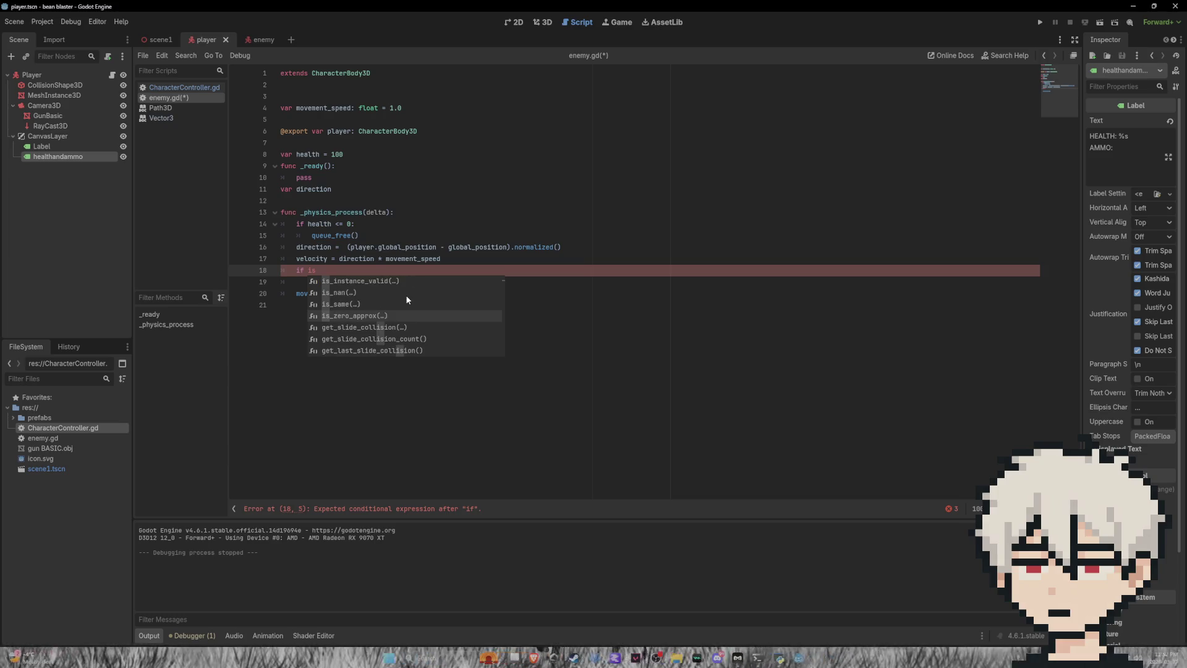
pyautogui.scroll(3, 403, 303)
pyautogui.scroll(-3, 403, 303)
pyautogui.scroll(-2, 403, 303)
pyautogui.scroll(-2, 398, 307)
pyautogui.scroll(-5, 401, 291)
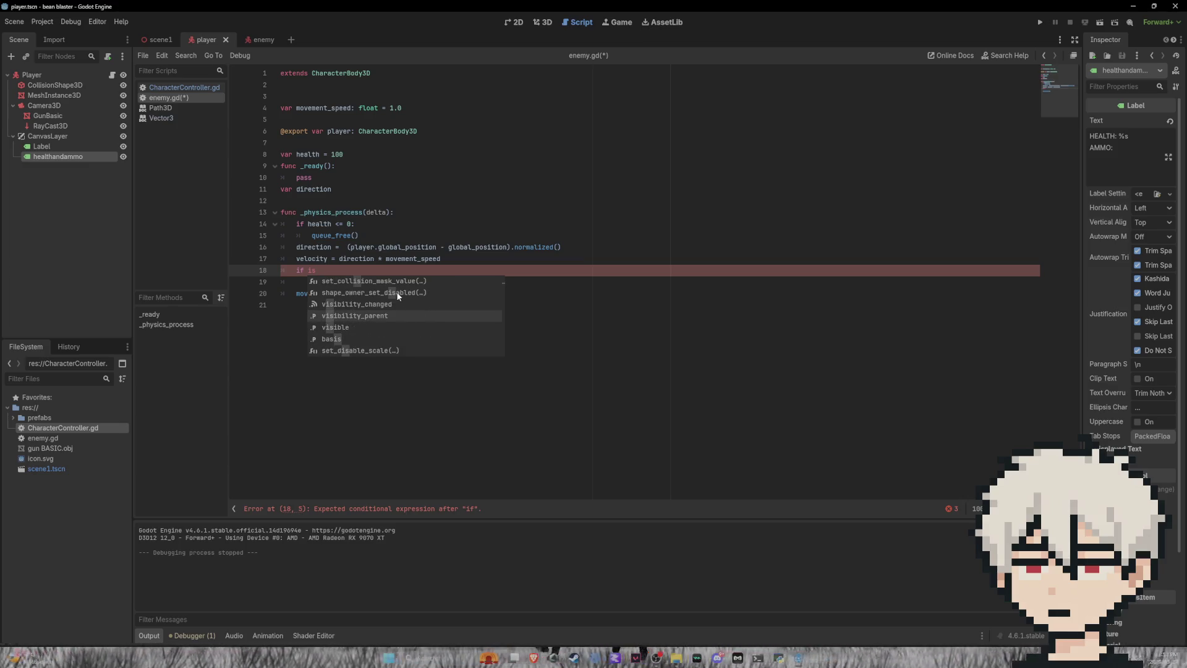
pyautogui.scroll(-6, 395, 292)
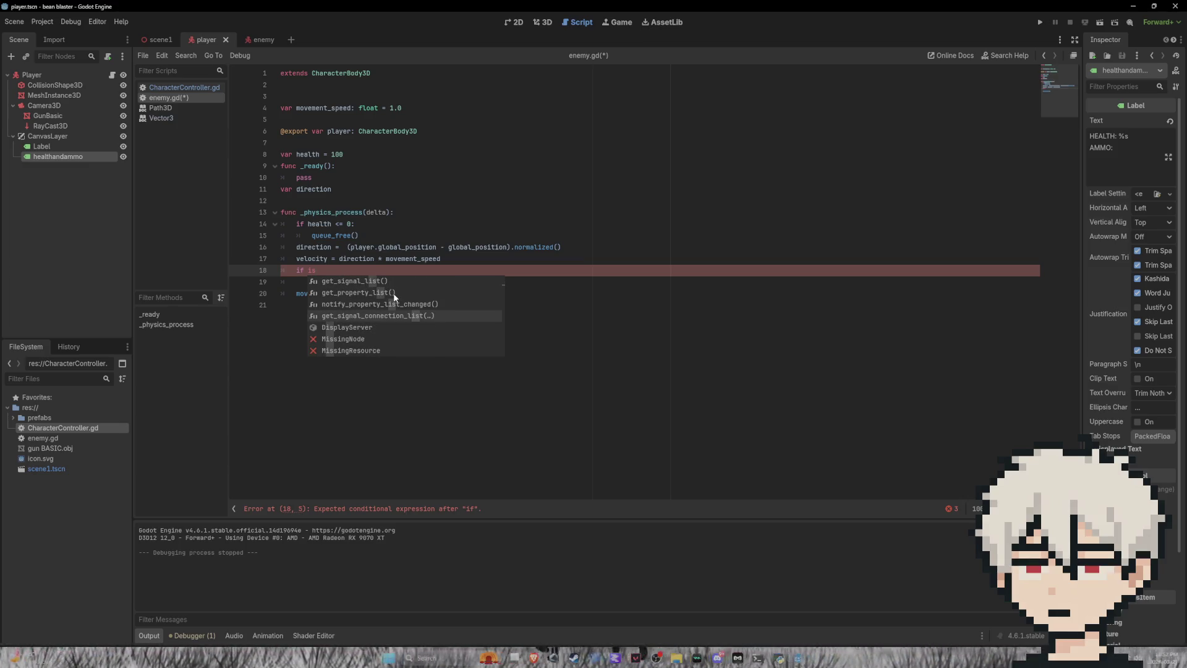
pyautogui.scroll(-8, 392, 291)
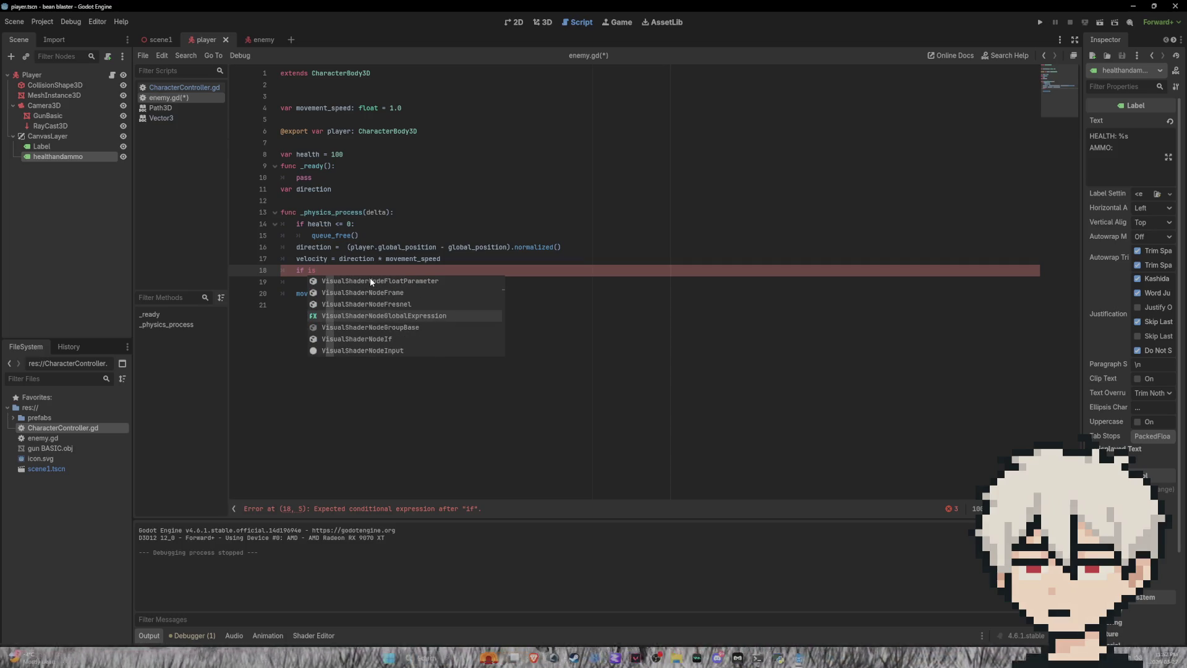
pyautogui.click(592, 316)
pyautogui.hotkey('ctrl', 'z')
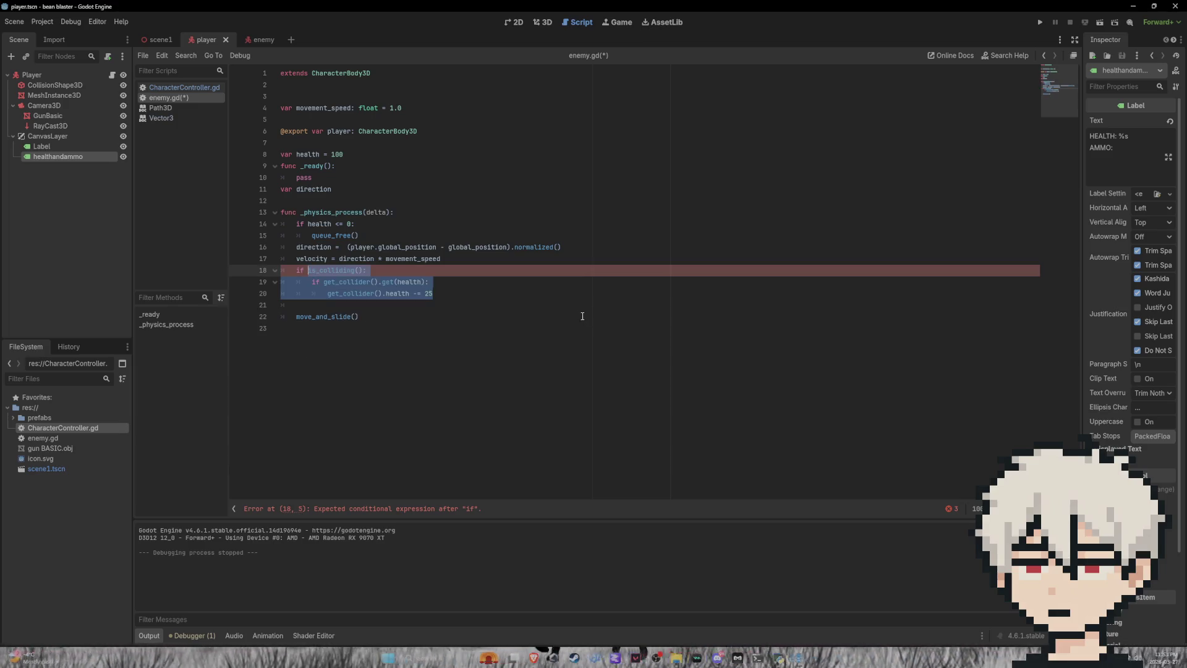
pyautogui.click(392, 510)
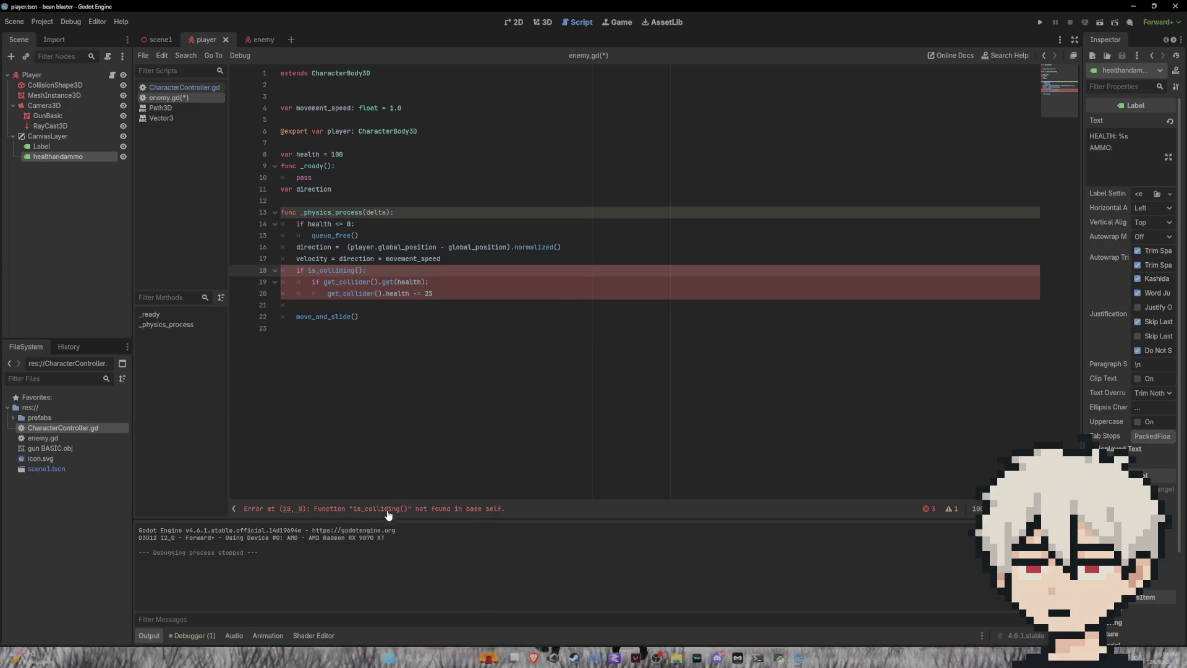
pyautogui.rightClick(348, 276)
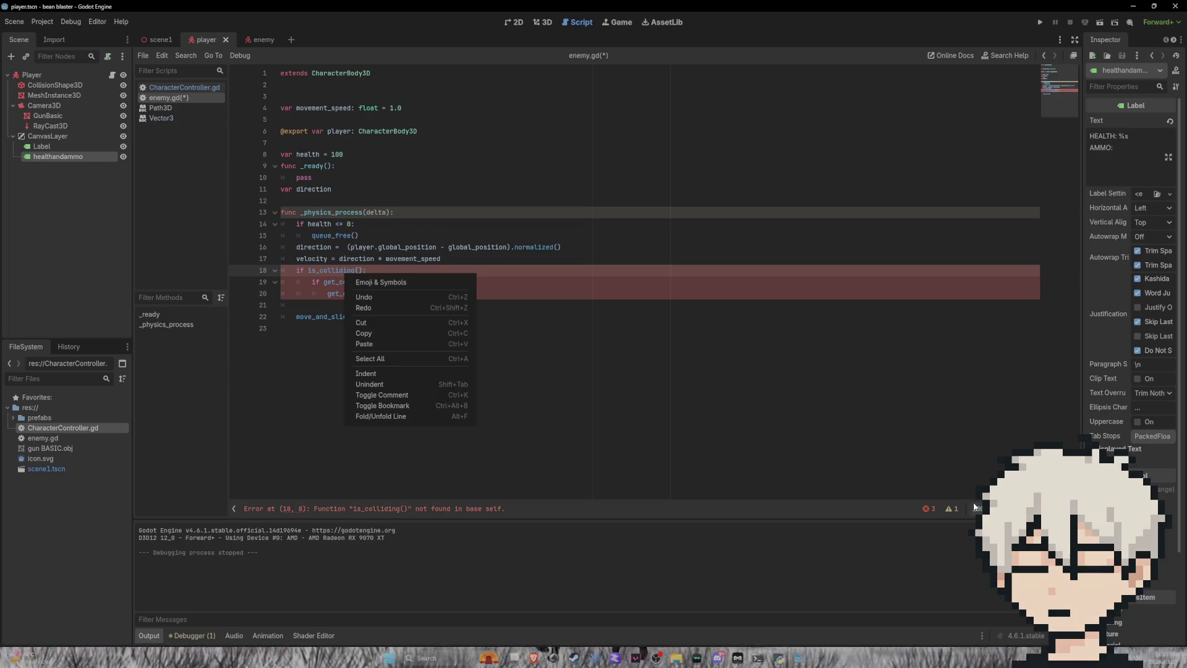
pyautogui.click(484, 488)
pyautogui.rightClick(289, 508)
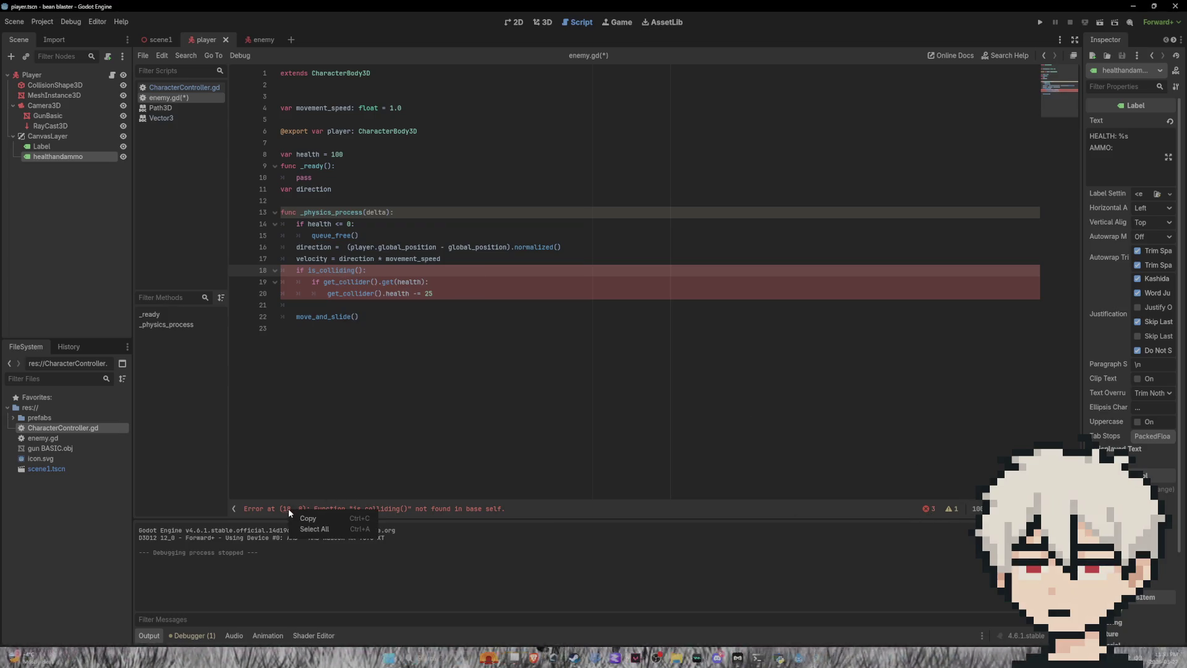
pyautogui.click(471, 497)
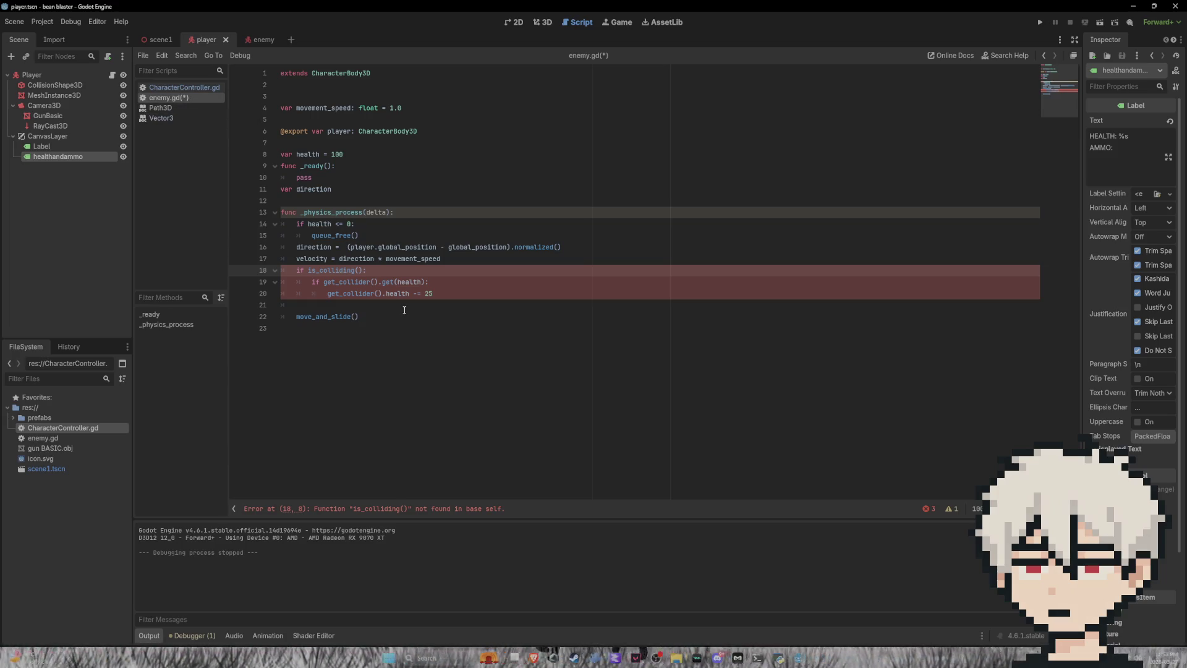
pyautogui.moveTo(433, 294); pyautogui.dragTo(254, 273)
# Step: Remove the is_colliding block, declare 'const enemy = true' on line 5, and save enemy.gd
pyautogui.press('BackSpace')
pyautogui.press('BackSpace')
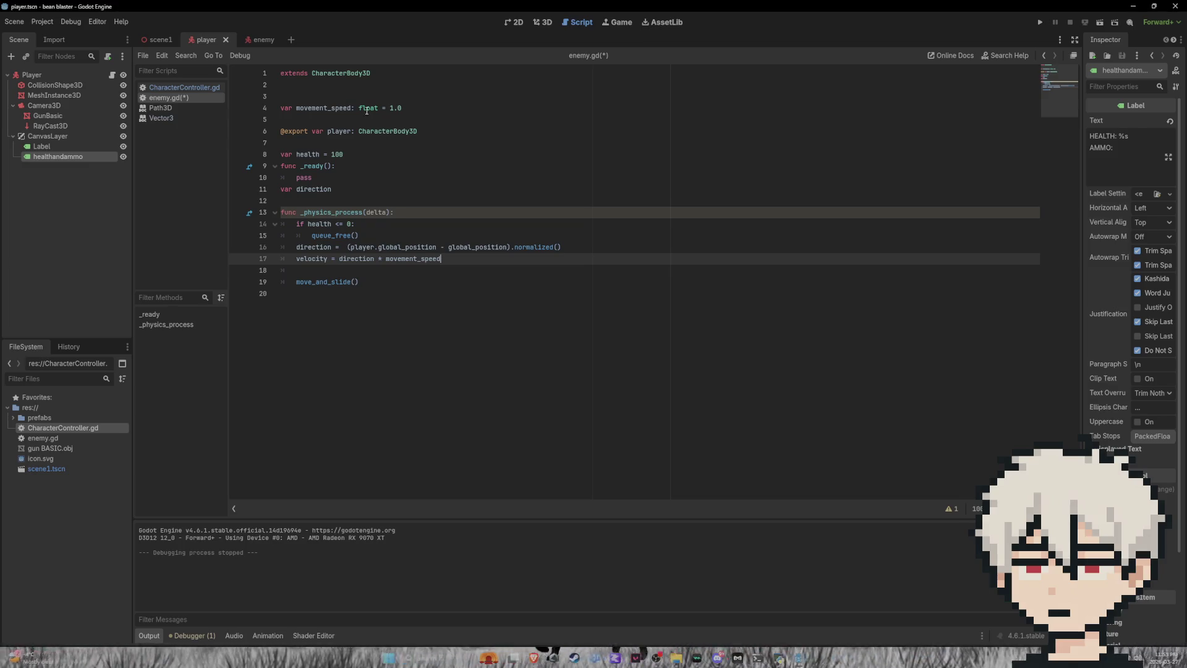
pyautogui.click(333, 120)
pyautogui.write('const e')
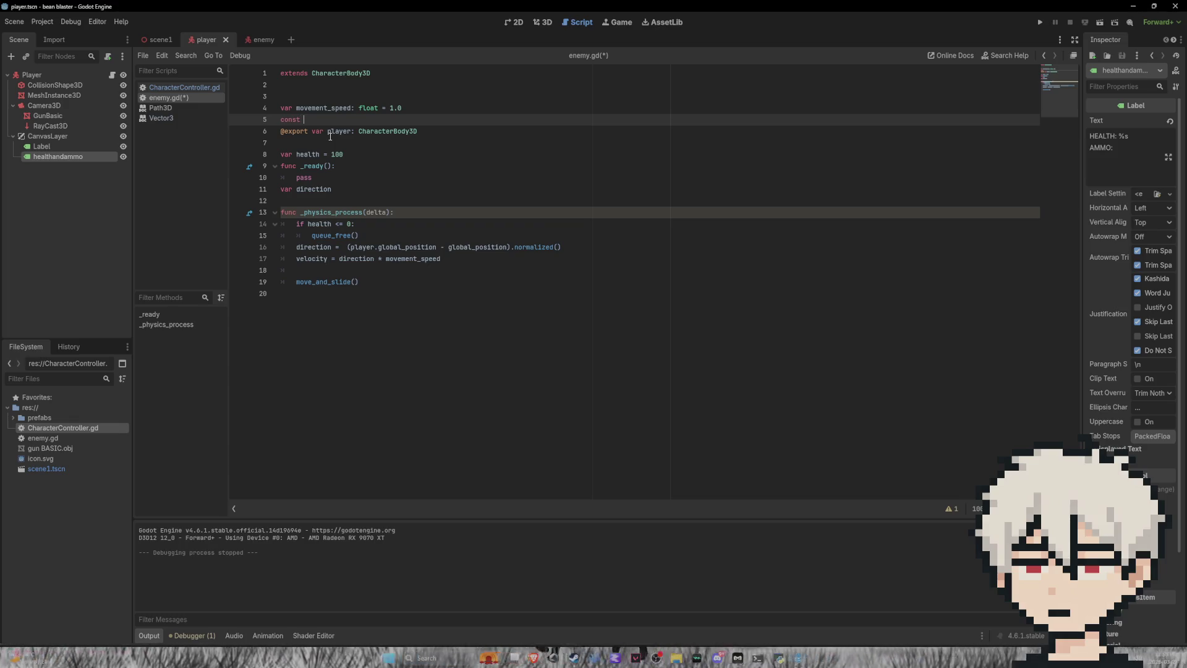
pyautogui.write('nemy')
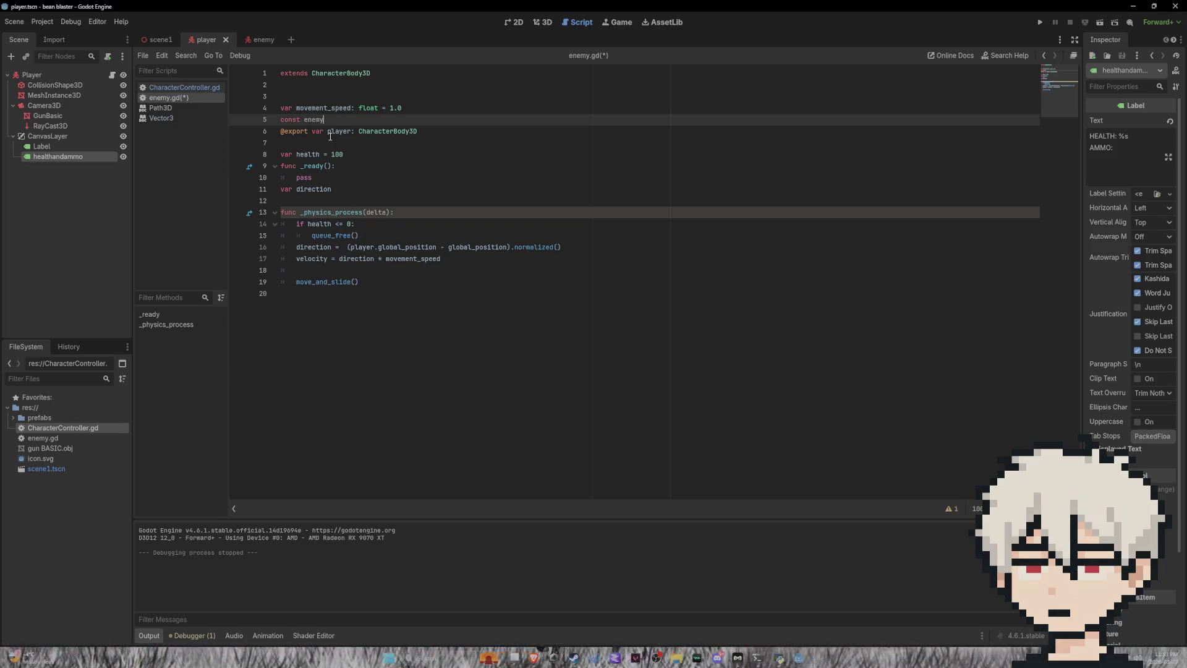
pyautogui.write(' = true')
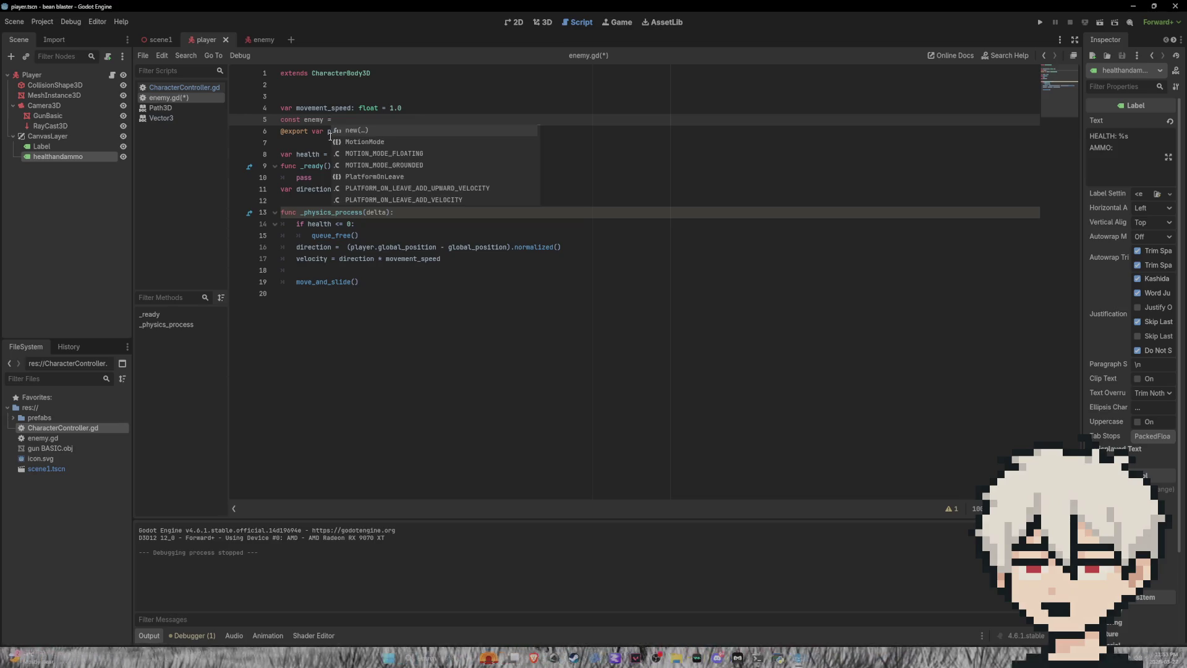
pyautogui.press('Escape')
pyautogui.hotkey('ctrl', 's')
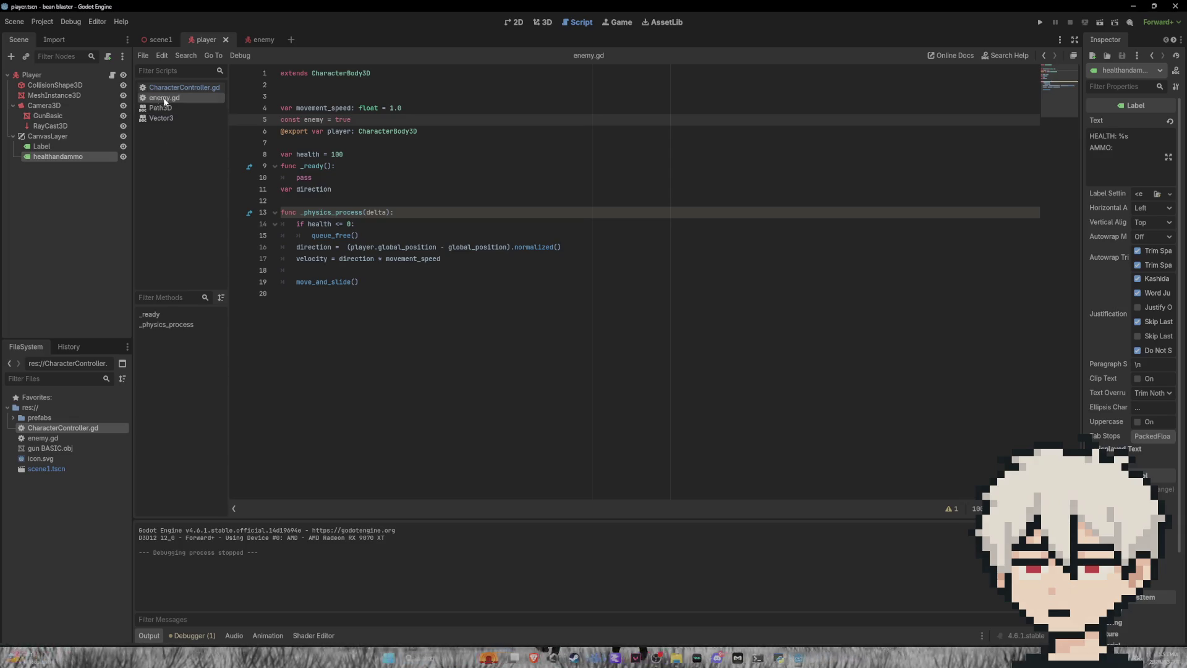
# Step: Glance at the Path3D and Vector3 help pages, then return to CharacterController.gd
pyautogui.click(166, 109)
pyautogui.click(168, 115)
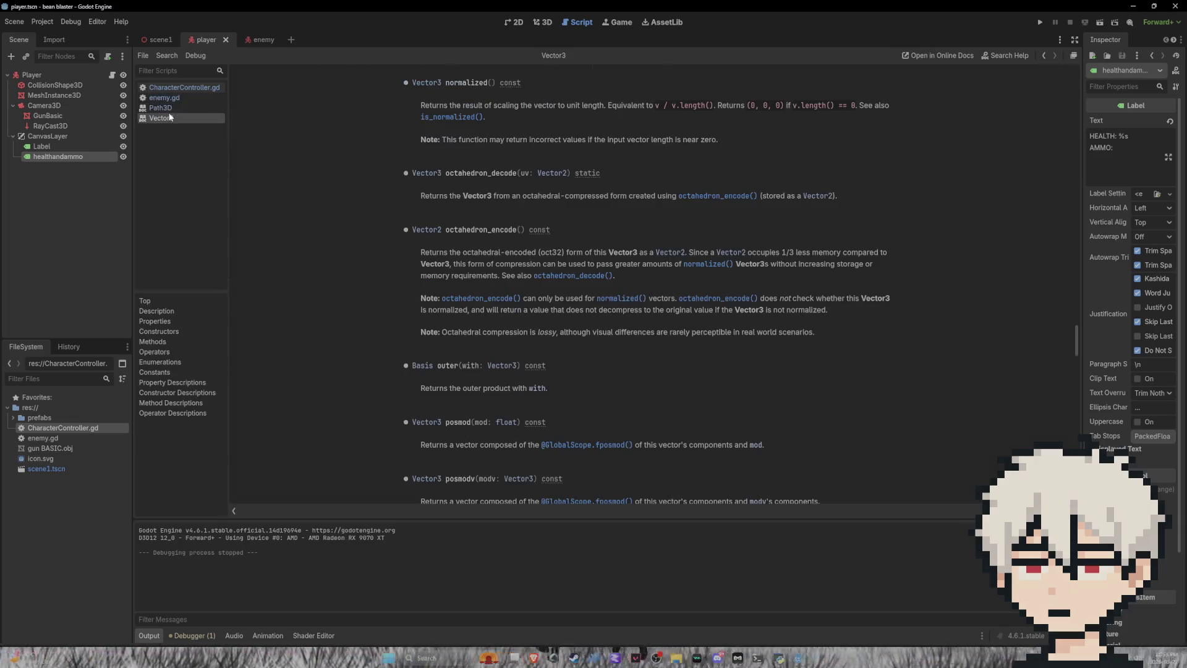
pyautogui.click(172, 101)
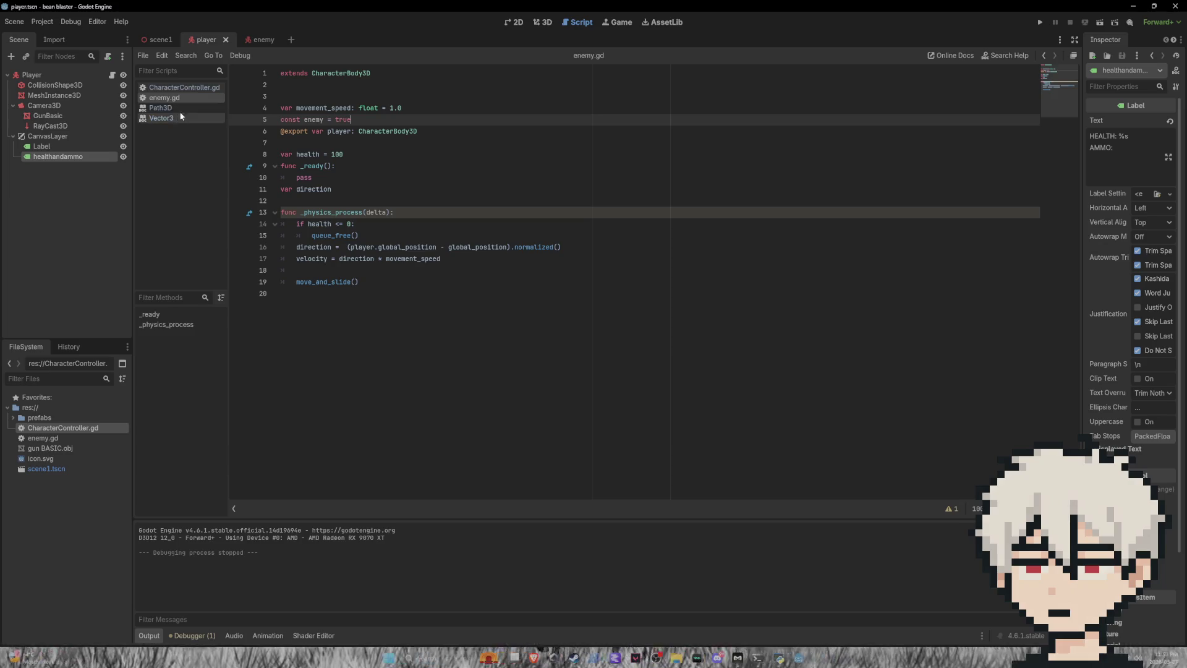
pyautogui.click(186, 88)
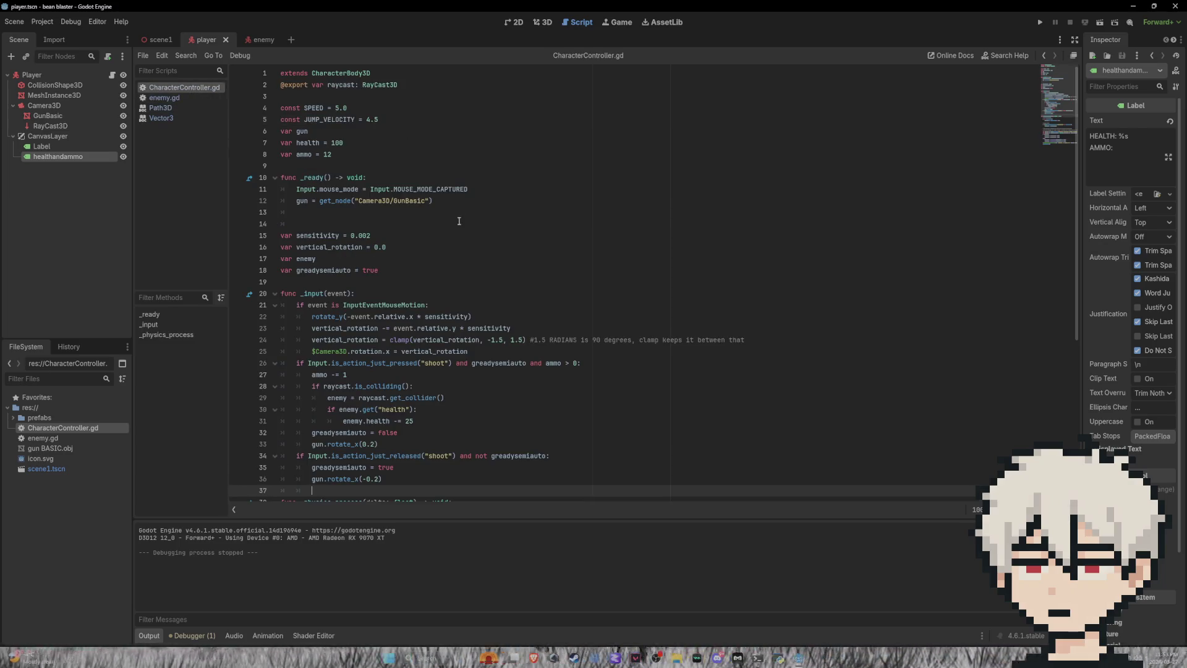
# Step: On empty line 42 of _physics_process, try 'col' and 'is_co' conditions, leaving a bare 'if'
pyautogui.scroll(-7, 497, 201)
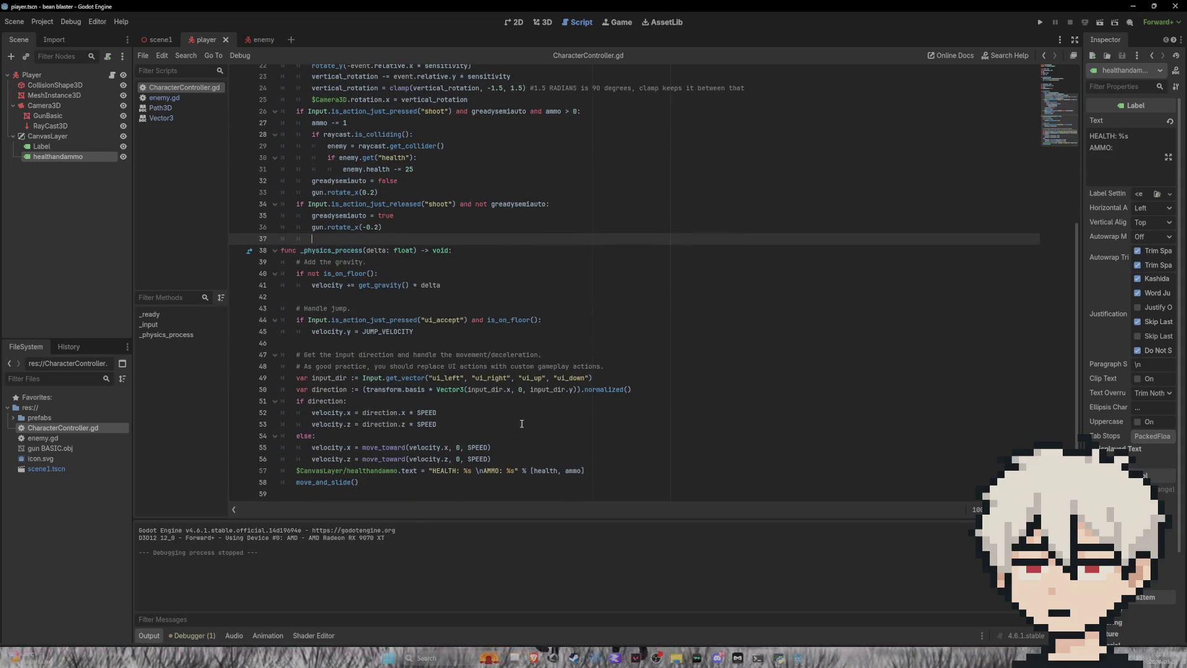
pyautogui.click(304, 299)
pyautogui.write('if')
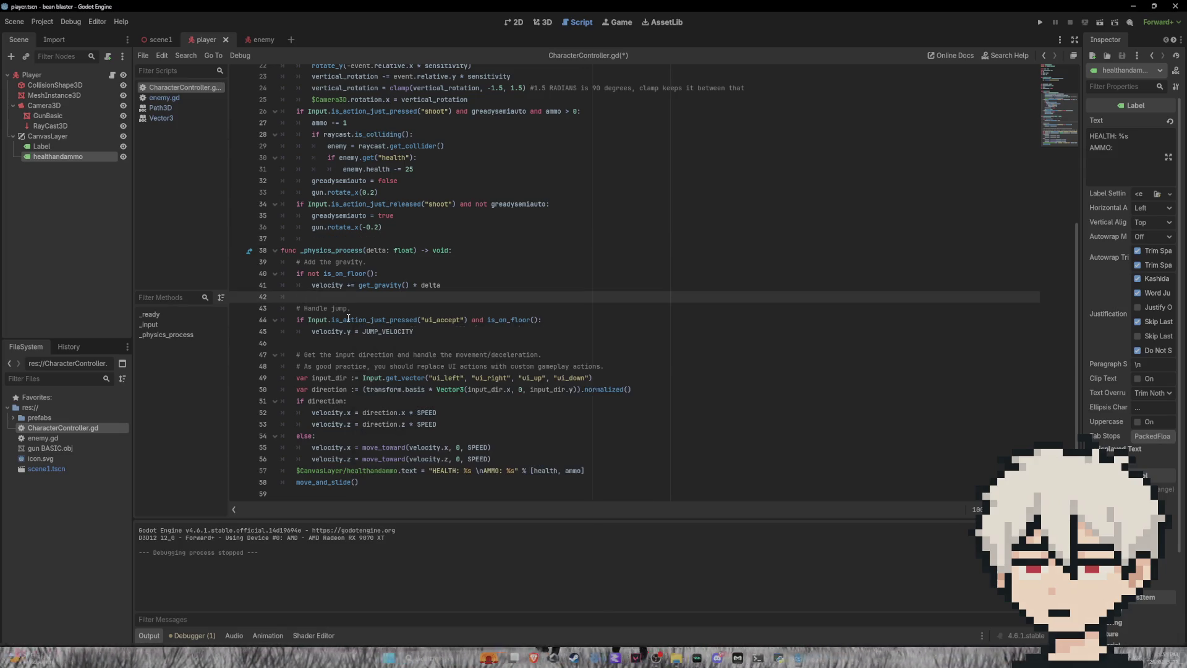
pyautogui.write(' col')
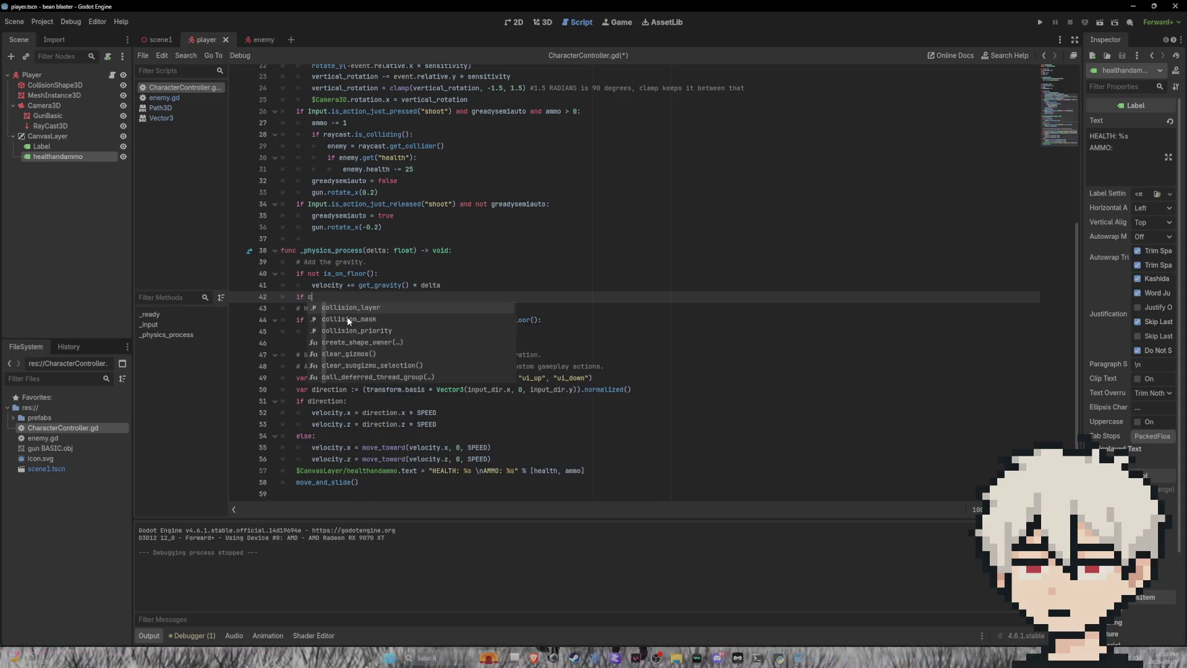
pyautogui.press('BackSpace')
pyautogui.press('BackSpace')
pyautogui.press('BackSpace')
pyautogui.write('is_col')
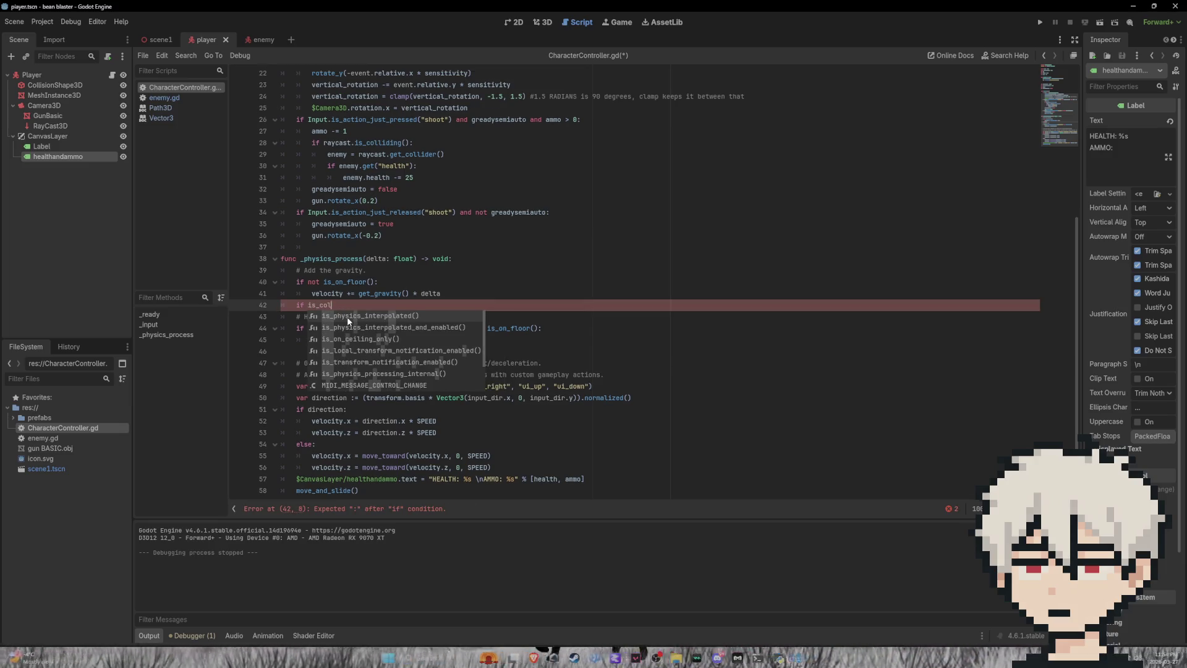
pyautogui.press('BackSpace')
pyautogui.press('BackSpace')
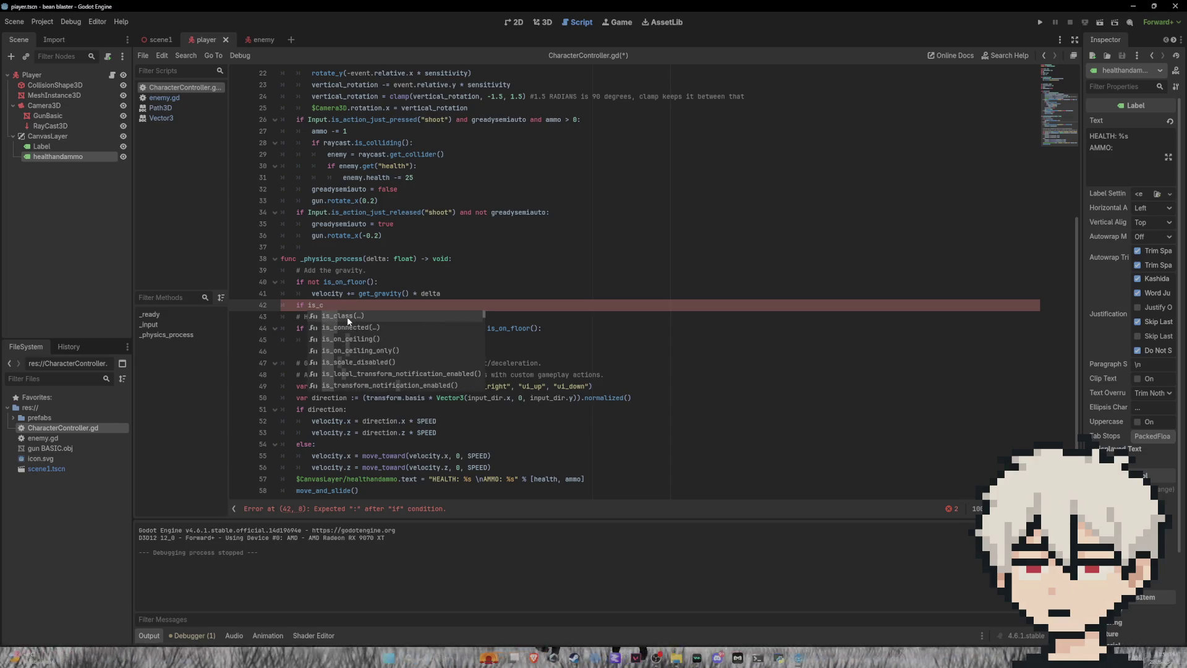
pyautogui.write('t')
pyautogui.press('BackSpace')
pyautogui.press('BackSpace')
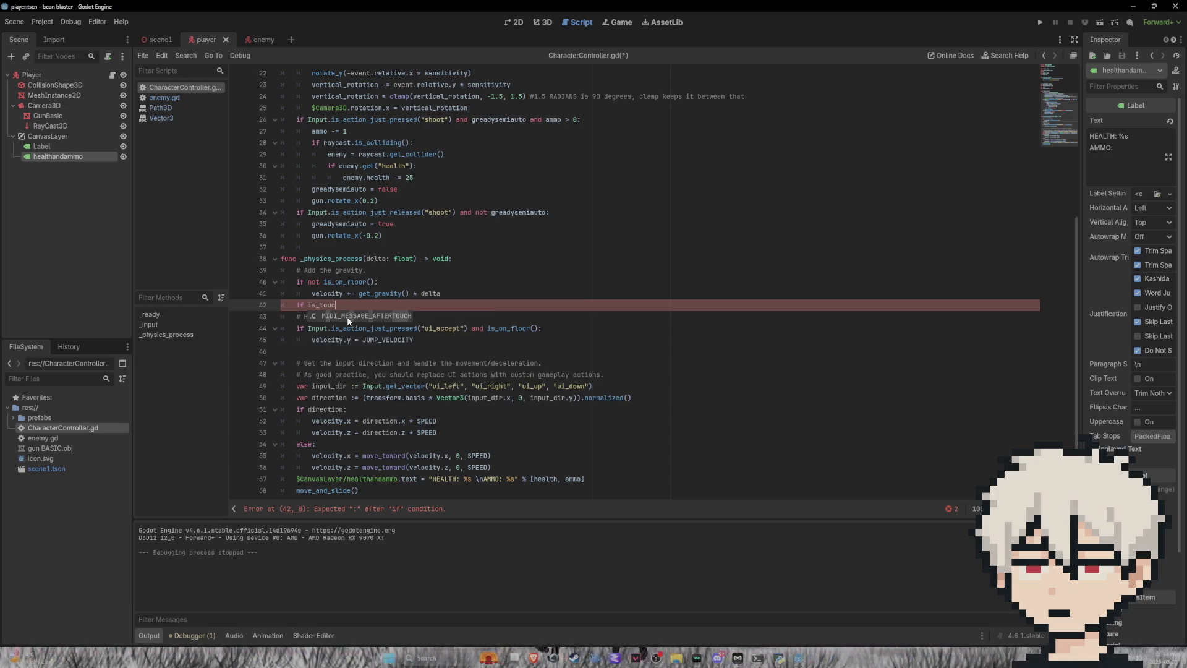
pyautogui.press('BackSpace')
pyautogui.press('BackSpace')
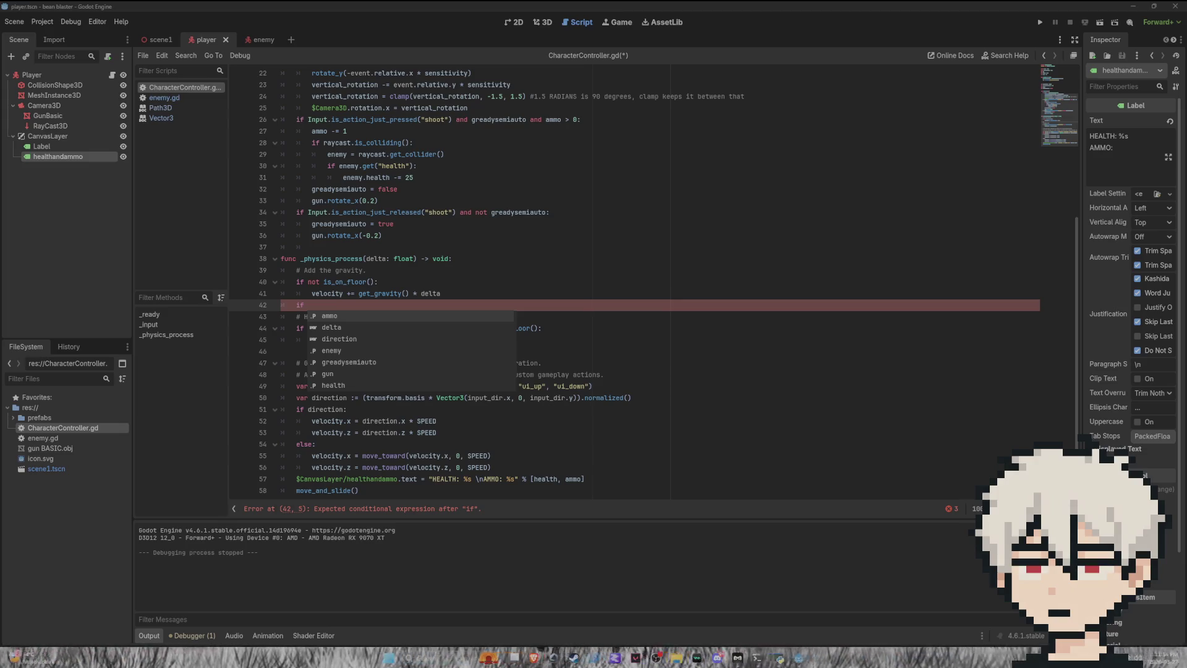
# Step: Try Physics2DShapeQueryParameters in the if, delete it, and browse the 'is' suggestions
pyautogui.write('Physics2DShapeQueryParameters')
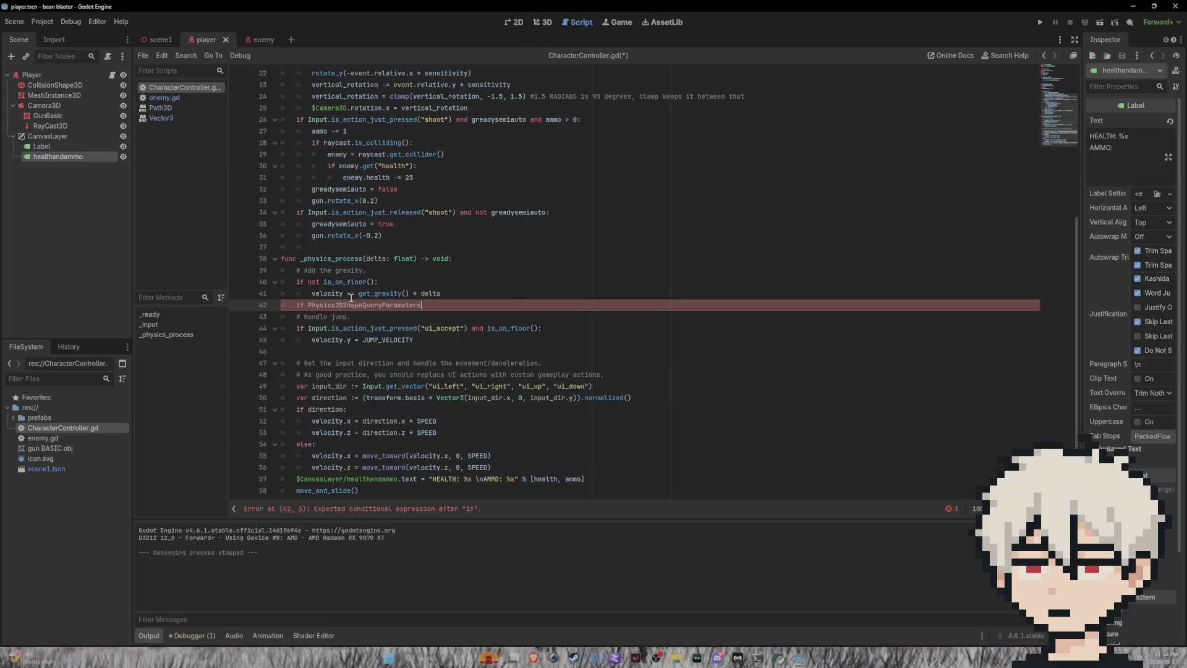
pyautogui.write('(')
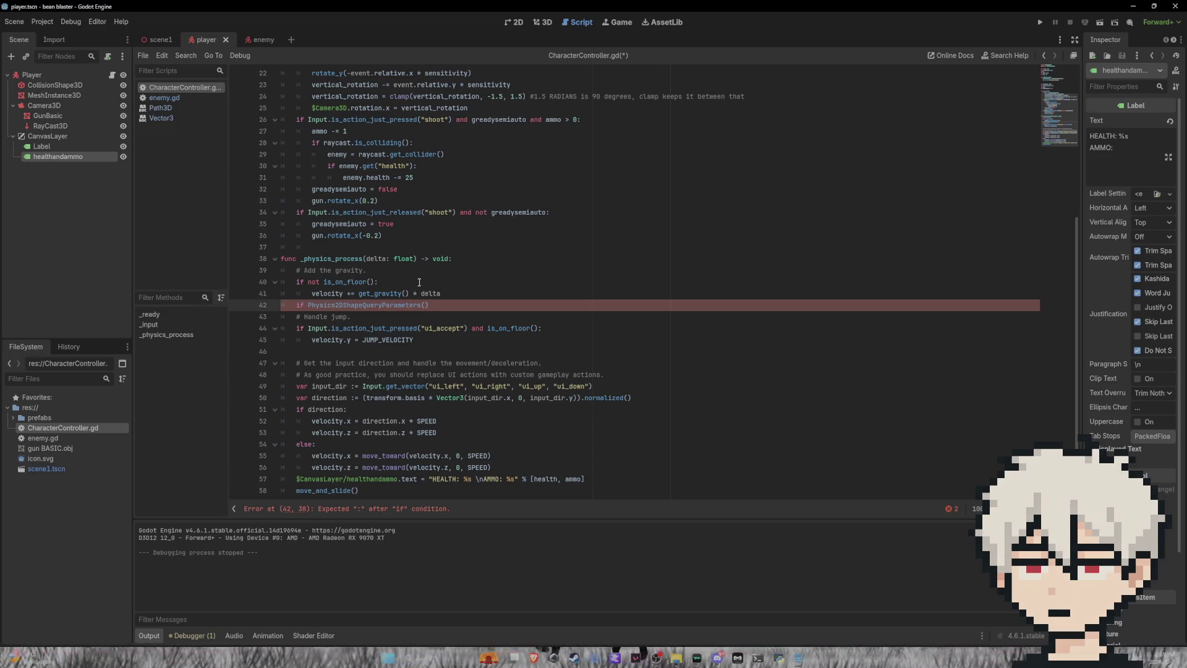
pyautogui.hotkey('ctrl', 'BackSpace')
pyautogui.hotkey('ctrl', 'BackSpace')
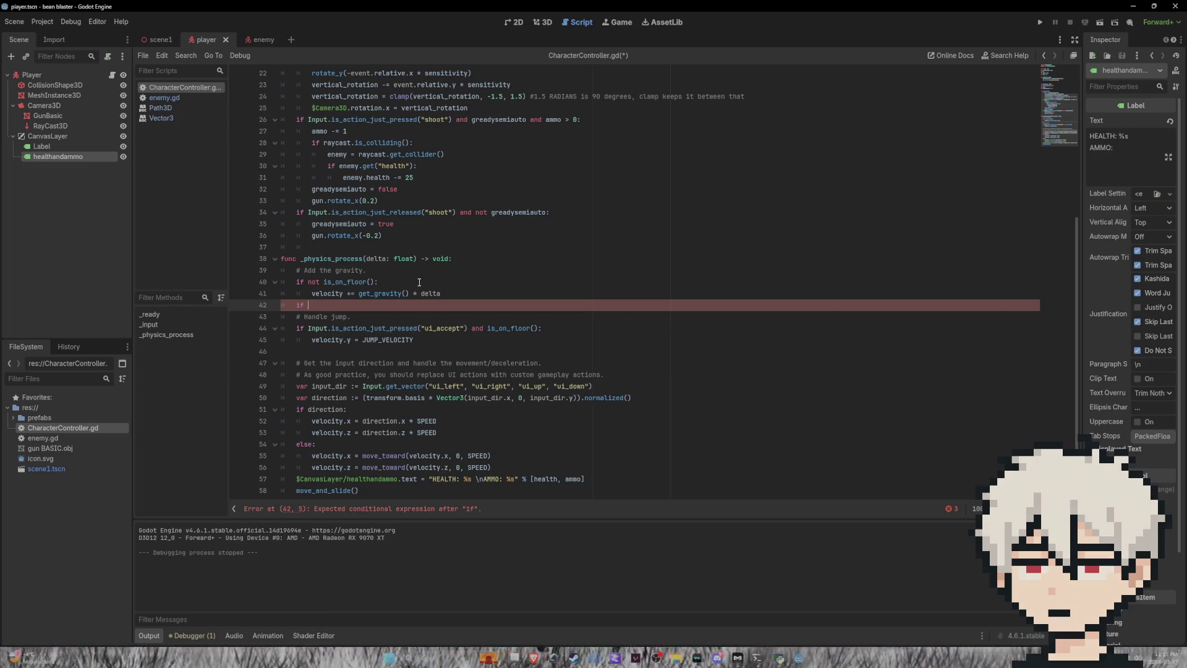
pyautogui.write('s')
pyautogui.scroll(-7, 396, 343)
pyautogui.scroll(-10, 407, 337)
pyautogui.scroll(20, 405, 349)
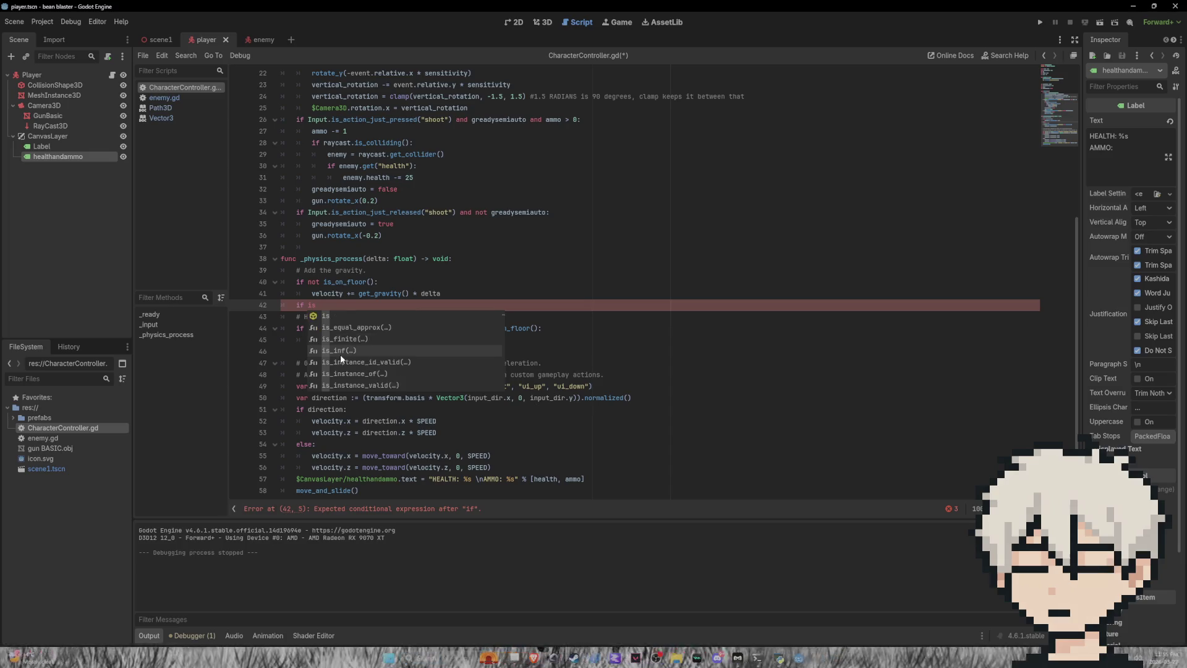
pyautogui.scroll(-20, 339, 336)
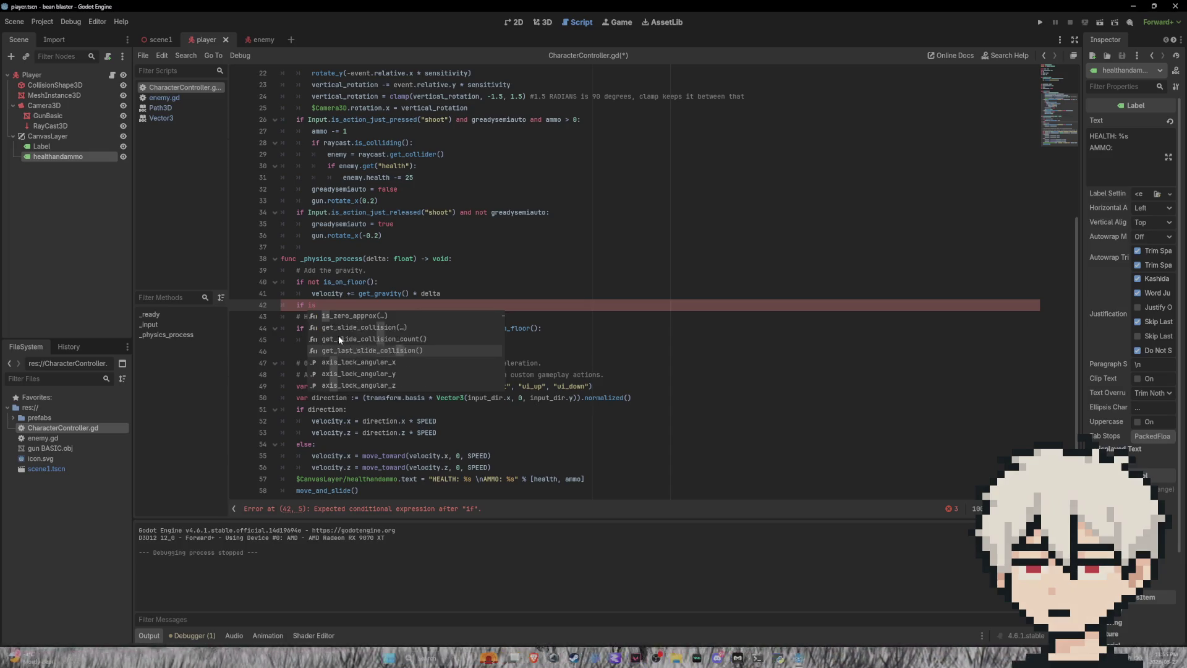
pyautogui.scroll(-1, 387, 345)
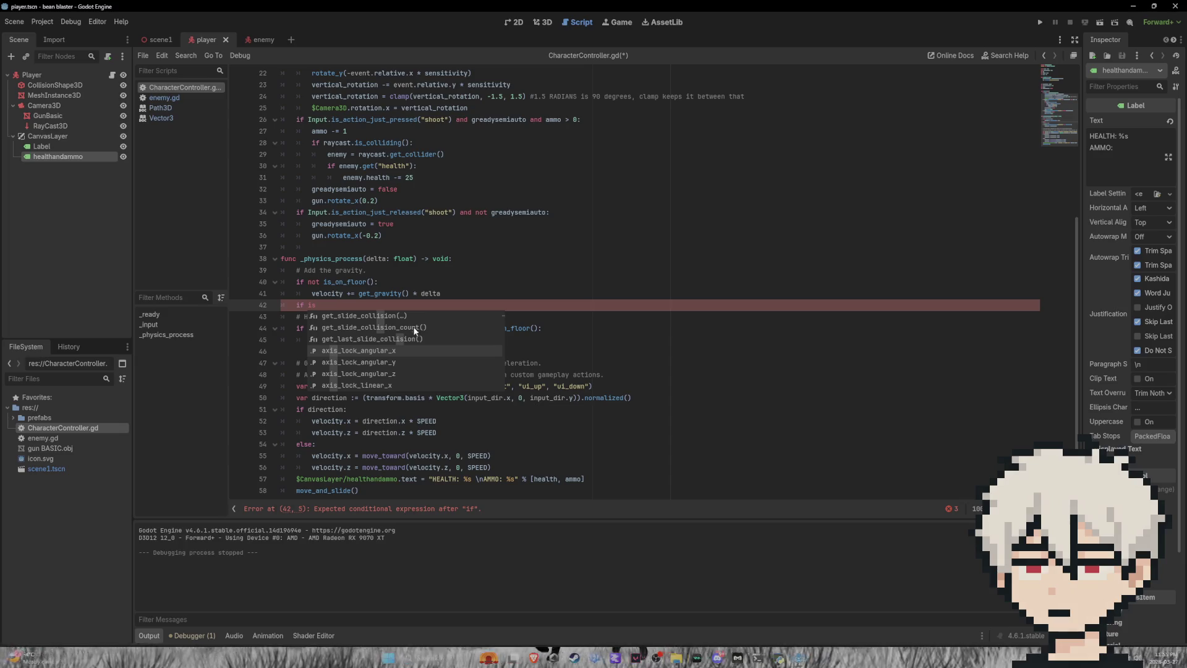
pyautogui.scroll(-1, 399, 370)
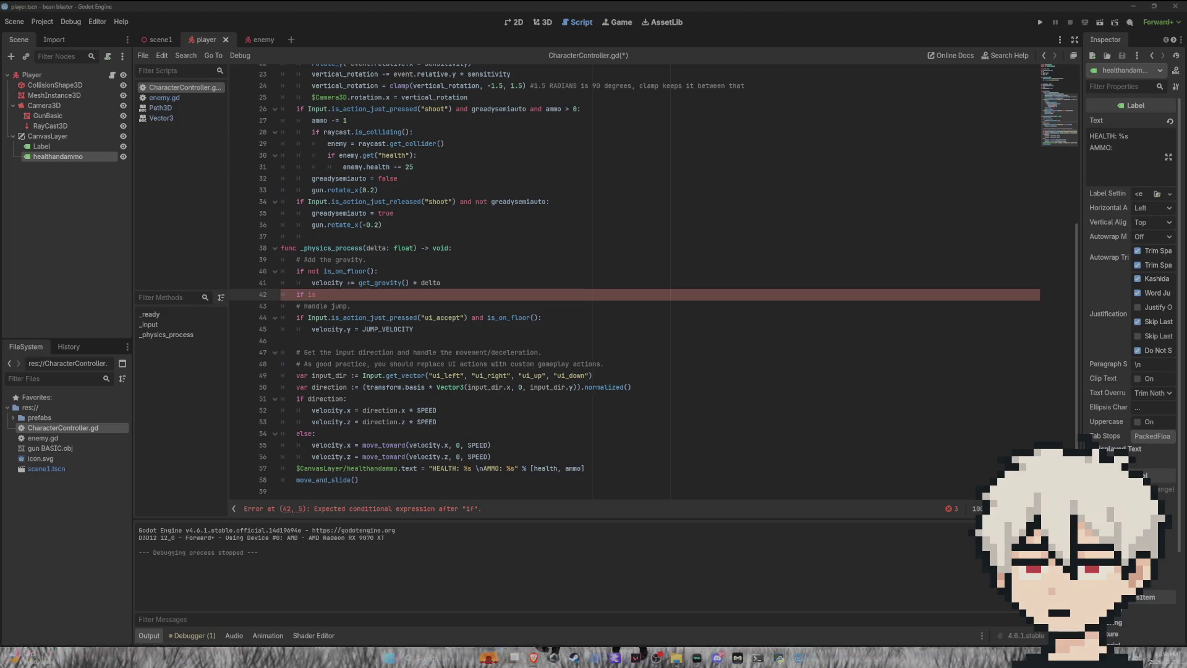
# Step: Switch to the Godot docs in the browser and search for 'collisionshape3d'
pyautogui.hotkey('alt', 'Tab')
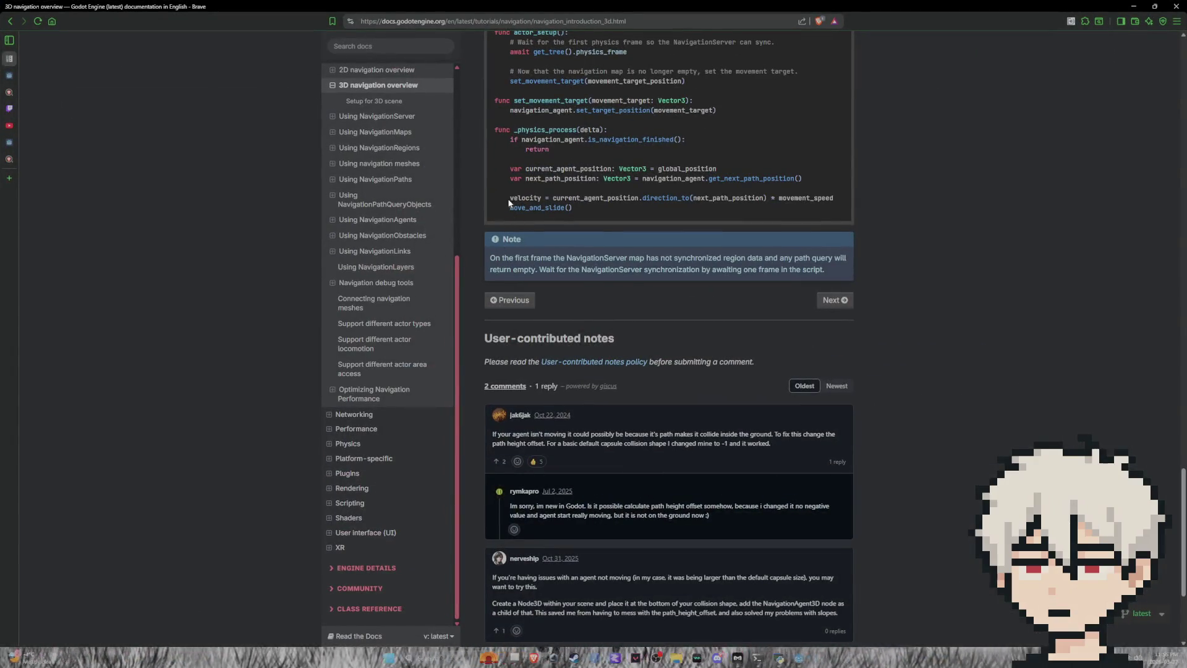
pyautogui.scroll(10, 396, 232)
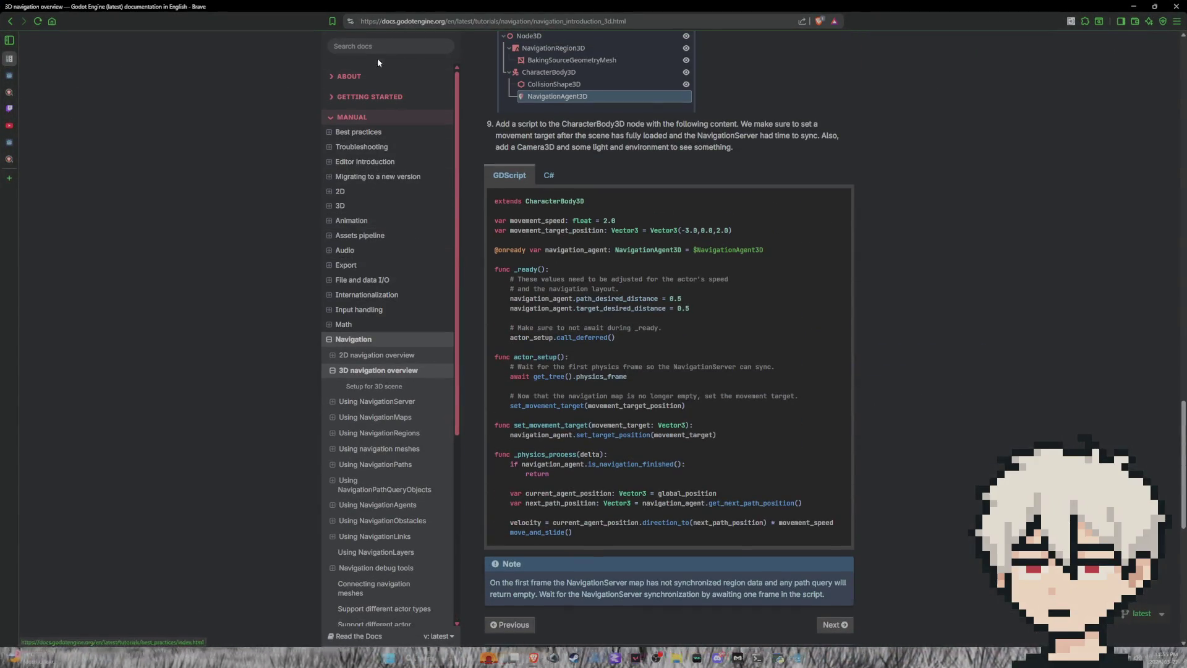
pyautogui.click(363, 45)
pyautogui.write('coll')
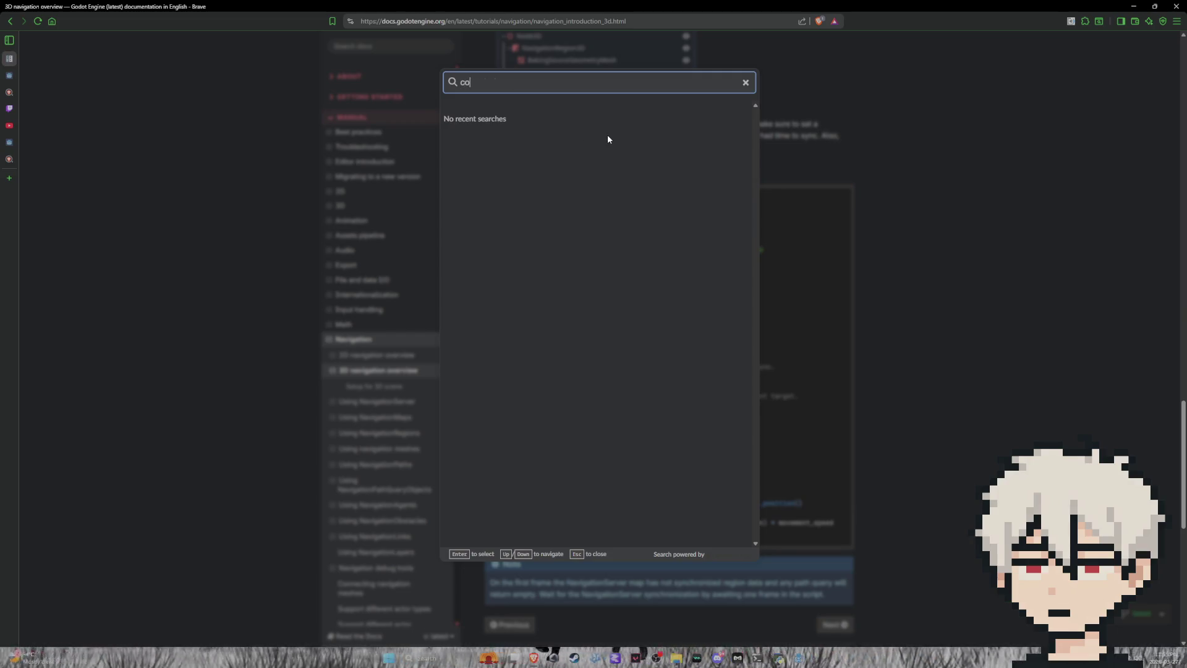
pyautogui.write('ision')
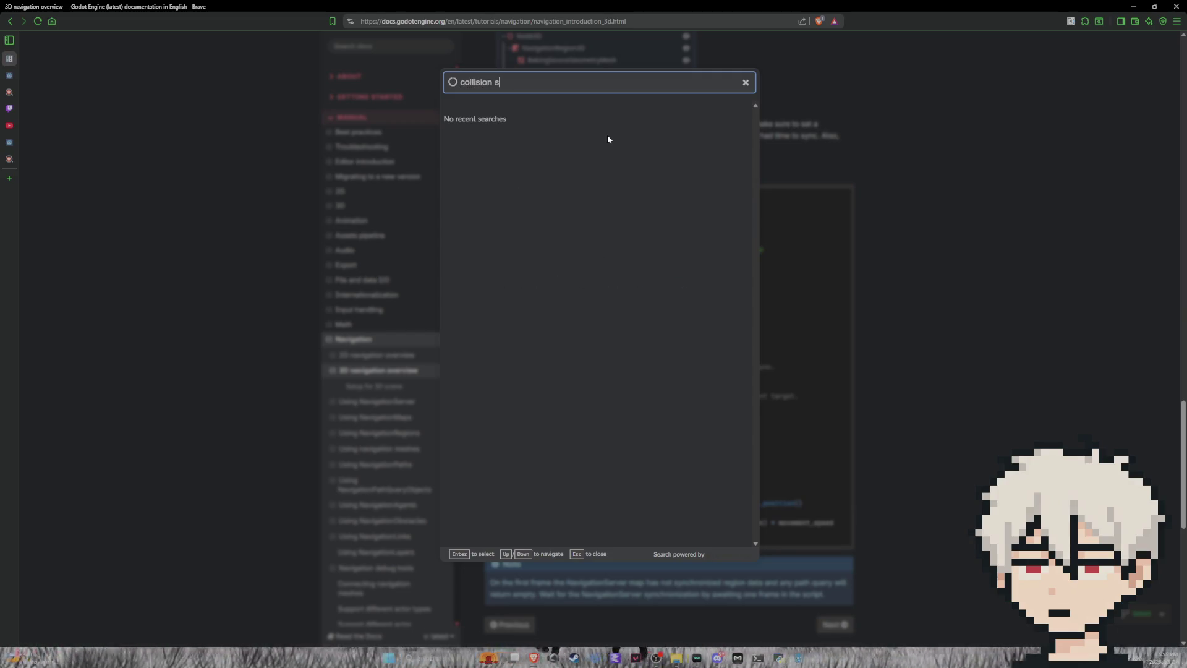
pyautogui.write('shape3d')
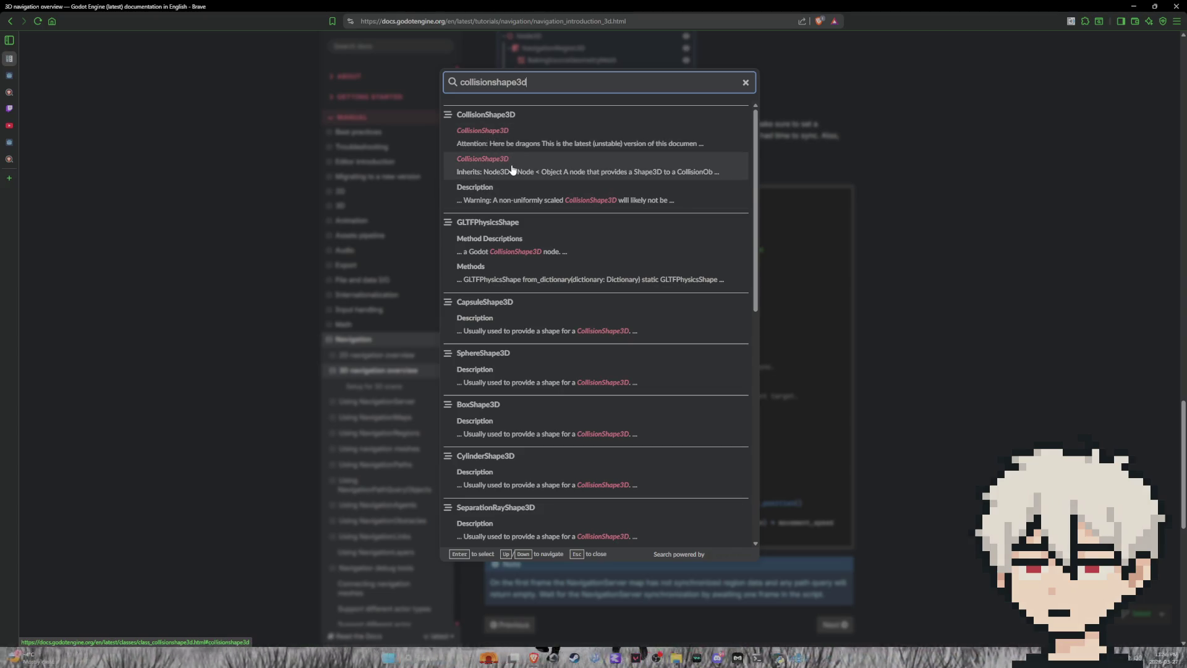
# Step: Open the first CollisionShape3D result from the 'collisionshape3d' docs search
pyautogui.click(487, 115)
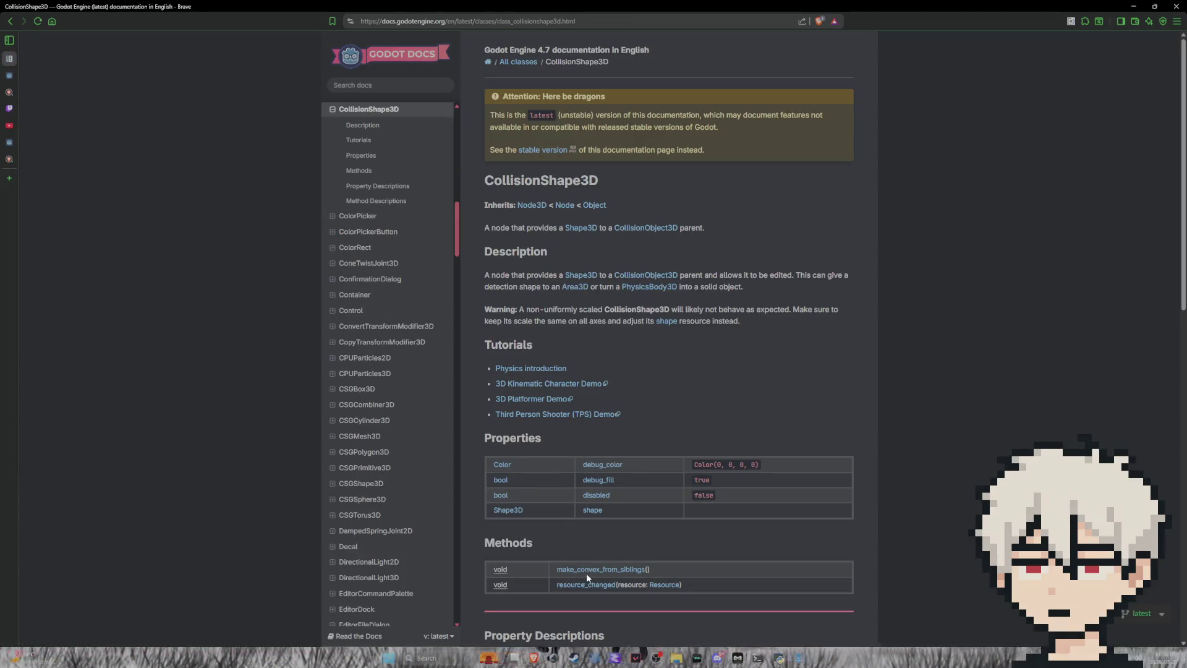
# Step: Browse the CollisionShape3D page and follow its Tutorials link to Physics introduction
pyautogui.scroll(-4, 559, 354)
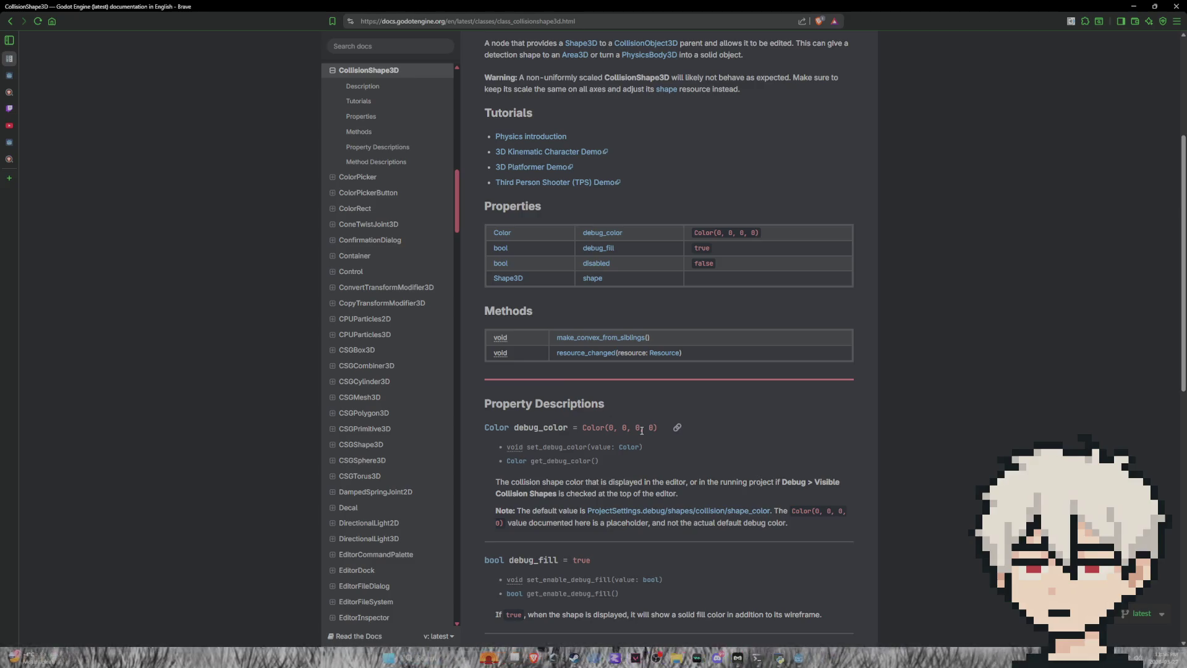
pyautogui.scroll(-3, 625, 433)
pyautogui.scroll(-6, 618, 402)
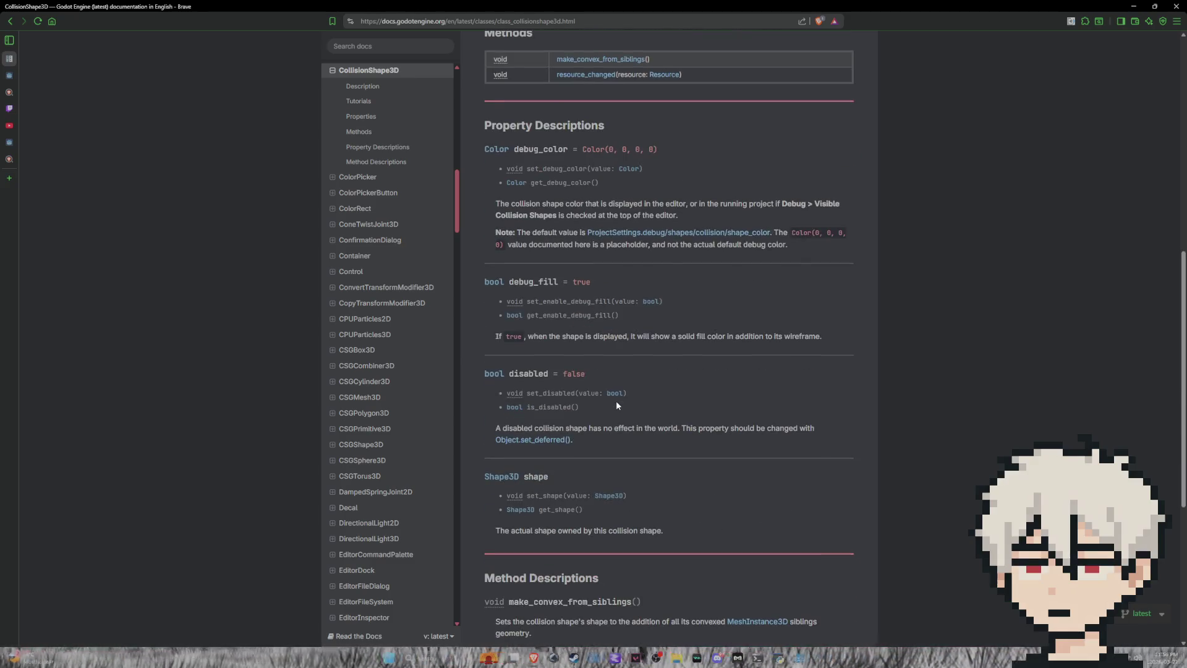
pyautogui.scroll(-5, 665, 331)
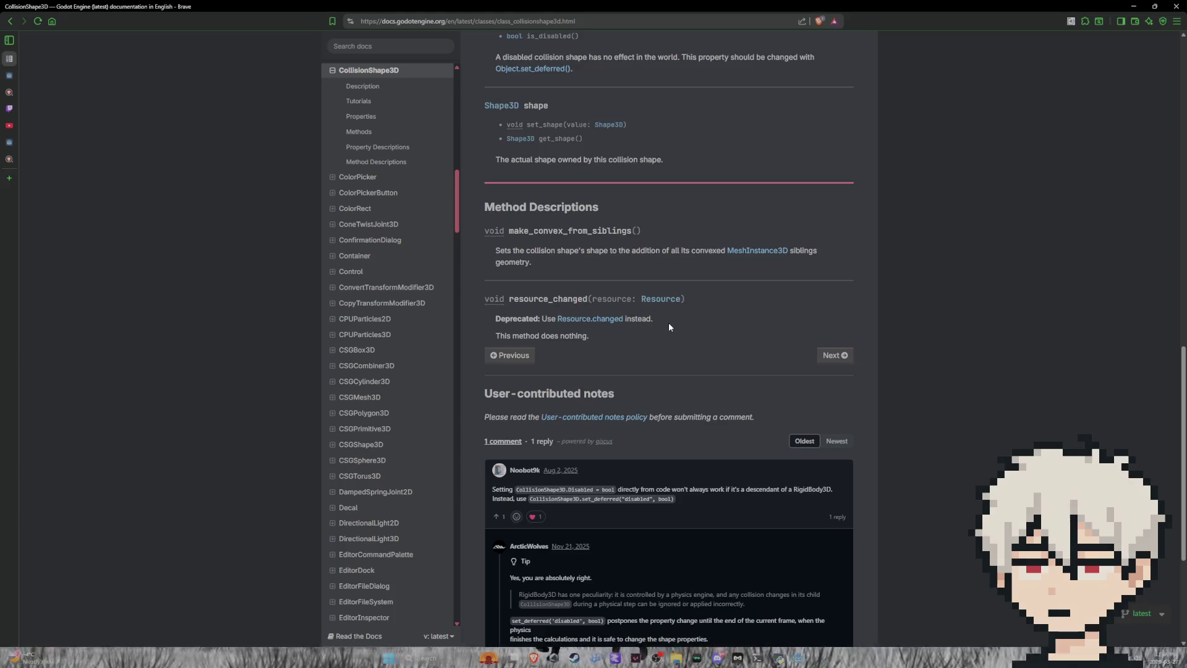
pyautogui.scroll(6, 682, 327)
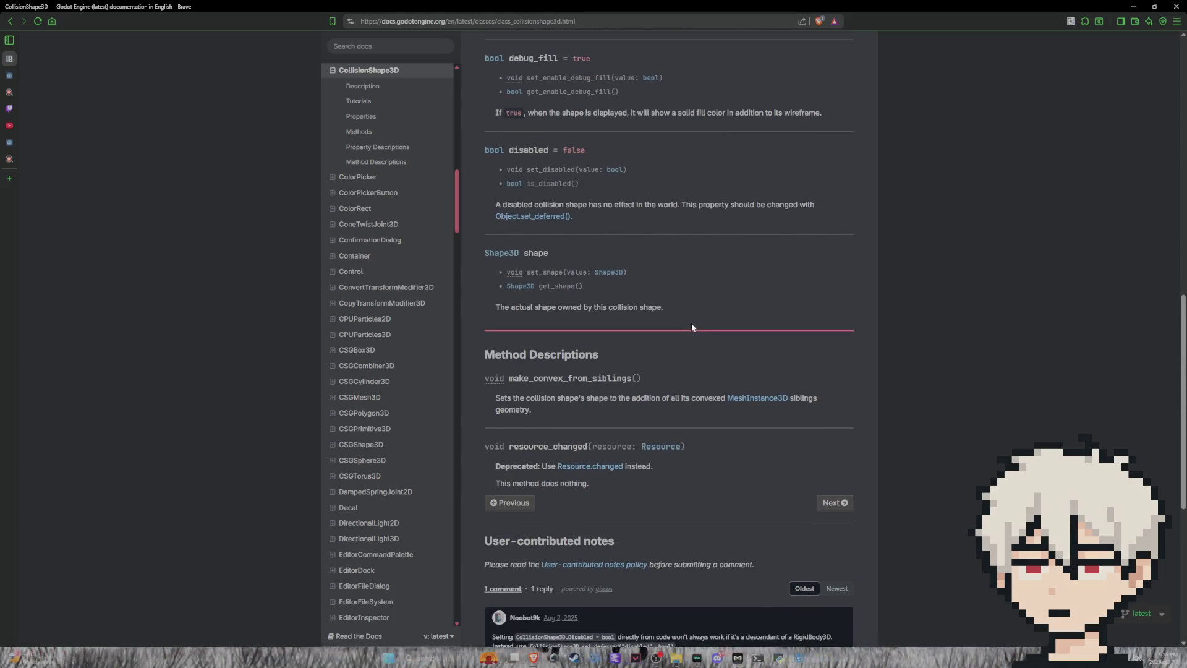
pyautogui.scroll(7, 712, 398)
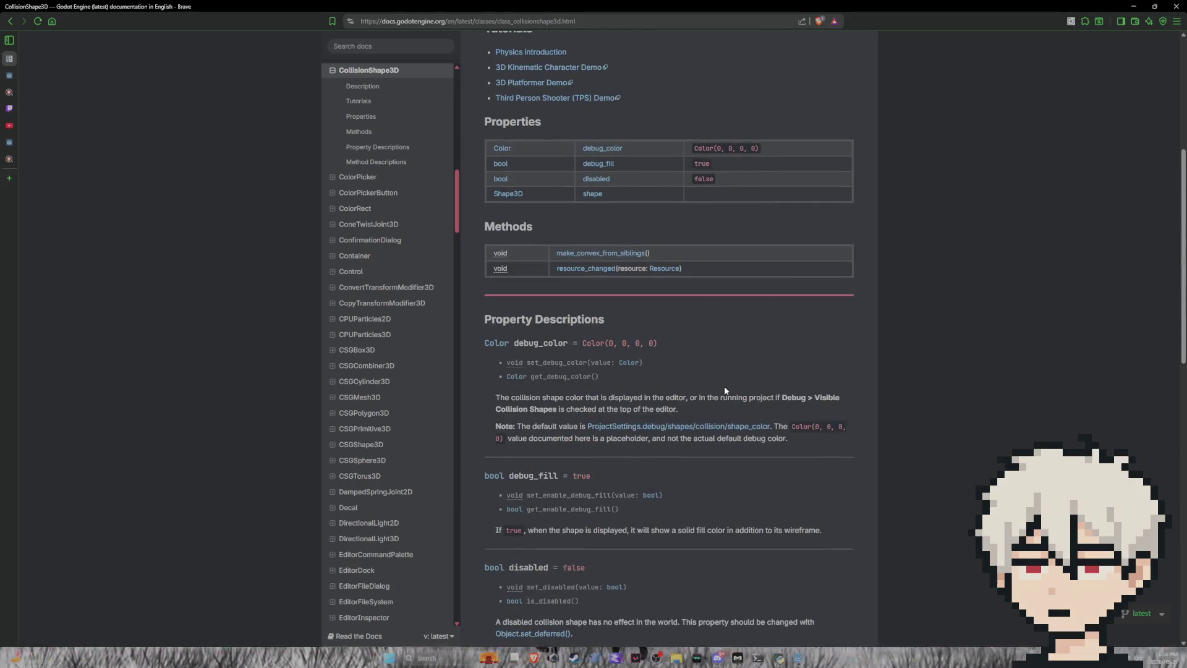
pyautogui.scroll(-6, 724, 391)
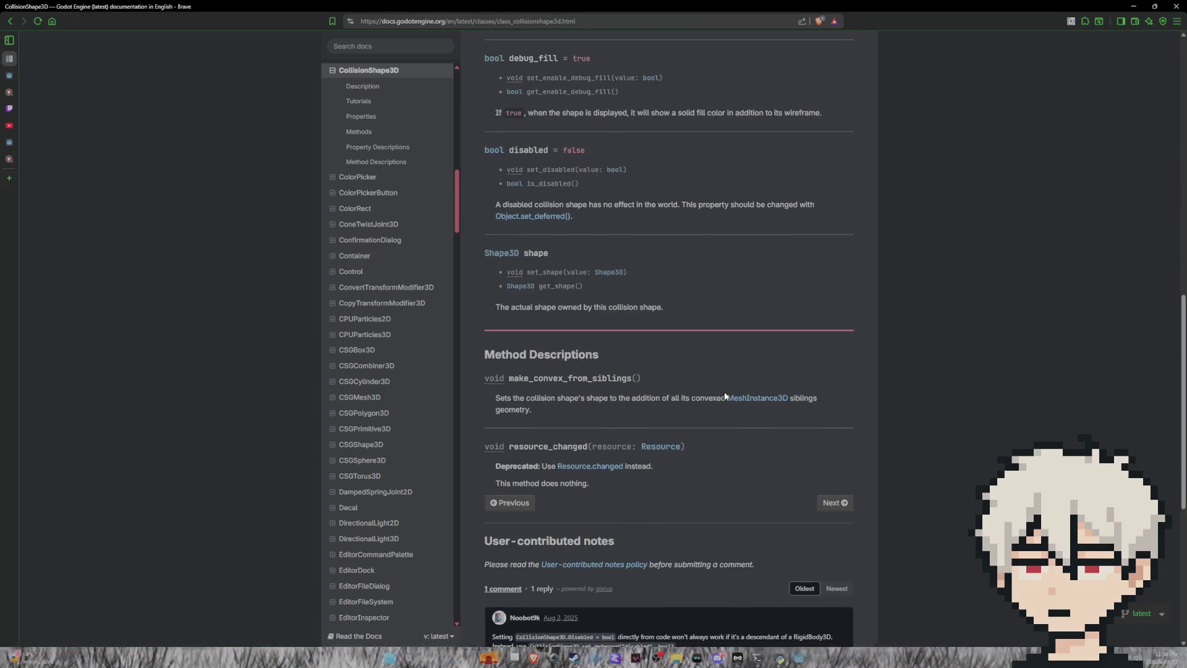
pyautogui.scroll(4, 725, 392)
pyautogui.scroll(5, 718, 390)
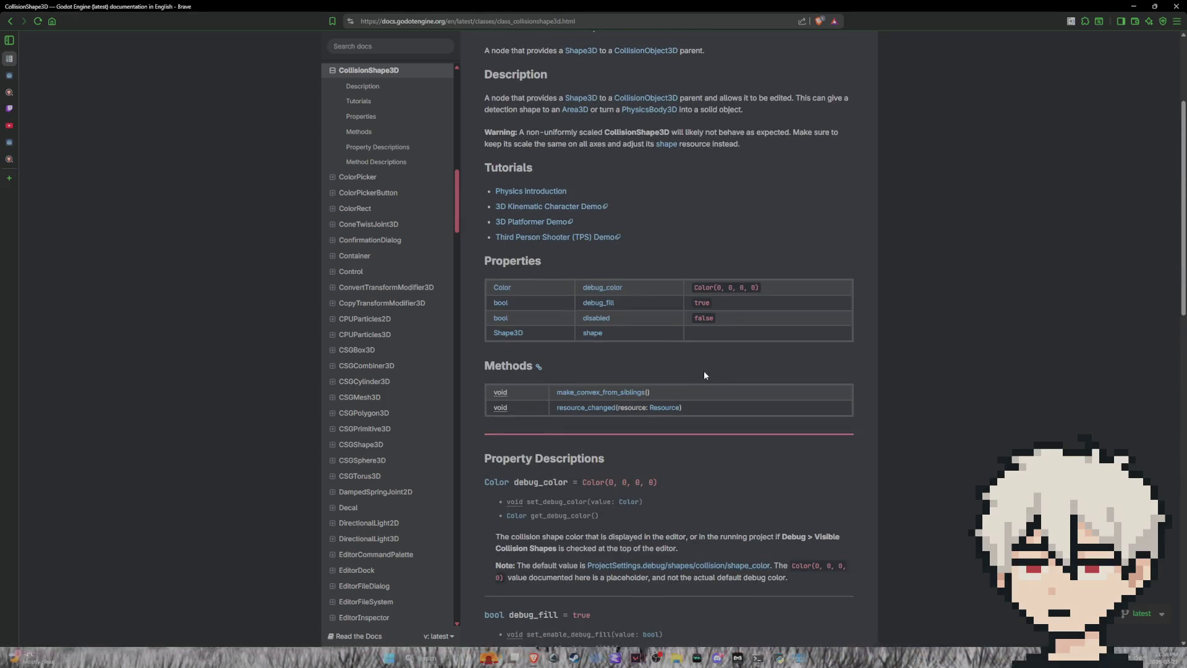
pyautogui.click(544, 194)
pyautogui.scroll(-10, 526, 263)
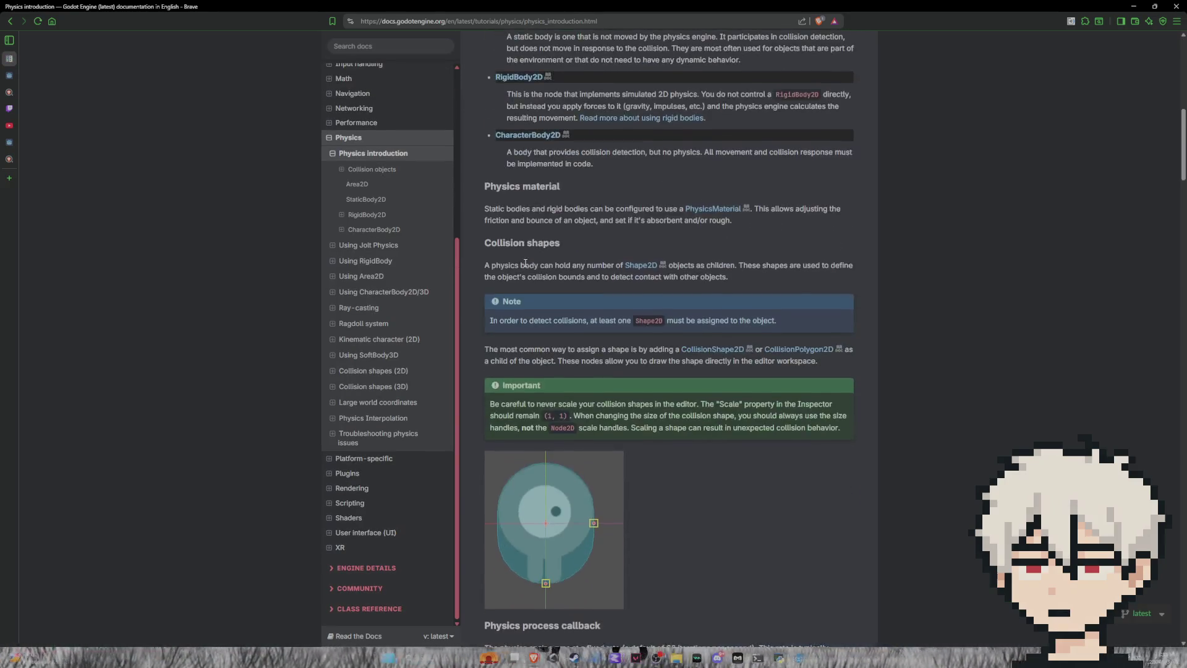
pyautogui.scroll(-3, 522, 266)
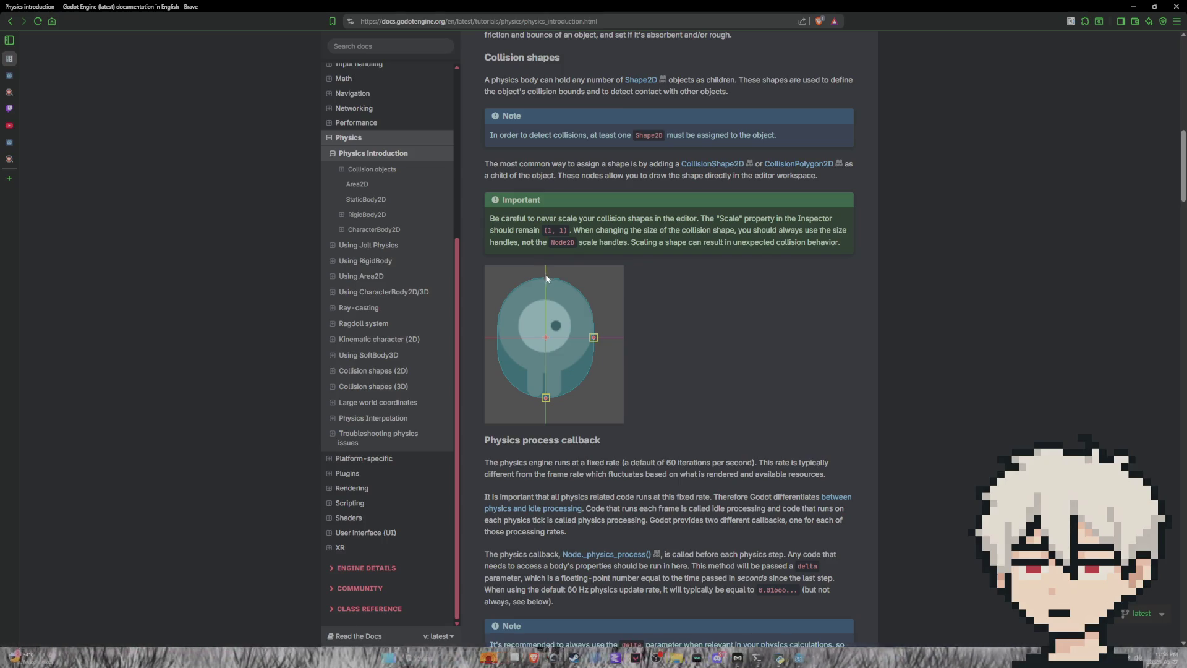
pyautogui.scroll(-7, 546, 278)
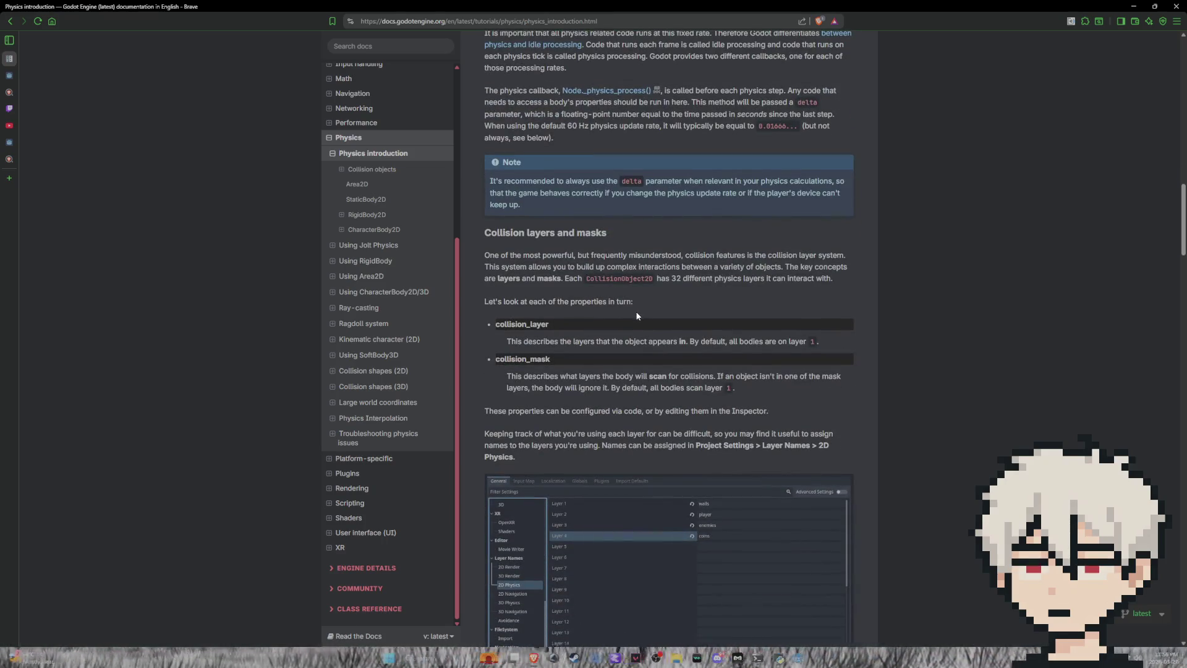
pyautogui.scroll(-1, 637, 315)
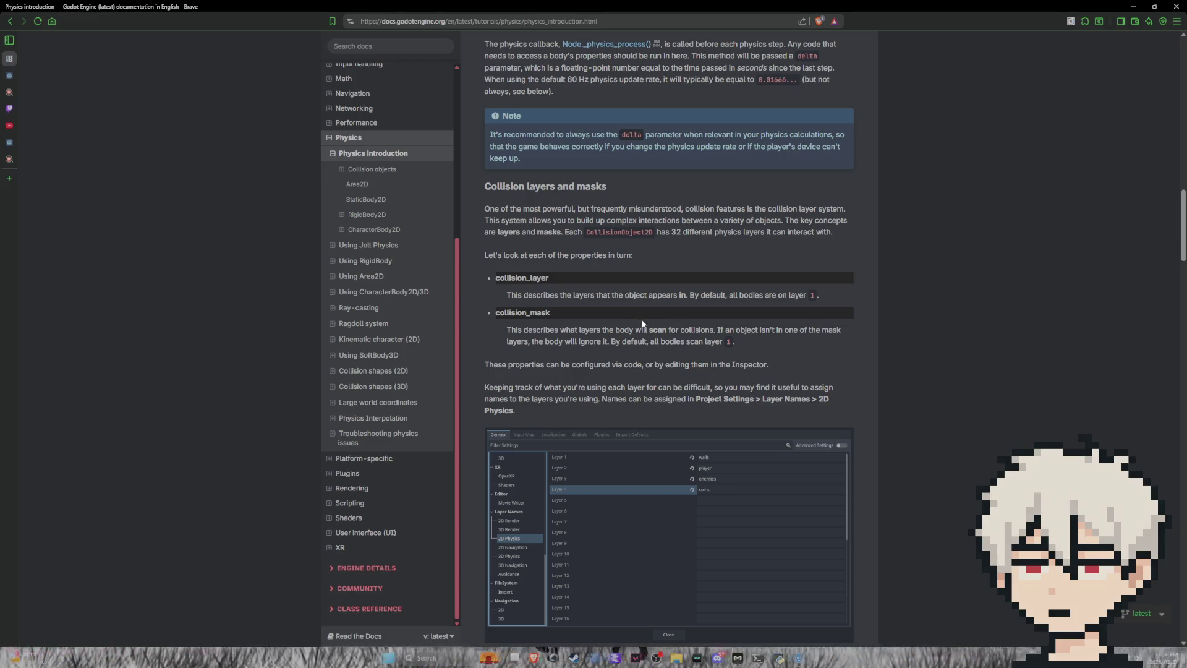
pyautogui.scroll(1, 645, 319)
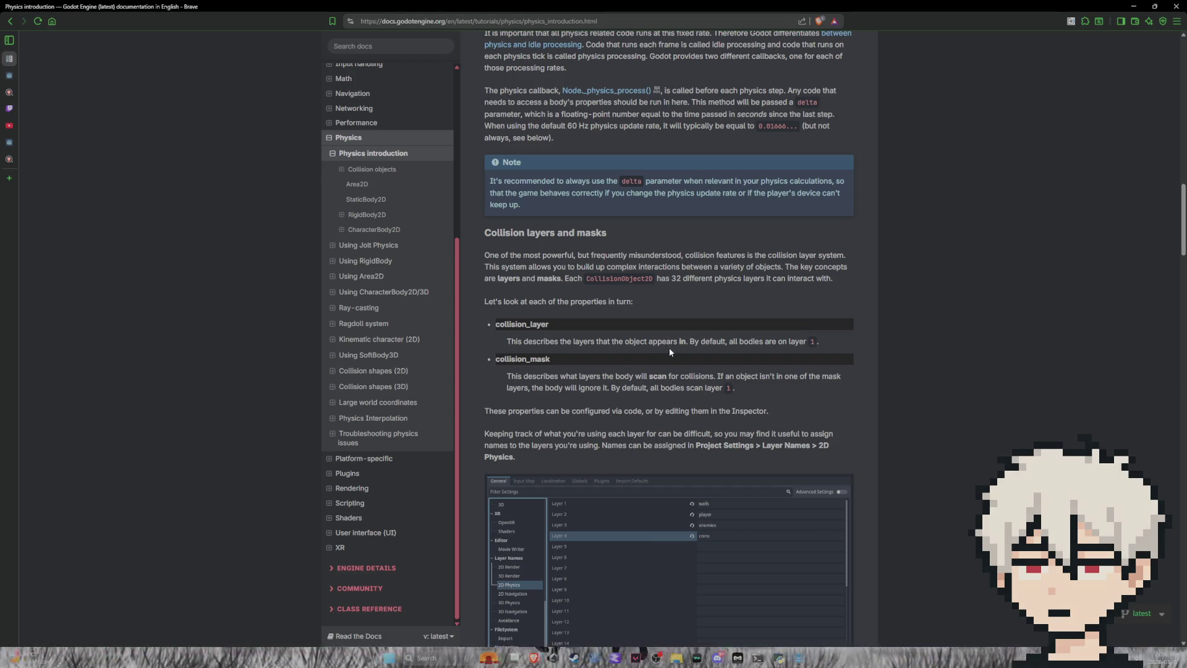
pyautogui.scroll(-7, 677, 350)
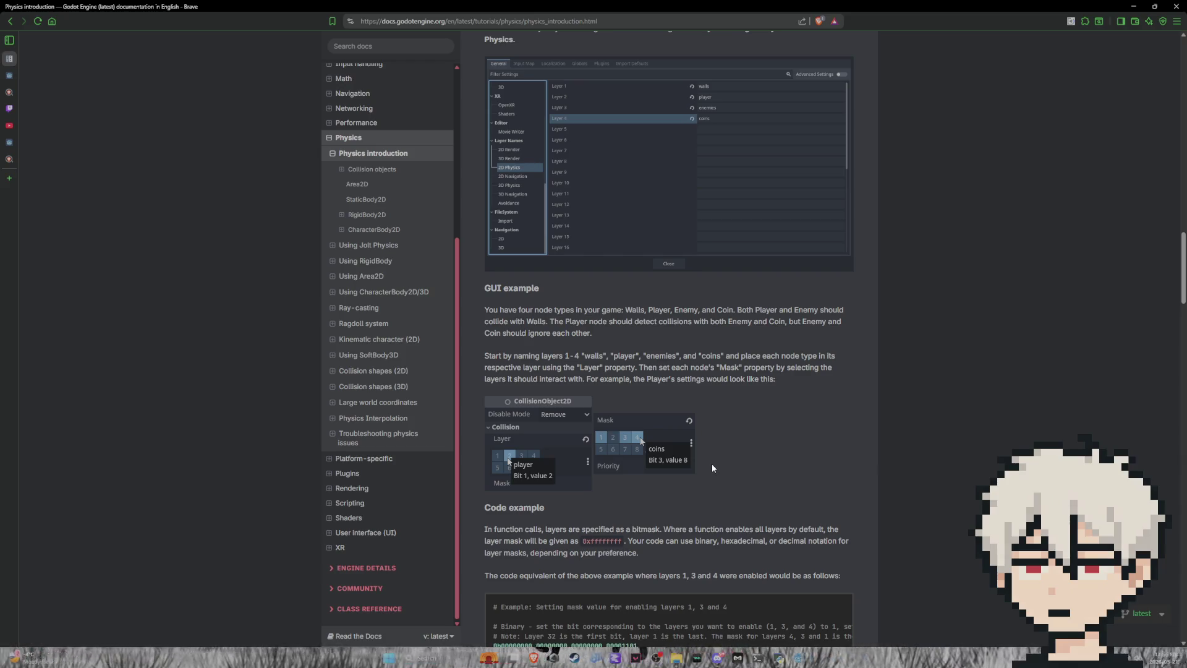
pyautogui.scroll(-4, 713, 467)
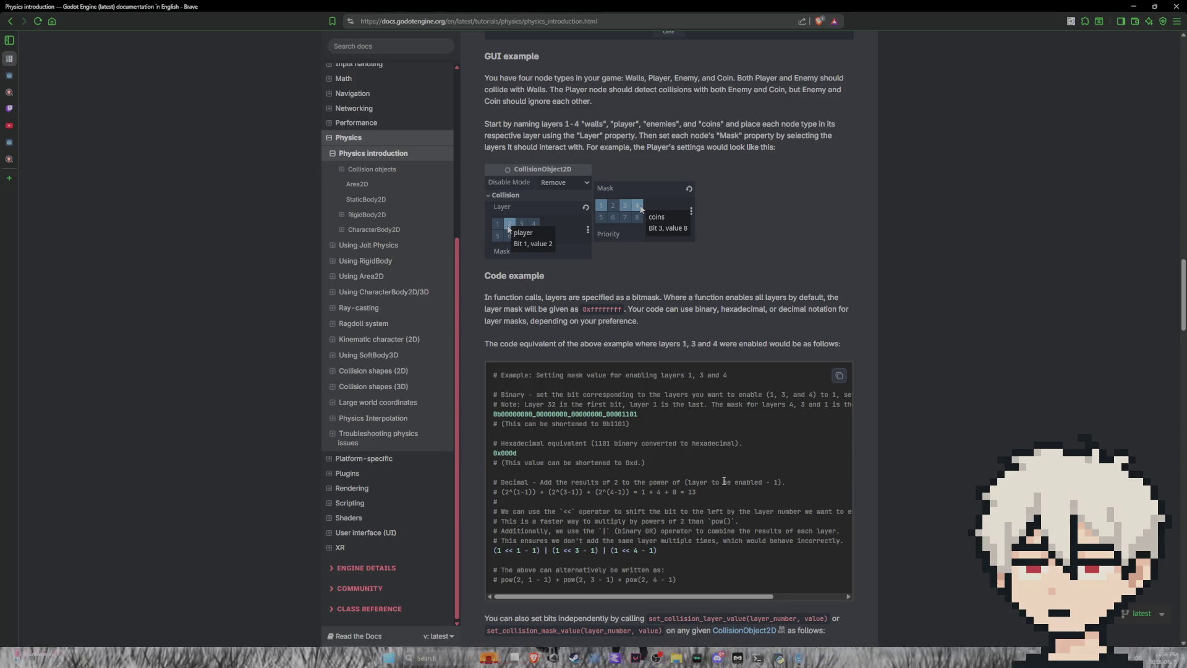
pyautogui.scroll(-3, 724, 481)
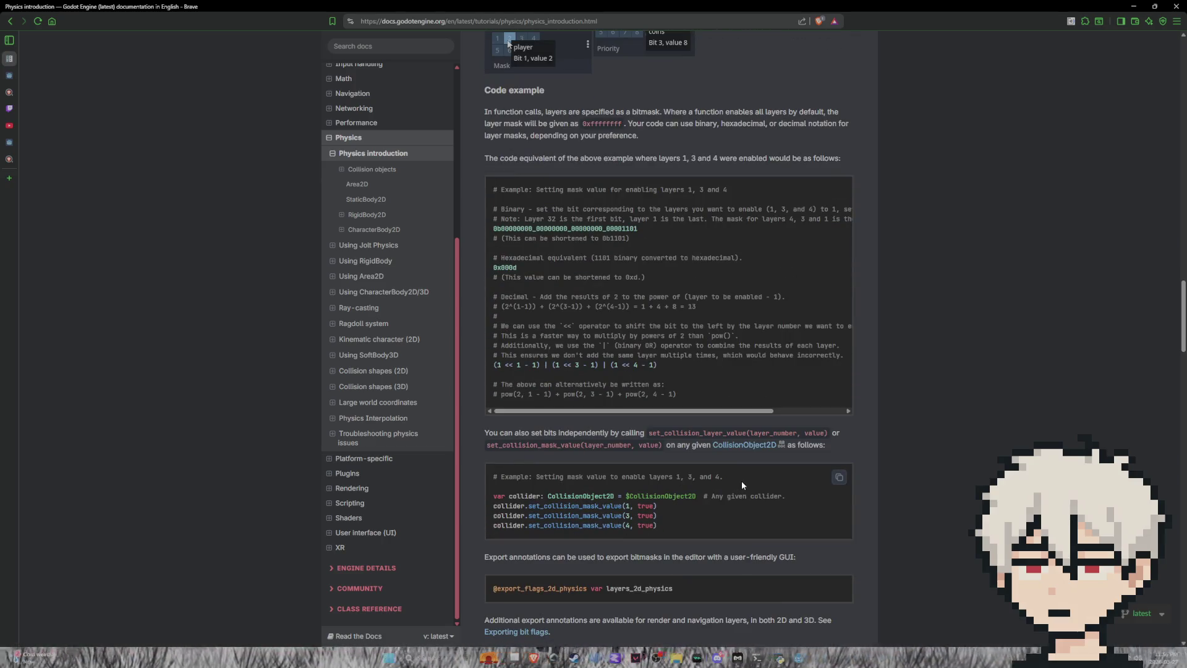
pyautogui.scroll(-3, 741, 485)
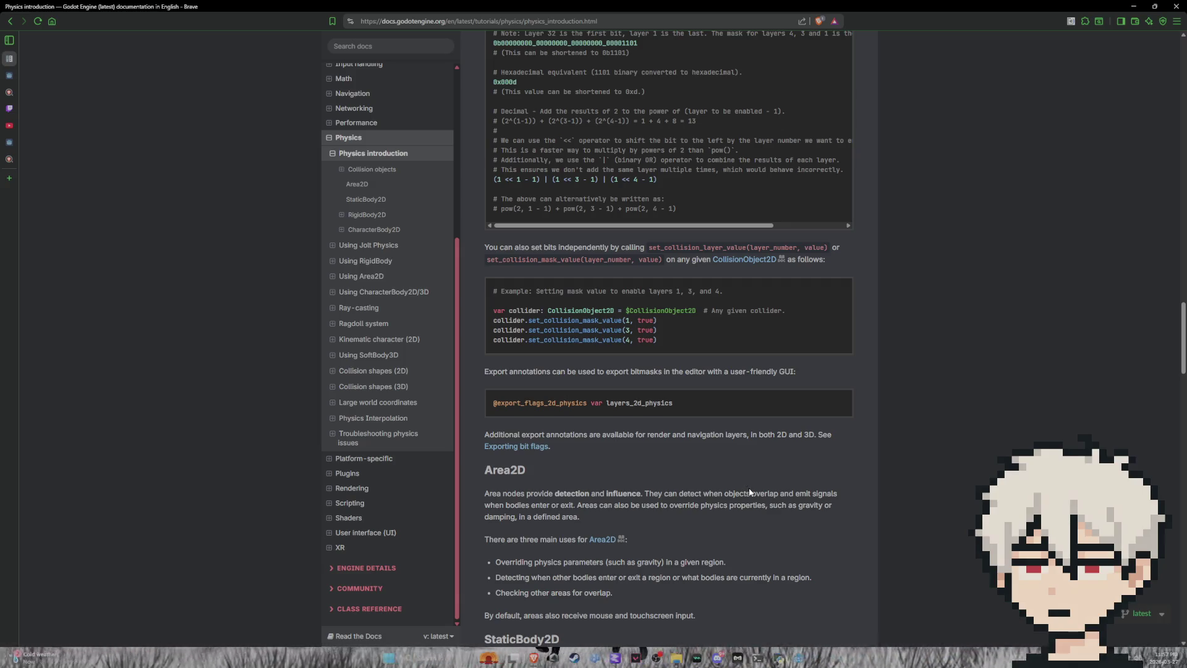
pyautogui.scroll(-3, 746, 492)
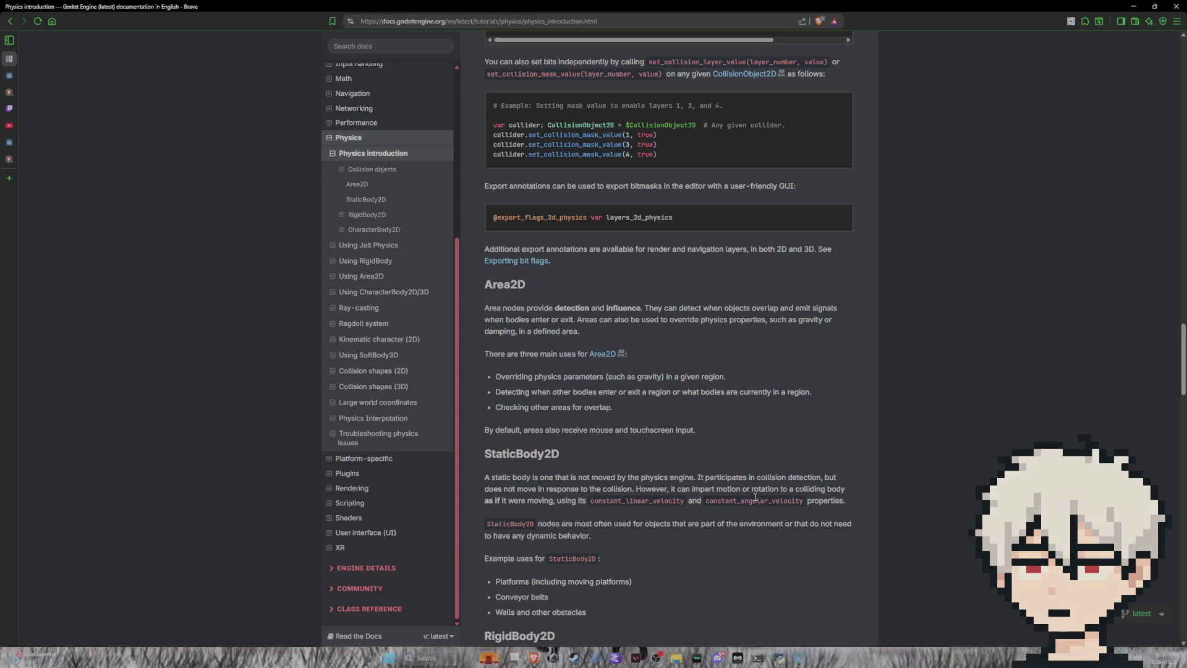
pyautogui.scroll(-10, 757, 501)
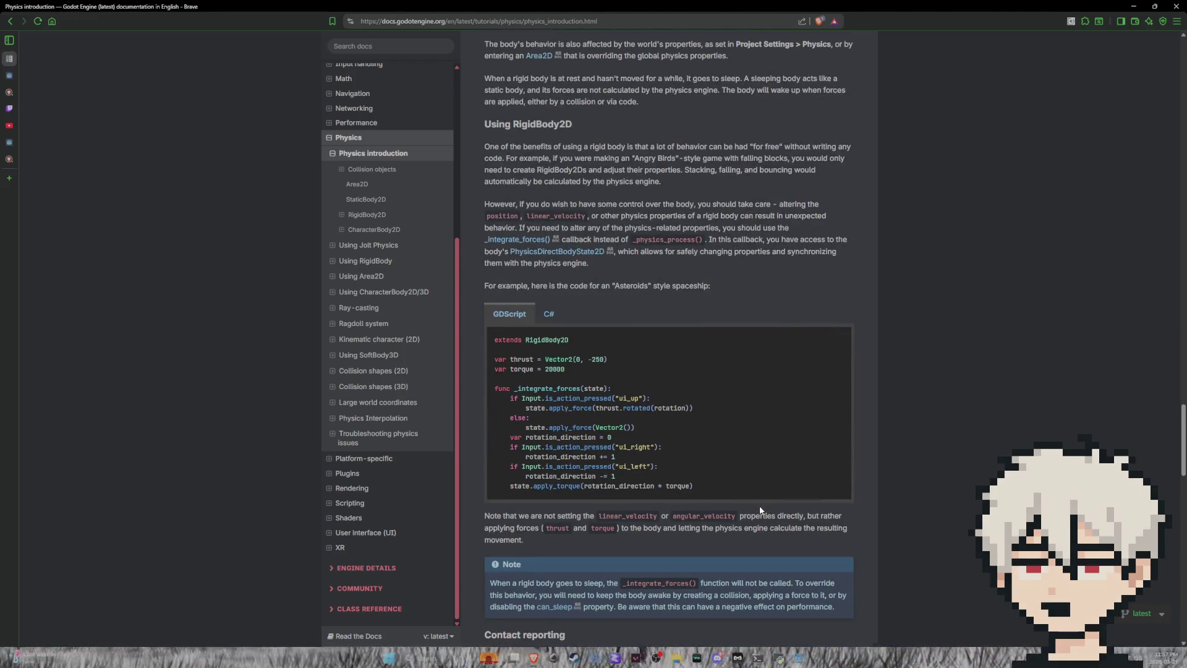
pyautogui.scroll(-4, 770, 512)
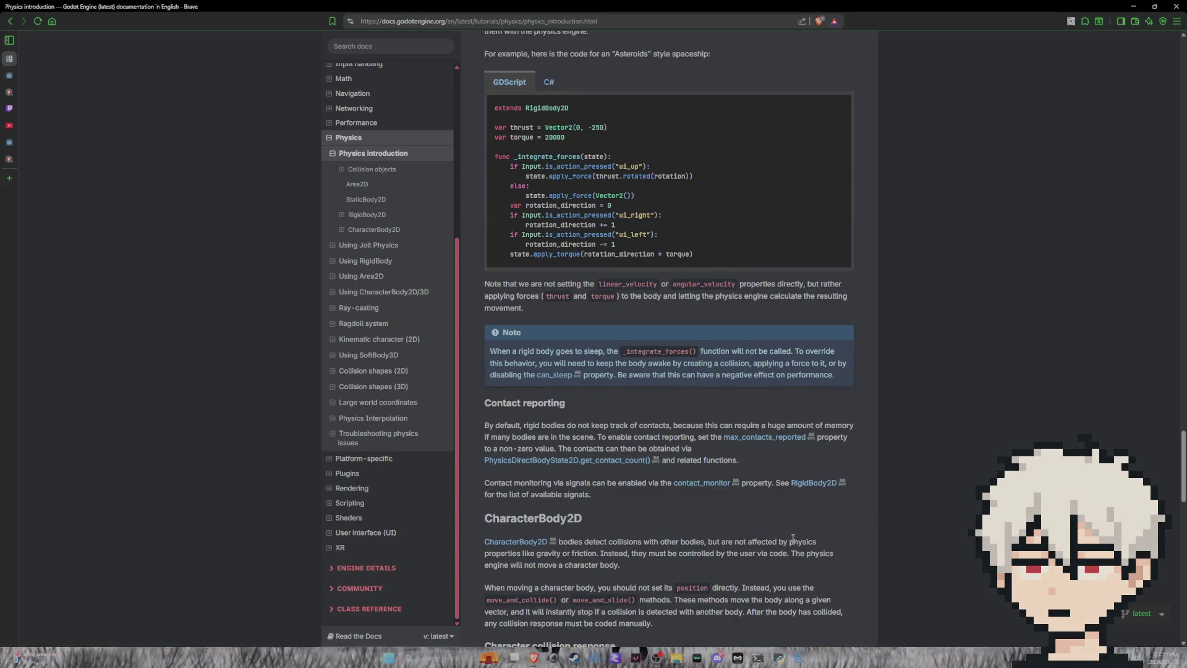
pyautogui.scroll(-5, 794, 539)
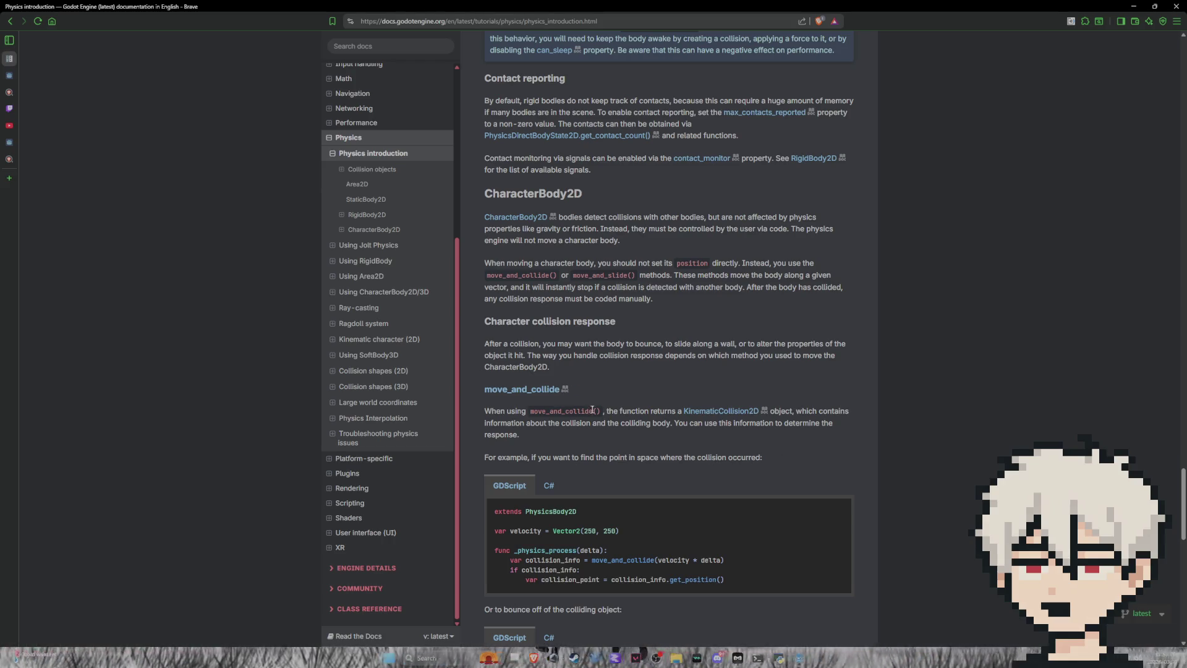
pyautogui.moveTo(606, 423); pyautogui.dragTo(535, 411)
pyautogui.click(531, 412)
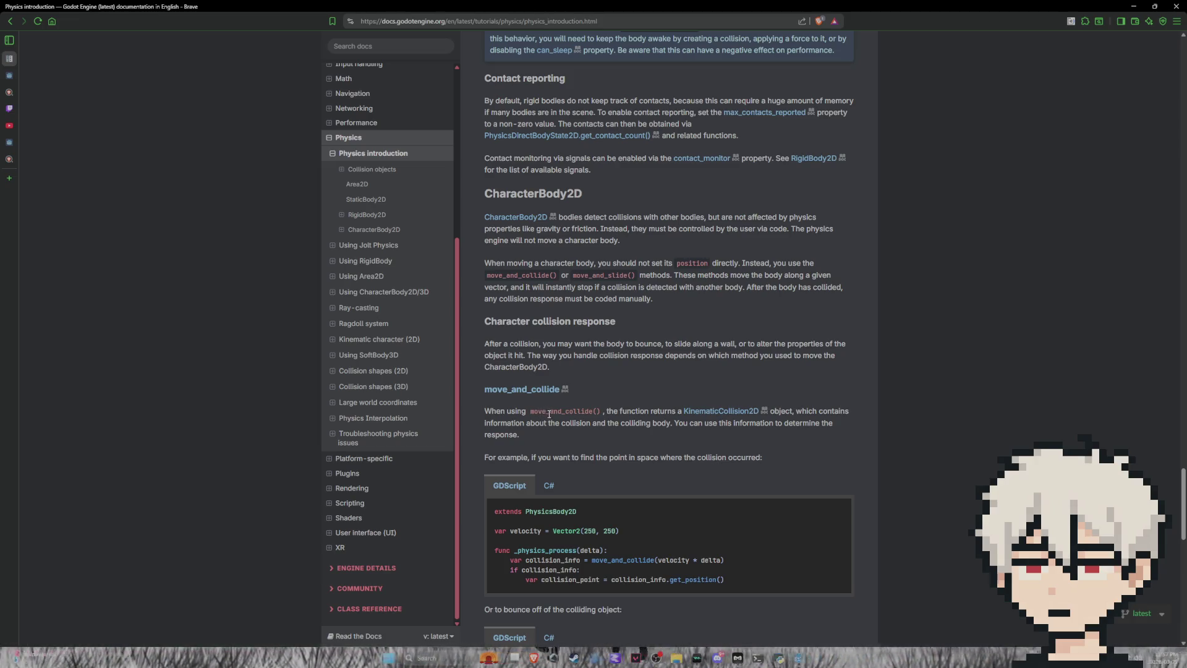
pyautogui.scroll(-7, 588, 566)
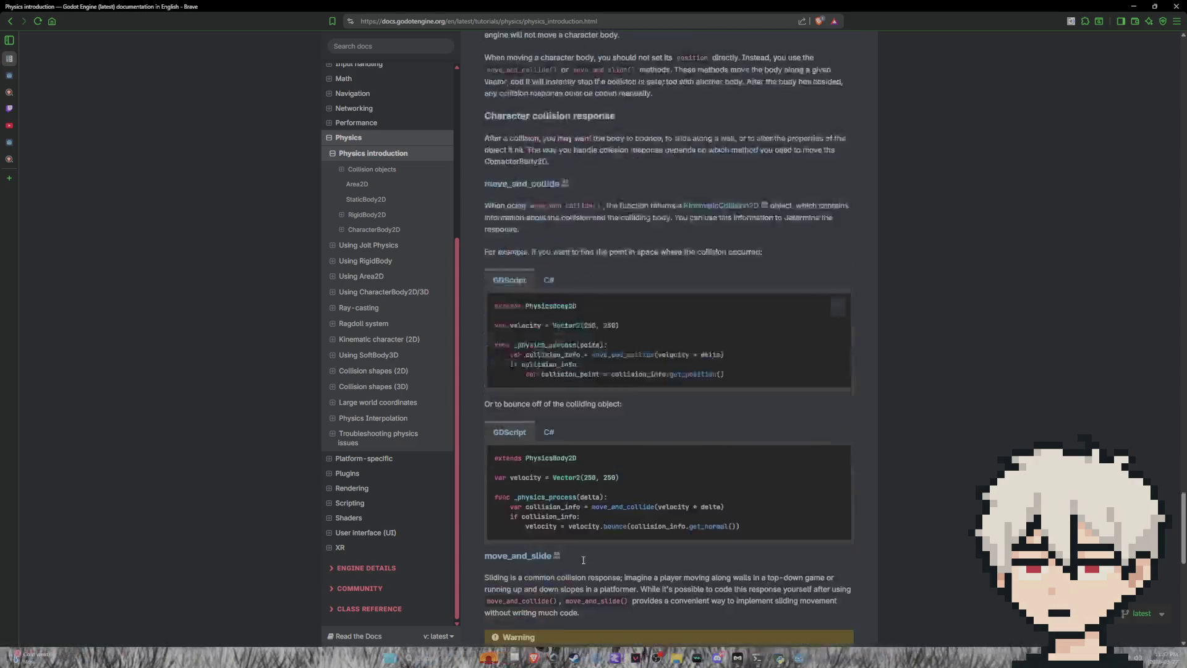
pyautogui.scroll(-2, 583, 533)
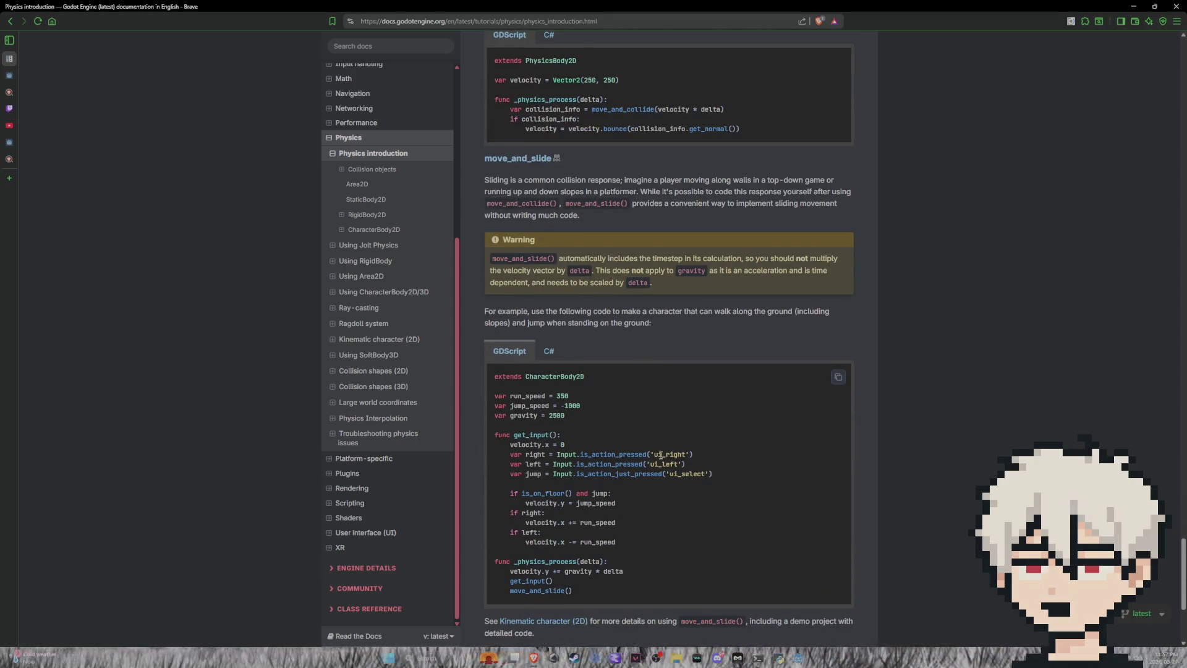
pyautogui.scroll(2, 638, 433)
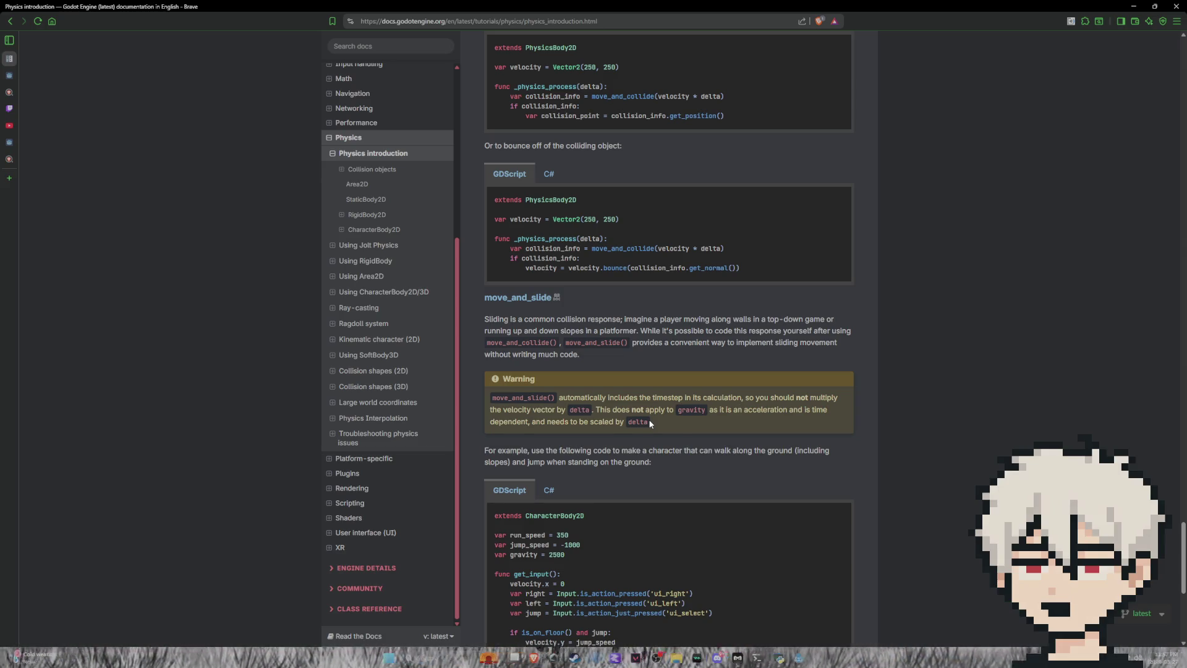
pyautogui.scroll(-5, 637, 554)
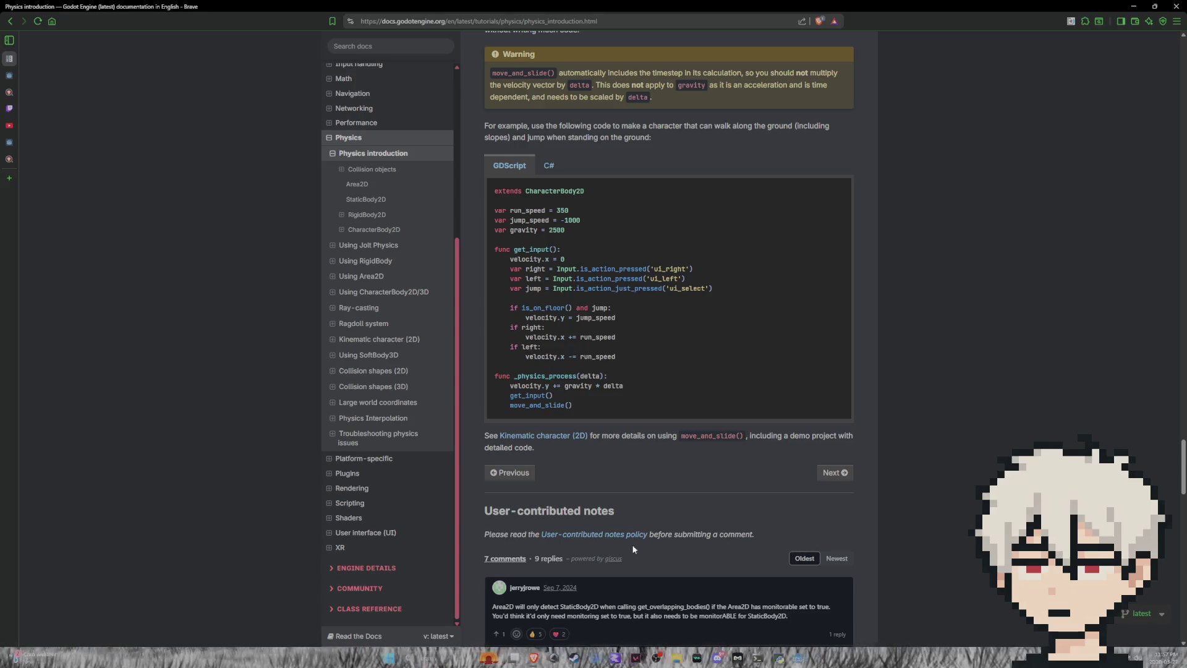
pyautogui.scroll(-4, 640, 526)
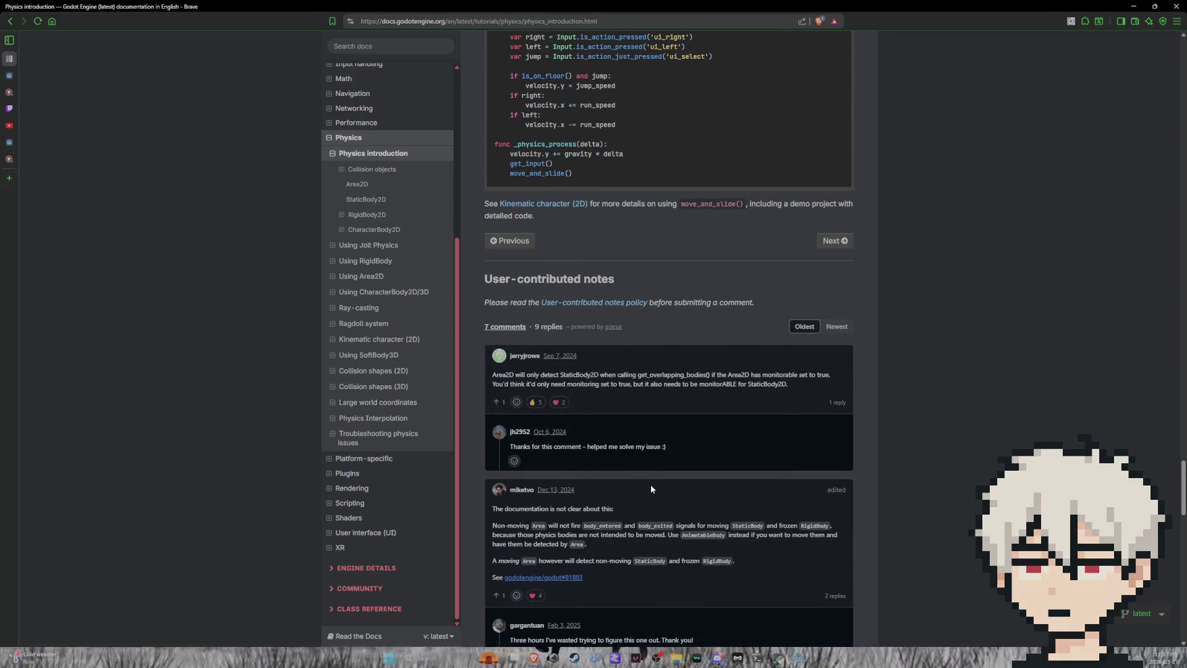
pyautogui.moveTo(737, 657)
pyautogui.moveTo(798, 660)
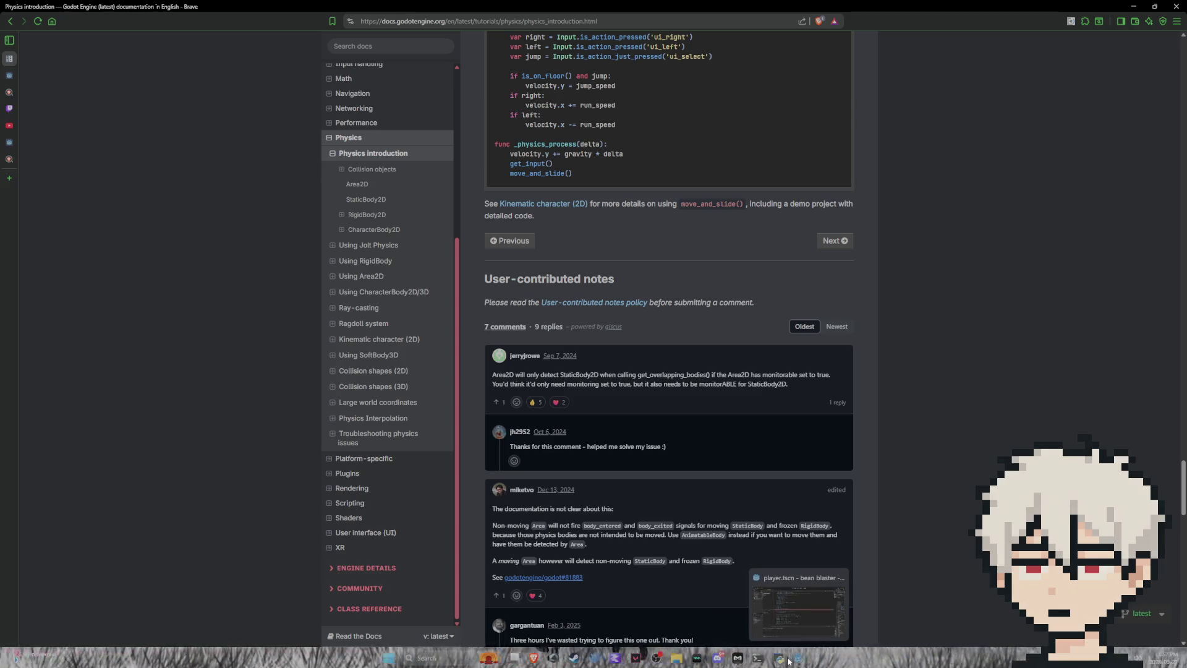
pyautogui.click(805, 663)
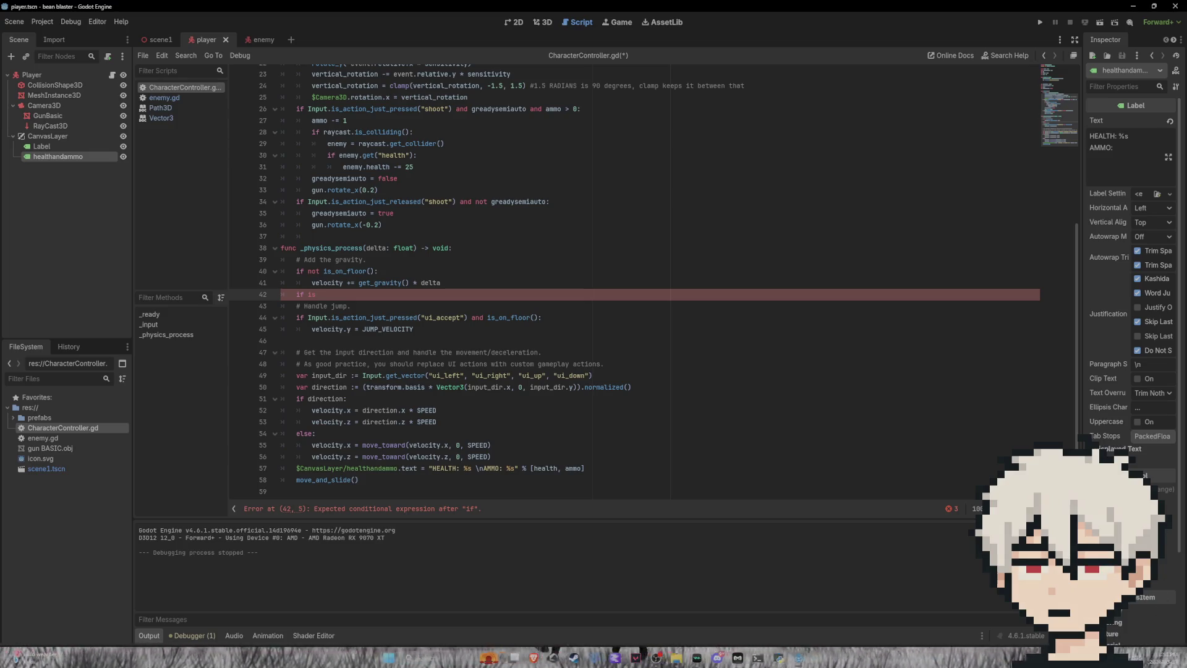
# Step: Write 'if is_on_wall():' on line 42 using the is_on autocomplete suggestions
pyautogui.write('is')
pyautogui.press('BackSpace')
pyautogui.press('BackSpace')
pyautogui.write('_on')
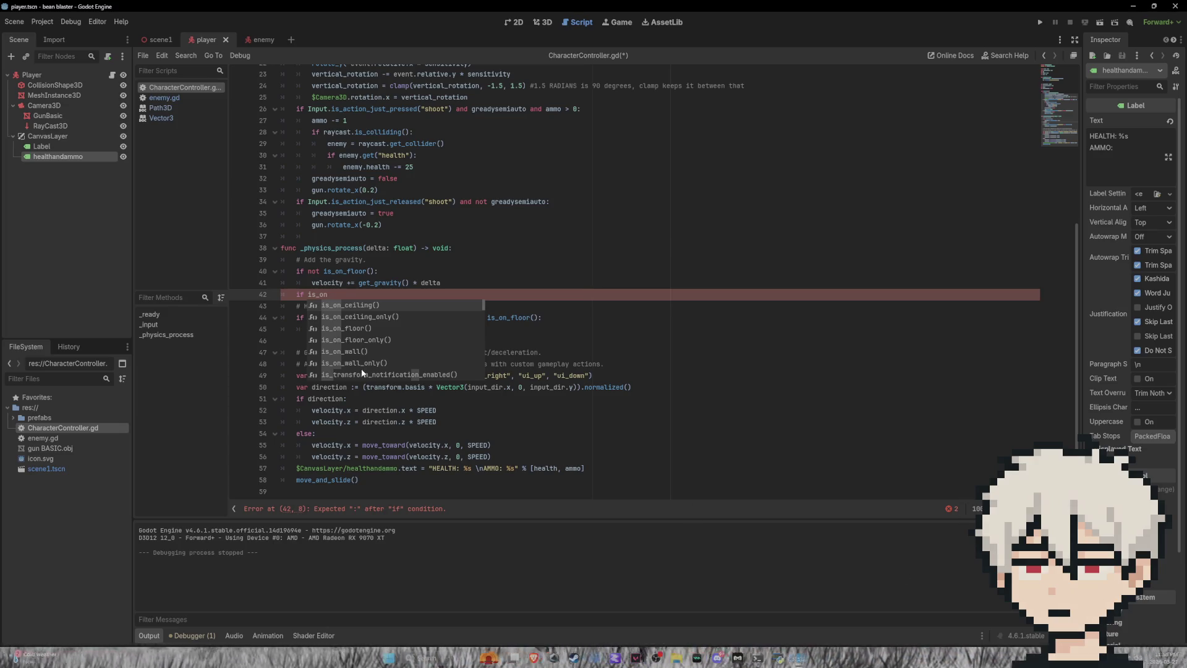
pyautogui.press('Down')
pyautogui.press('Down')
pyautogui.press('Down')
pyautogui.press('Down')
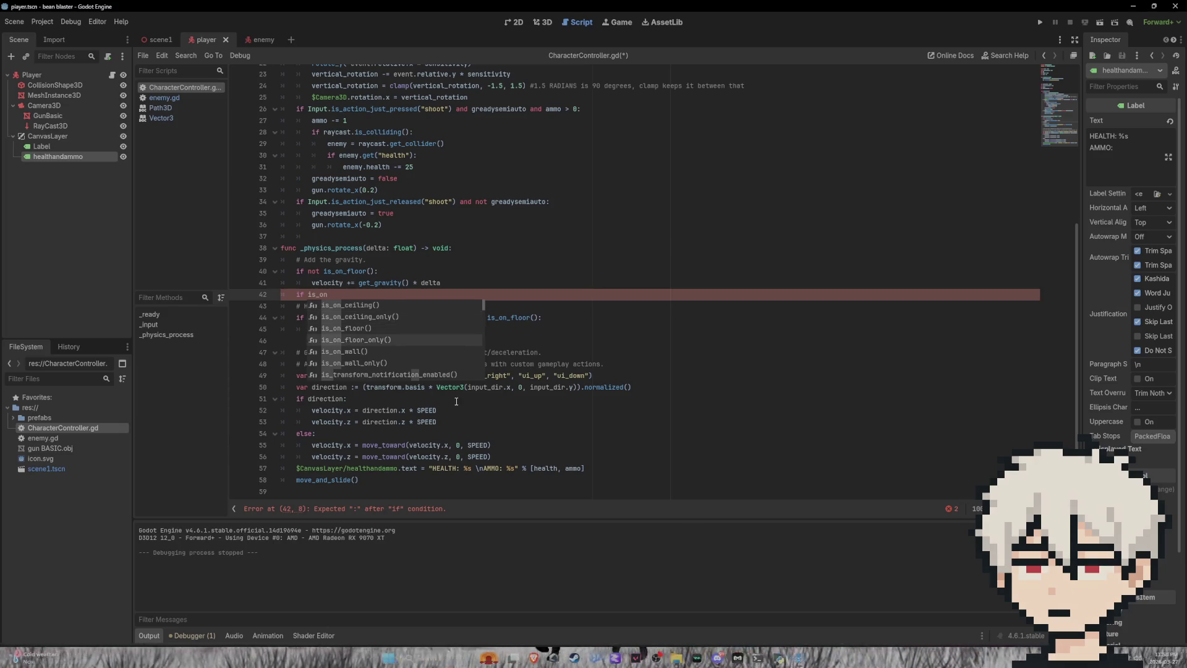
pyautogui.press('Return')
pyautogui.write(':')
pyautogui.press('Return')
# Step: Start line 43 with get_wall_normal() from autocomplete, followed by a dot
pyautogui.write('get_')
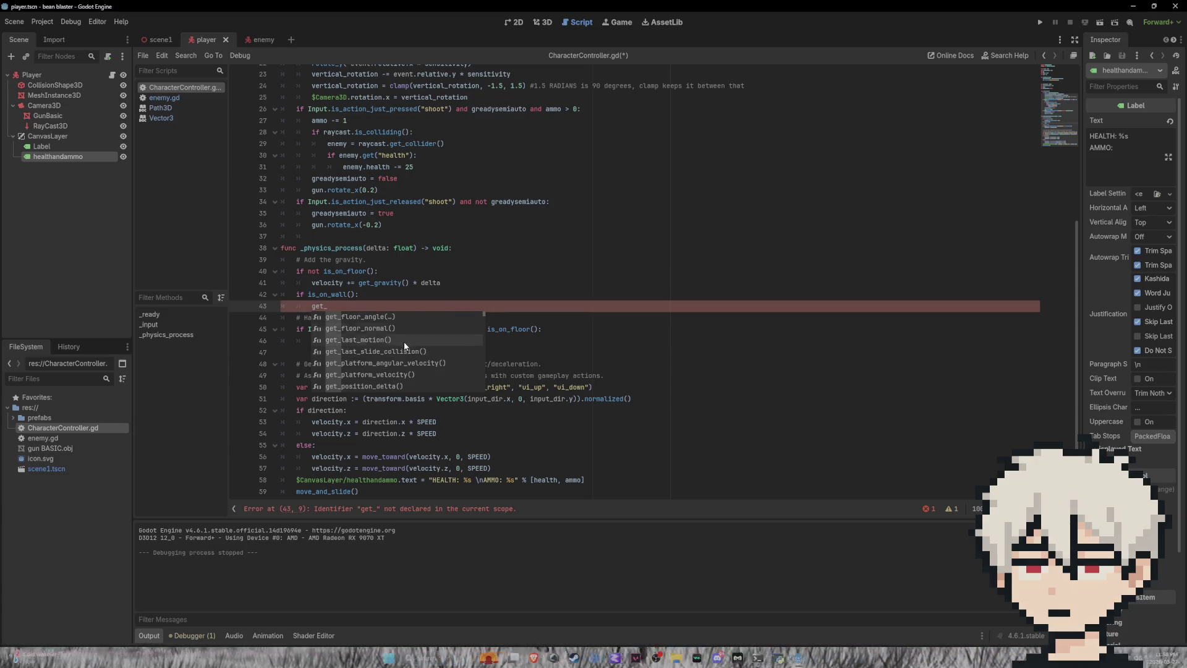
pyautogui.scroll(-3, 415, 371)
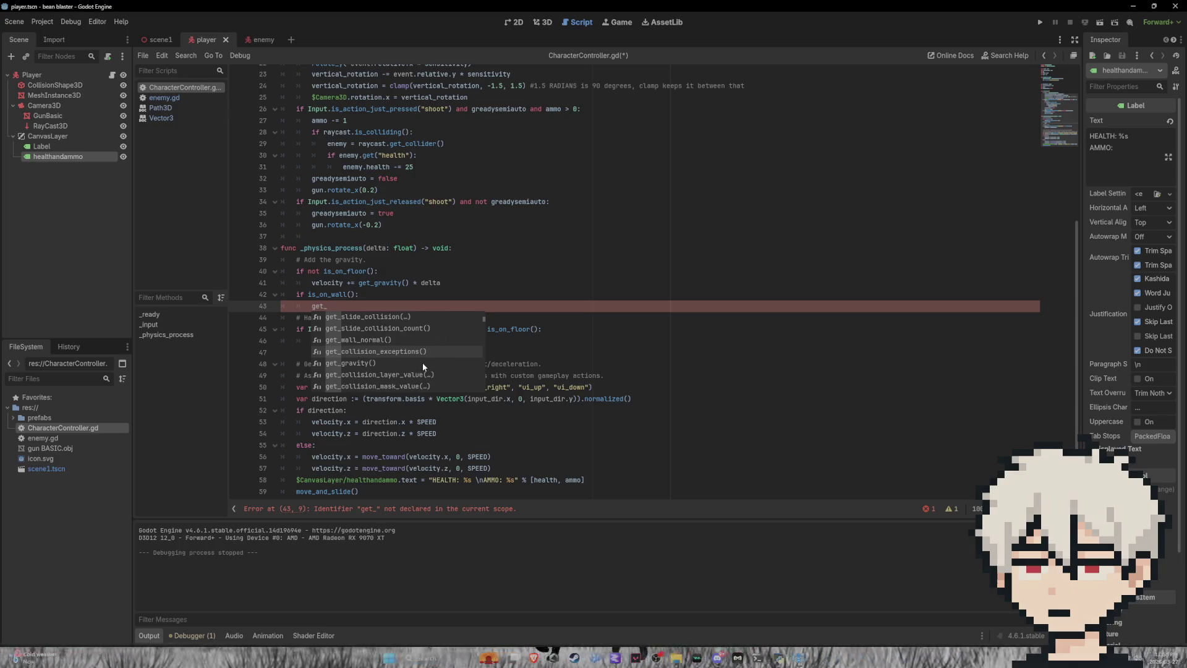
pyautogui.scroll(-2, 380, 359)
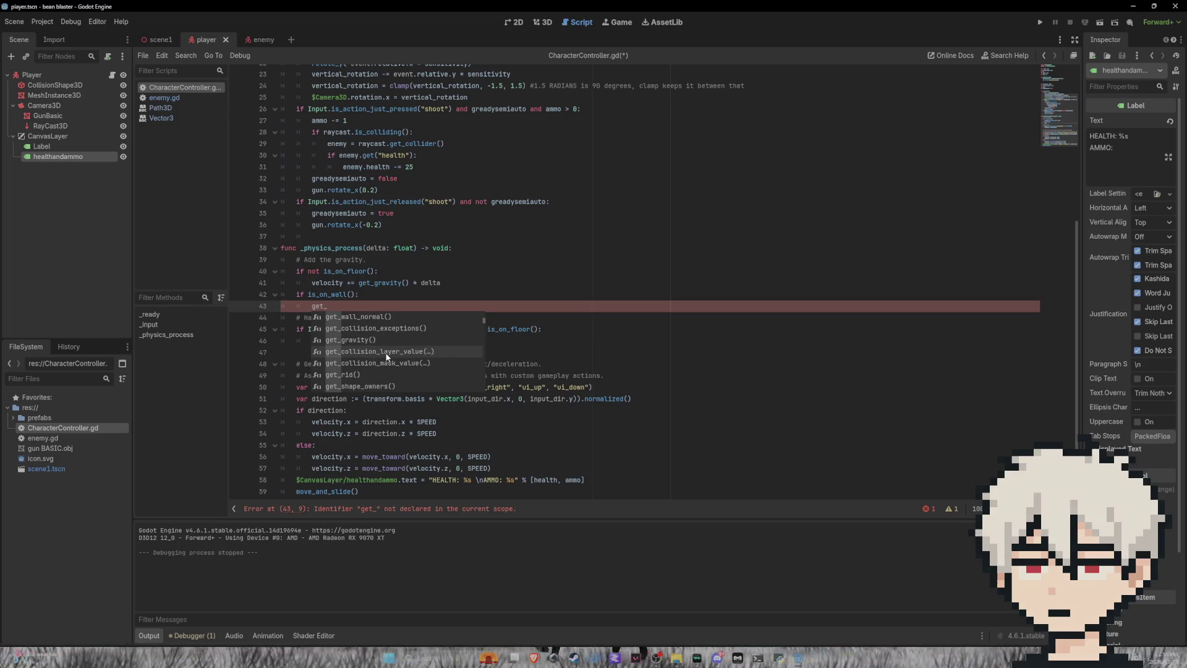
pyautogui.write('wall_normal(')
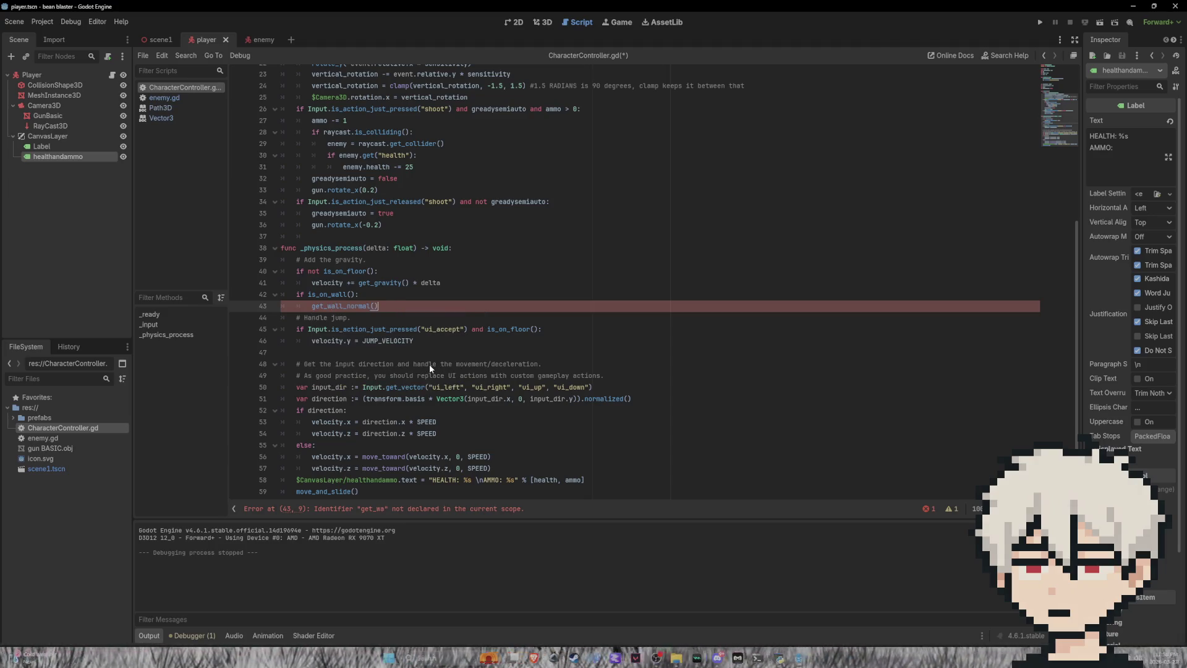
pyautogui.press('Return')
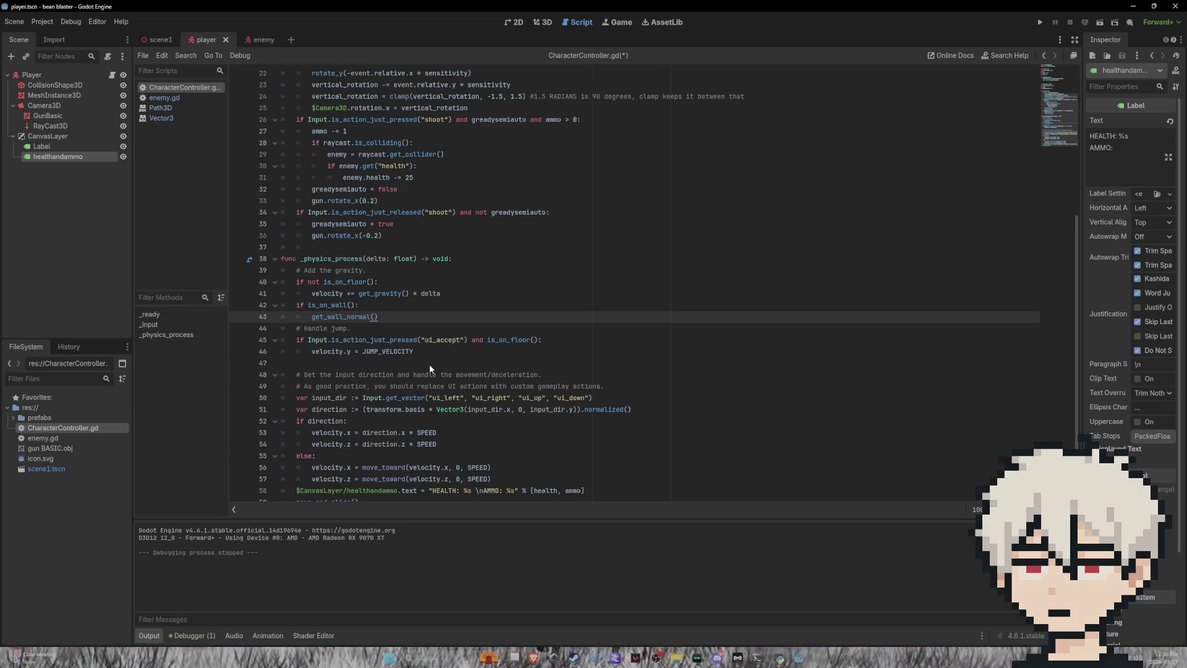
pyautogui.write('.')
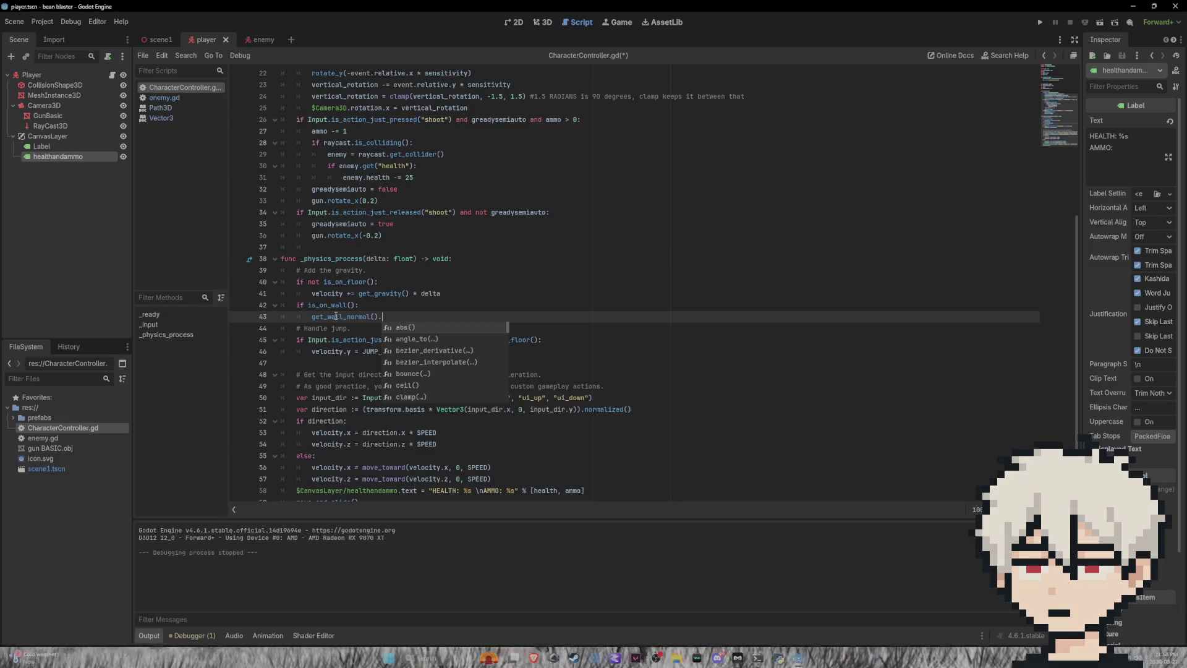
pyautogui.rightClick(336, 316)
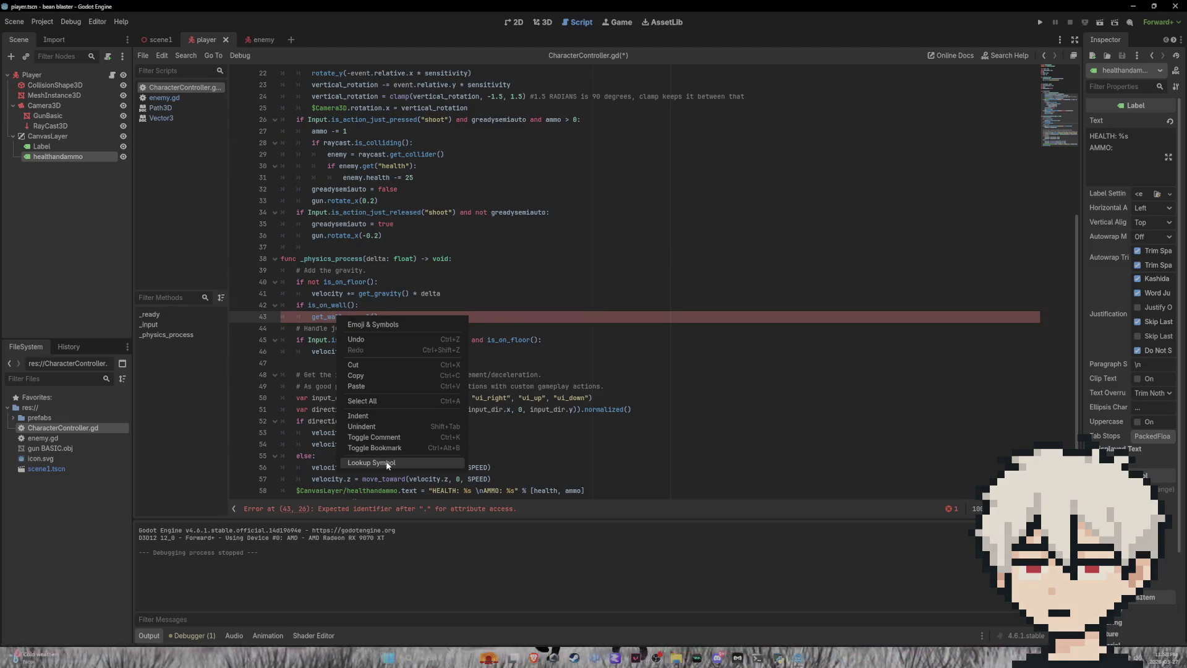
# Step: Look up get_wall_normal() in the CharacterBody3D reference, then cycle scenes back to CharacterController.gd
pyautogui.click(371, 462)
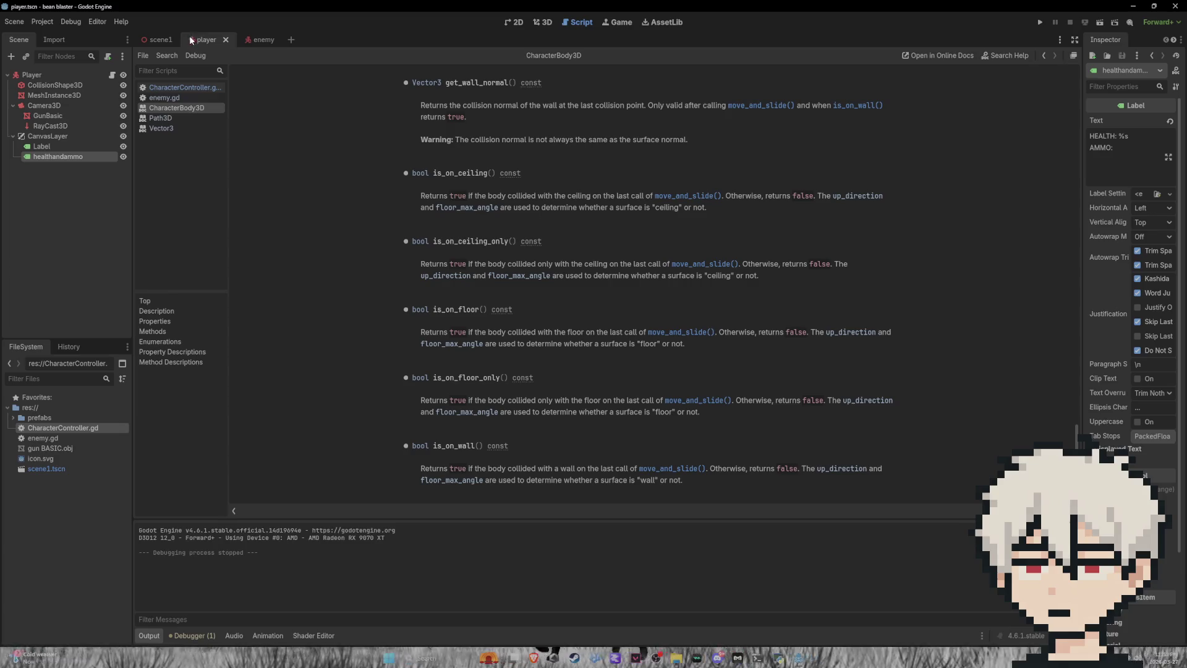
pyautogui.click(260, 39)
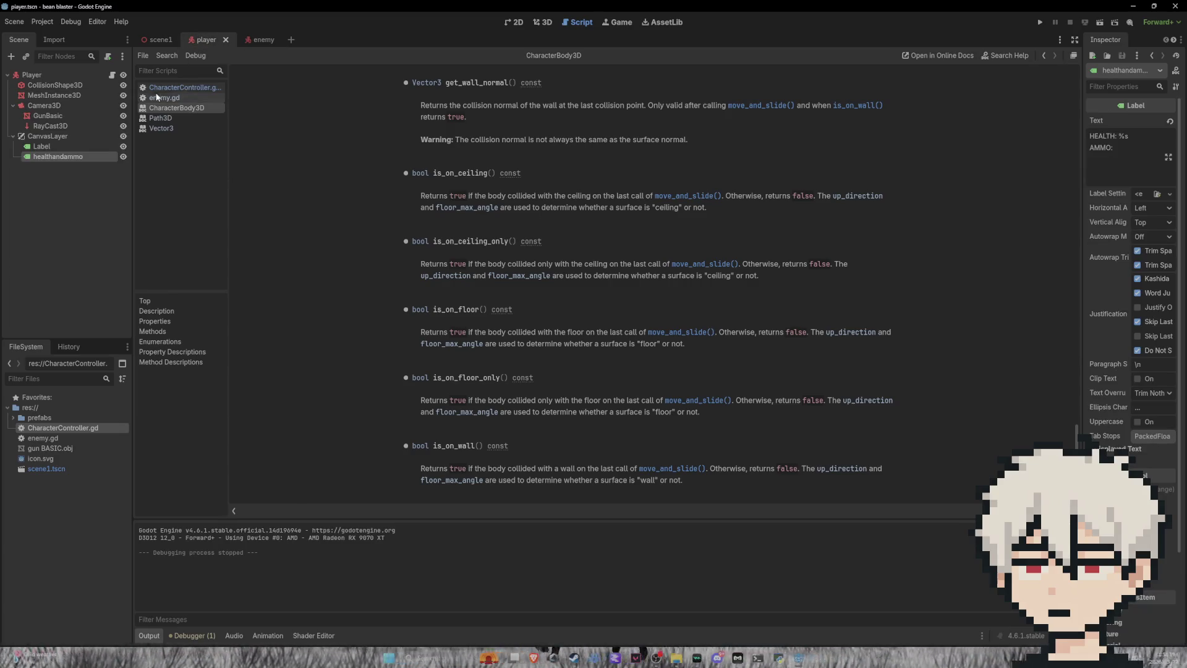
pyautogui.click(154, 41)
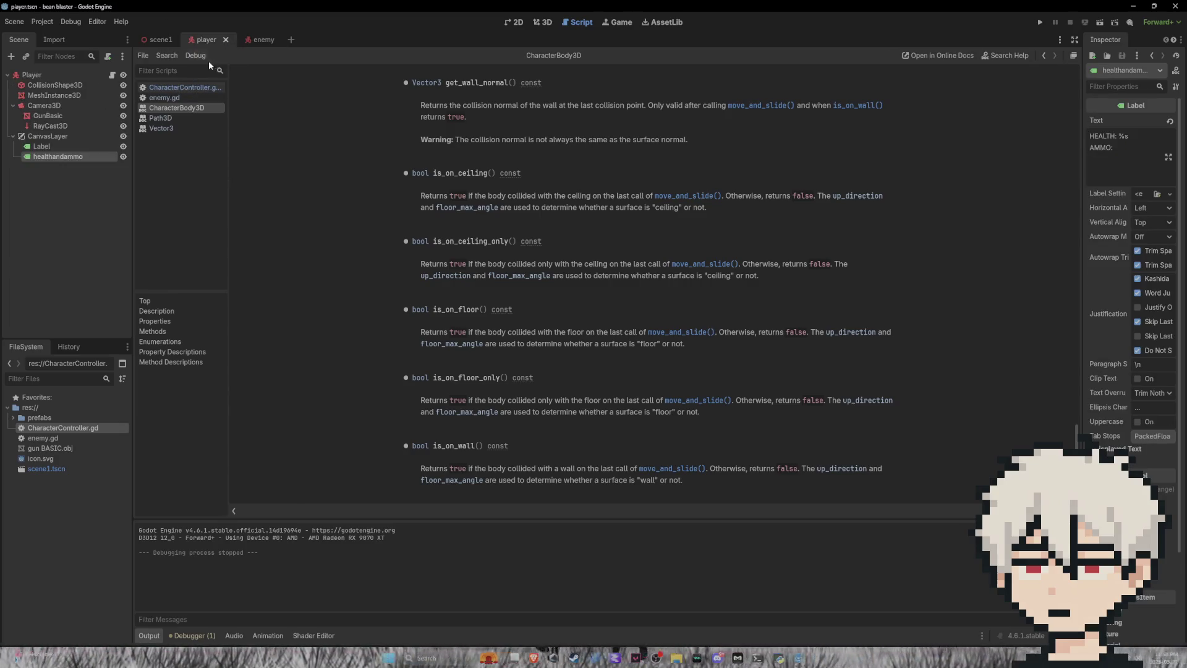
pyautogui.click(204, 39)
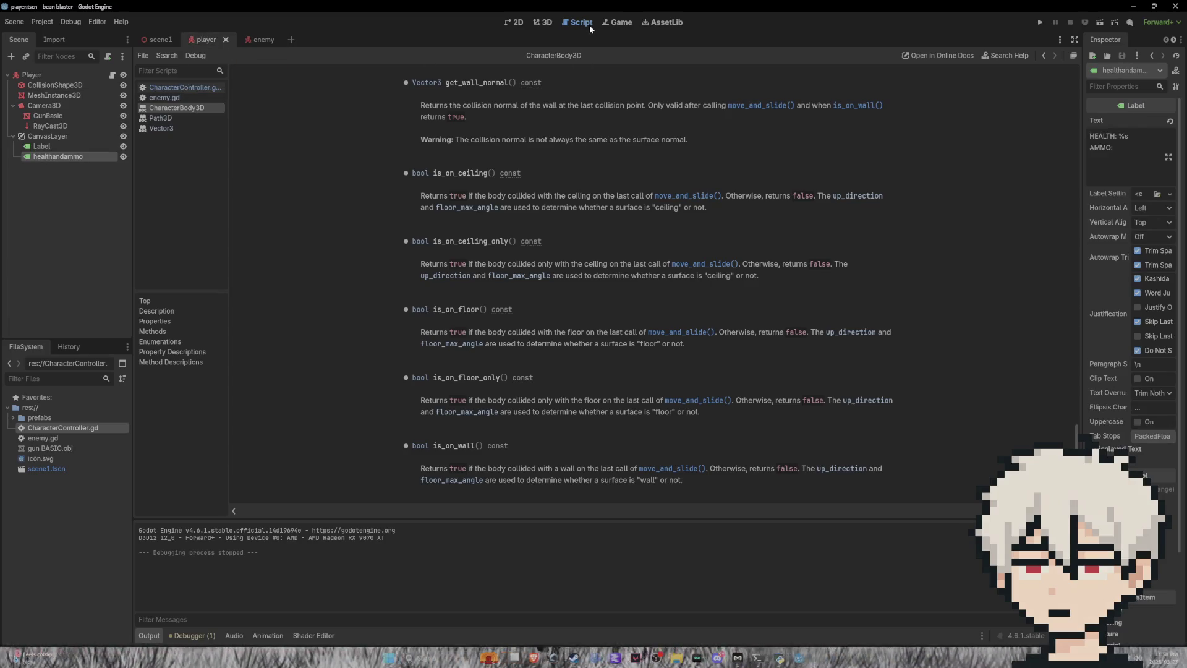
pyautogui.click(198, 87)
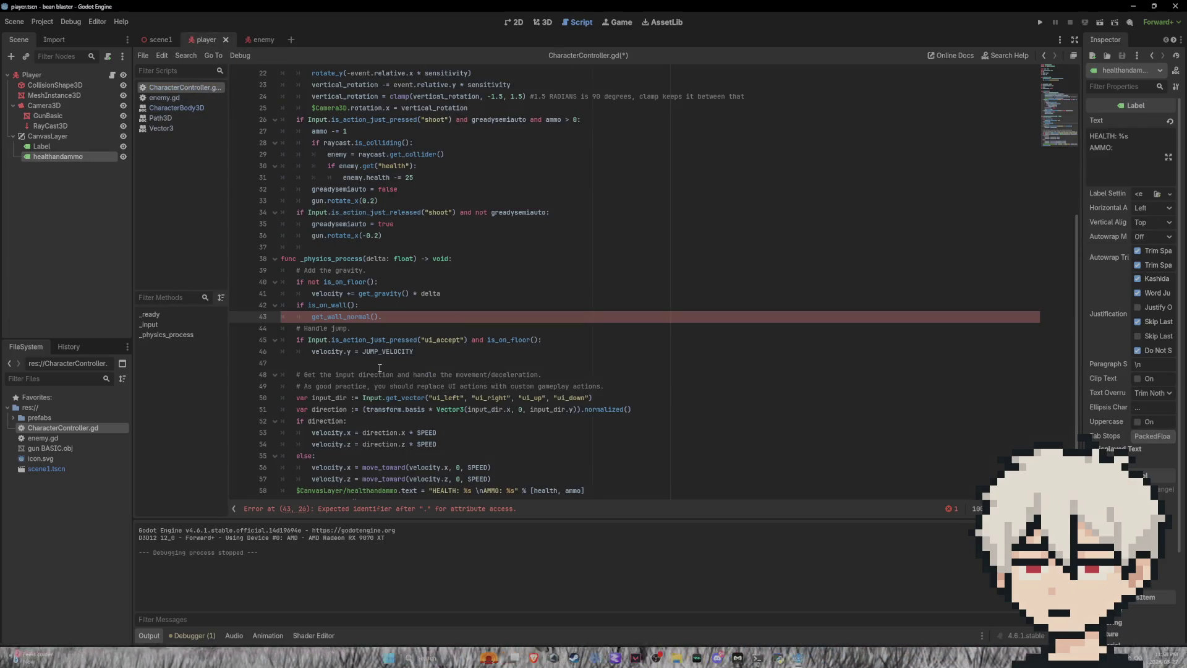
pyautogui.rightClick(197, 109)
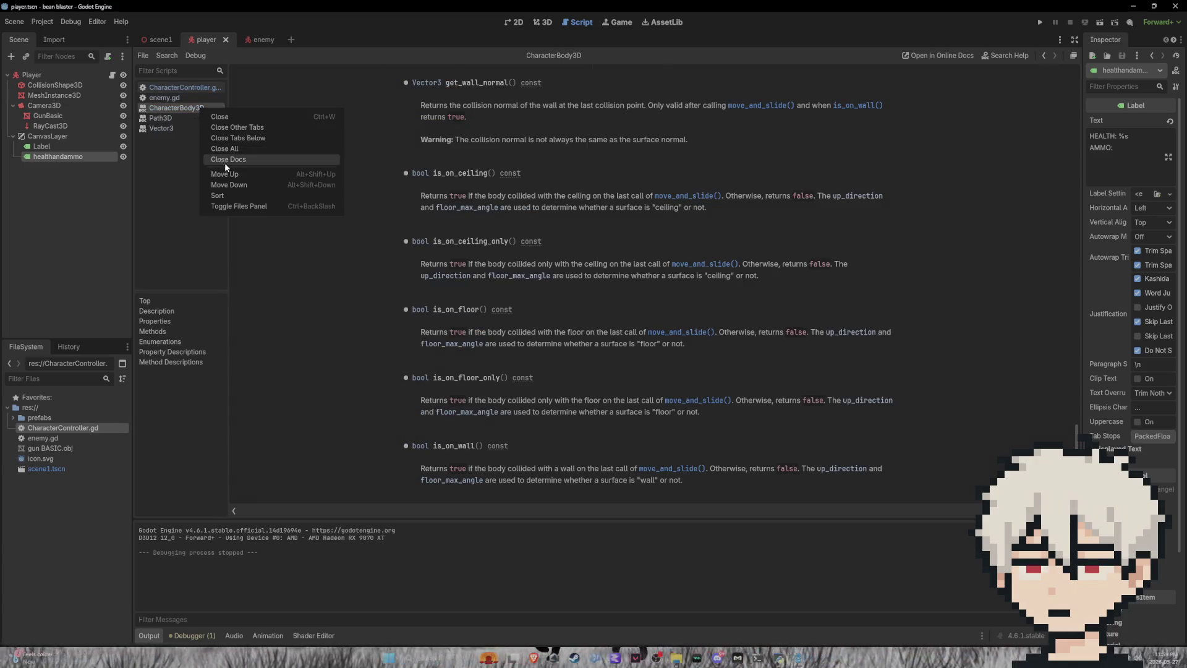
# Step: Close the CharacterBody3D, Path3D and Vector3 help pages from the script list
pyautogui.click(229, 110)
pyautogui.rightClick(172, 110)
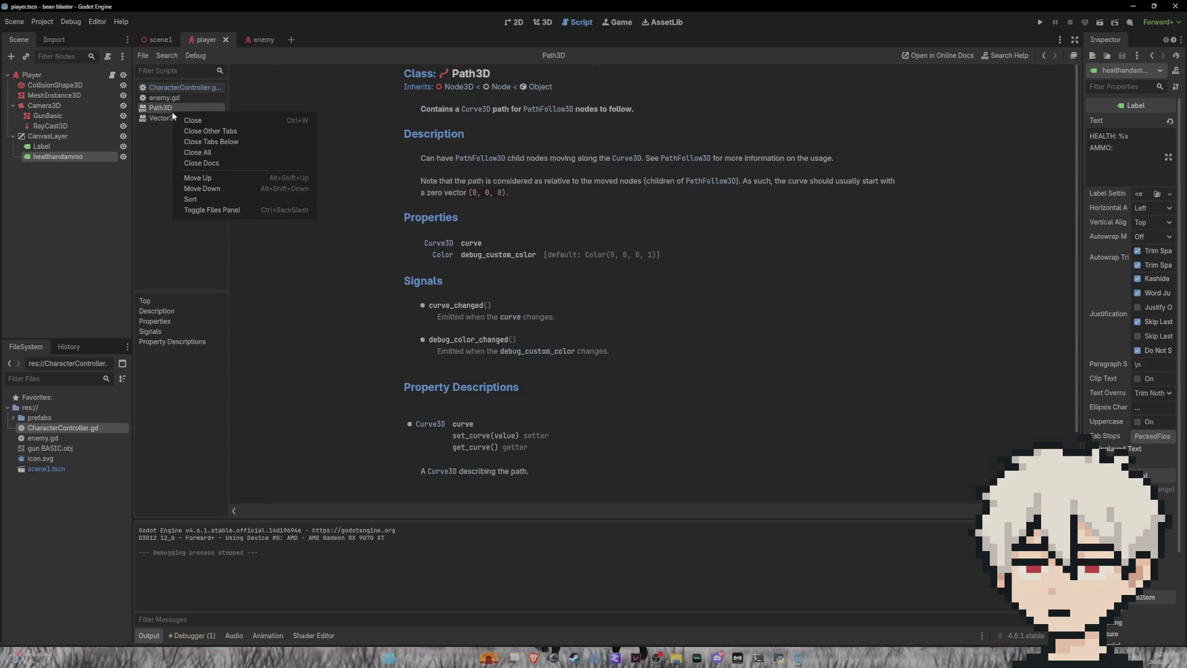
pyautogui.click(178, 120)
pyautogui.click(164, 109)
pyautogui.rightClick(165, 109)
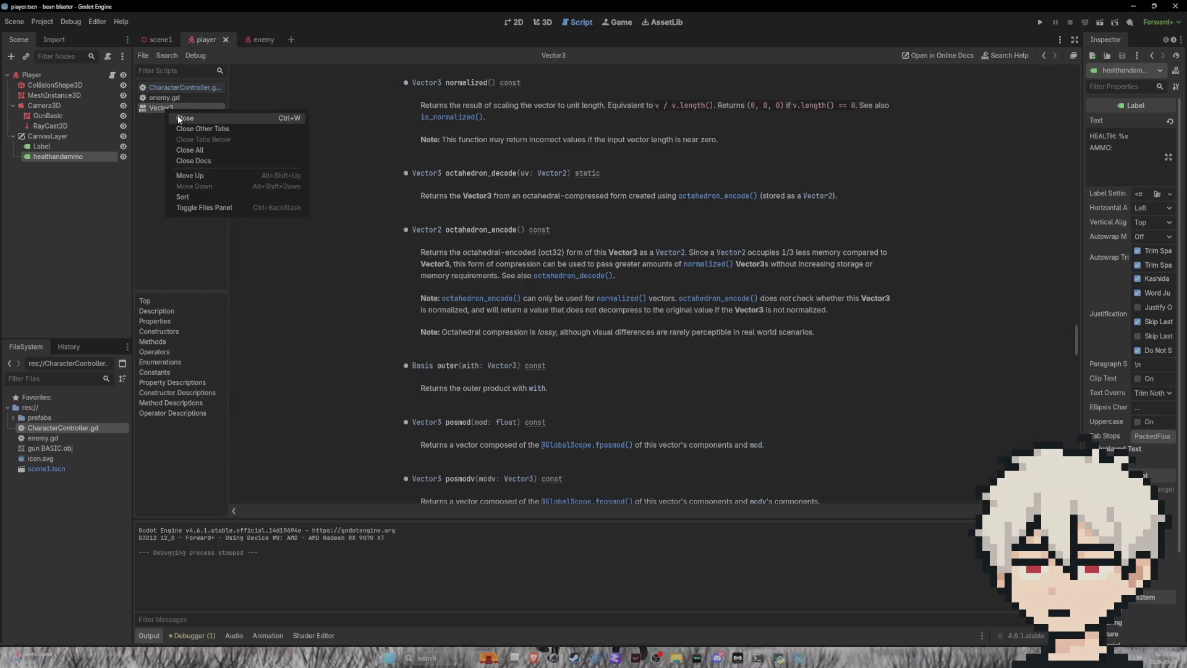
pyautogui.click(179, 122)
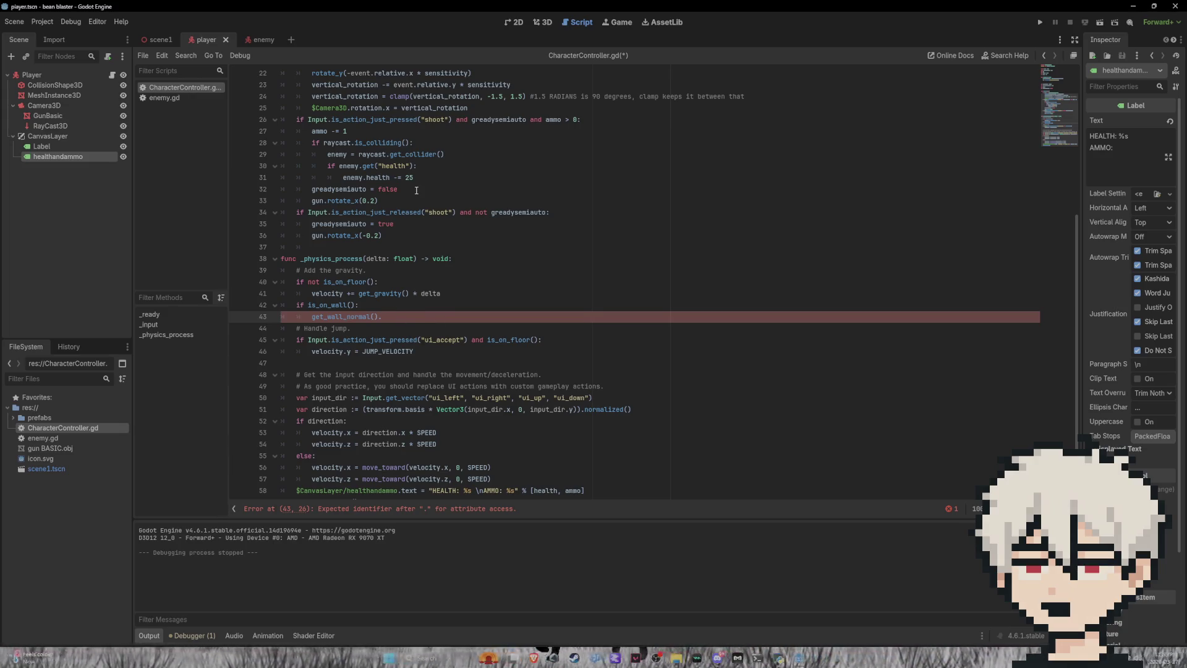
# Step: Delete the is_on_wall()/get_wall_normal() lines and return to the Physics introduction docs
pyautogui.press('BackSpace')
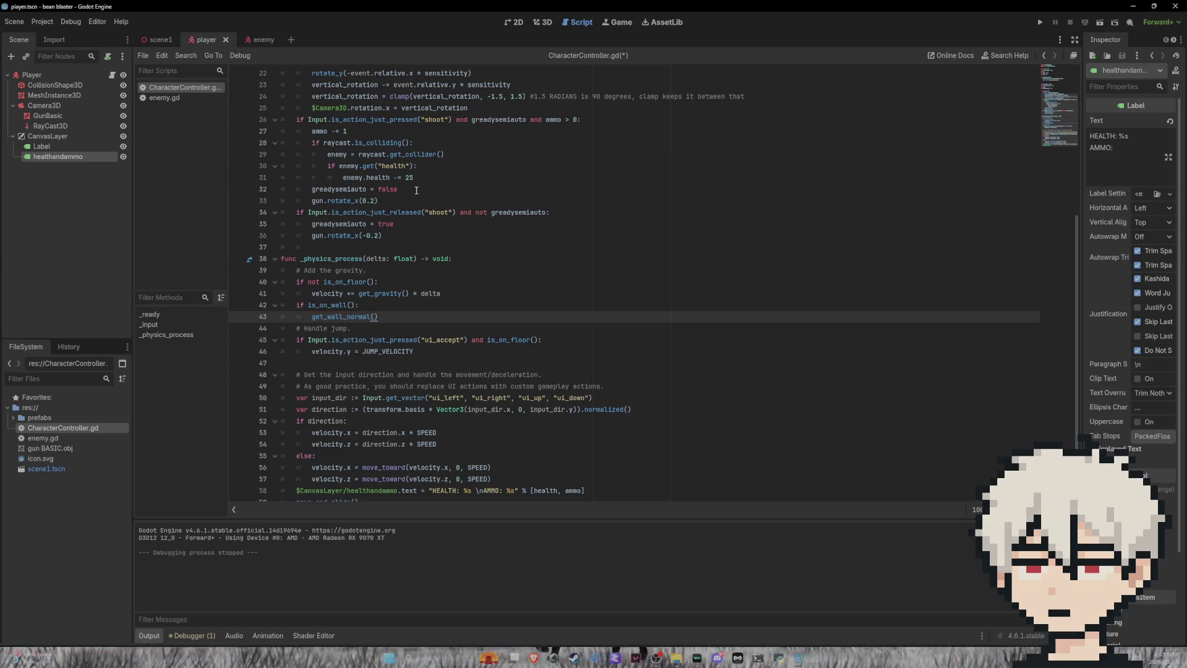
pyautogui.moveTo(379, 316); pyautogui.dragTo(282, 303)
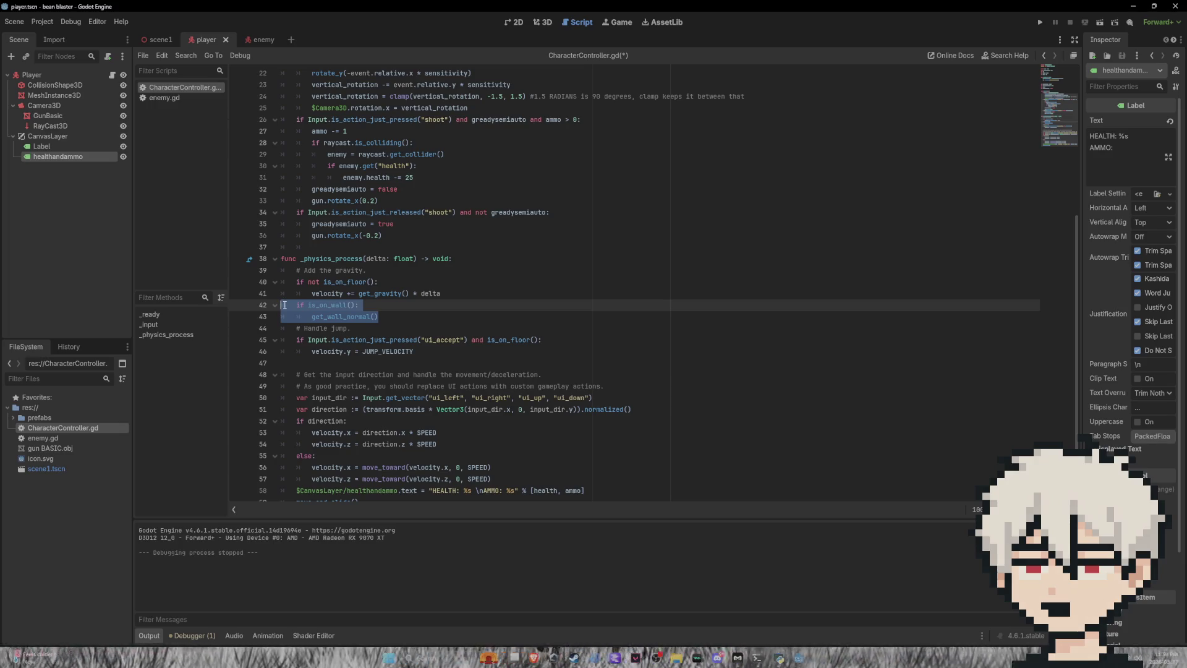
pyautogui.press('BackSpace')
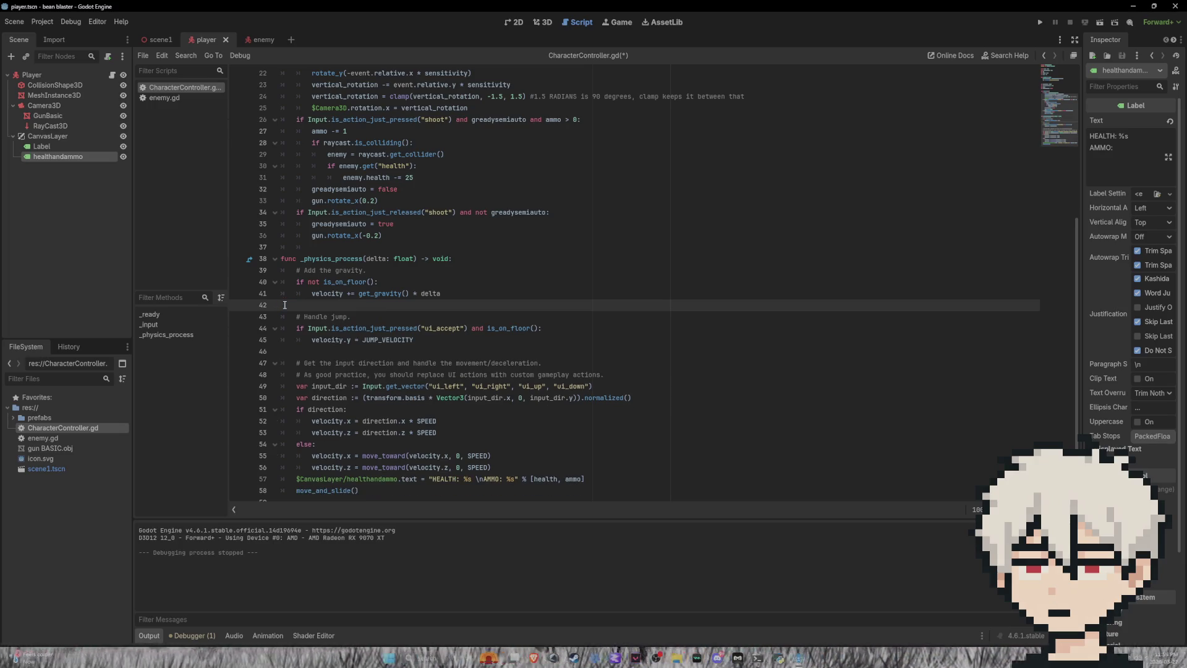
pyautogui.click(530, 656)
pyautogui.scroll(-5, 620, 319)
pyautogui.scroll(8, 661, 287)
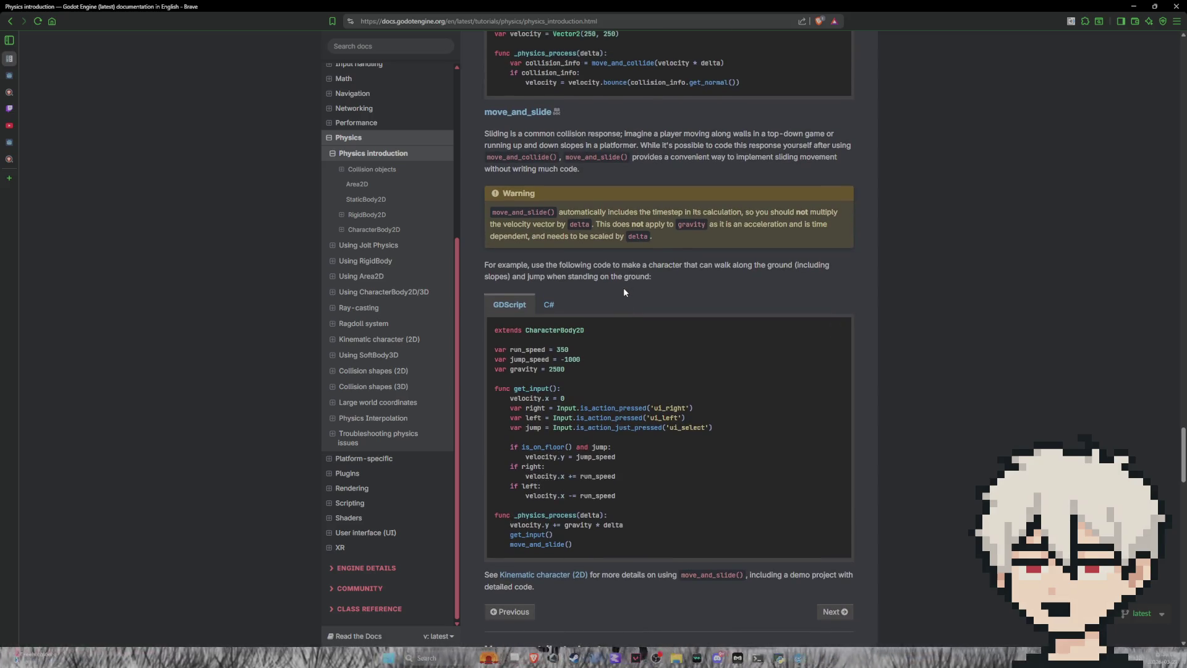
pyautogui.scroll(15, 623, 292)
pyautogui.scroll(15, 761, 386)
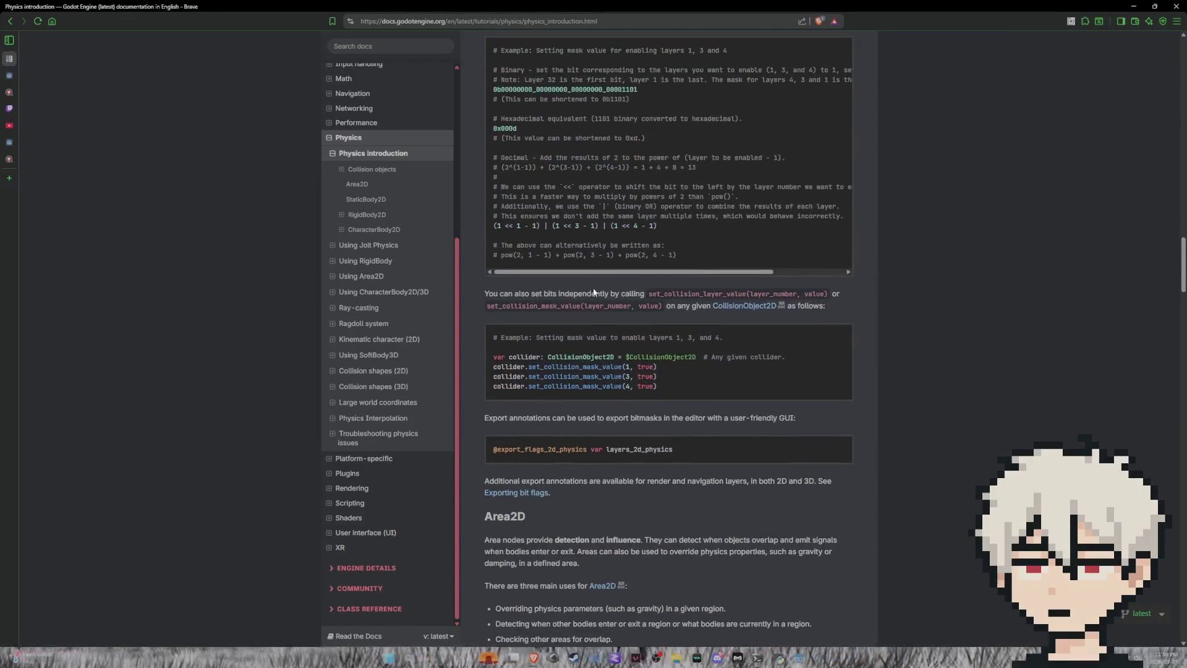
pyautogui.scroll(10, 673, 228)
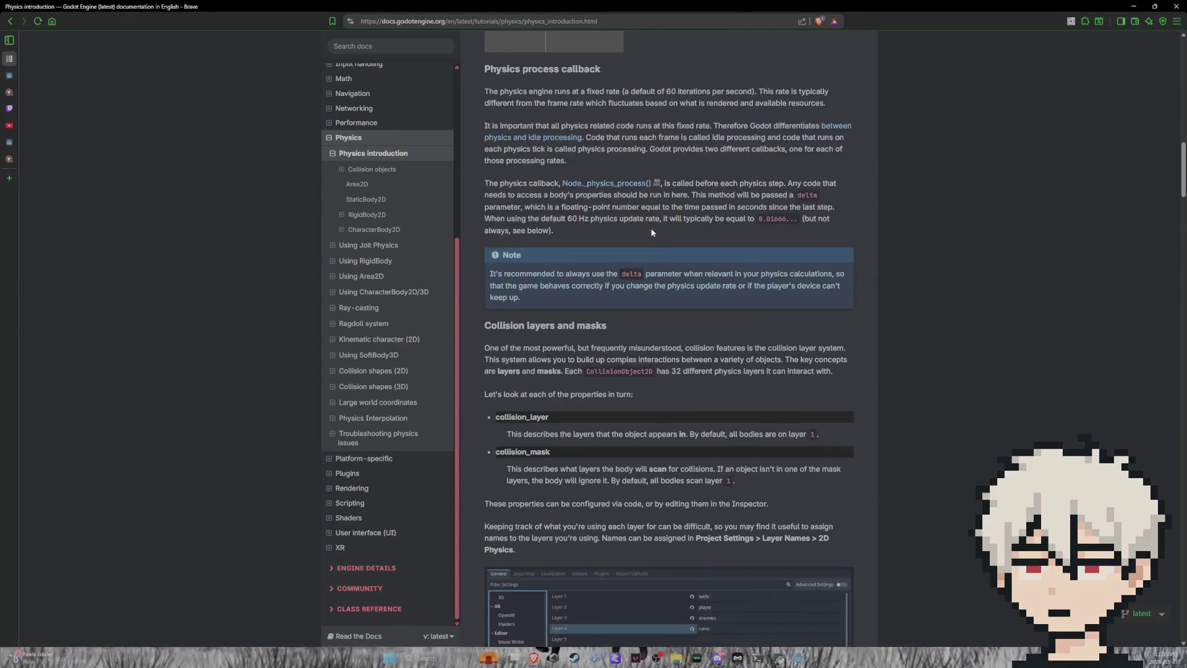
pyautogui.scroll(15, 651, 232)
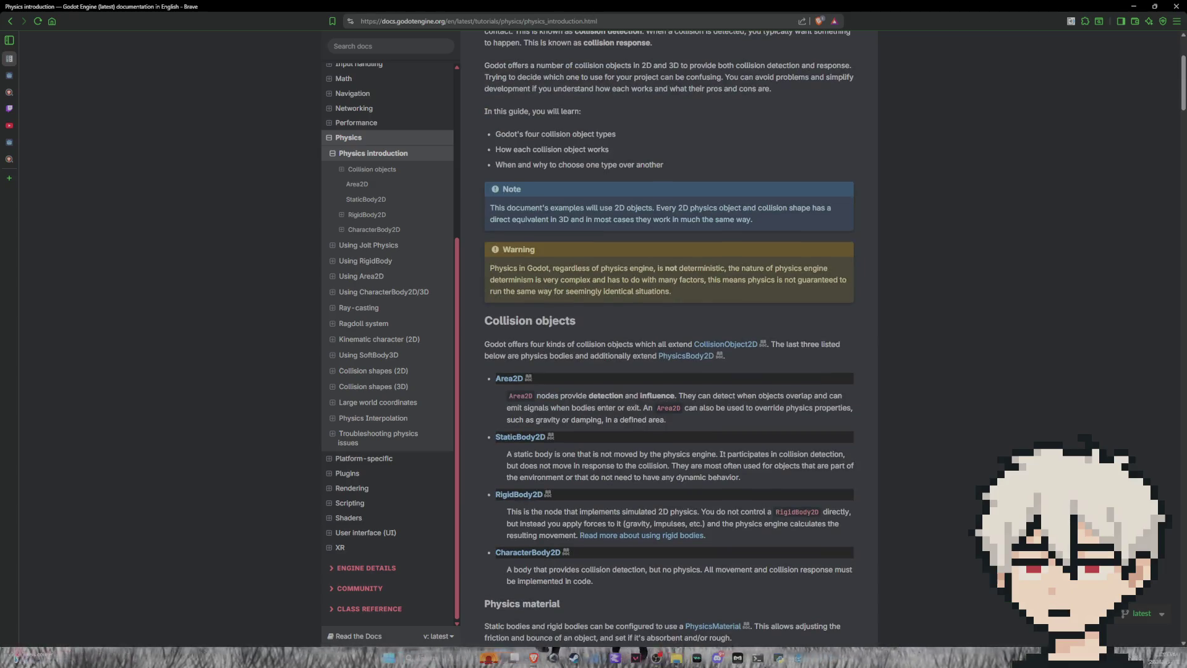
pyautogui.hotkey('alt', 'Tab')
pyautogui.hotkey('alt', 'Tab')
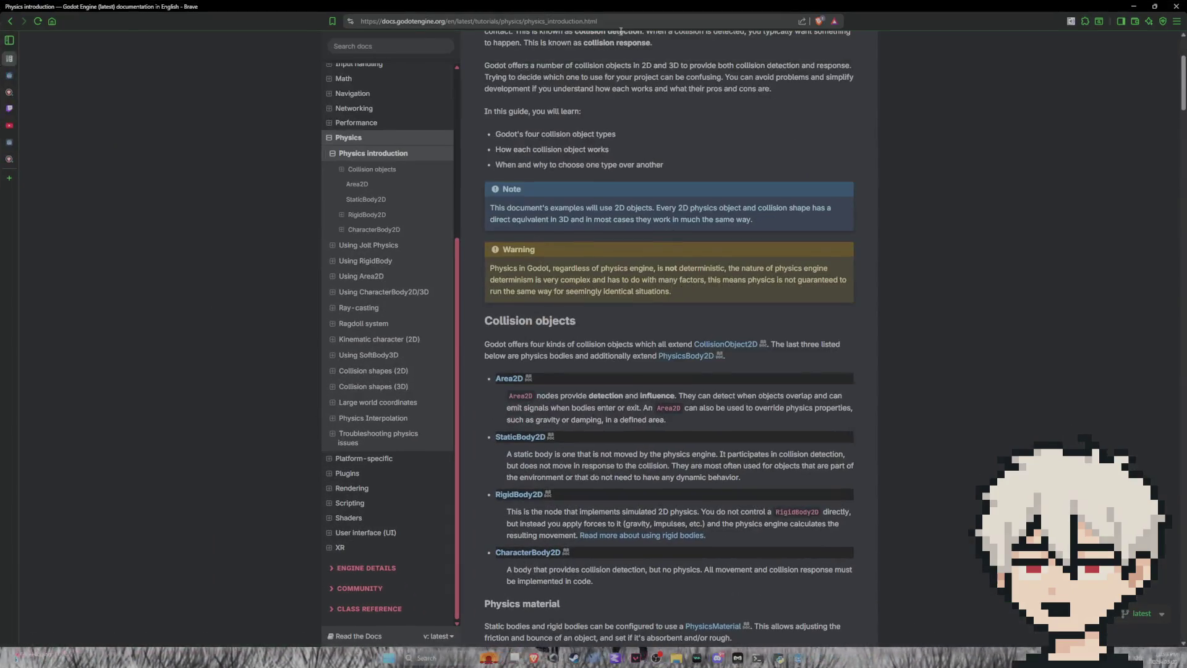
pyautogui.hotkey('alt', 'Tab')
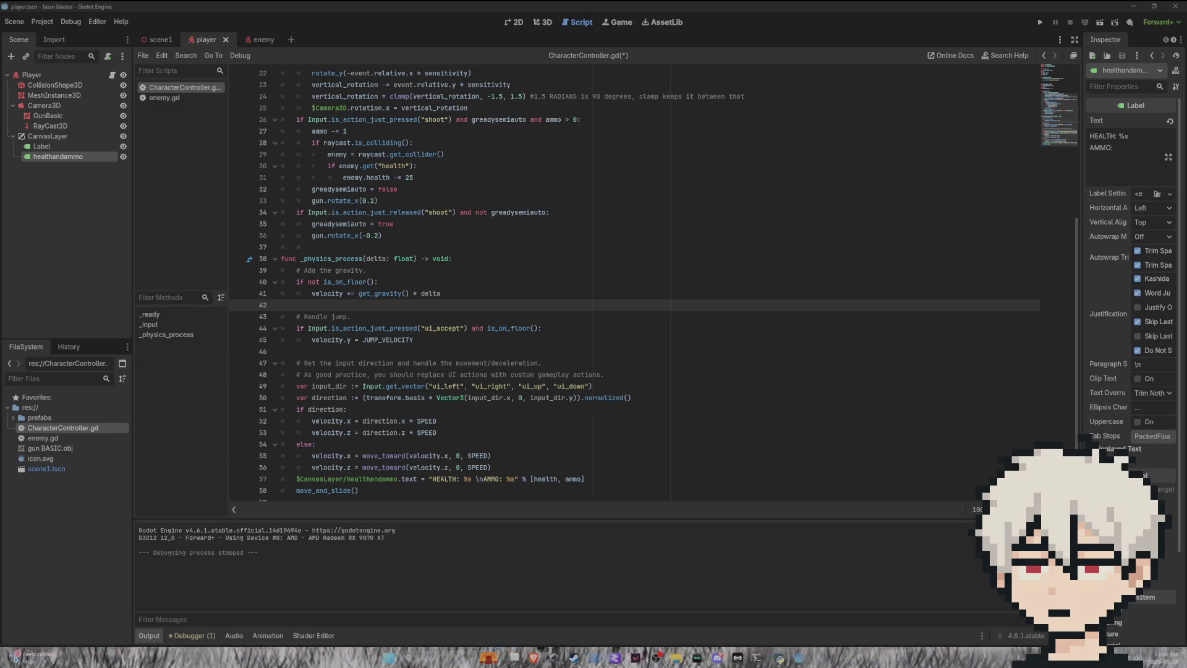
# Step: Move and minimize the YouTube music video window, restoring and hiding it again from the taskbar
pyautogui.moveTo(773, 0)
pyautogui.mouseDown()
pyautogui.moveTo(763, 127)
pyautogui.moveTo(784, 205)
pyautogui.moveTo(871, 179)
pyautogui.moveTo(874, 0)
pyautogui.moveTo(951, 27)
pyautogui.moveTo(959, 57)
pyautogui.moveTo(952, 24)
pyautogui.moveTo(966, 56)
pyautogui.mouseUp()
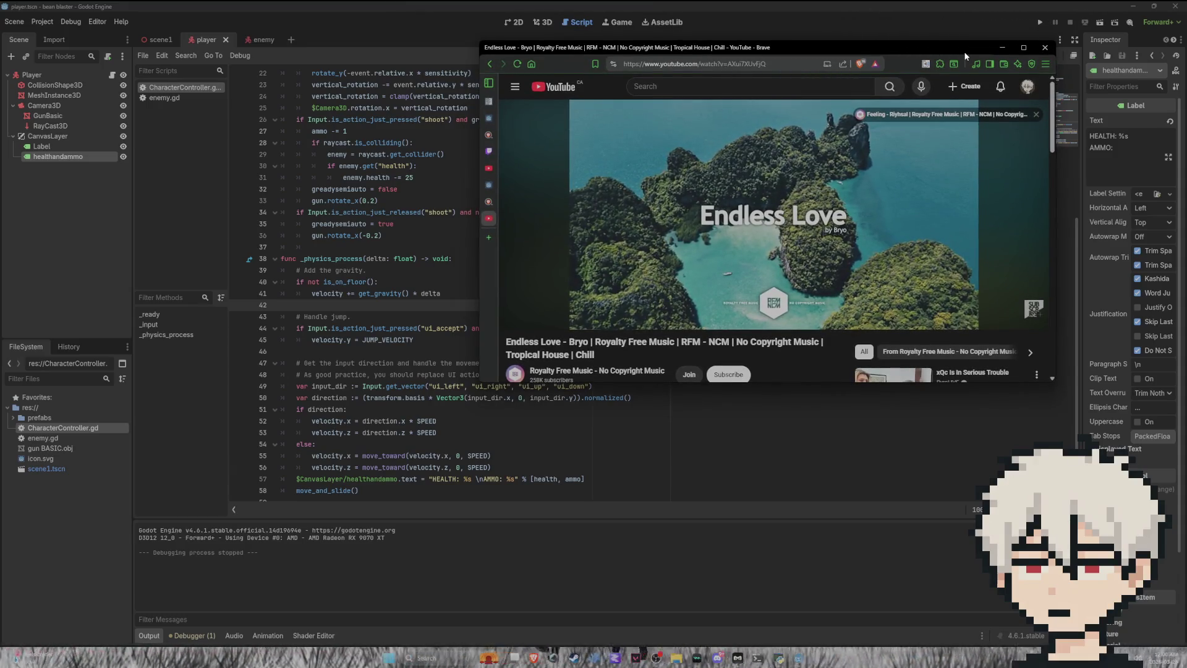
pyautogui.click(1003, 47)
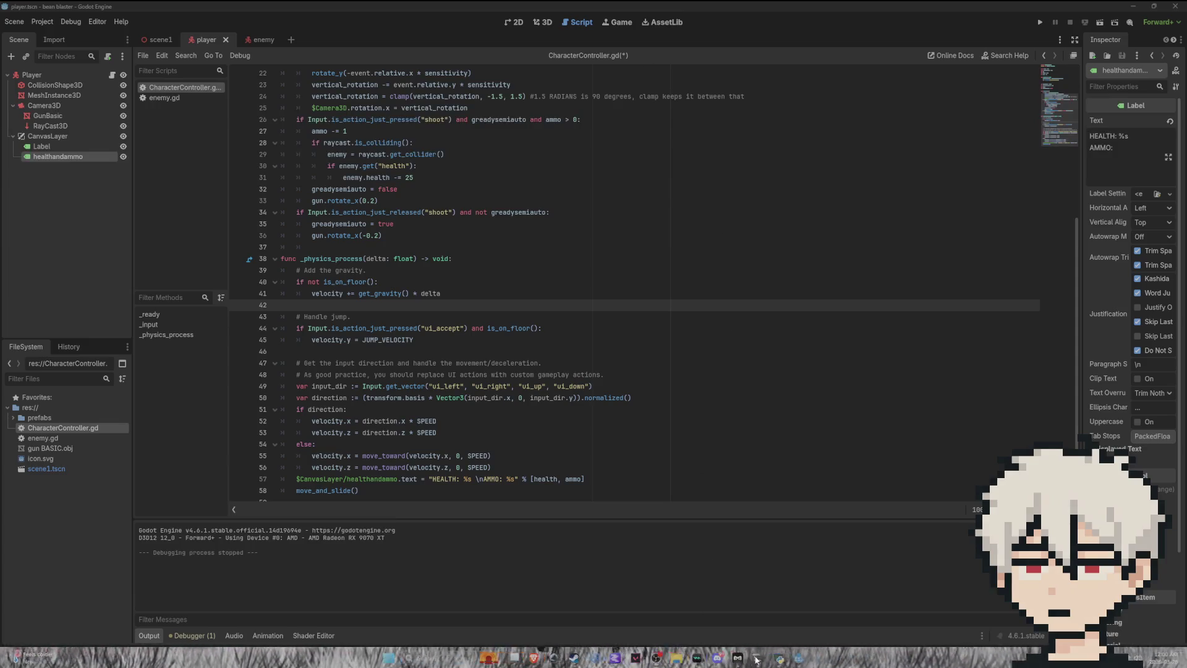
pyautogui.click(536, 658)
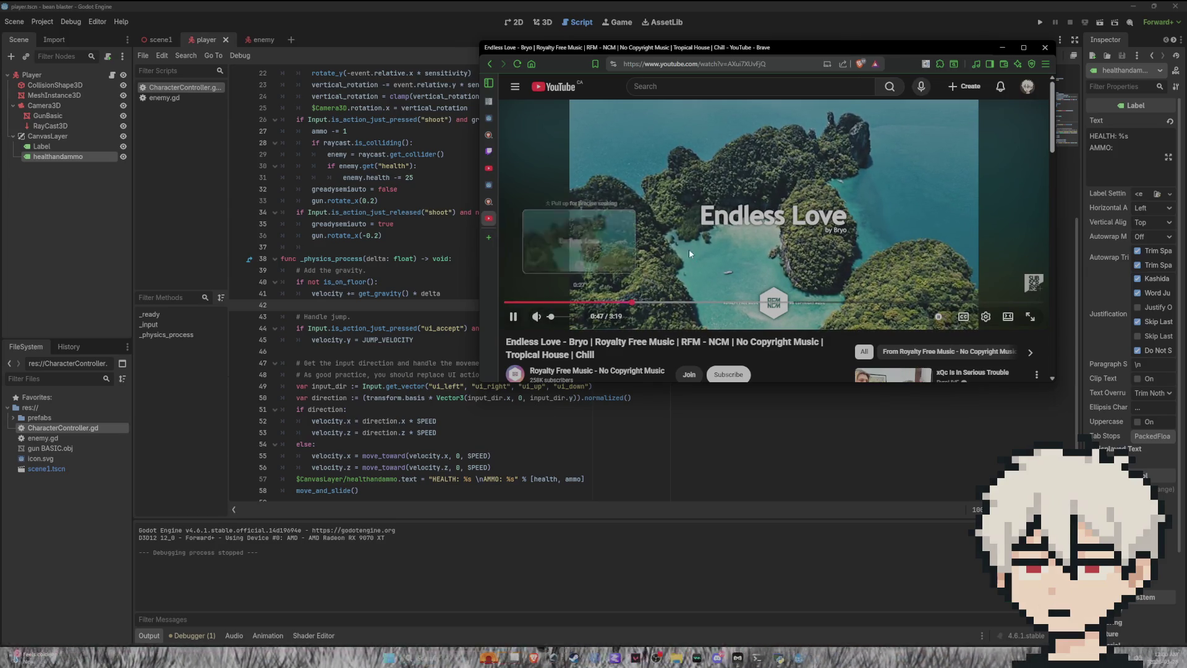
pyautogui.click(1006, 49)
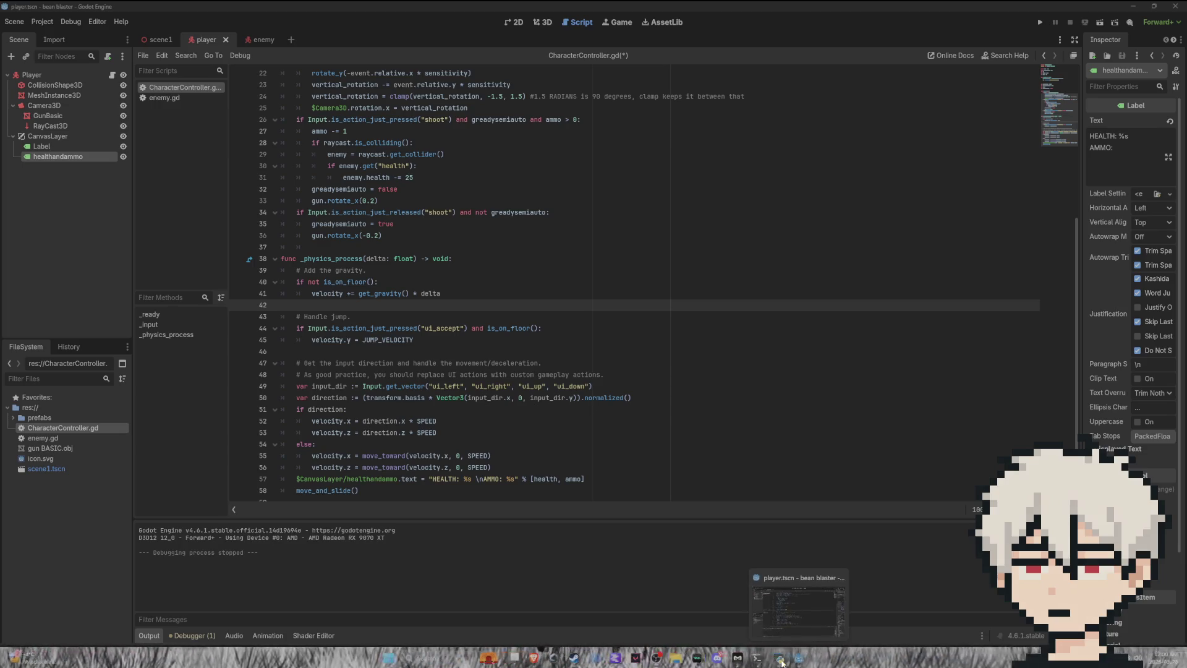
pyautogui.click(534, 658)
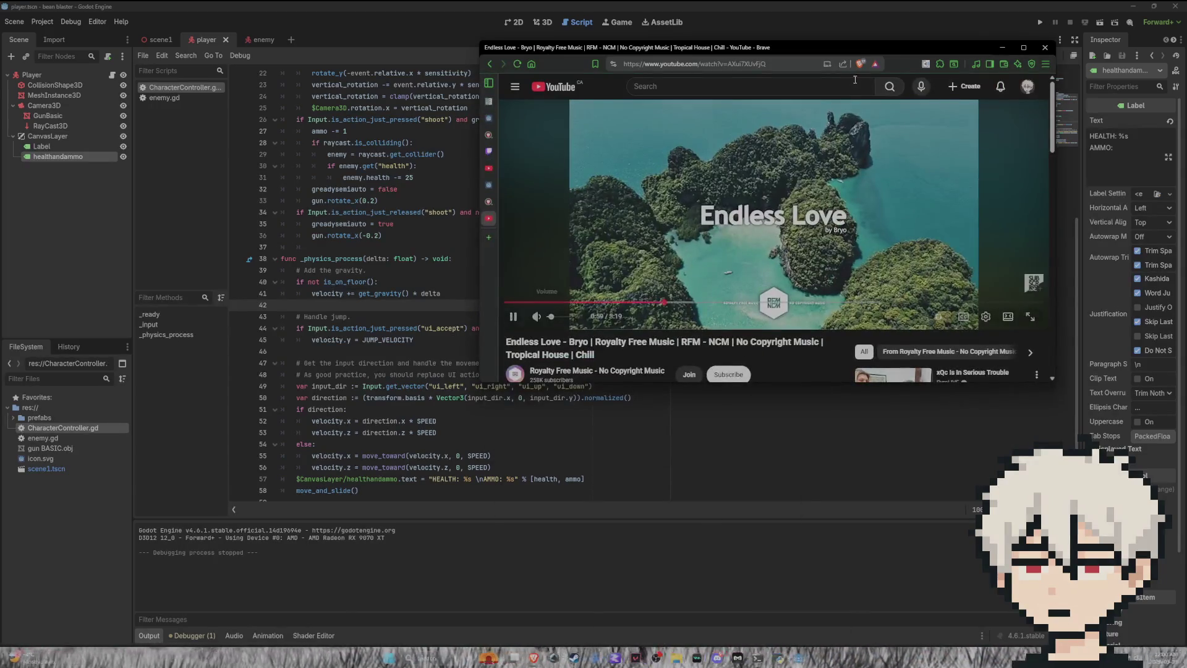
pyautogui.click(534, 658)
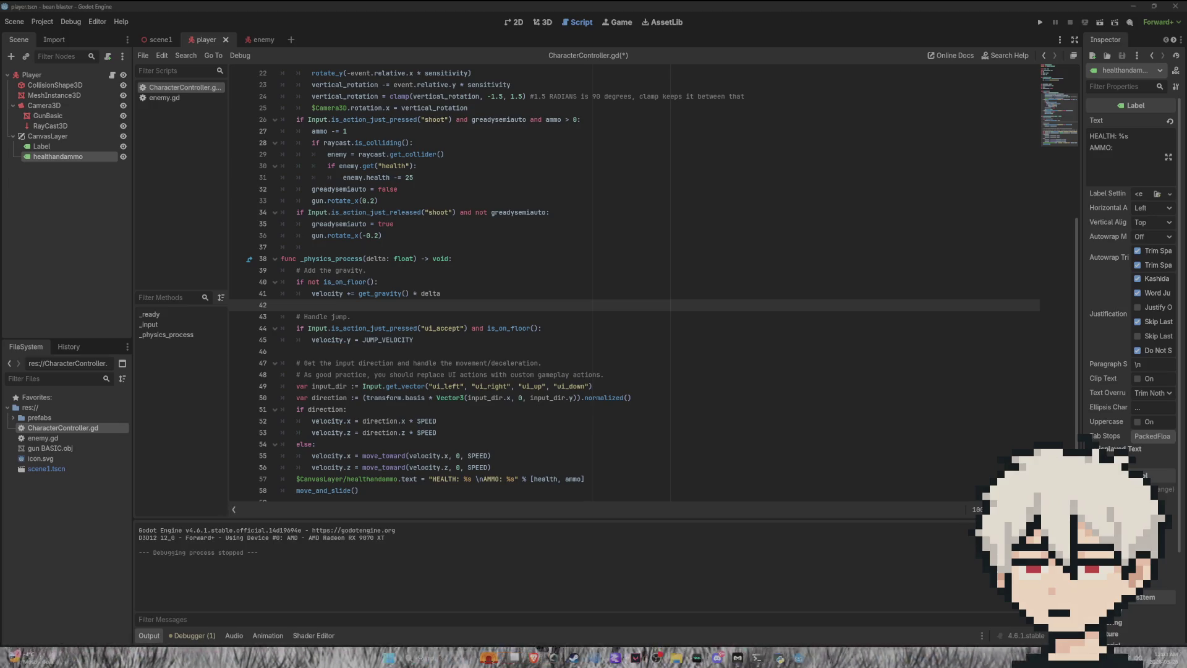
# Step: Scroll down CharacterController.gd to the health and ammo label code before move_and_slide()
pyautogui.scroll(-1, 421, 443)
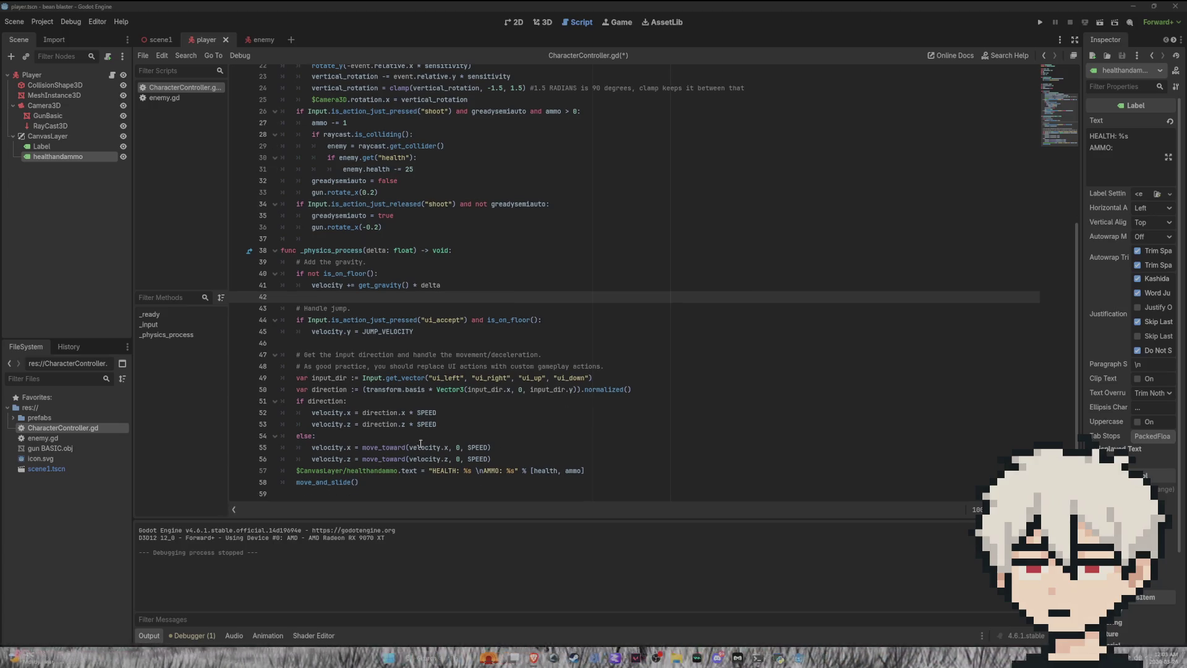
# Step: Open a new indented line after move_and_slide() and write 'for object in range('
pyautogui.click(373, 479)
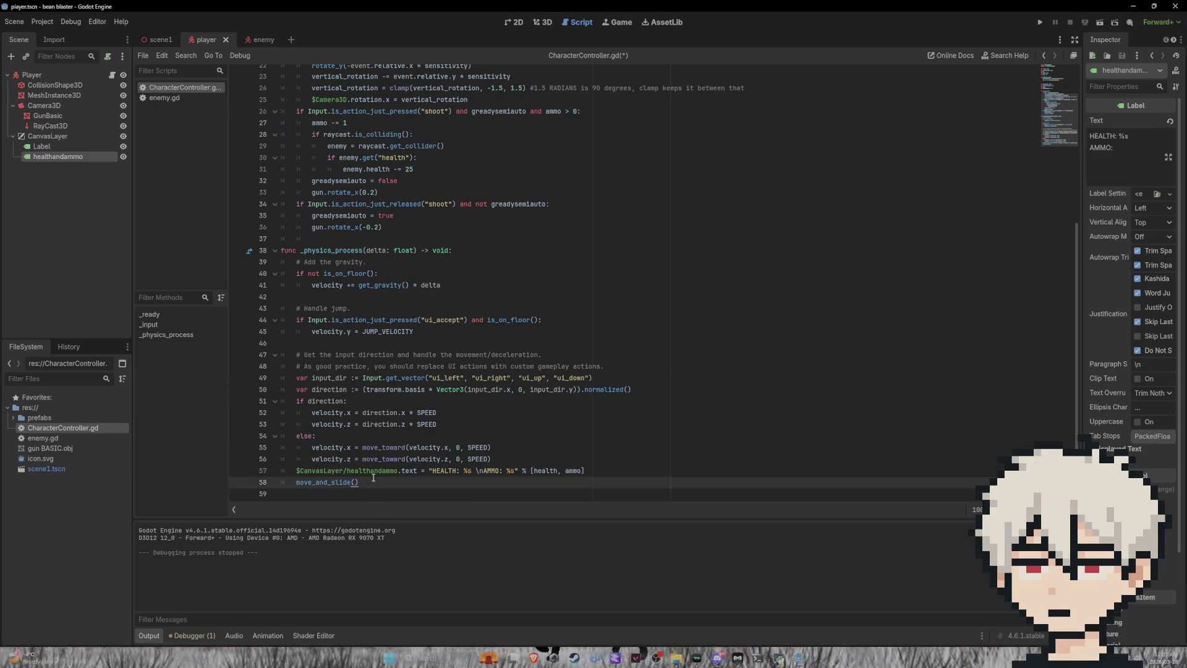
pyautogui.press('Down')
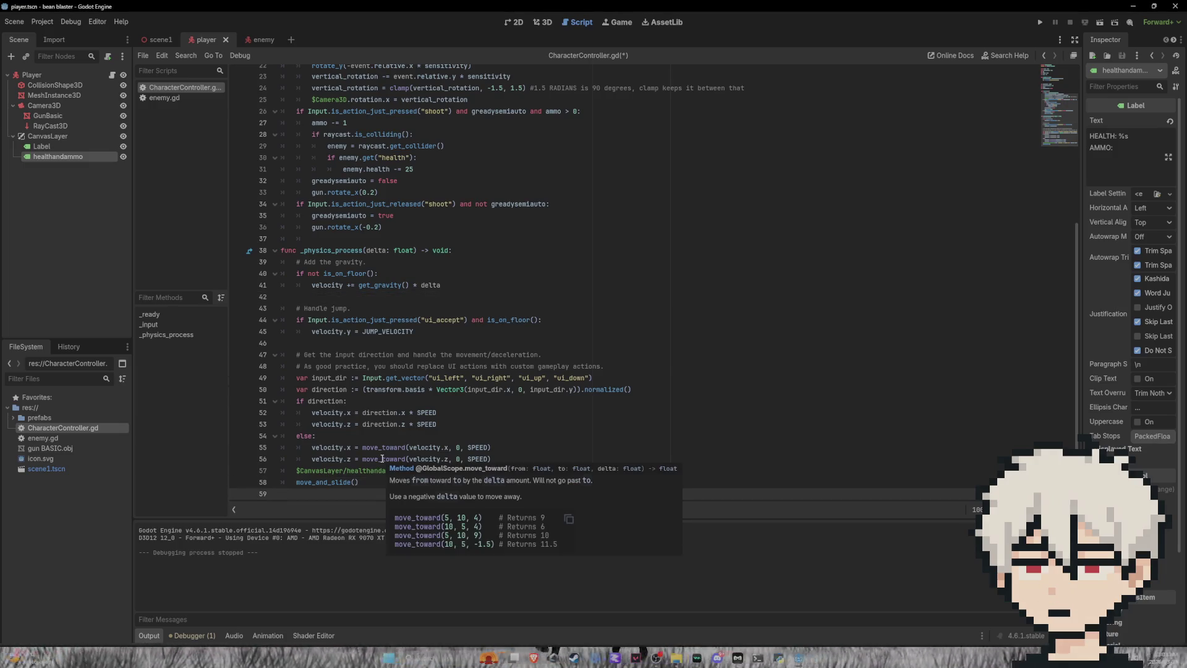
pyautogui.press('Tab')
pyautogui.press('Return')
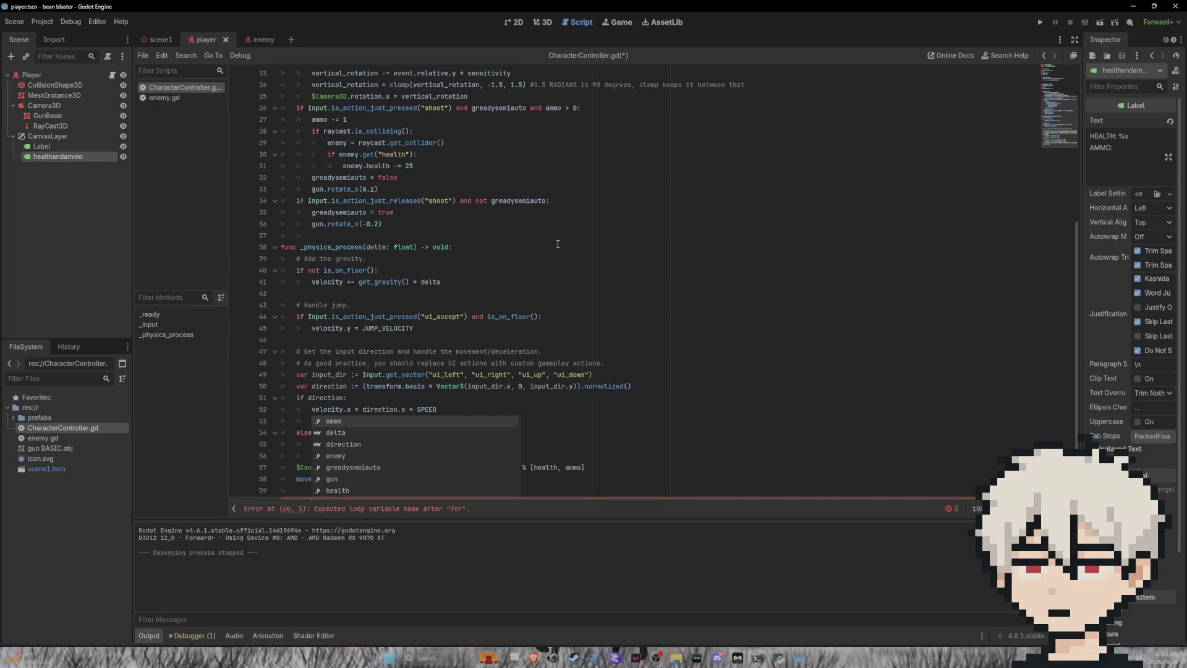
pyautogui.scroll(-1, 612, 251)
pyautogui.write('bject in')
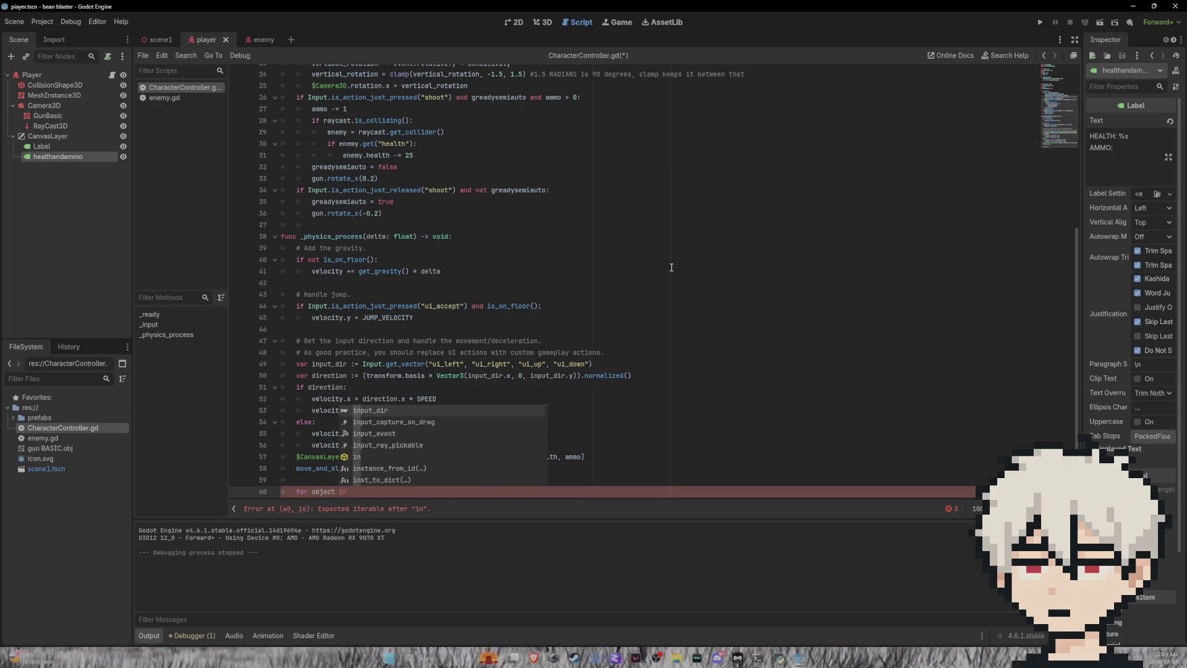
pyautogui.write(' ranger')
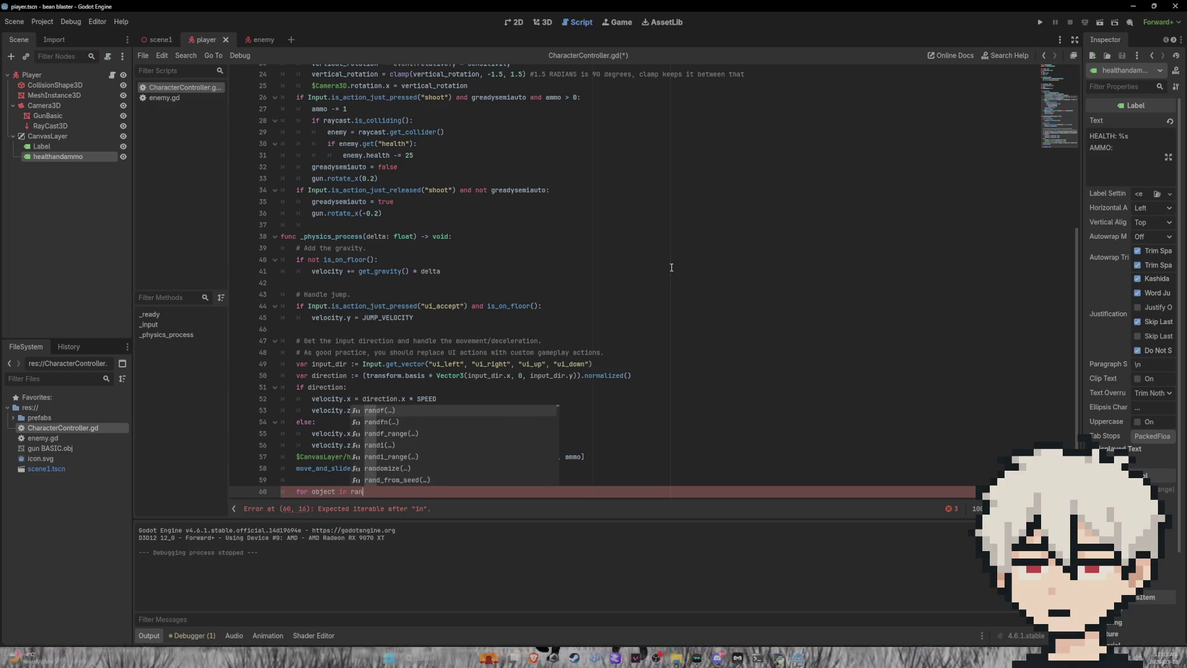
pyautogui.press('BackSpace')
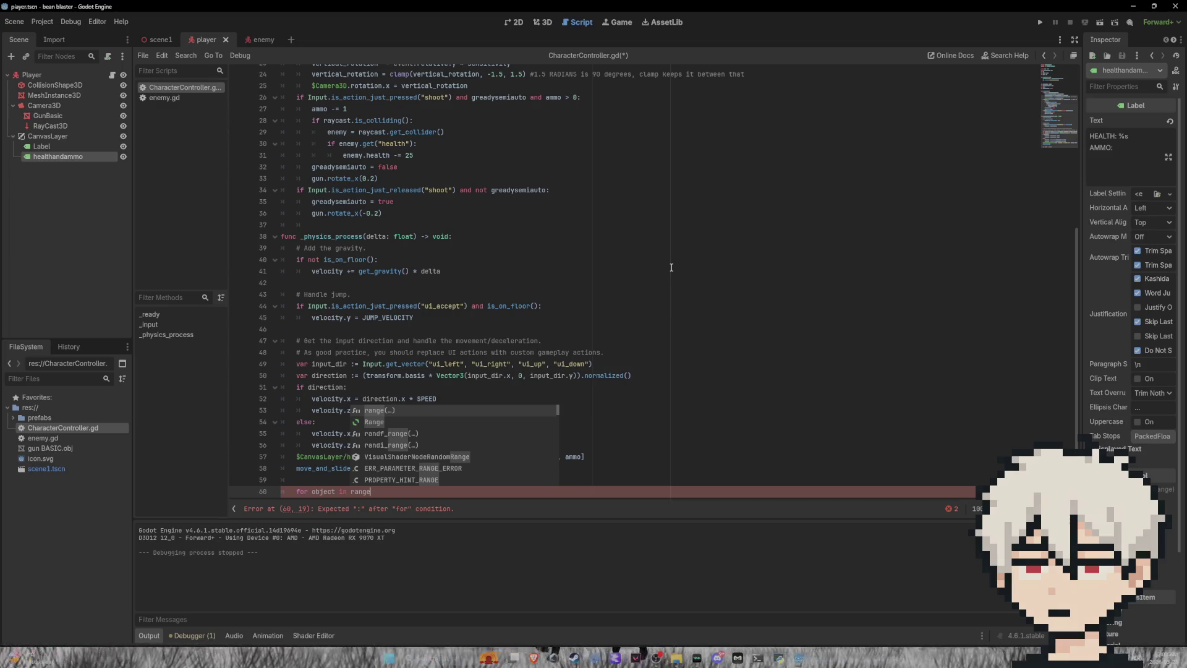
pyautogui.press('Return')
# Step: Pass get_slide_collision_count() to range, close with ':' and start the loop body
pyautogui.write('get_sl')
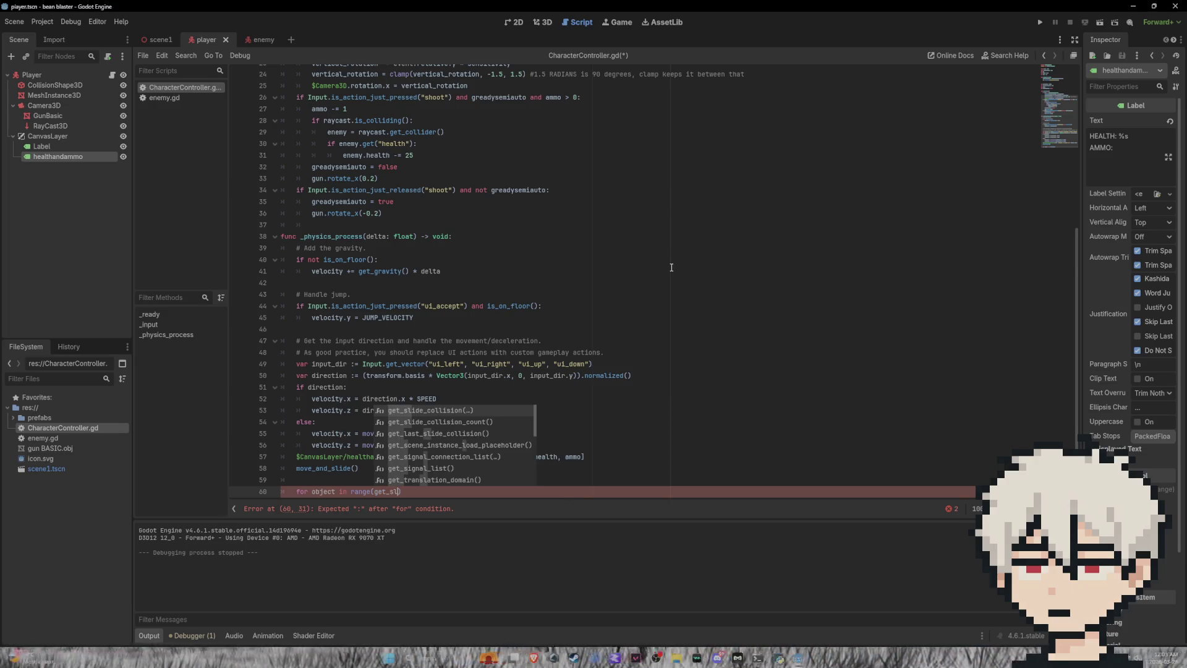
pyautogui.press('Down')
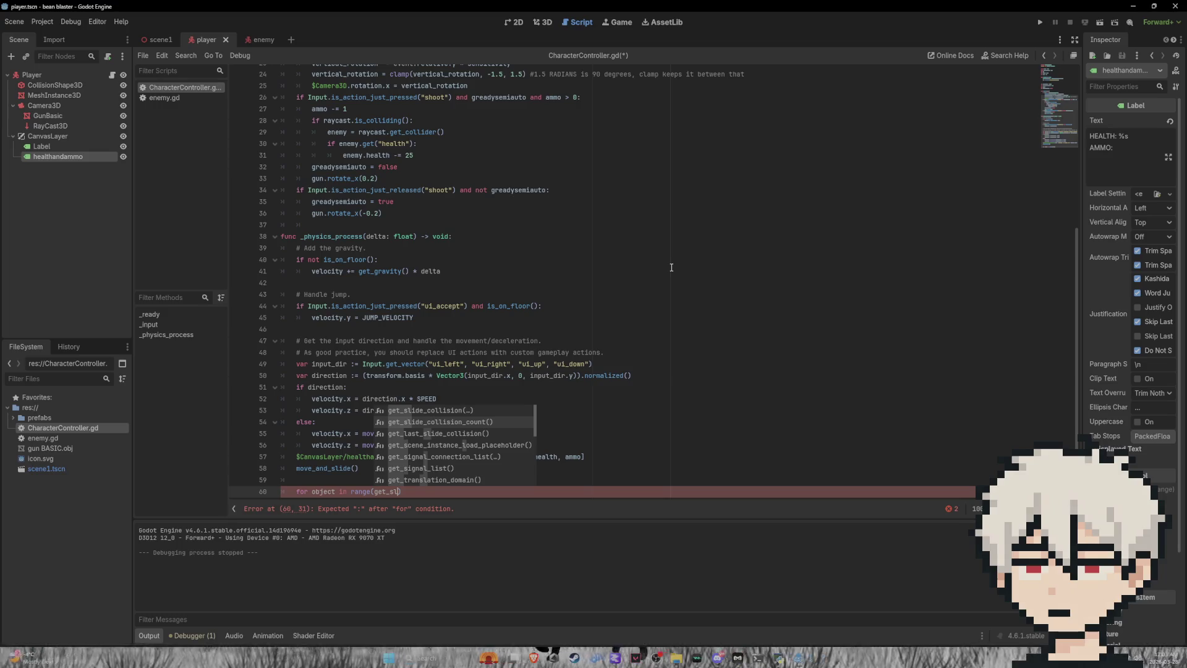
pyautogui.press('Return')
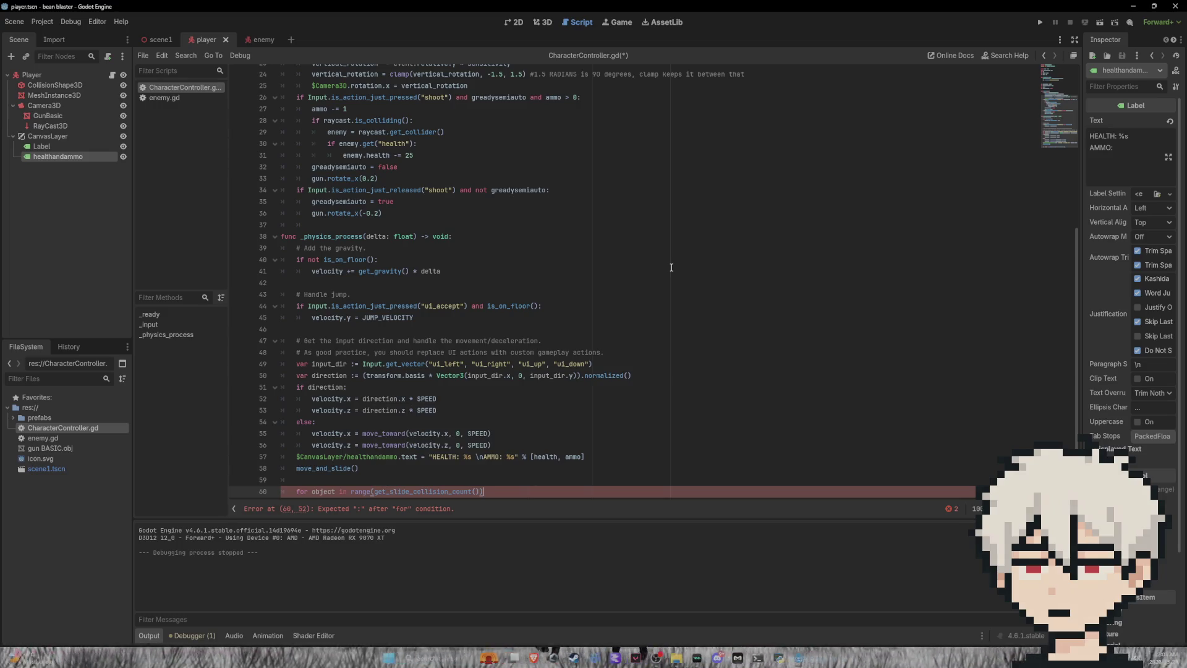
pyautogui.write(':')
pyautogui.press('Return')
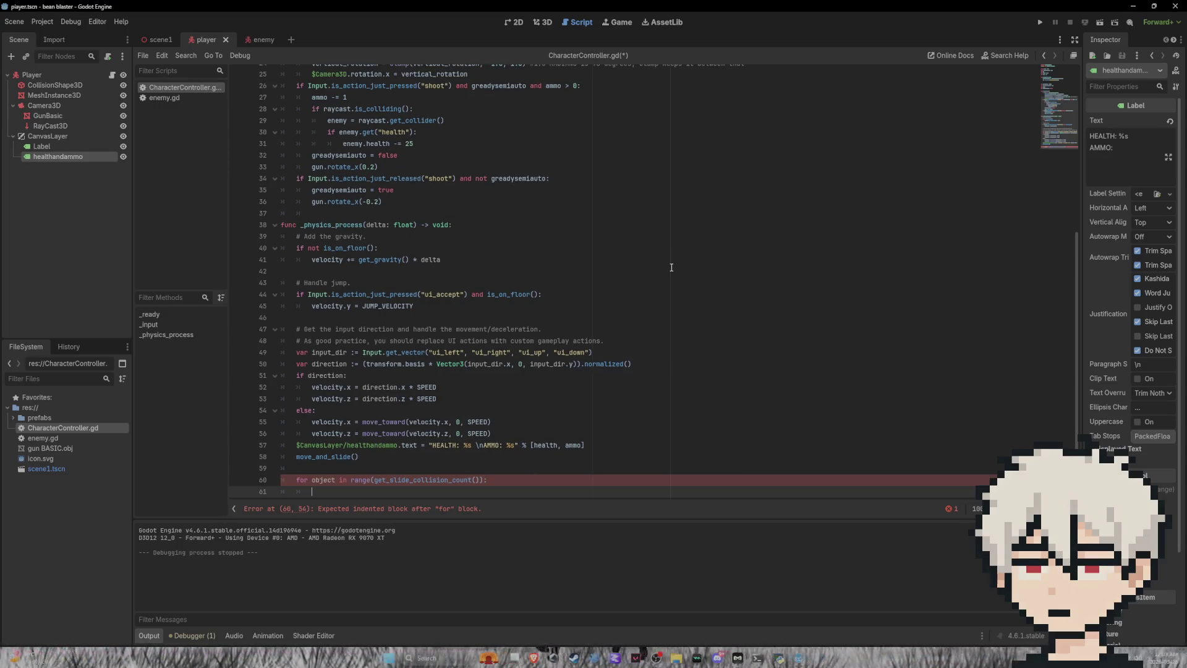
pyautogui.press('BackSpace')
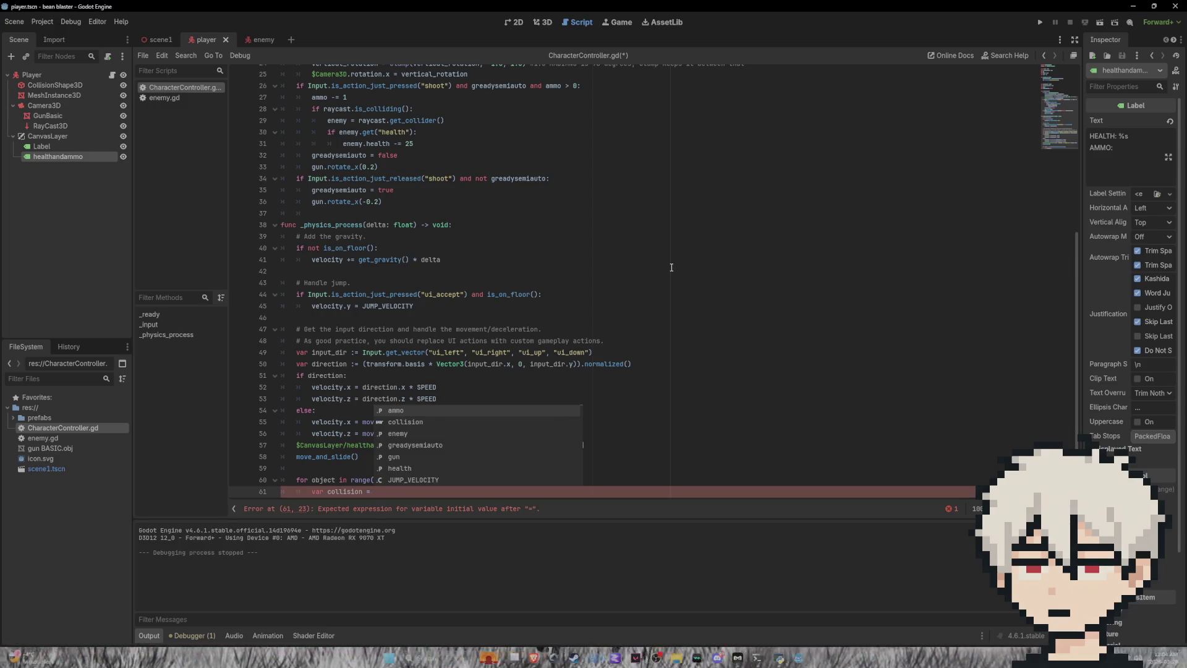
# Step: Use get_last_slide_collision() on line 61 and remove the for-loop line and extra indent
pyautogui.write('get')
pyautogui.press('Down')
pyautogui.press('Down')
pyautogui.press('Down')
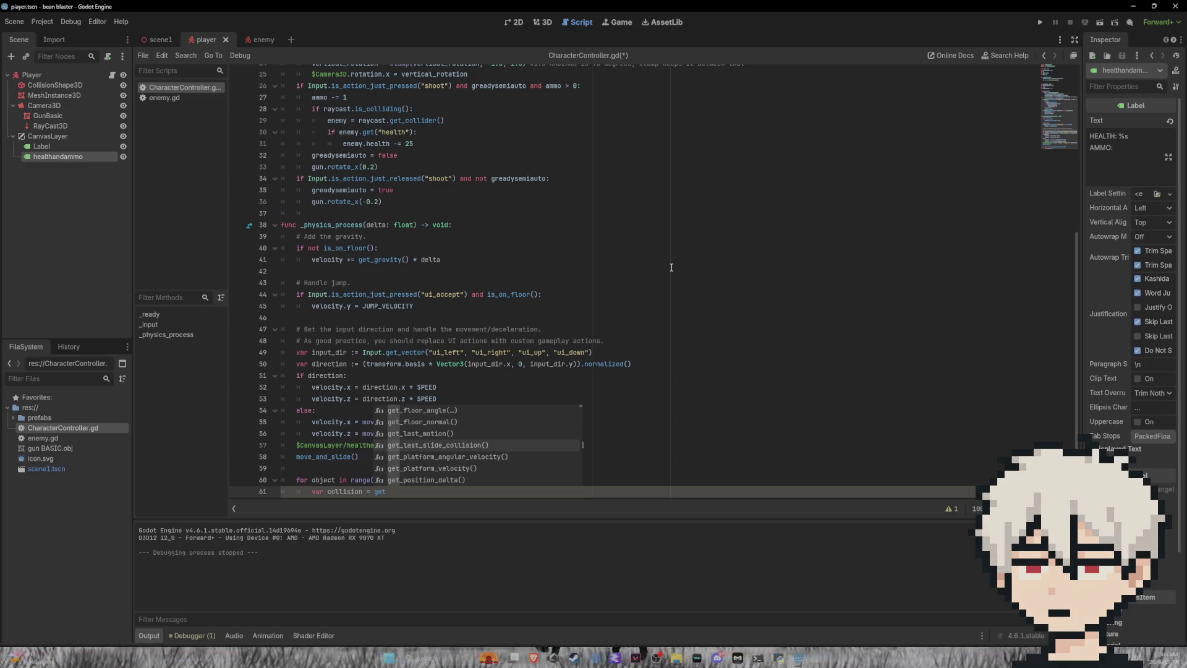
pyautogui.press('Return')
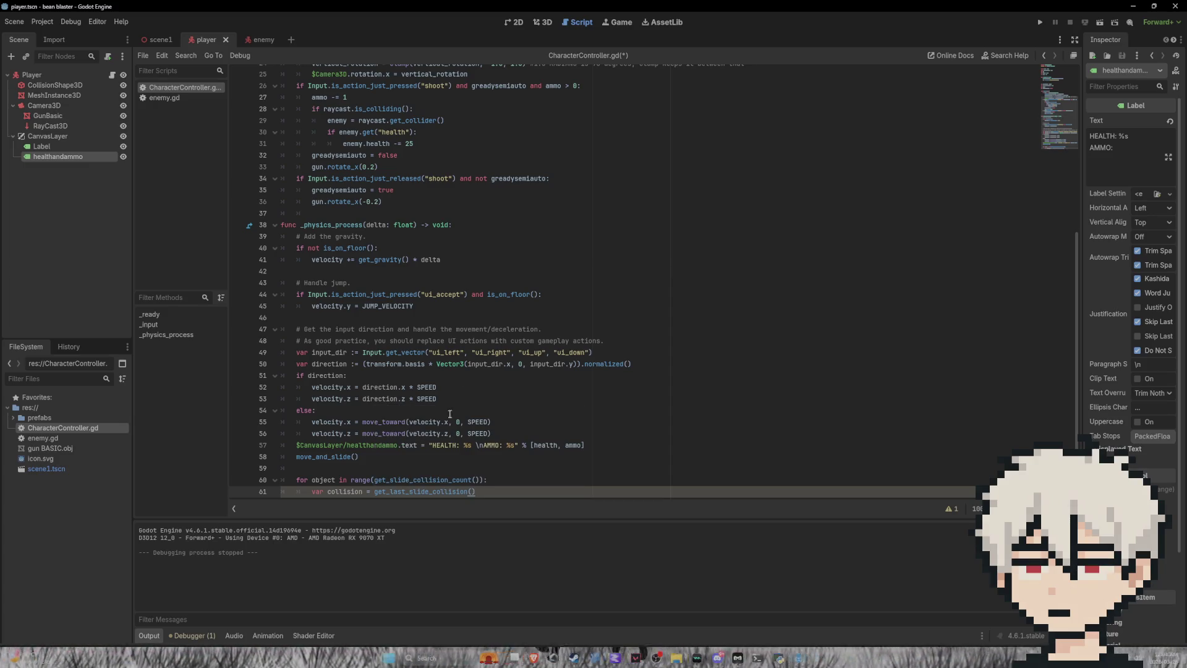
pyautogui.moveTo(504, 474); pyautogui.dragTo(297, 480)
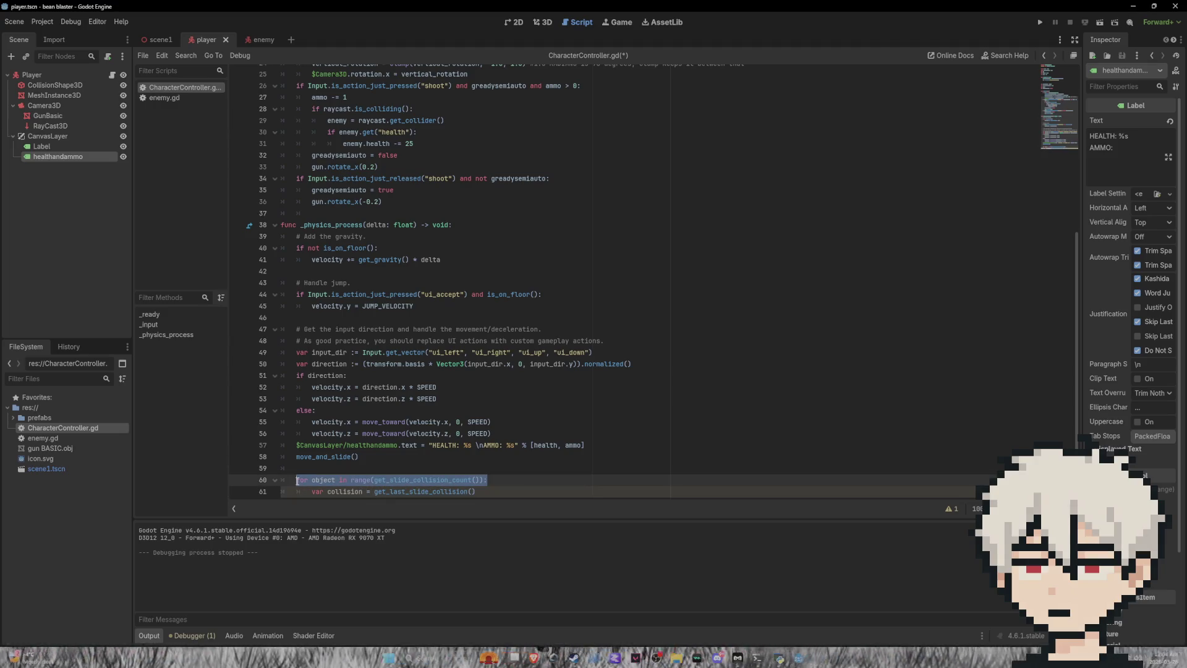
pyautogui.press('BackSpace')
pyautogui.press('Down')
pyautogui.hotkey('ctrl', 'Right')
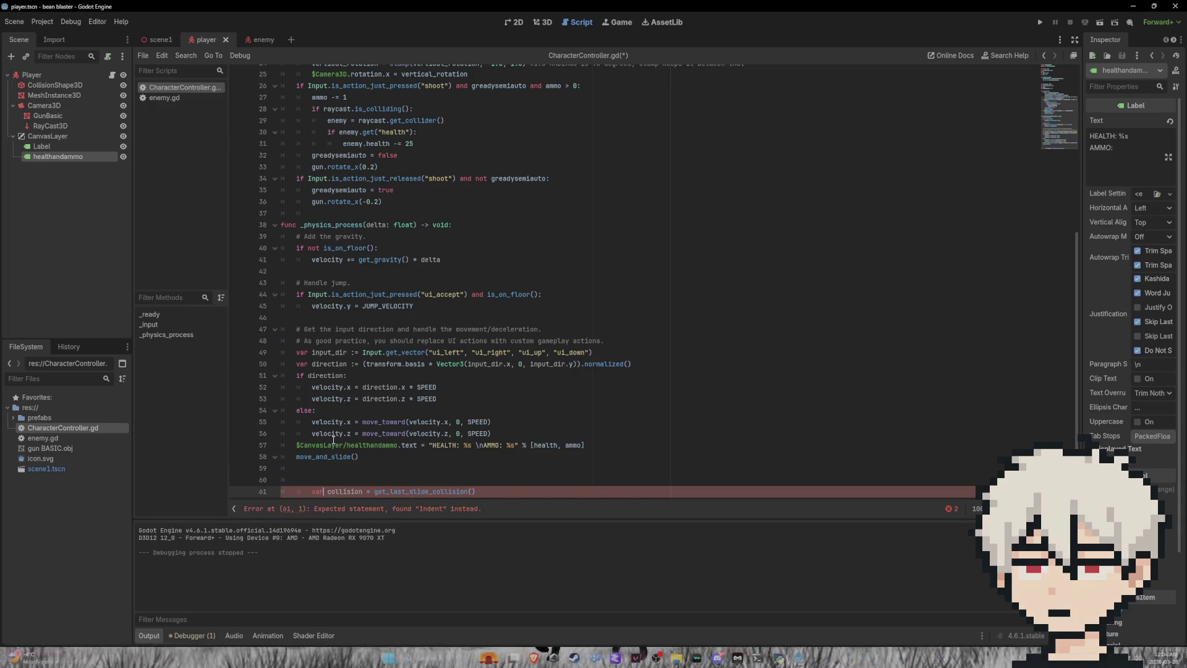
pyautogui.press('BackSpace')
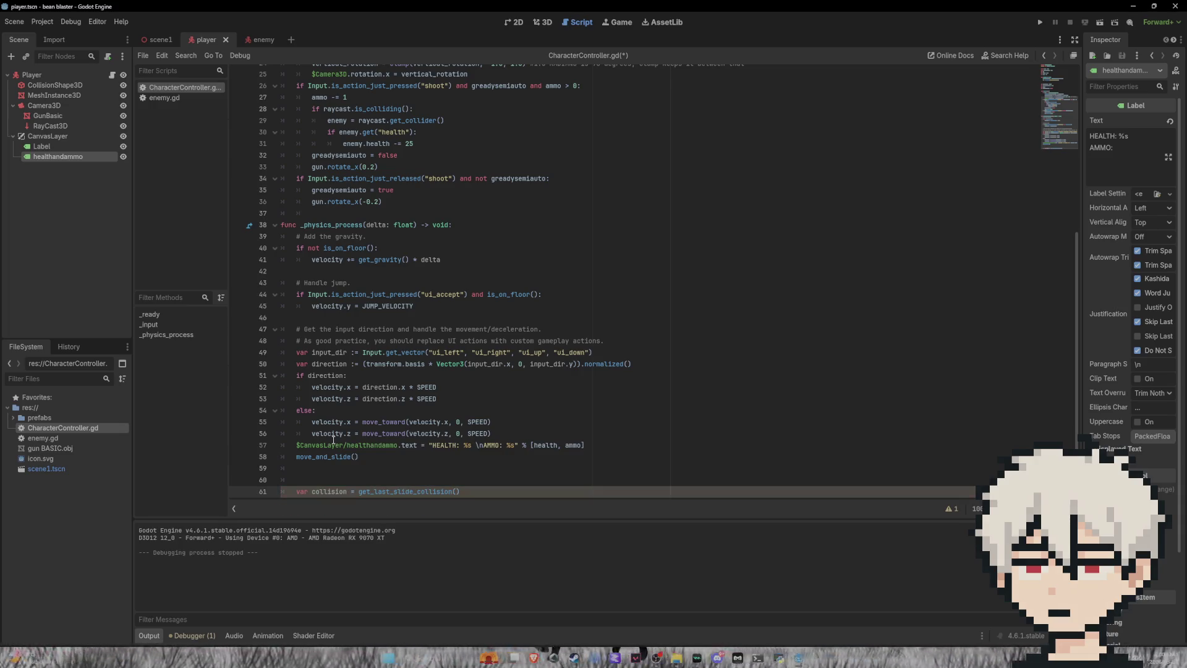
pyautogui.press('Return')
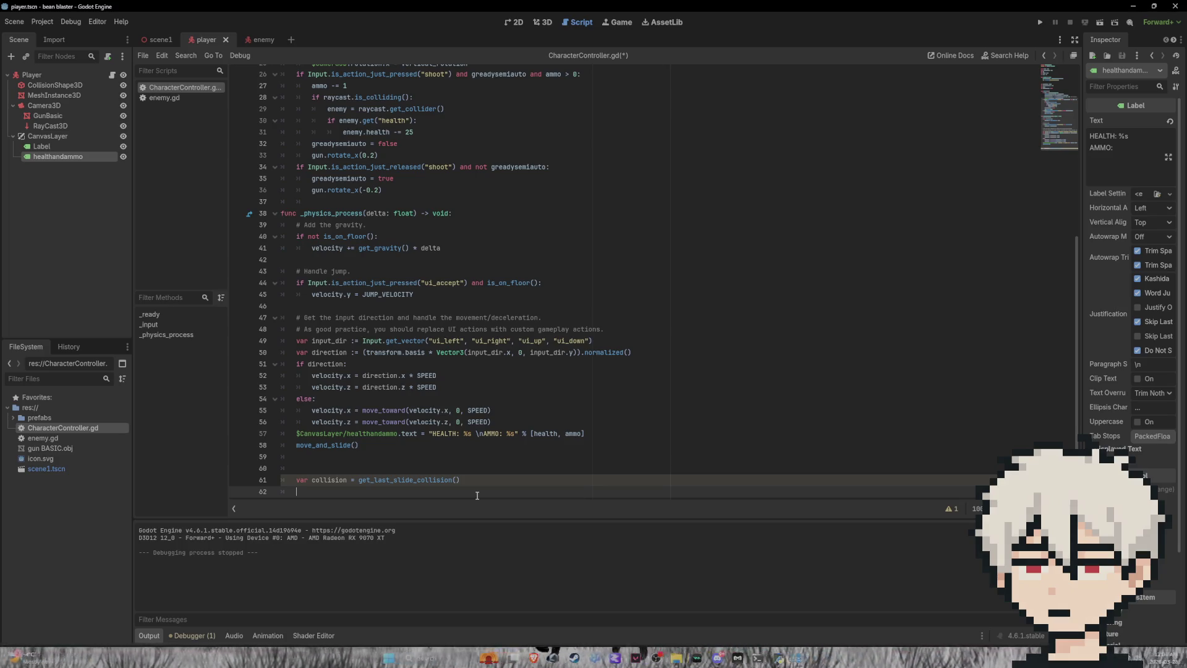
# Step: Append .get_collider() to the collision variable and begin 'if collision' on the next line
pyautogui.click(477, 482)
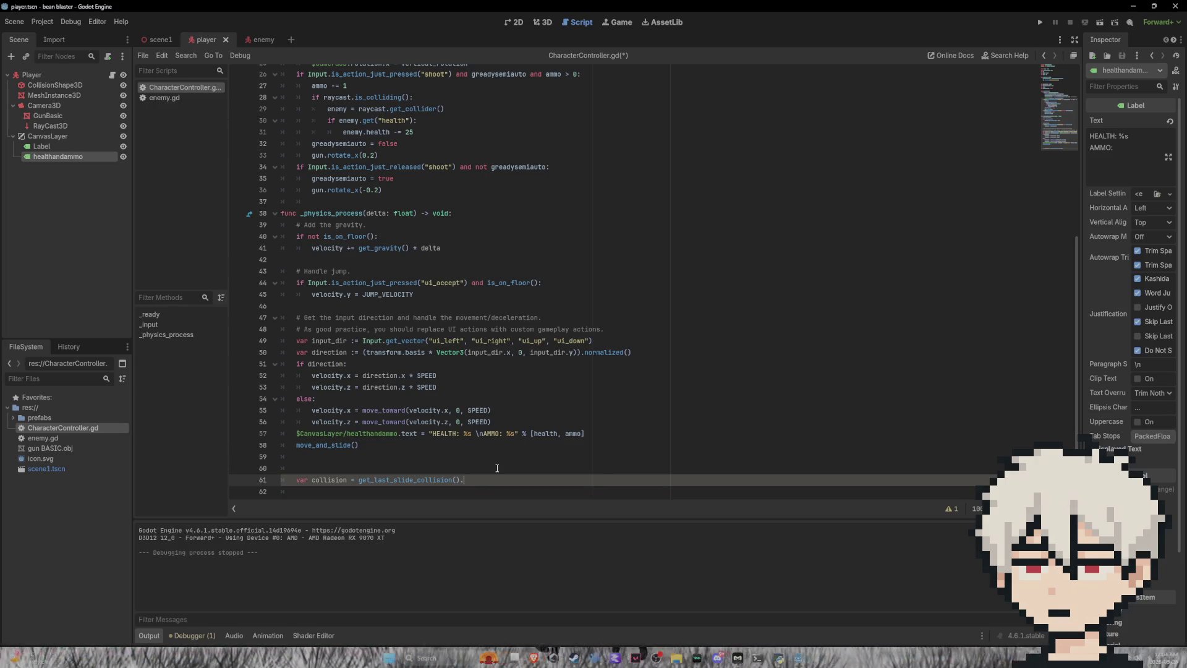
pyautogui.write('.get')
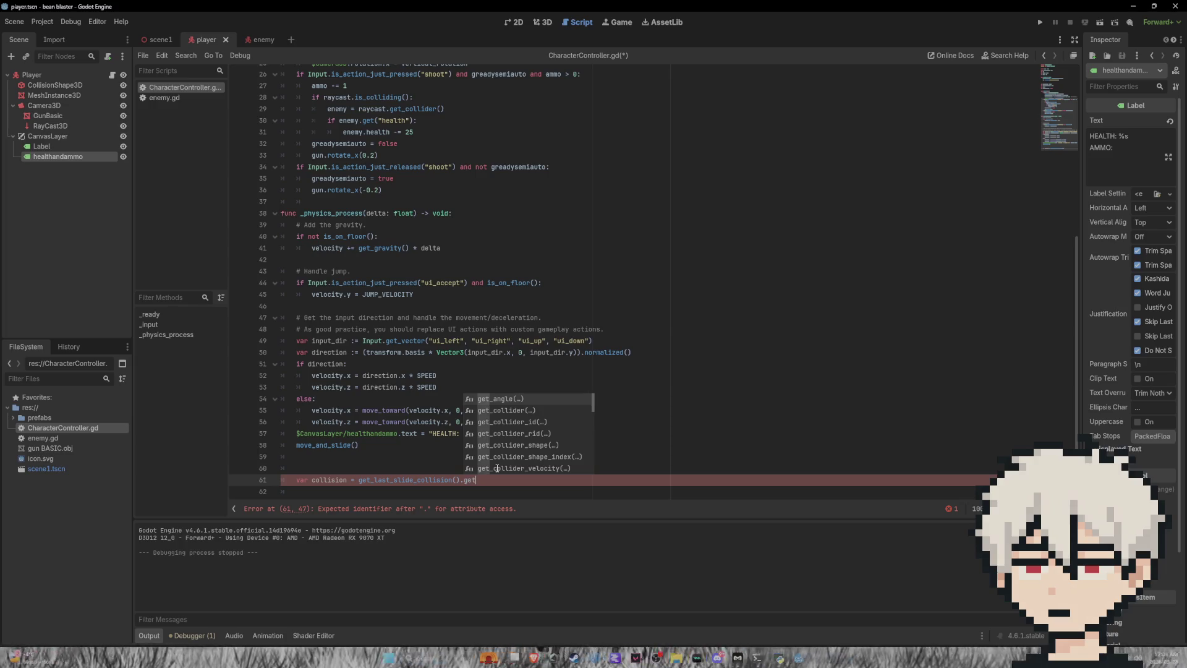
pyautogui.press('Return')
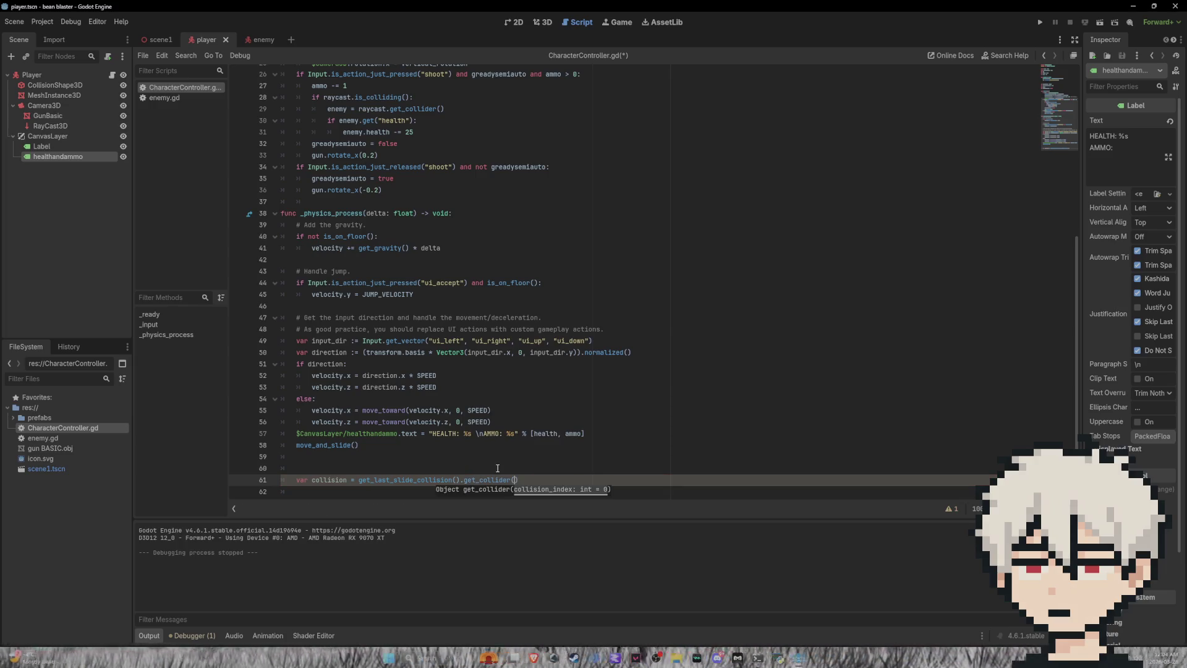
pyautogui.press('Escape')
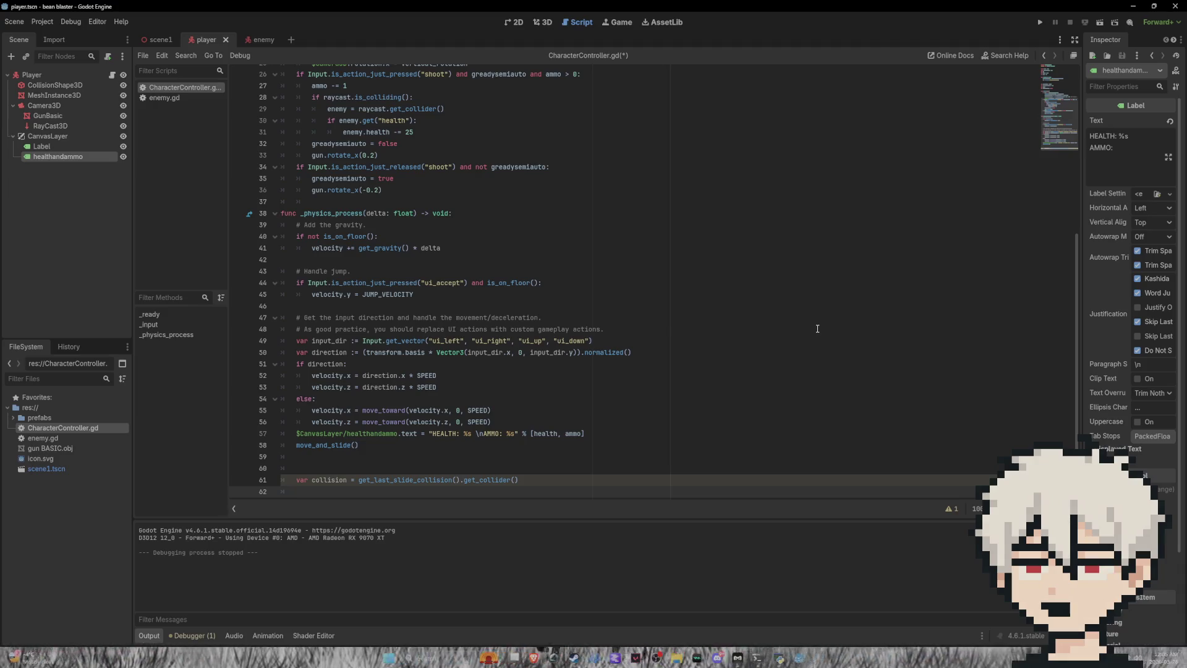
pyautogui.write('if')
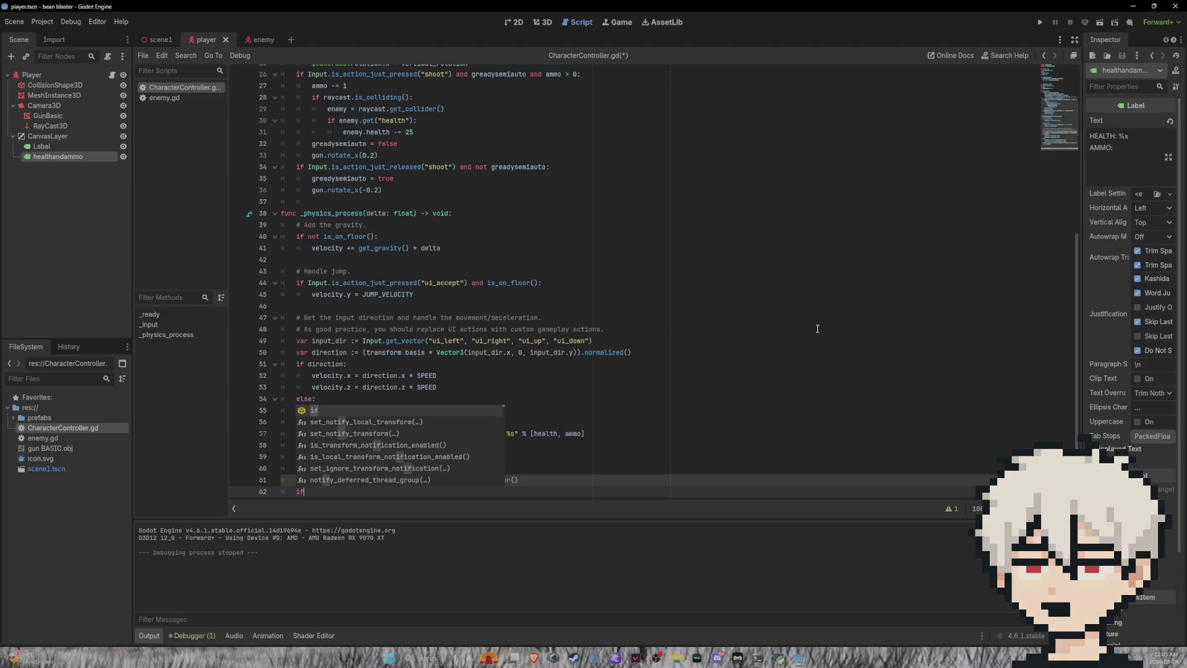
pyautogui.write(' collision')
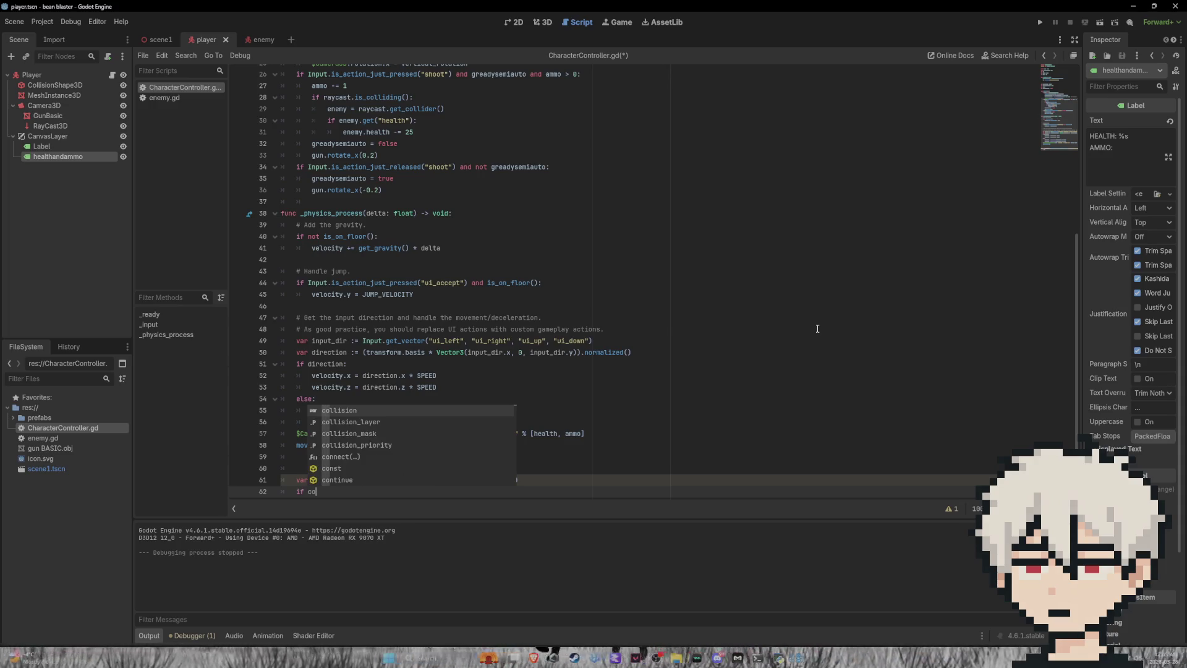